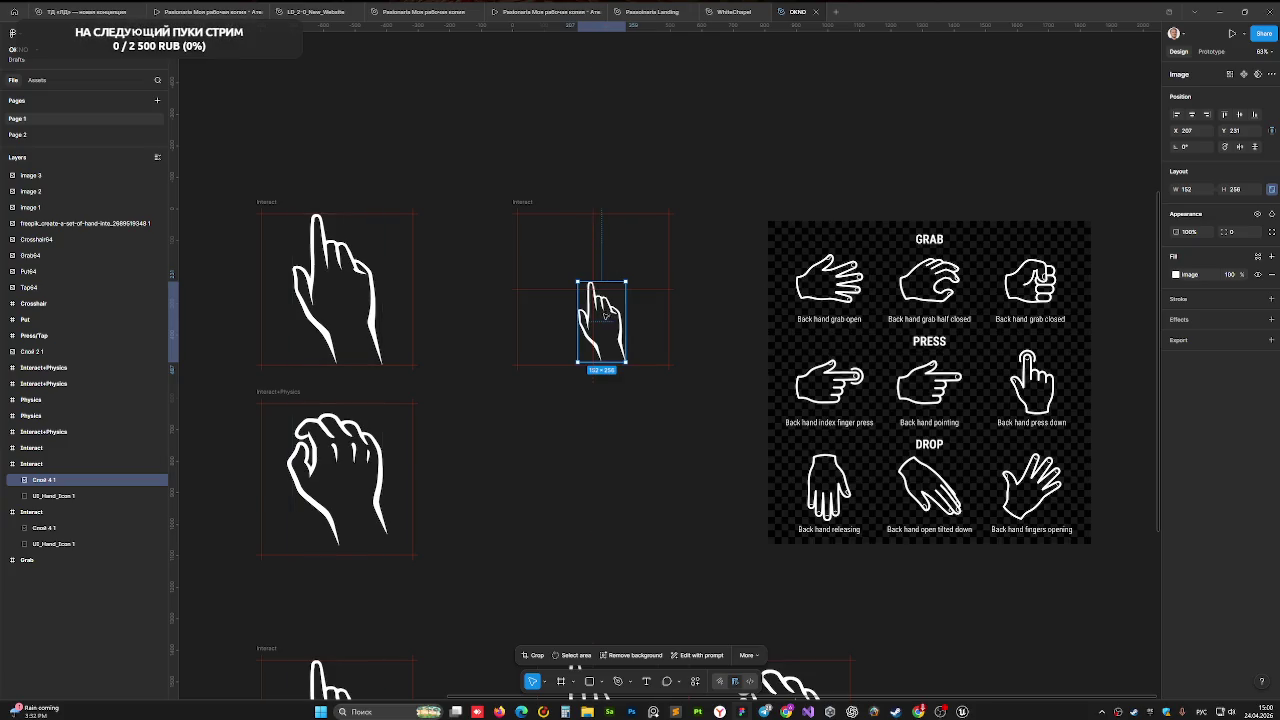
- Nudge the small pointing hand slightly to the right
left_click_drag(604, 318, 607, 319)
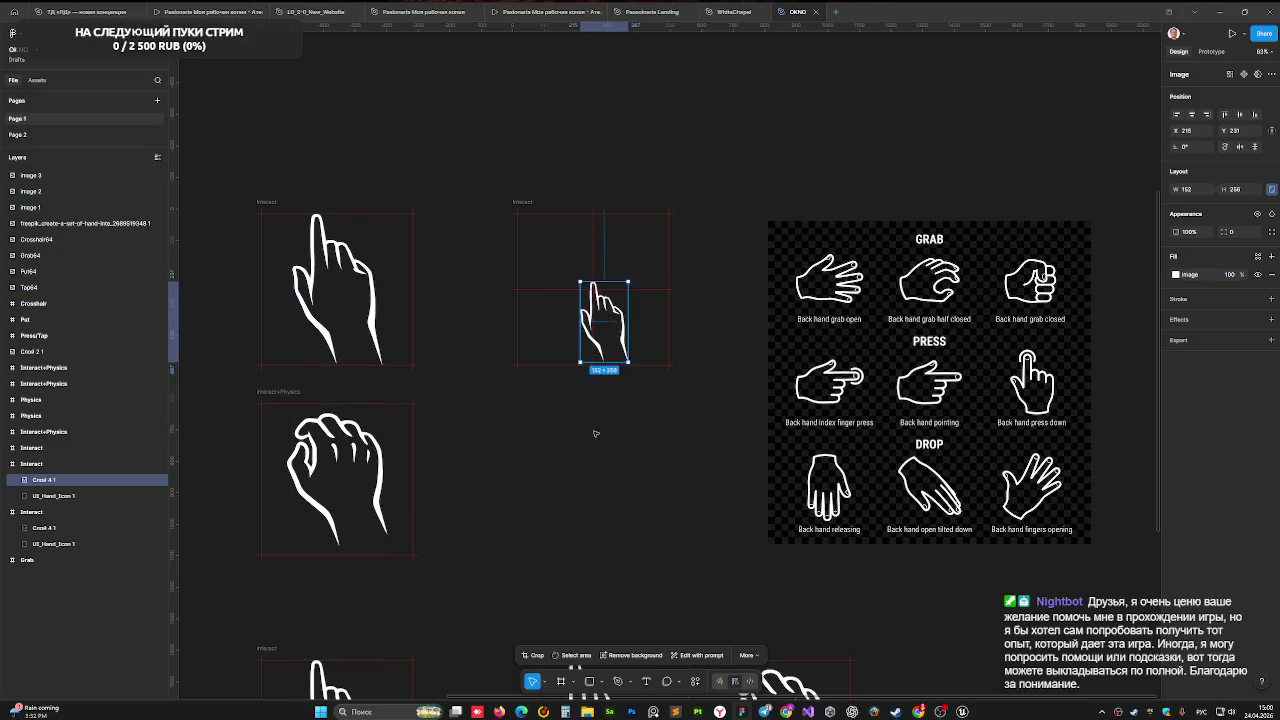
scroll(595, 481, "right", 3)
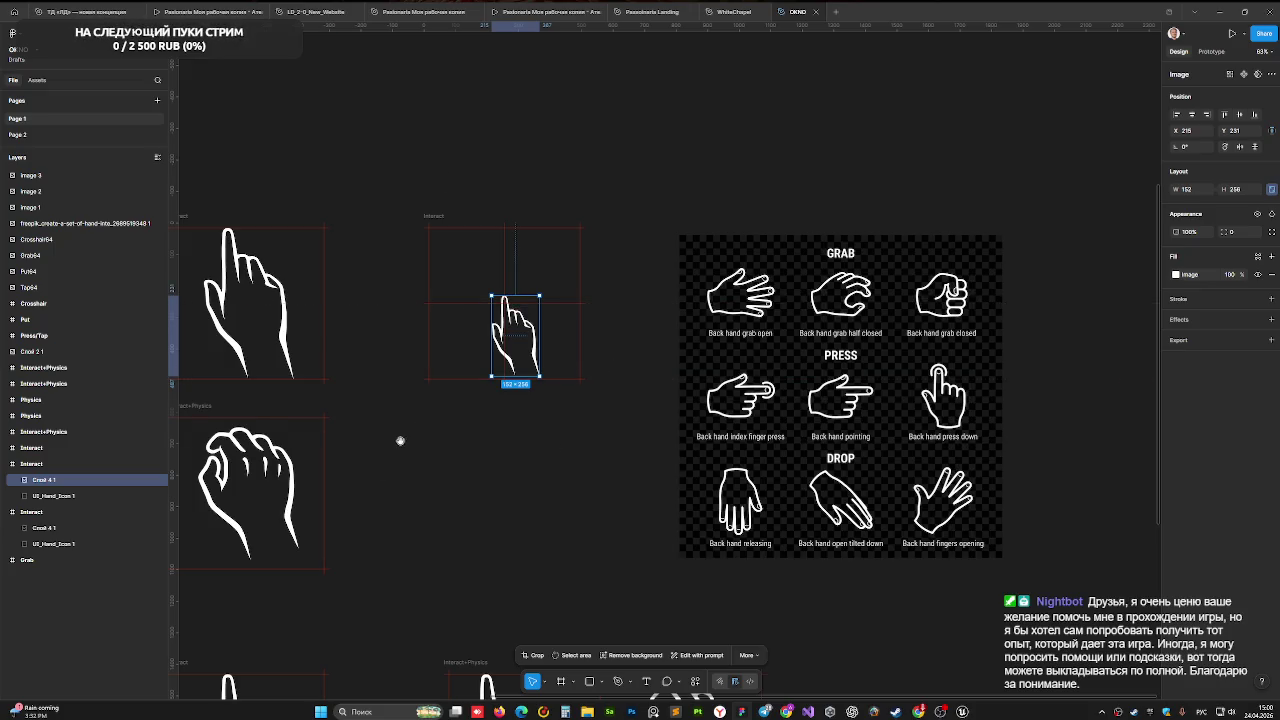
scroll(400, 437, "left", 3)
scroll(400, 437, "down", 2)
- Duplicate the grab-hand Interact+Physics frame to its right
left_click(300, 410)
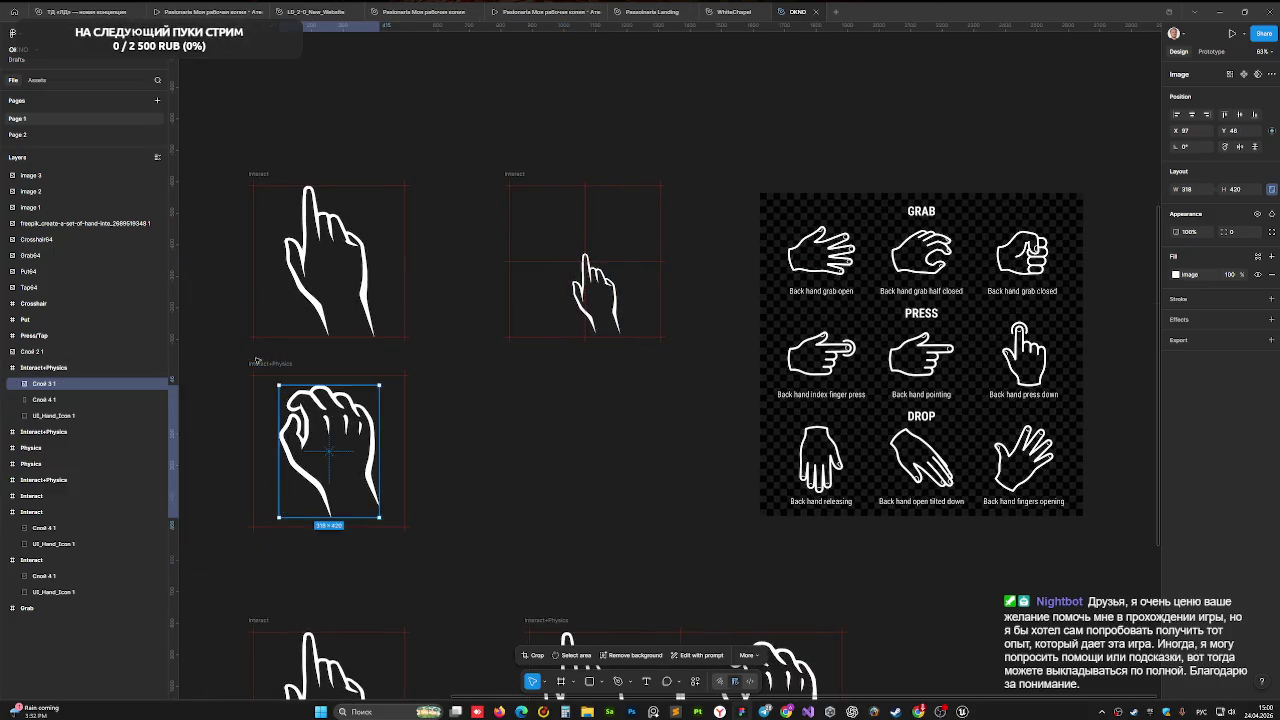
left_click(284, 364)
left_click_drag(284, 364, 540, 367)
- Rename the copied frame to 'Physics' by deleting 'Interact+' from its name
double_click(533, 365)
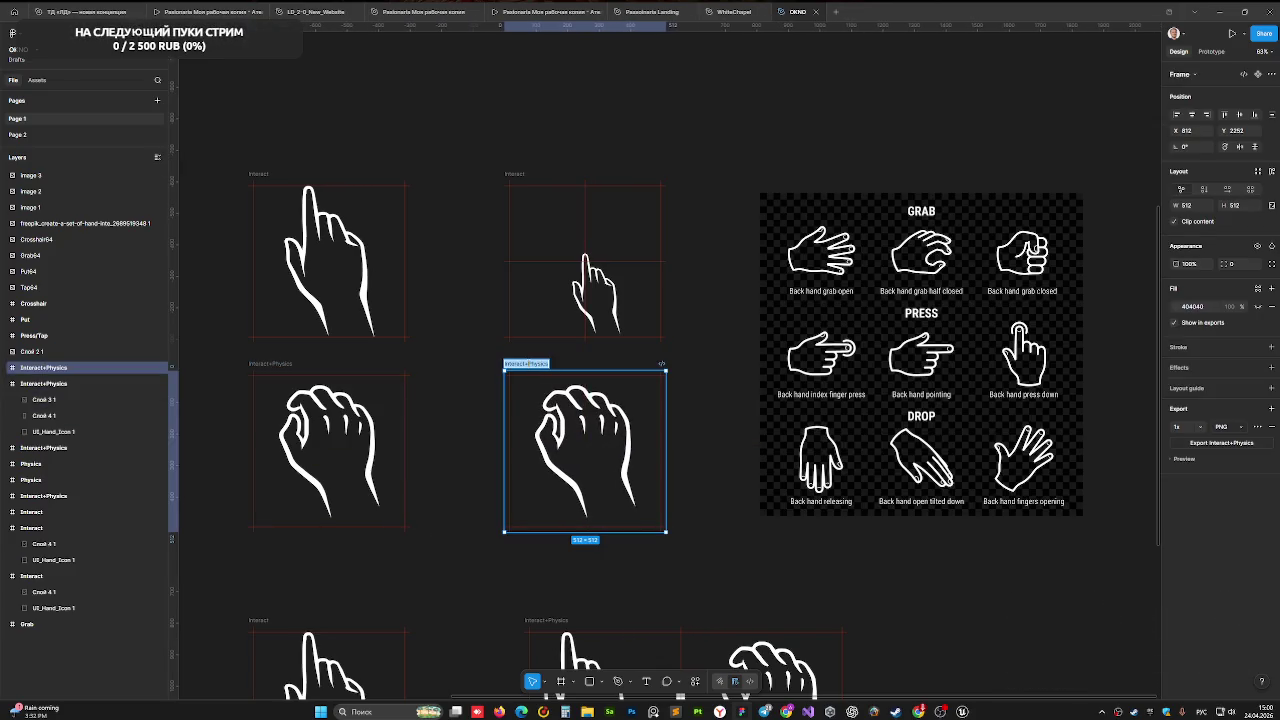
left_click(528, 364)
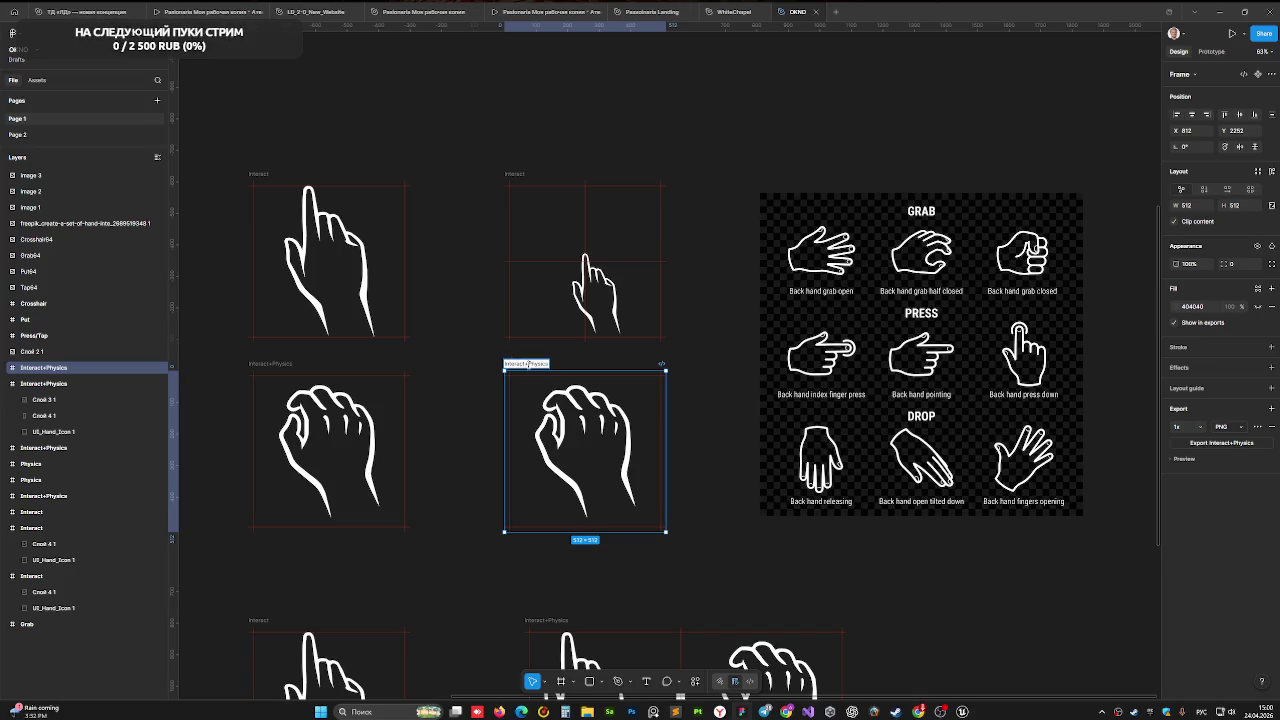
key("ctrl+a")
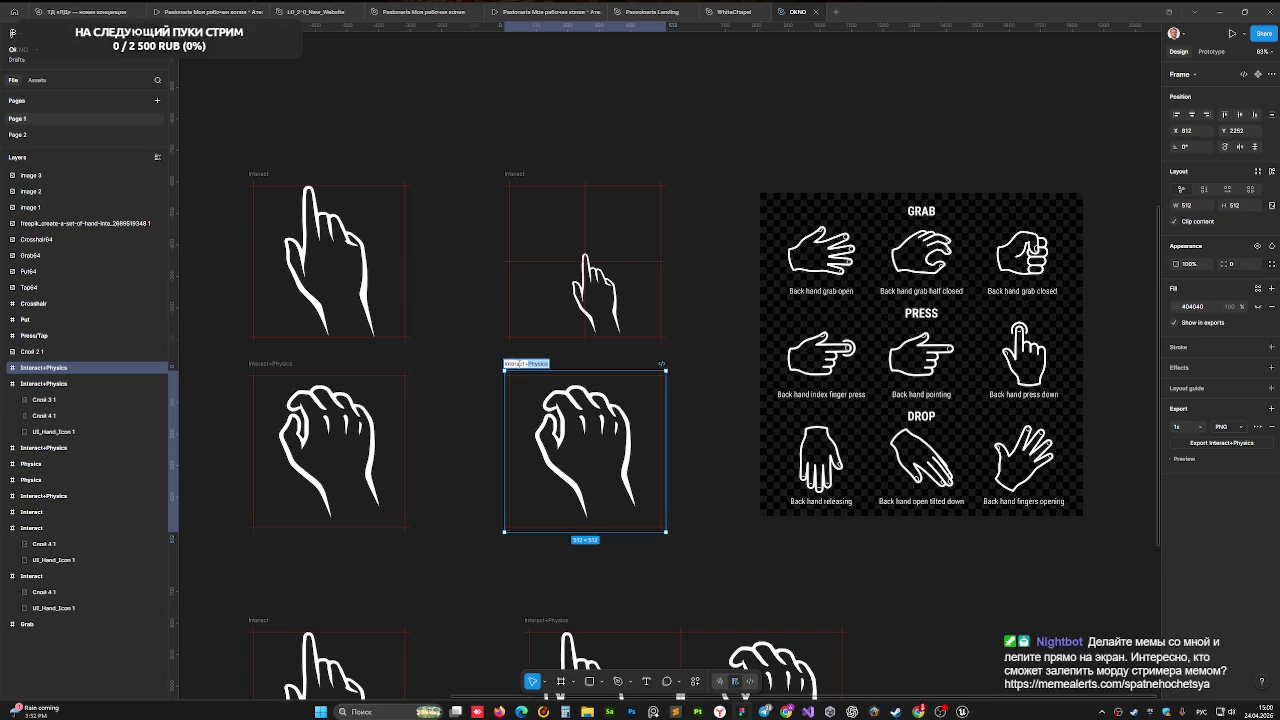
left_click_drag(548, 364, 506, 366)
key("BackSpace")
left_click(479, 396)
scroll(470, 392, "down", 5)
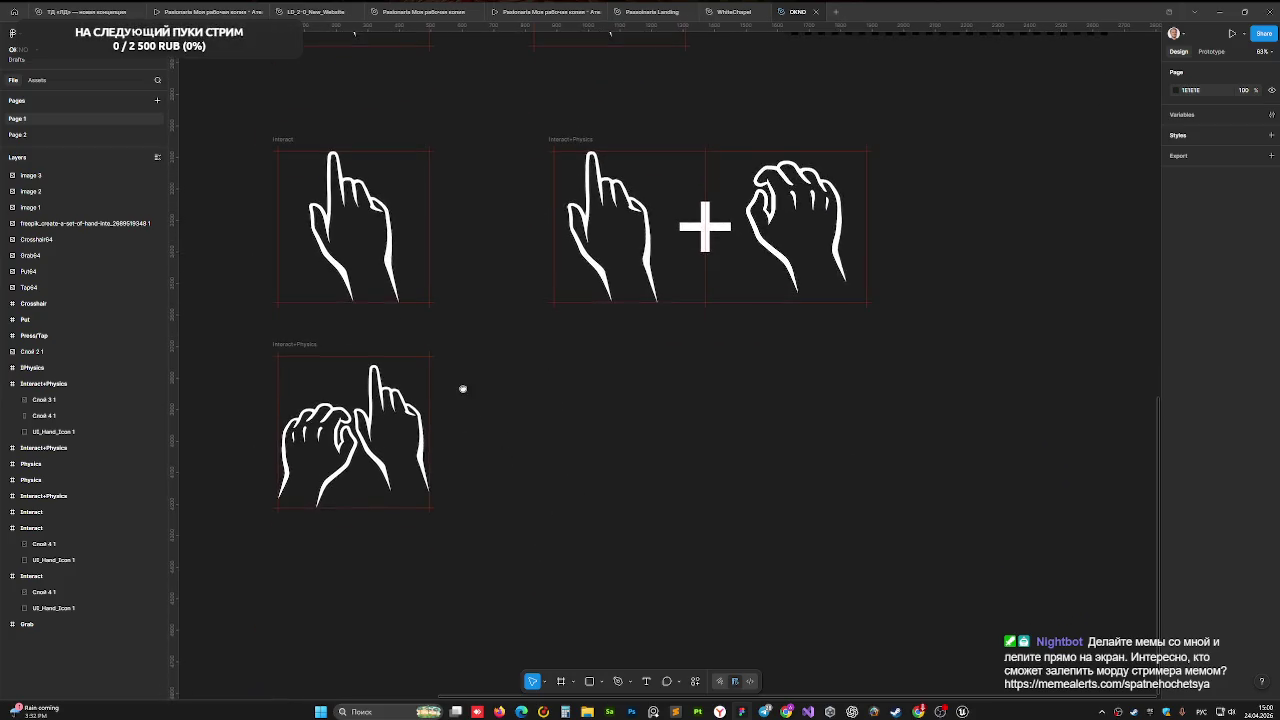
- Set the height of the grab hand in the Physics frame to 256
scroll(463, 389, "up", 3)
scroll(470, 395, "right", 2)
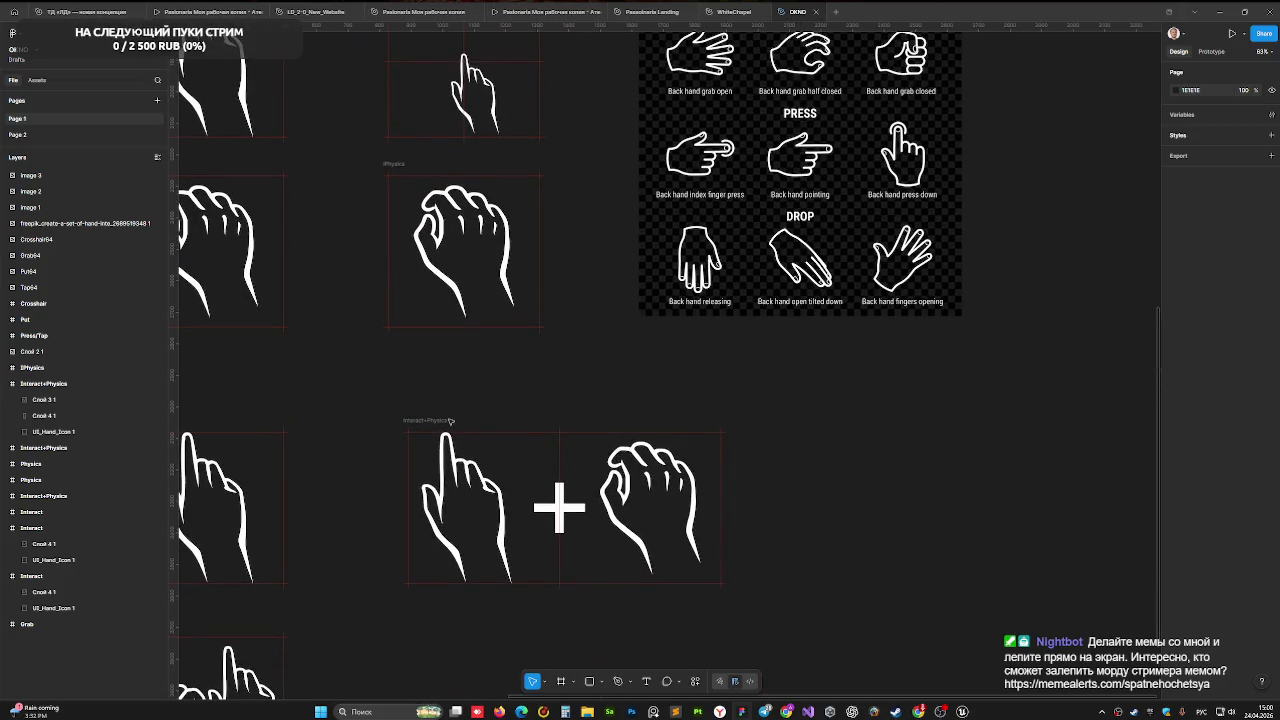
left_click(450, 421)
left_click_drag(457, 380, 714, 344)
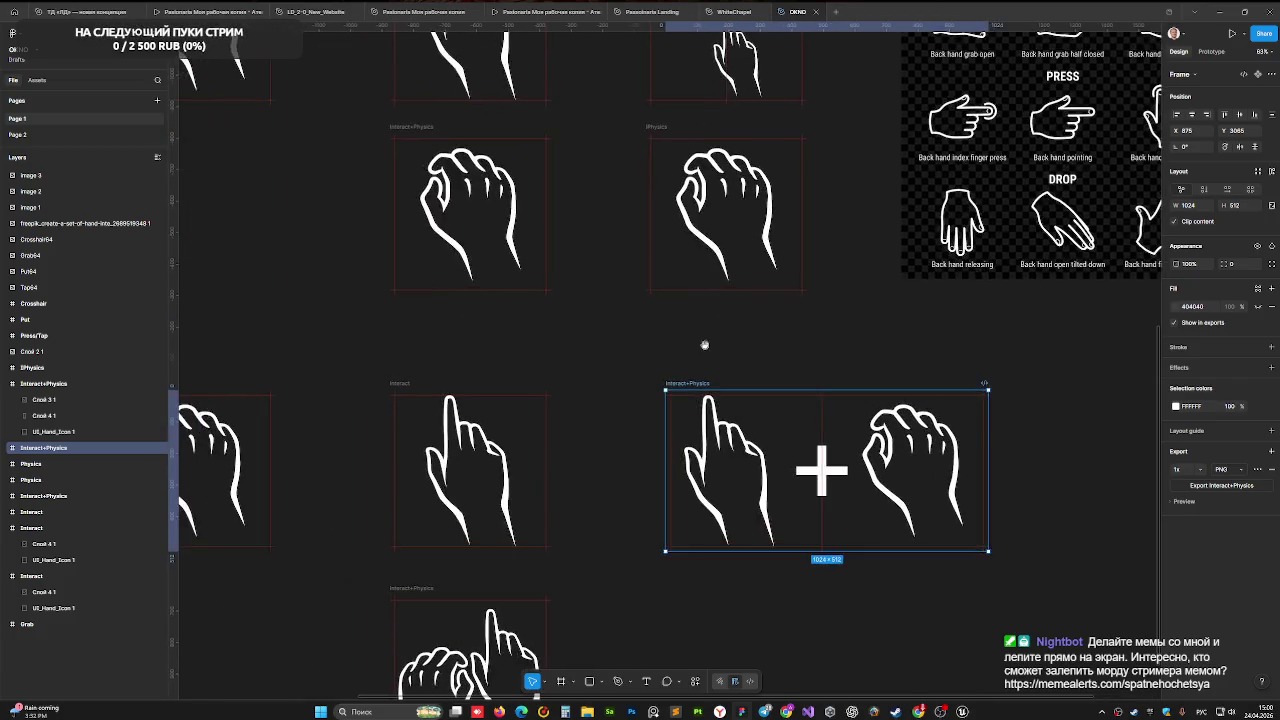
scroll(714, 344, "down", 2)
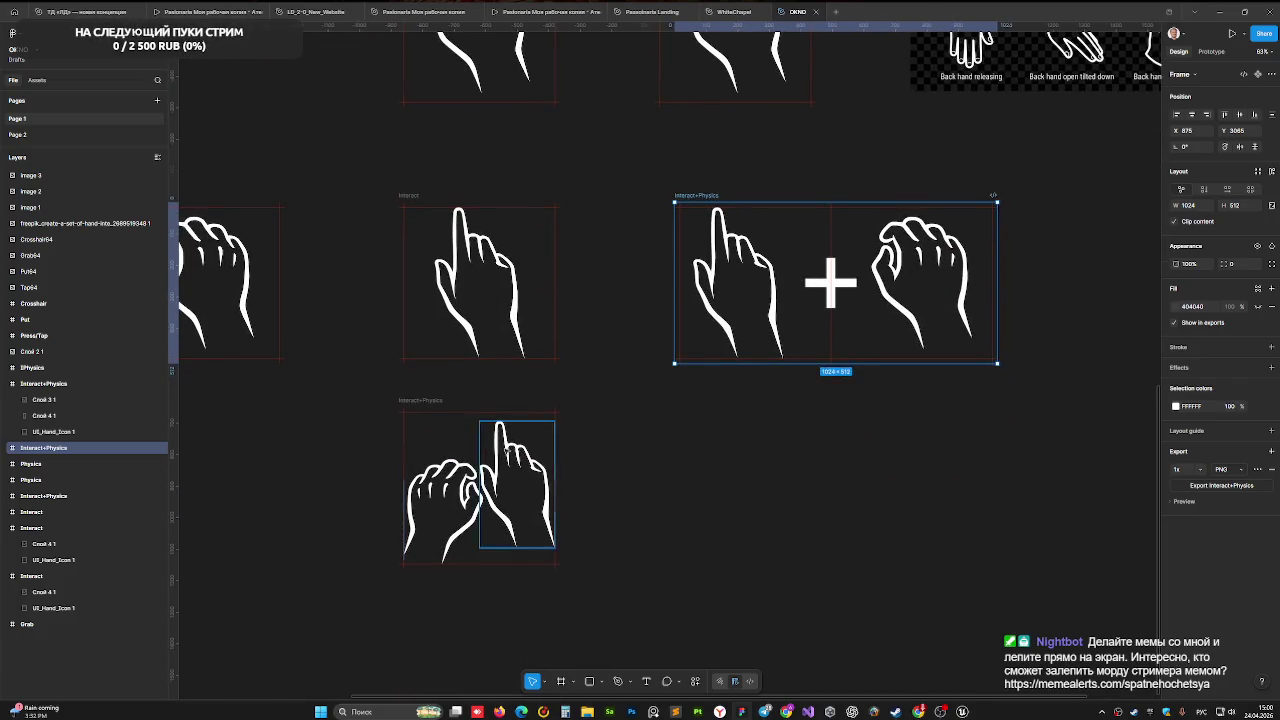
scroll(600, 354, "up", 5)
scroll(569, 480, "right", 2)
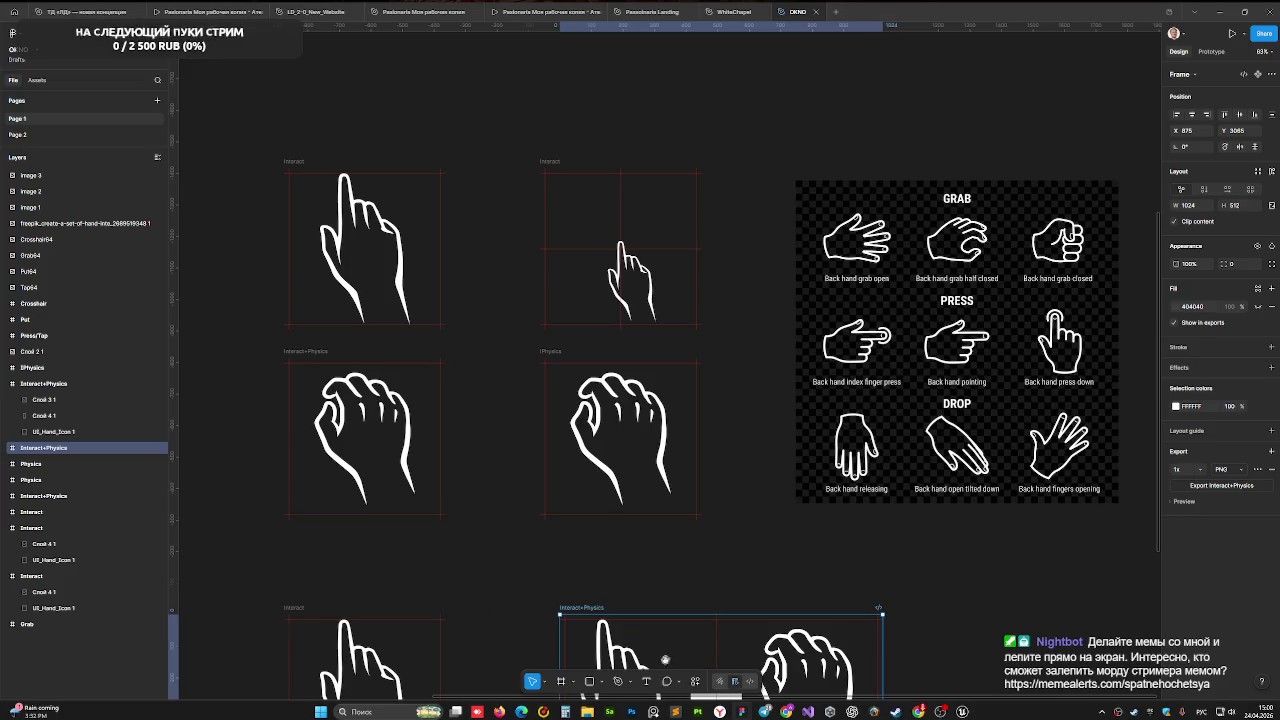
left_click(658, 429)
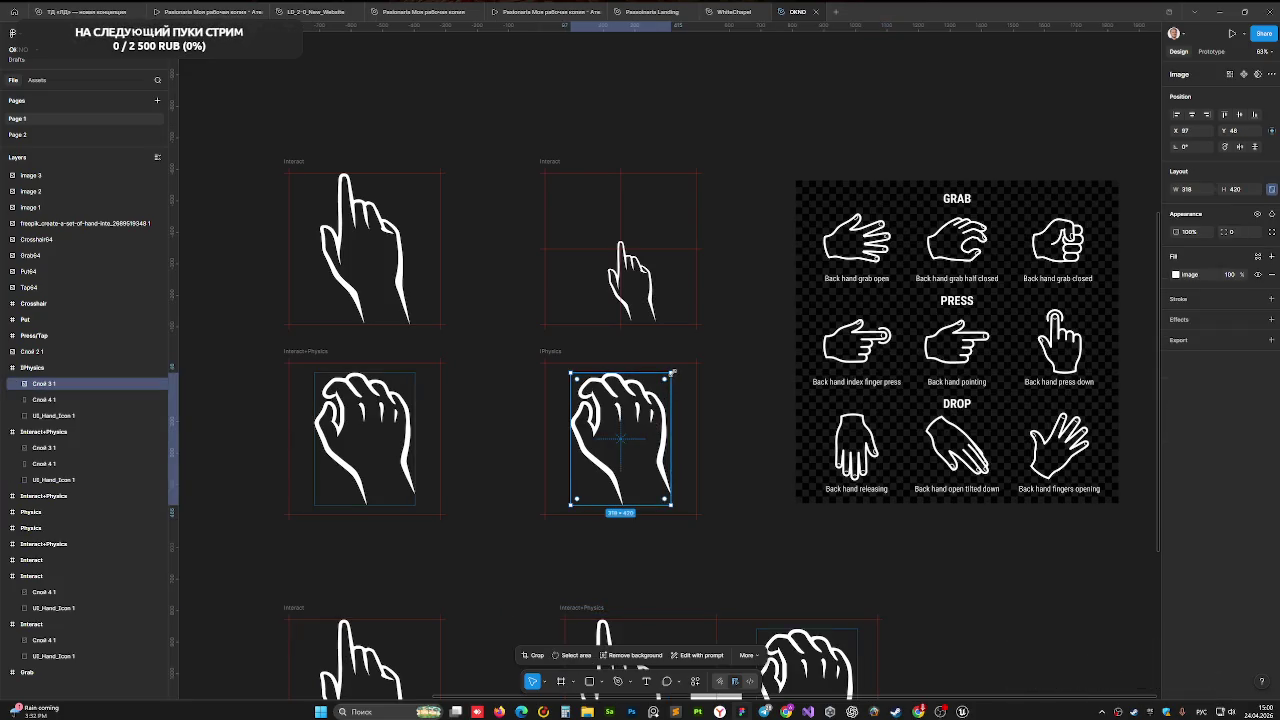
left_click_drag(672, 372, 697, 404)
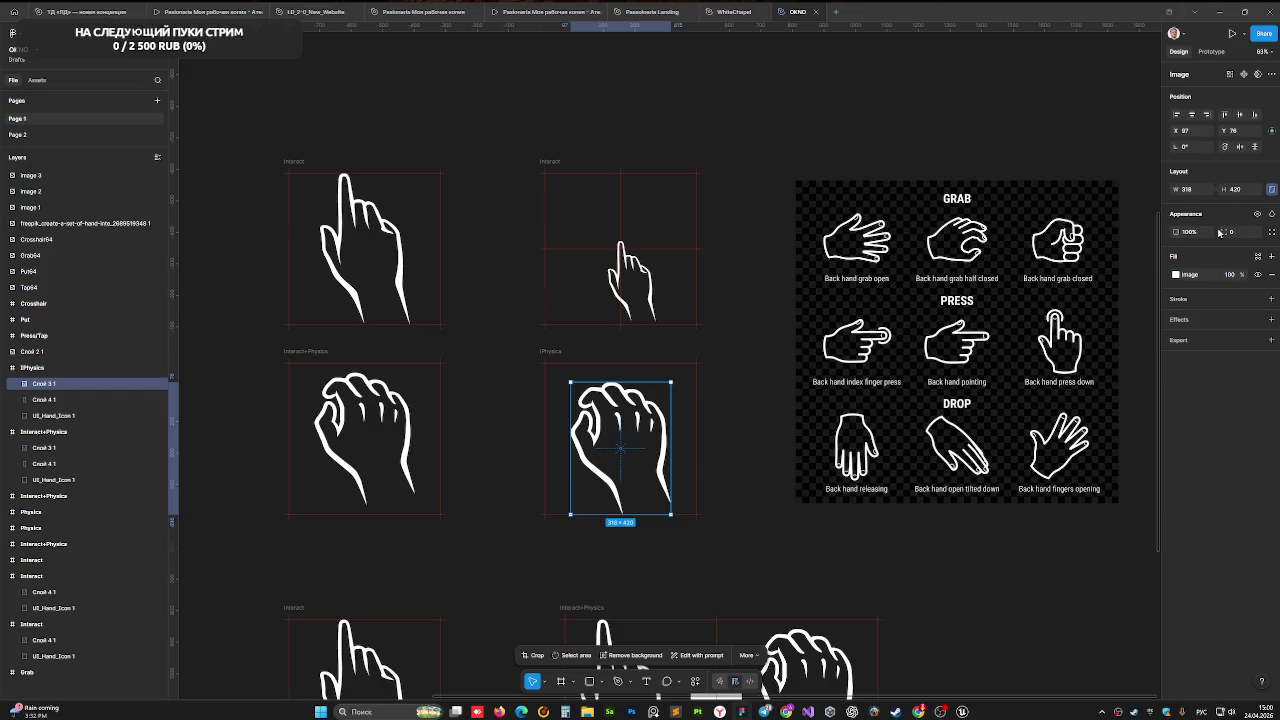
left_click(1244, 195)
type("256")
key("Return")
- Centre the shrunken grab hand in the Physics frame and compare it with the pointing hand
left_click_drag(614, 436, 629, 464)
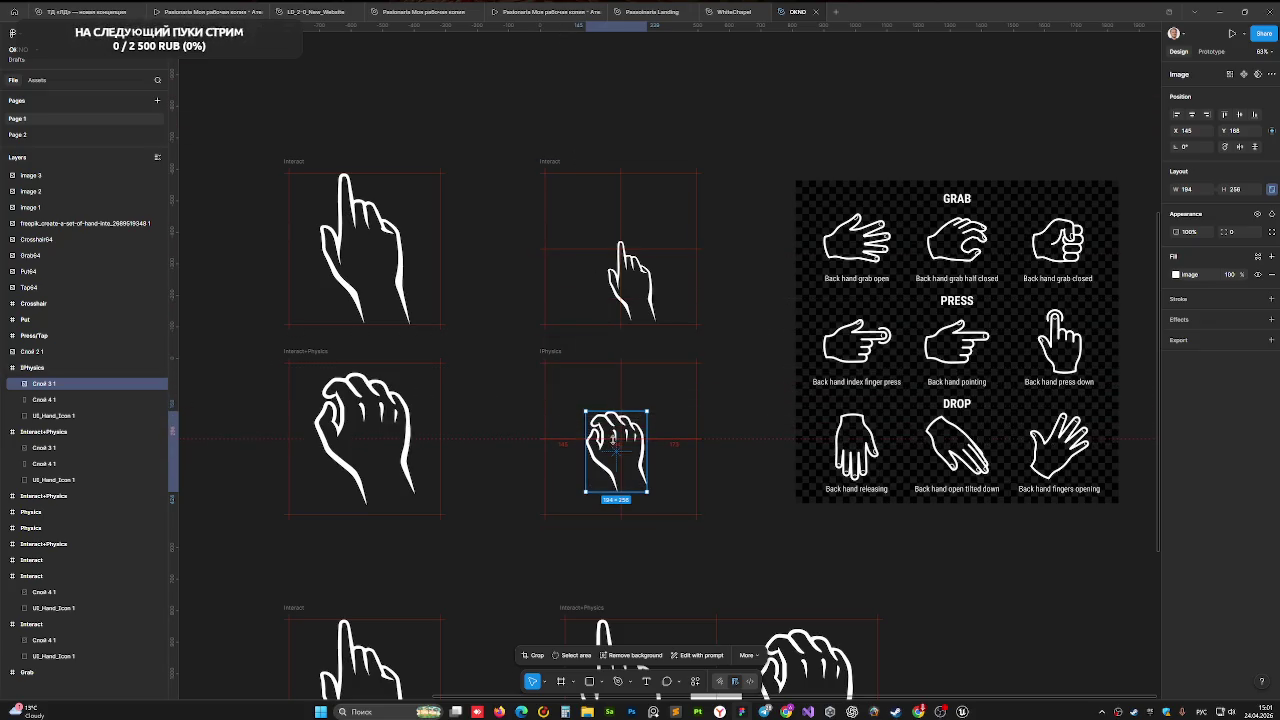
left_click_drag(611, 470, 615, 465)
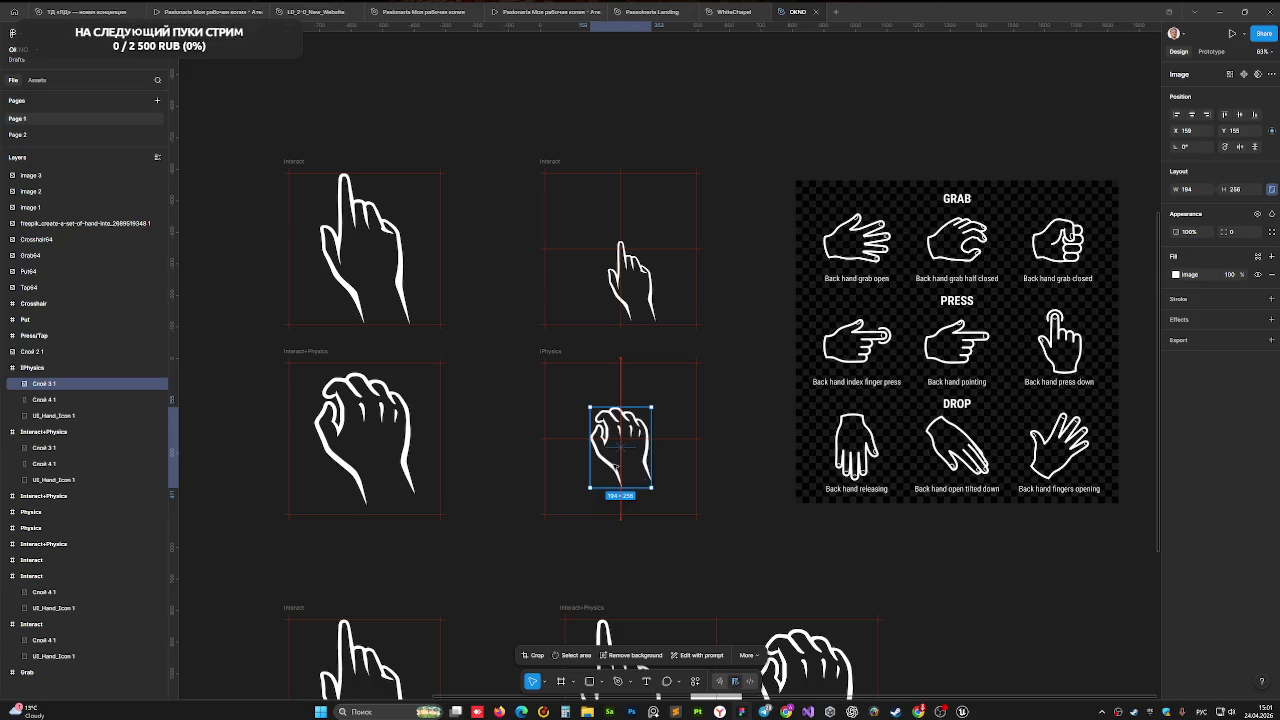
left_click(639, 281)
left_click_drag(639, 281, 638, 283)
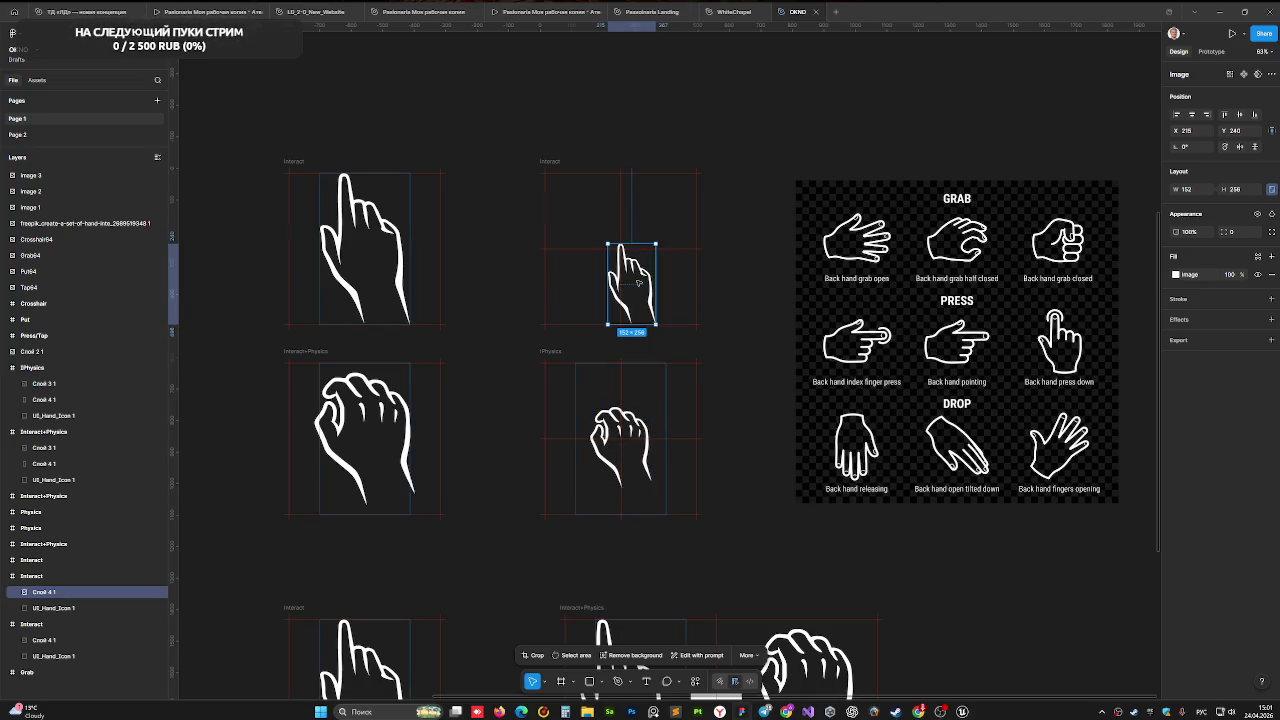
left_click(736, 441)
scroll(700, 438, "right", 2)
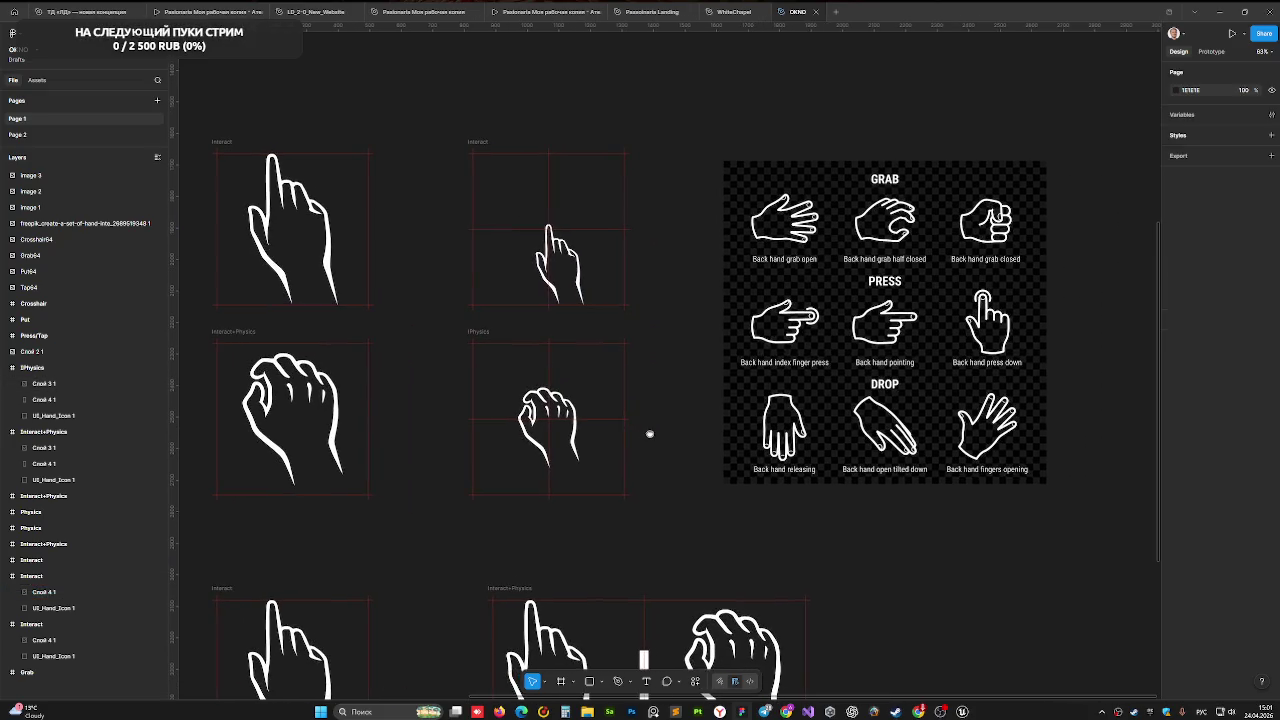
- Compare the shrunken grab hand's size against the small pointing hand
left_click(563, 404)
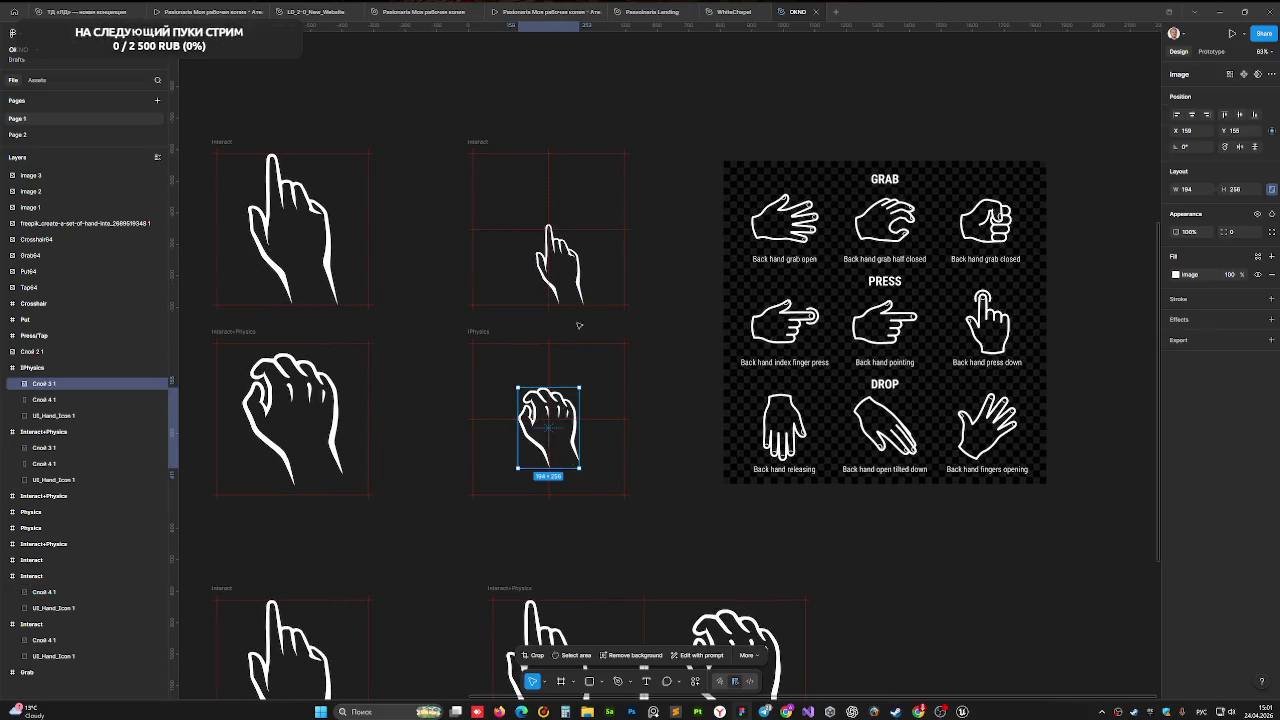
left_click(574, 281)
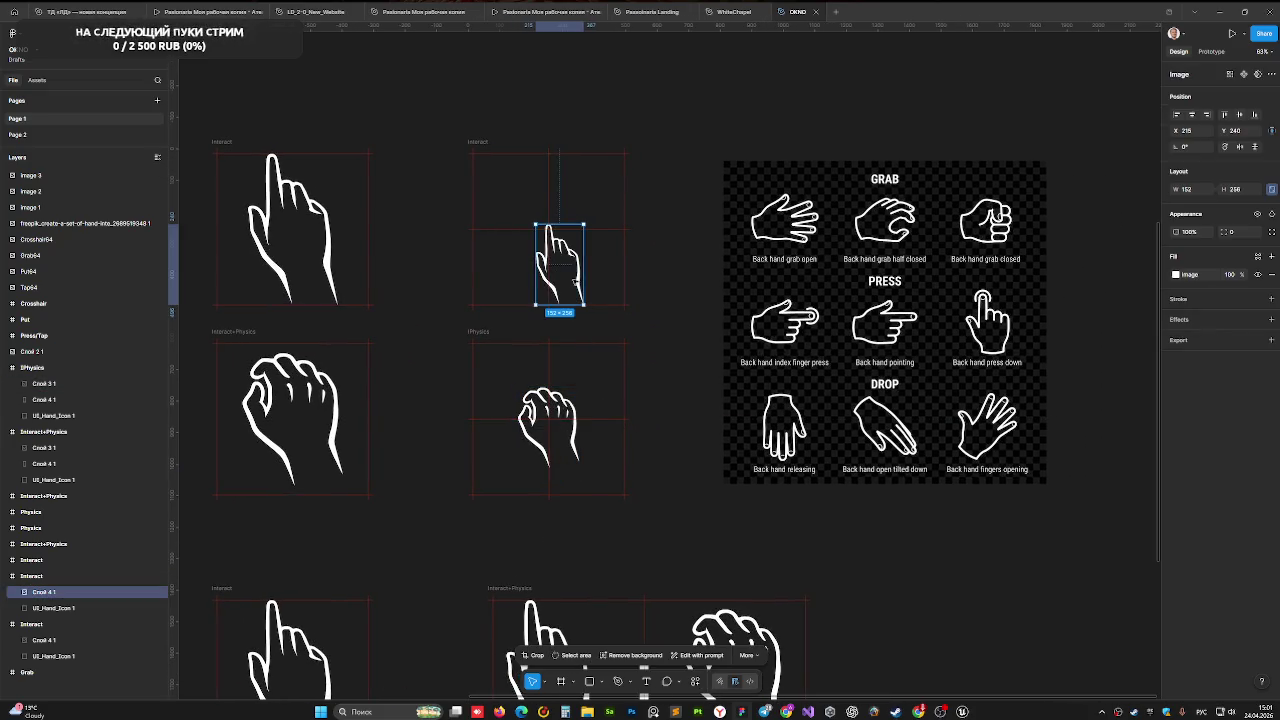
left_click(698, 390)
- Move the wide Interact+Physics frame further down, out of the way
scroll(685, 423, "right", 2)
left_click_drag(635, 462, 598, 427)
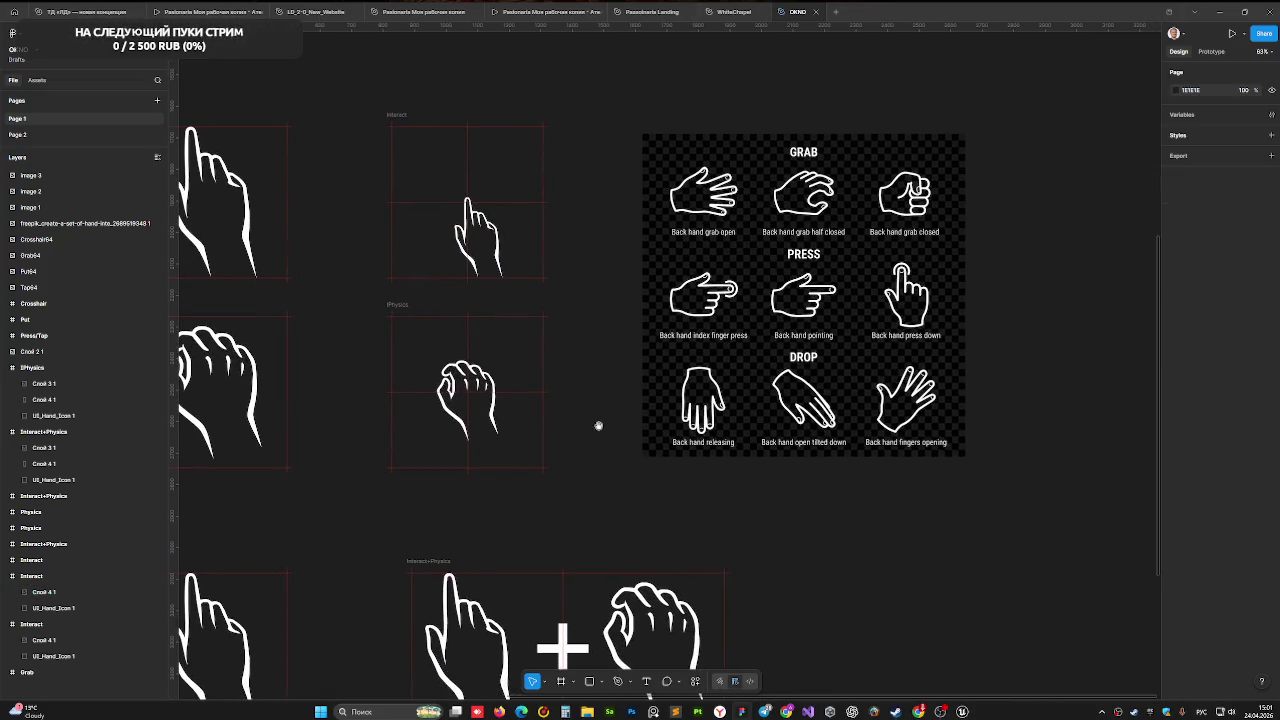
scroll(598, 427, "down", 5)
scroll(757, 257, "left", 4)
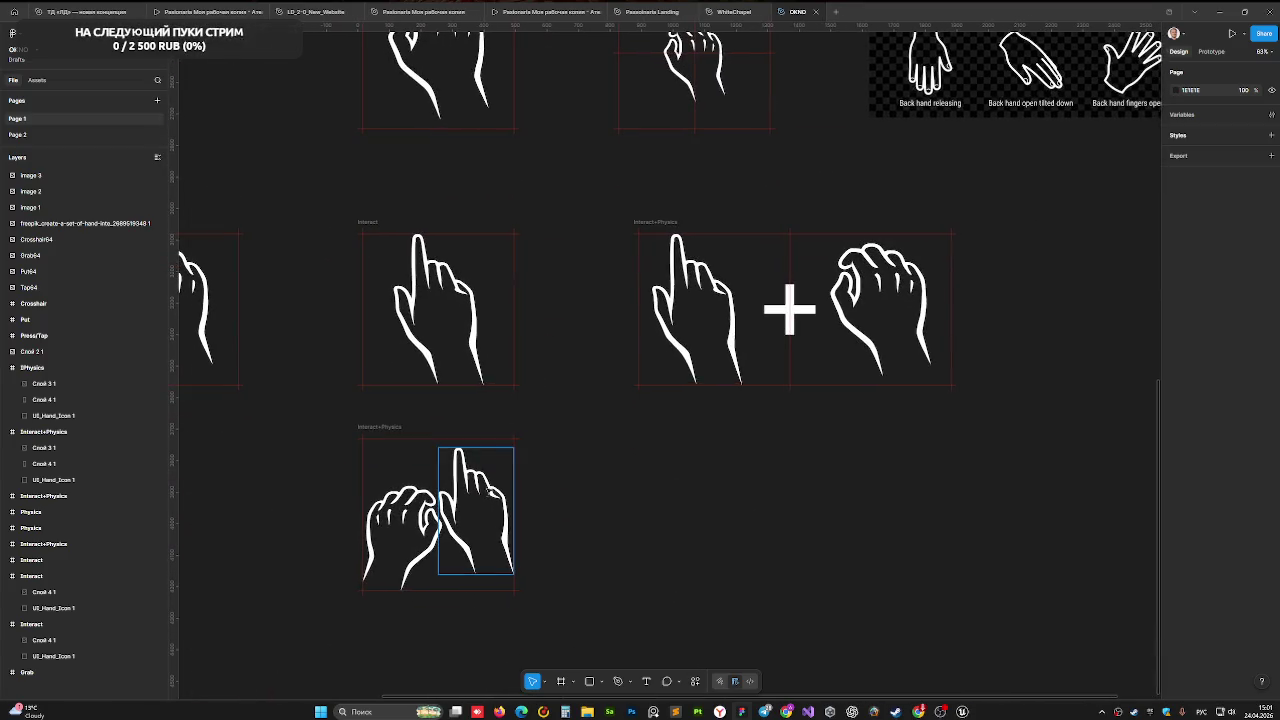
scroll(605, 250, "right", 1)
left_click(608, 245)
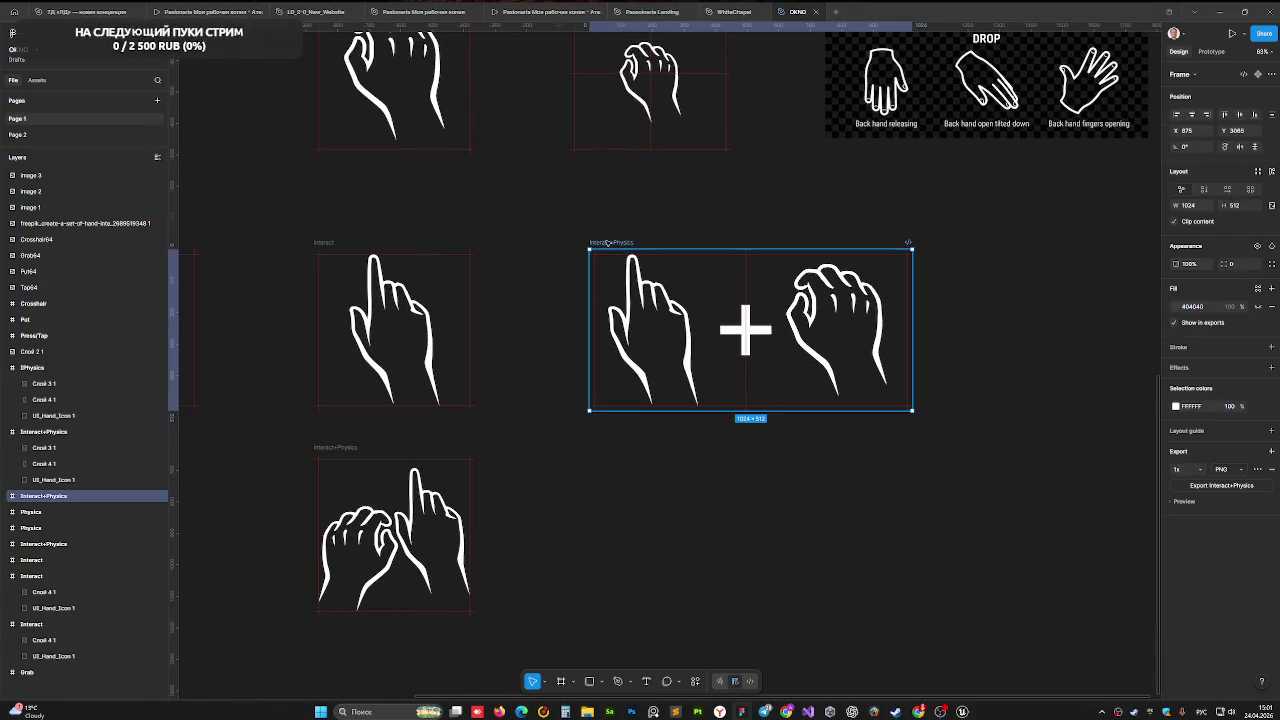
mouse_move(608, 243)
left_mouse_down()
mouse_move(464, 619)
mouse_move(319, 662)
left_mouse_up()
- Place a copy of the two-hands Interact+Physics frame below the Physics frame
left_click(328, 452)
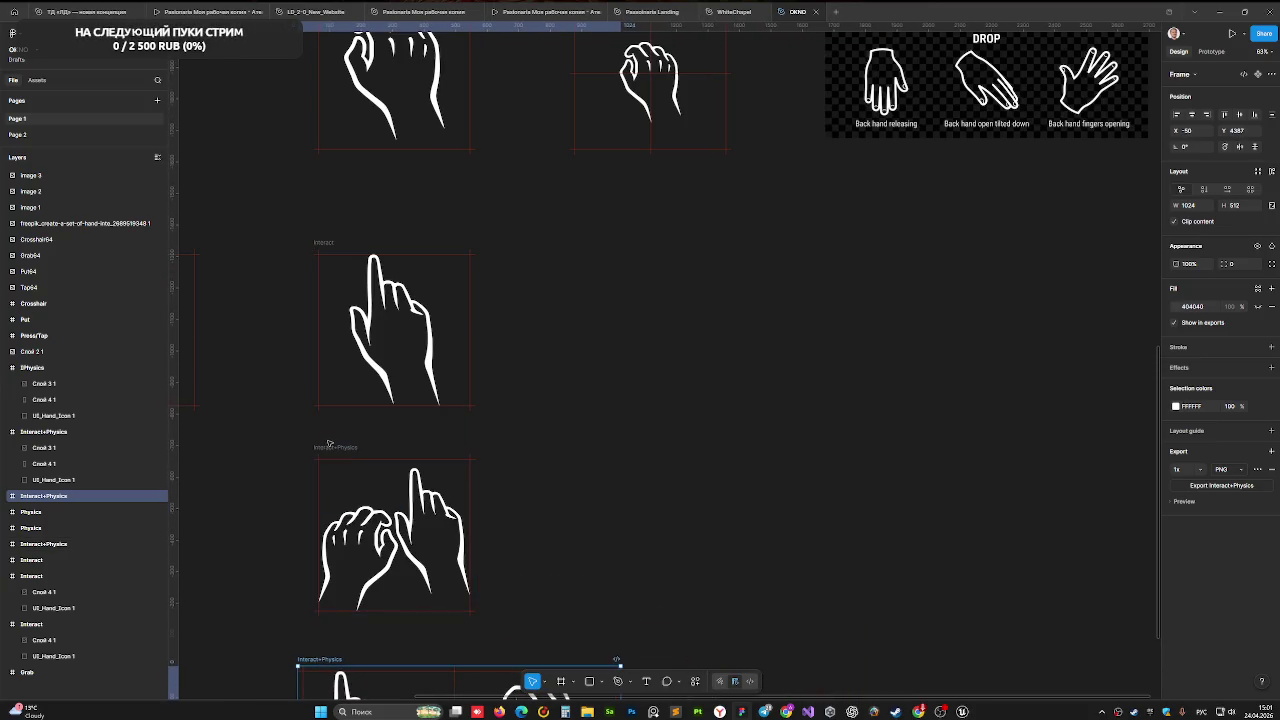
mouse_move(329, 447)
left_mouse_down()
mouse_move(610, 178)
mouse_move(586, 170)
left_mouse_up()
scroll(760, 297, "up", 2)
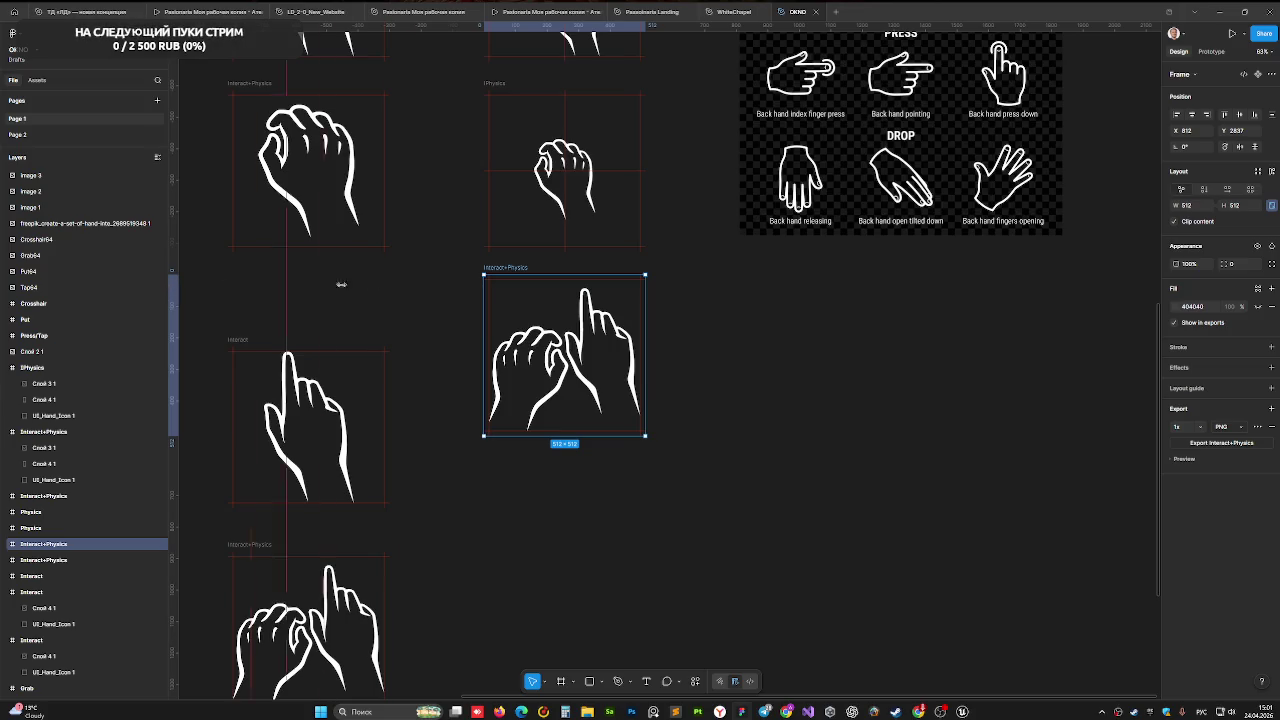
left_click_drag(560, 288, 564, 286)
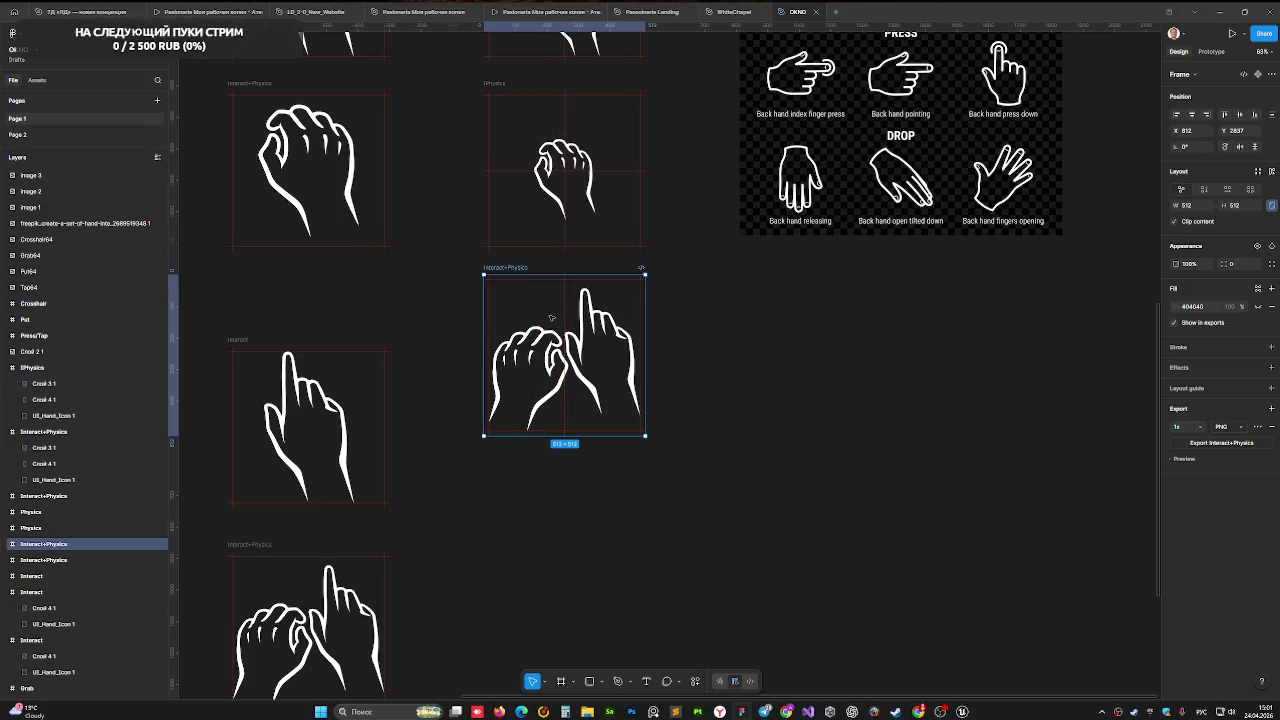
- Add a horizontal guide and scale the copy's two hands down to 347×328
mouse_move(525, 25)
left_mouse_down()
mouse_move(550, 171)
mouse_move(553, 365)
mouse_move(549, 350)
left_mouse_up()
key("Return")
left_click_drag(638, 430, 596, 378)
left_click(718, 358)
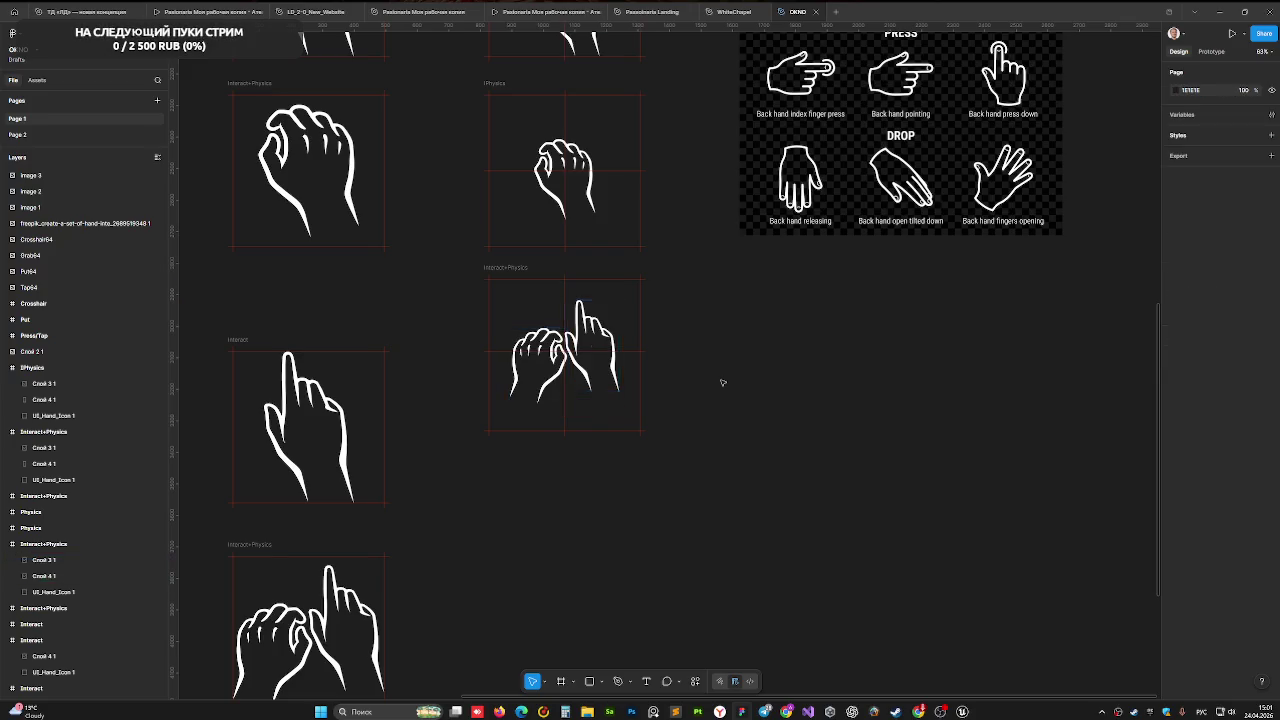
- Rename the IPhysics frame to 'Physics' by removing the leading 'I'
scroll(654, 394, "up", 2)
scroll(654, 394, "right", 2)
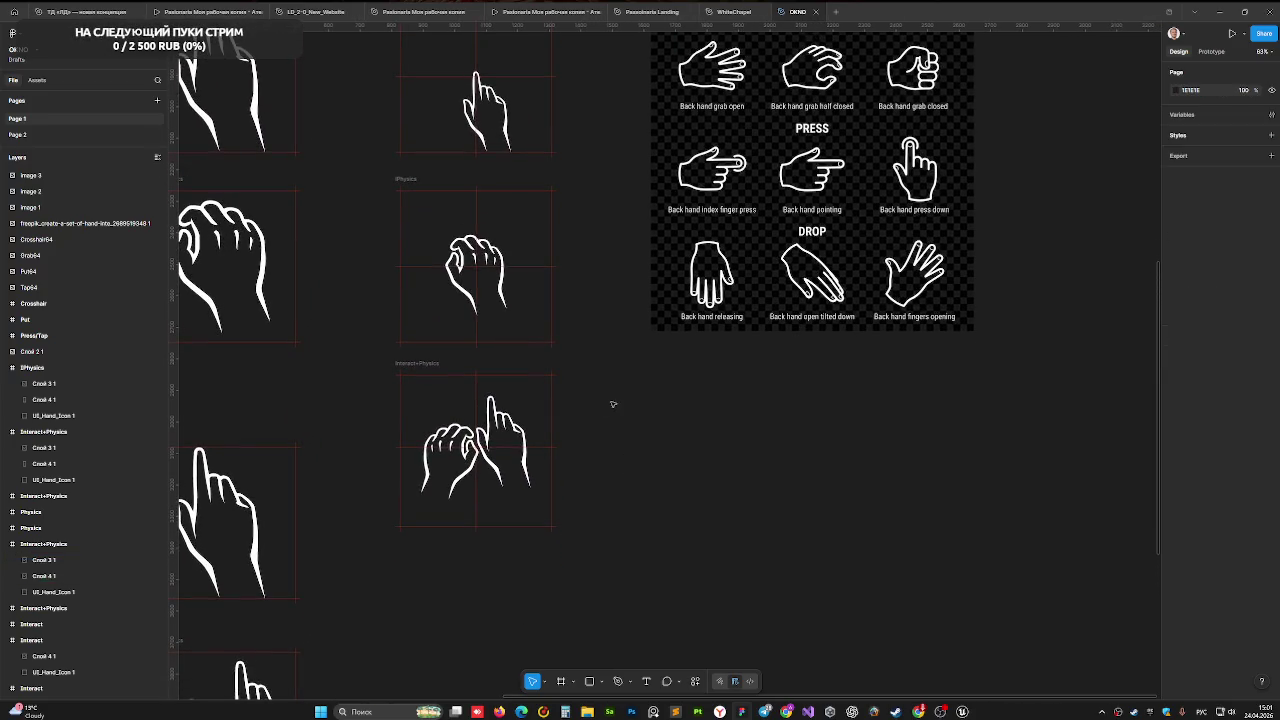
scroll(630, 502, "up", 4)
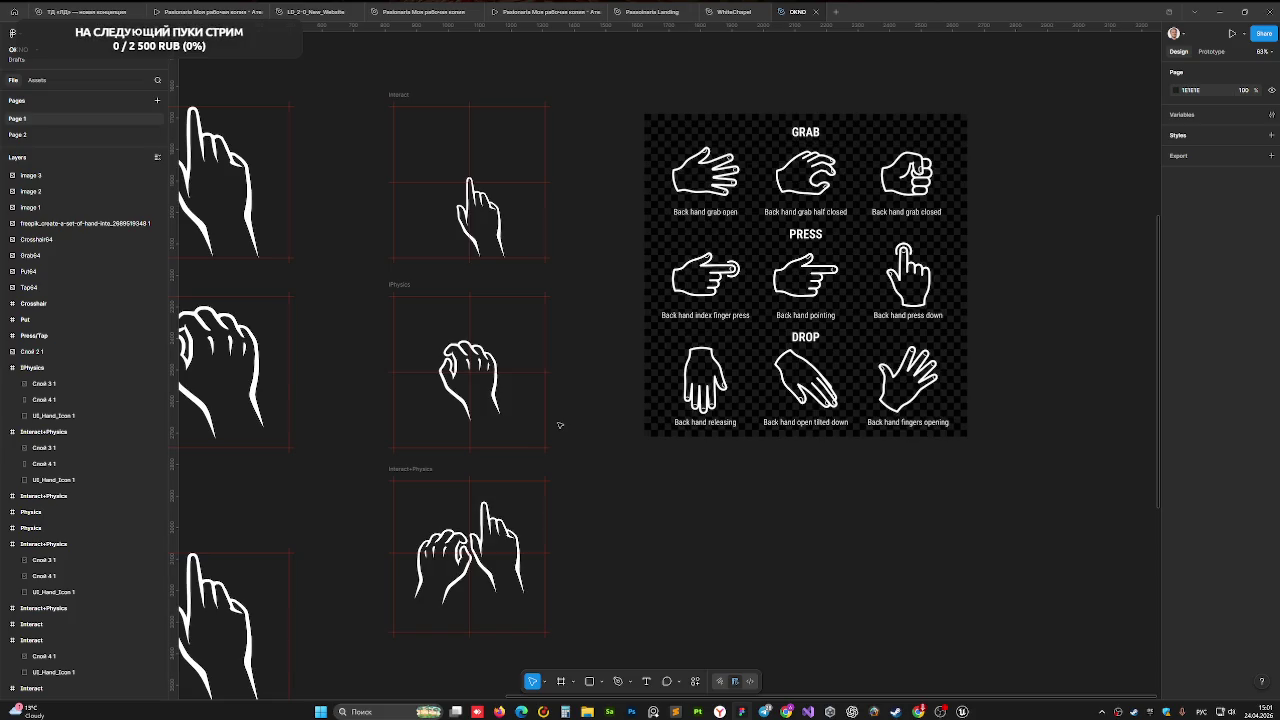
scroll(570, 400, "up", 2)
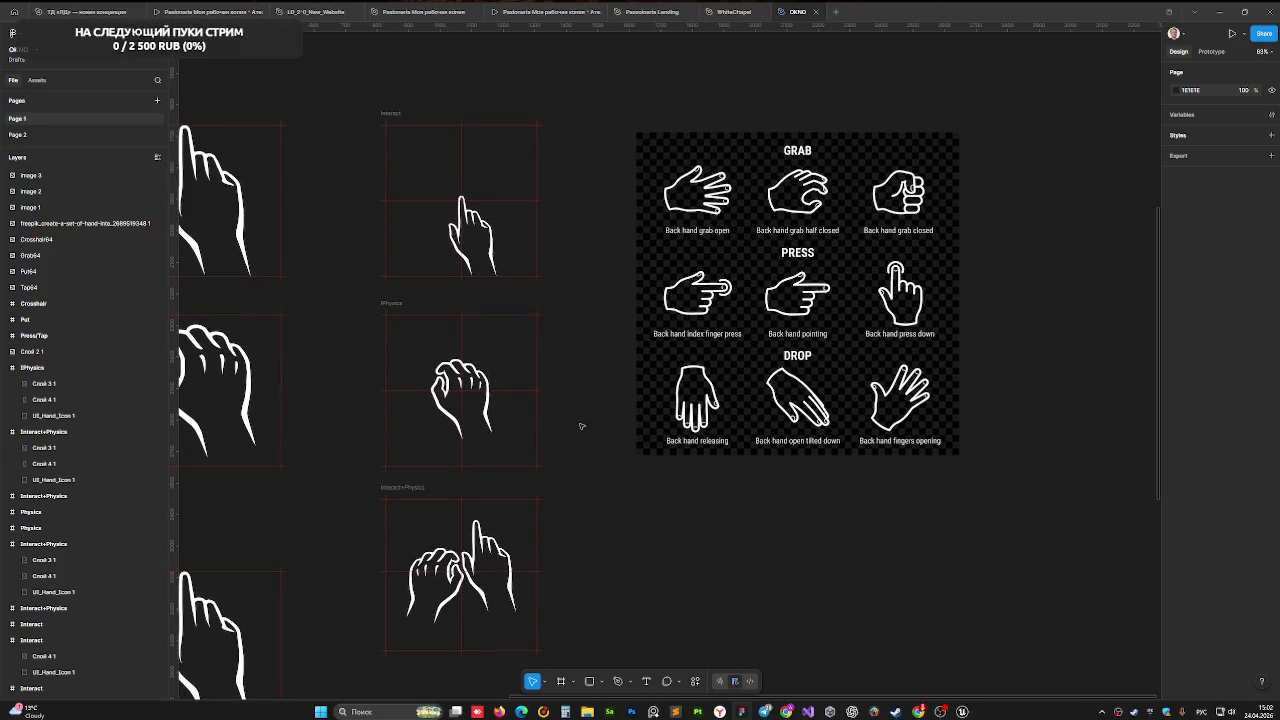
scroll(620, 369, "left", 2)
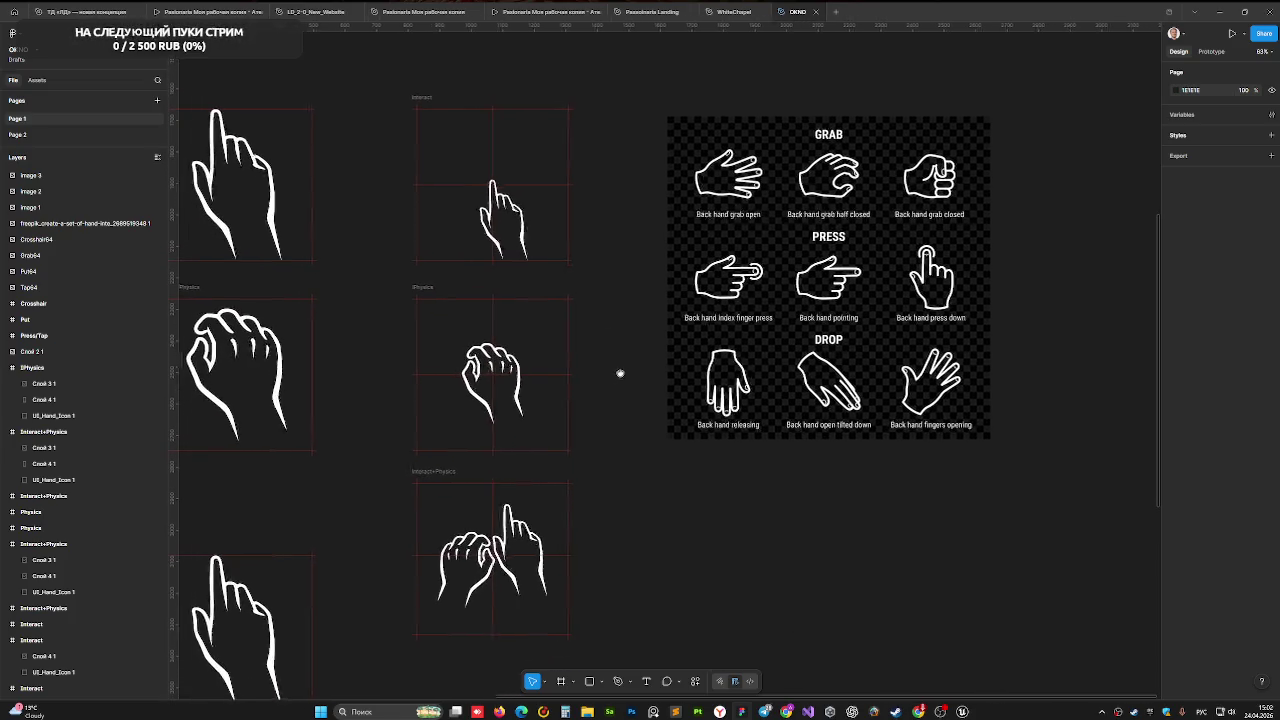
scroll(619, 394, "up", 1)
scroll(619, 394, "down", 5)
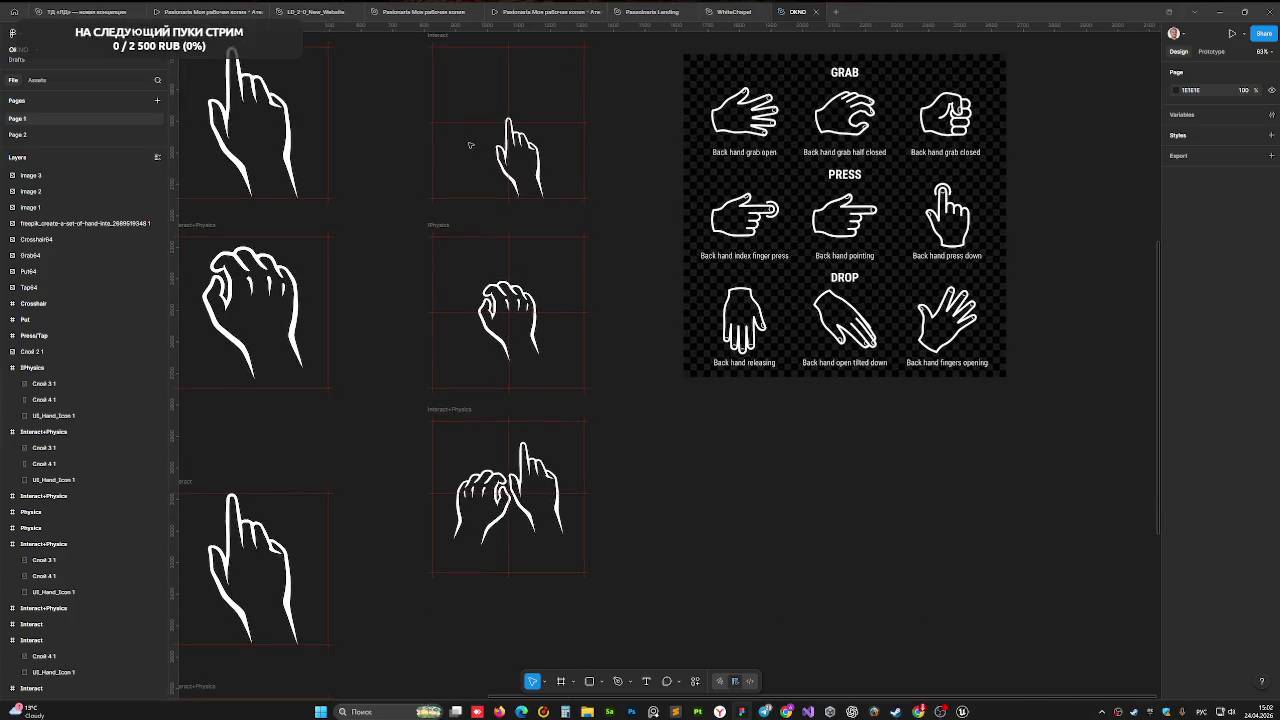
scroll(379, 196, "up", 2)
left_click(443, 76)
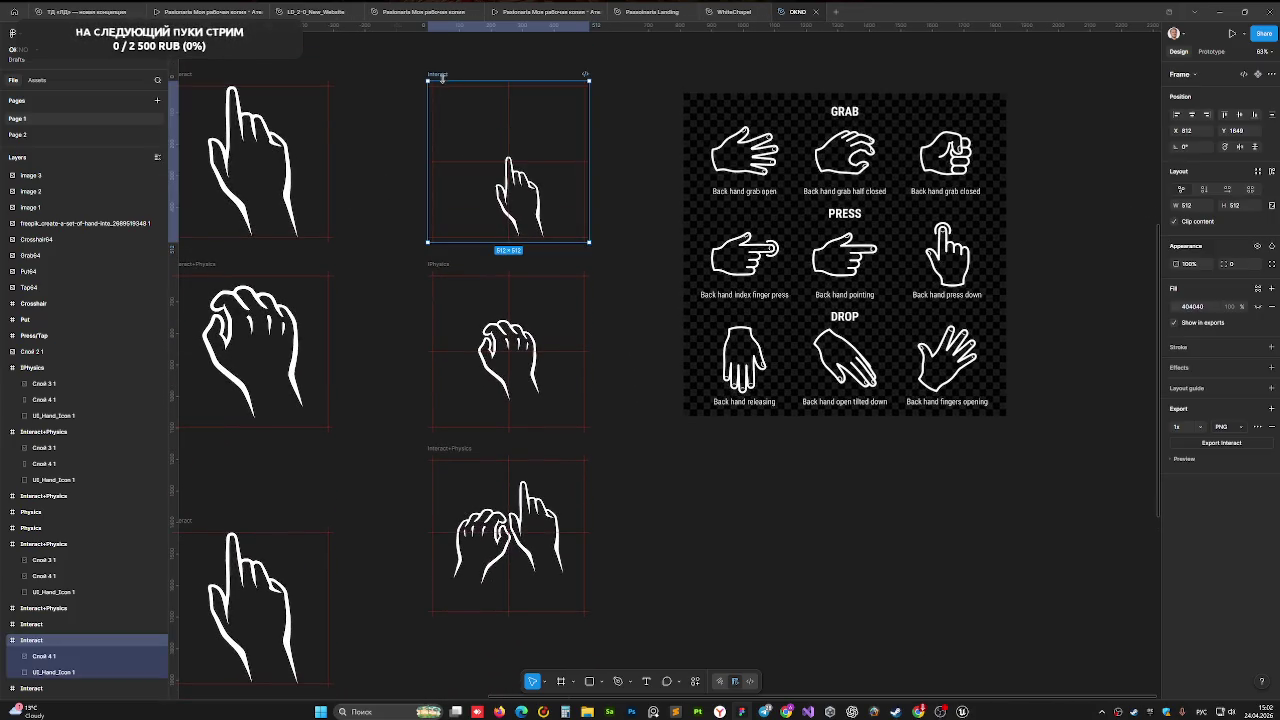
left_click(436, 266)
double_click(437, 265)
key("Home")
key("Delete")
key("Return")
- Start a PNG export of the Interact+Physics frame
left_click(448, 164)
left_click(443, 343)
left_click(455, 449)
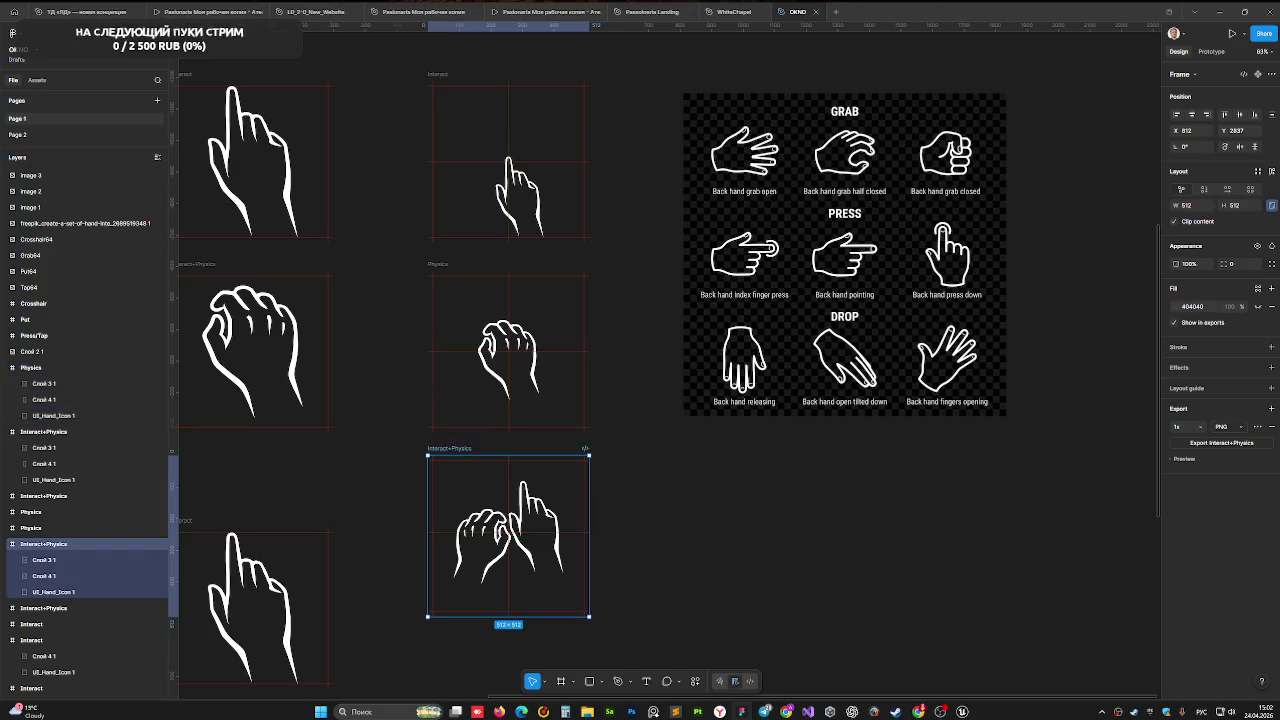
left_click(1225, 443)
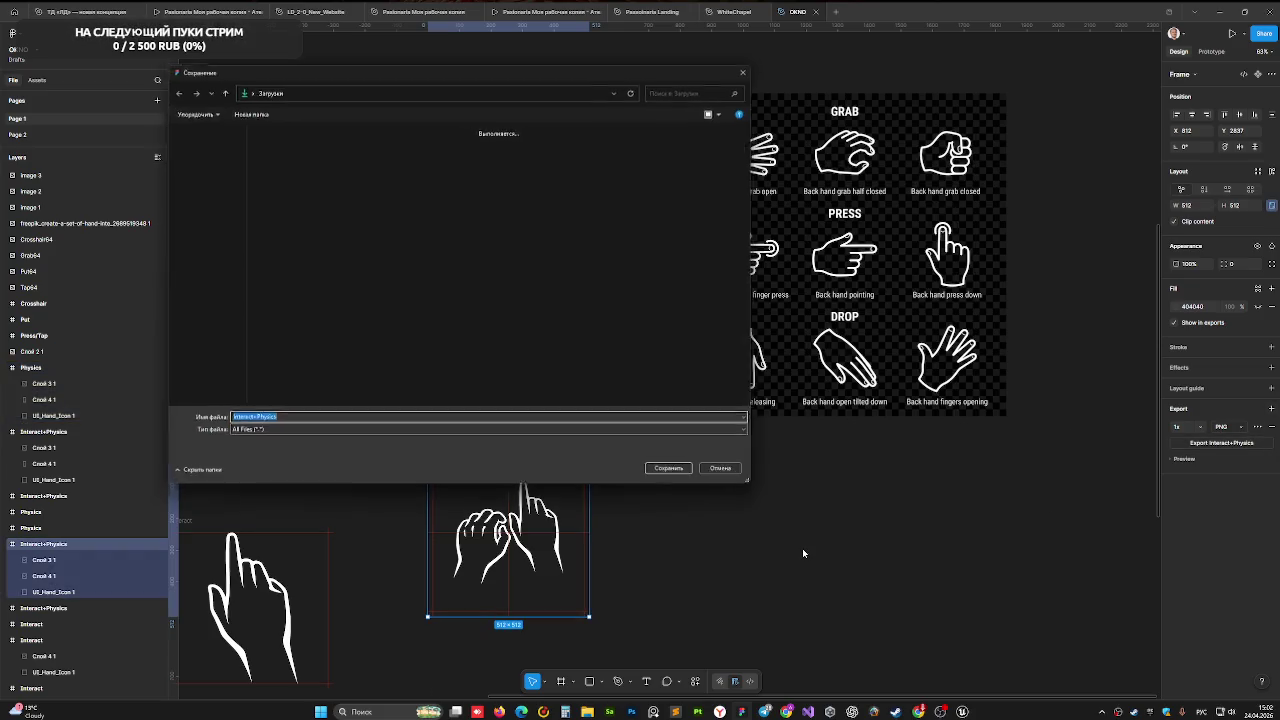
- Select the Interact, Physics and Interact+Physics frames together
left_click(667, 466)
left_click(438, 72)
left_click(440, 264)
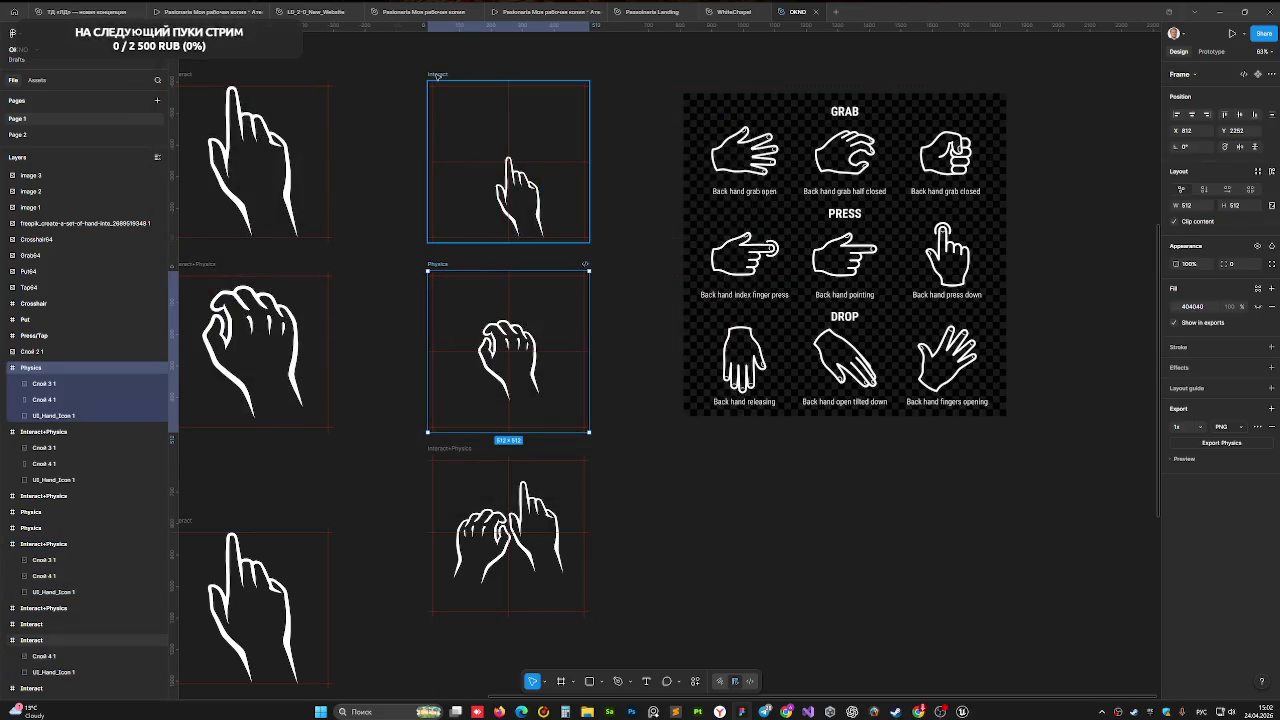
left_click(452, 150)
left_click(455, 424, "shift")
left_click(452, 460, "shift")
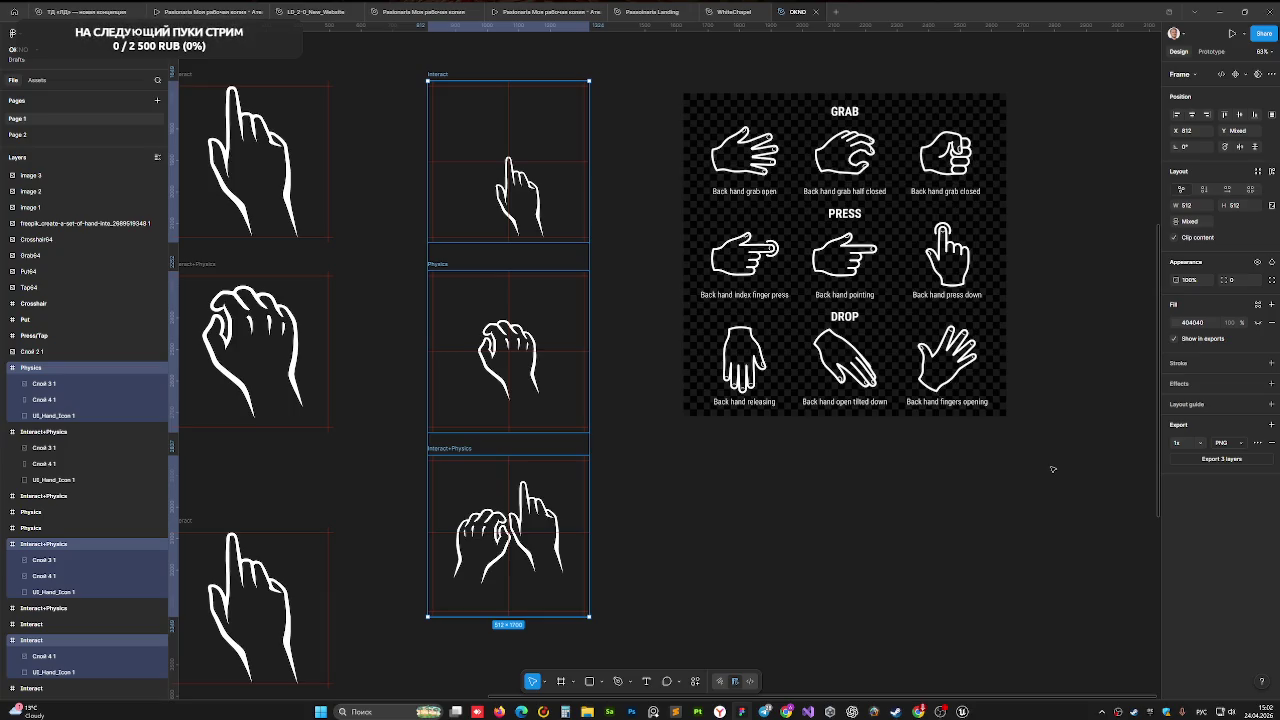
- Export the three frames, browsing to E:/GameProjects/Echo/NEW/Textures/UI/HUD
left_click(1223, 459)
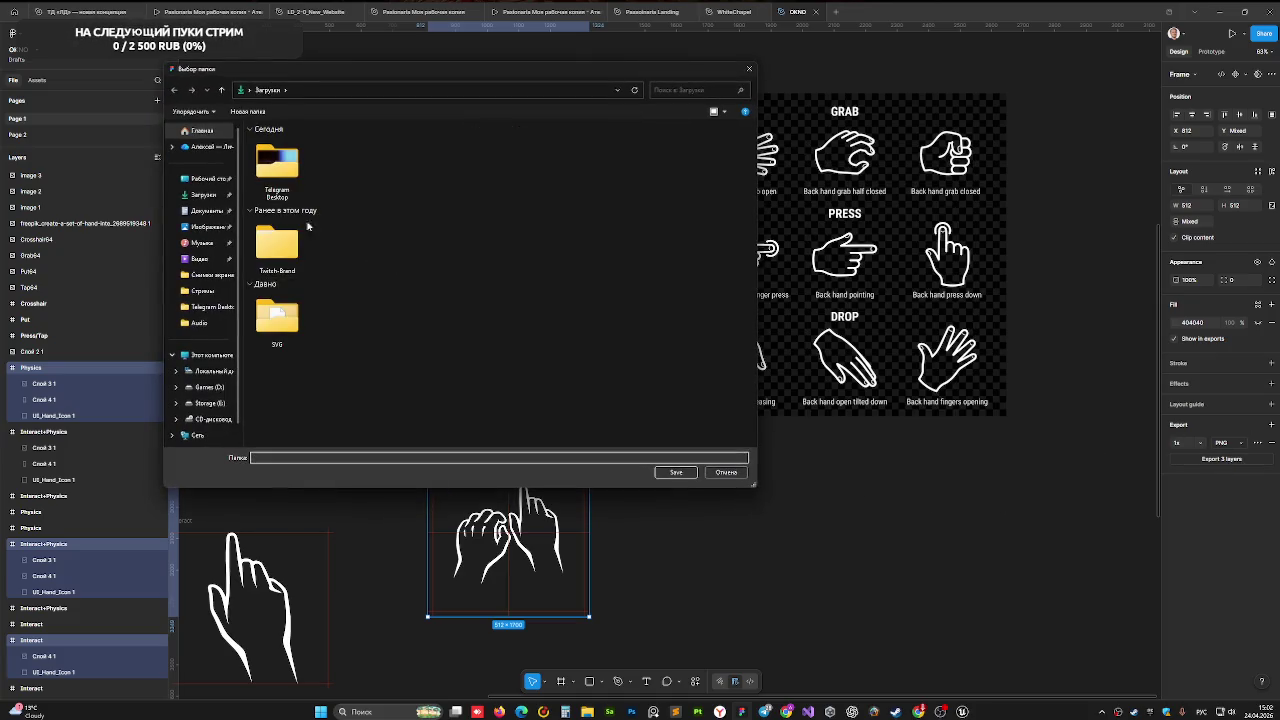
left_click(209, 403)
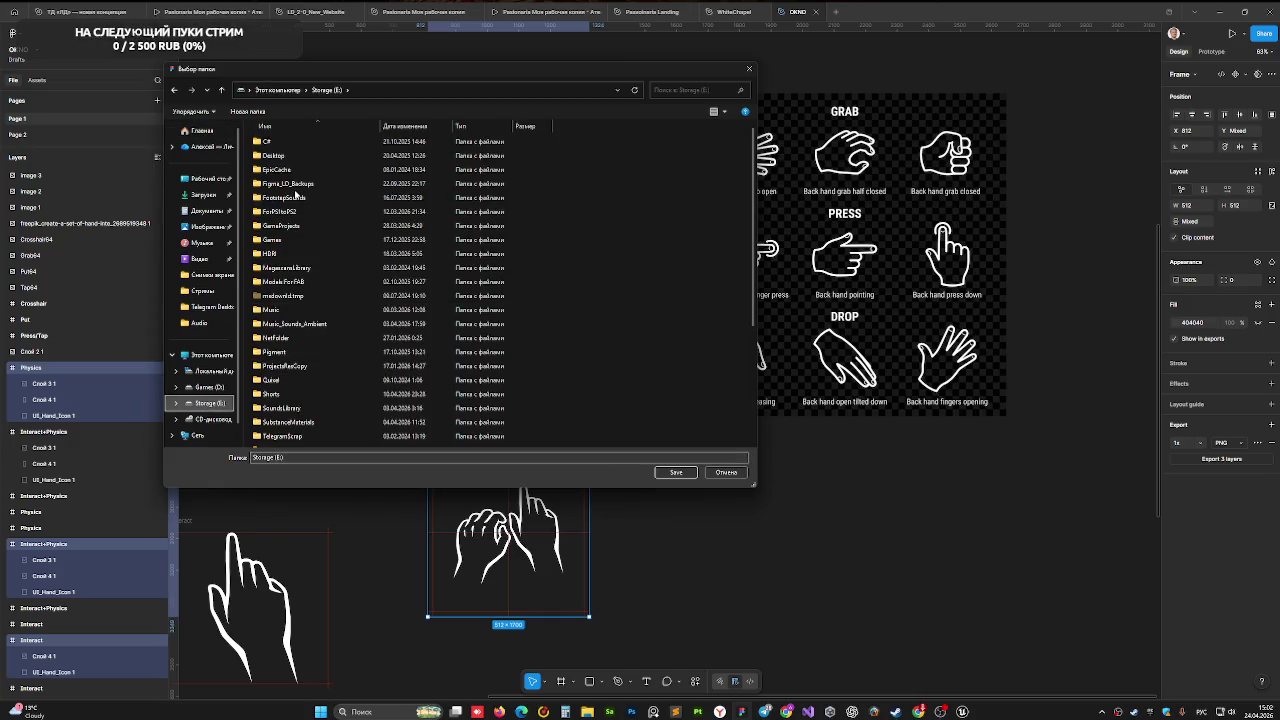
double_click(288, 227)
double_click(290, 211)
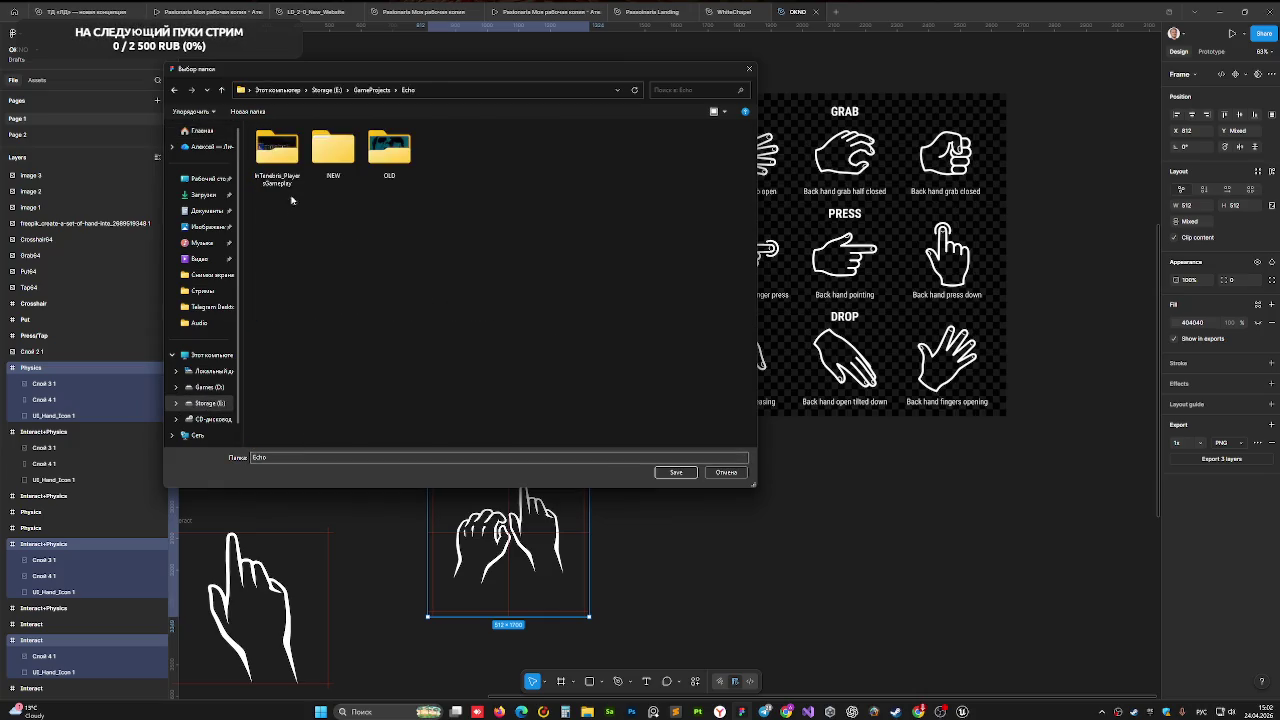
double_click(329, 172)
left_click(281, 186)
double_click(281, 186)
double_click(277, 143)
left_click(268, 143)
double_click(268, 143)
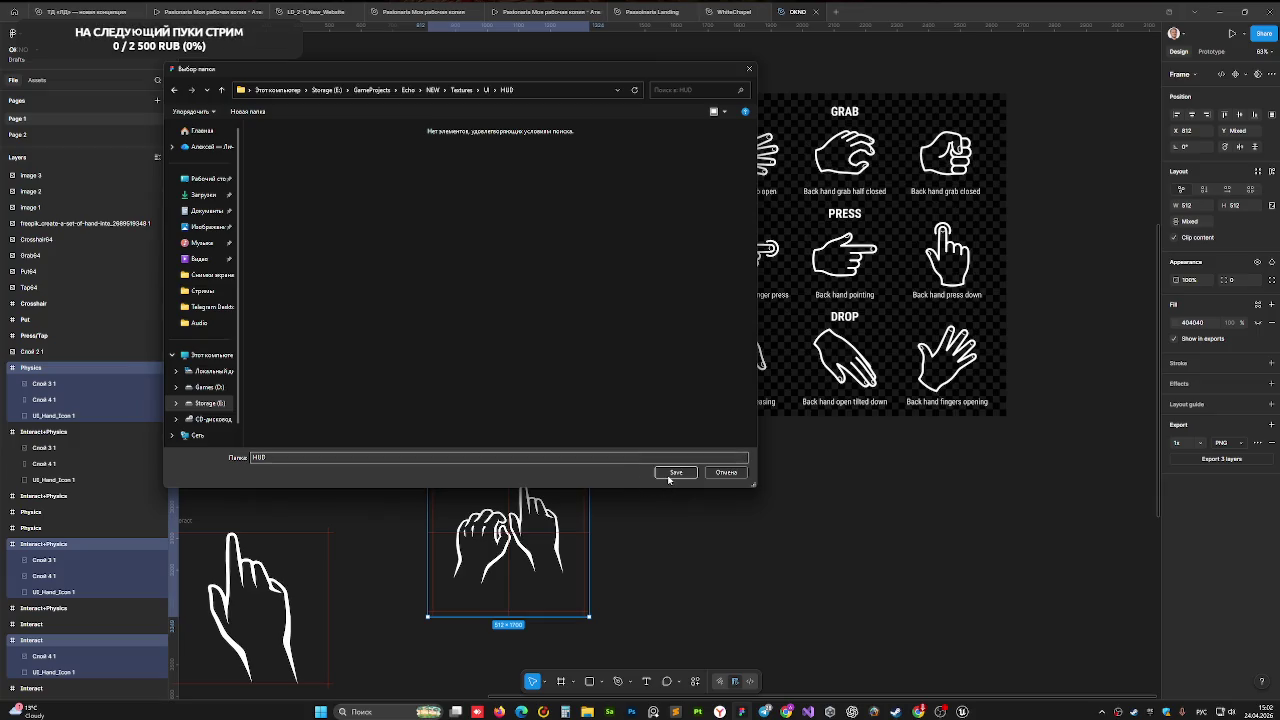
- Save the PNGs into HUD, replacing the existing files
left_click(674, 472)
left_click(607, 349)
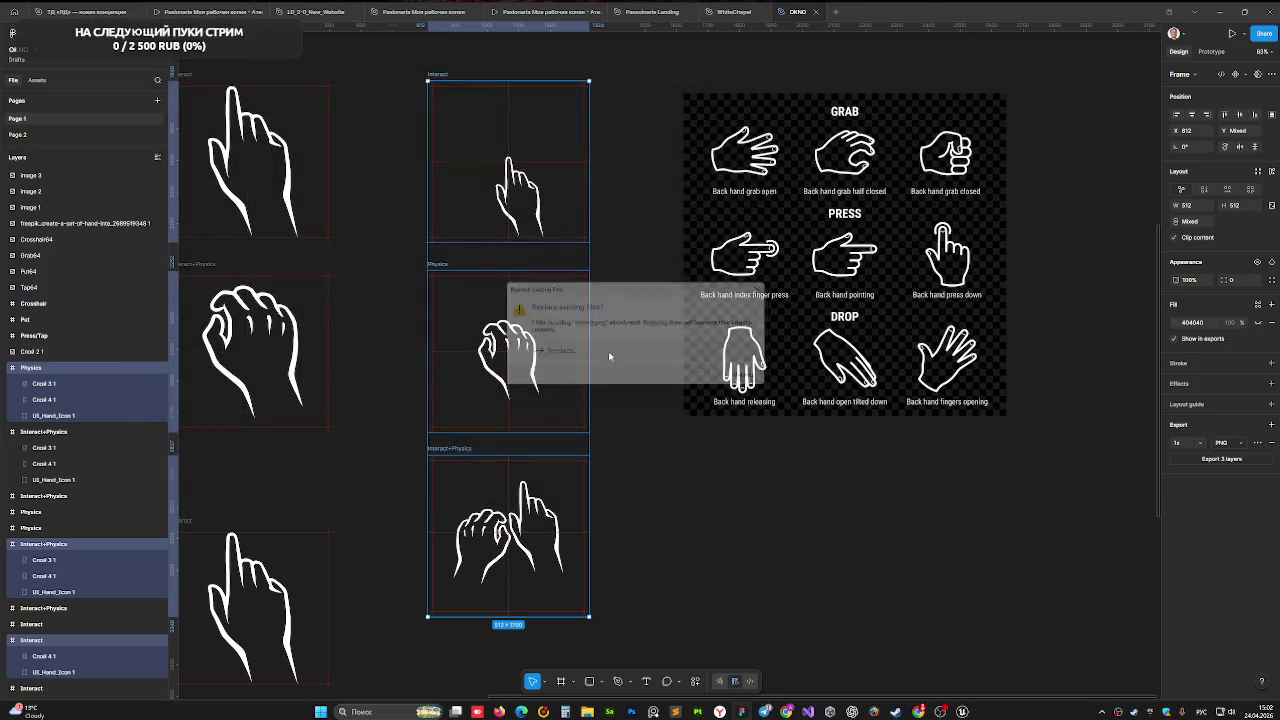
left_click(830, 598)
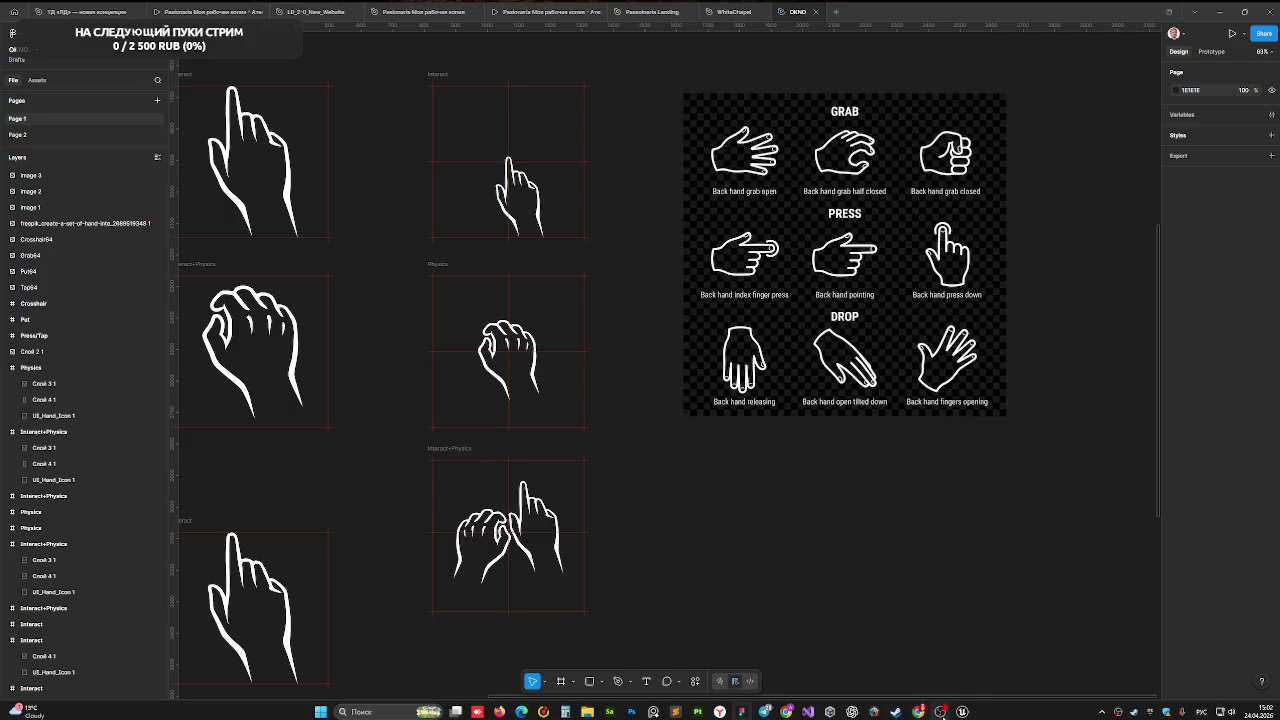
left_click(960, 712)
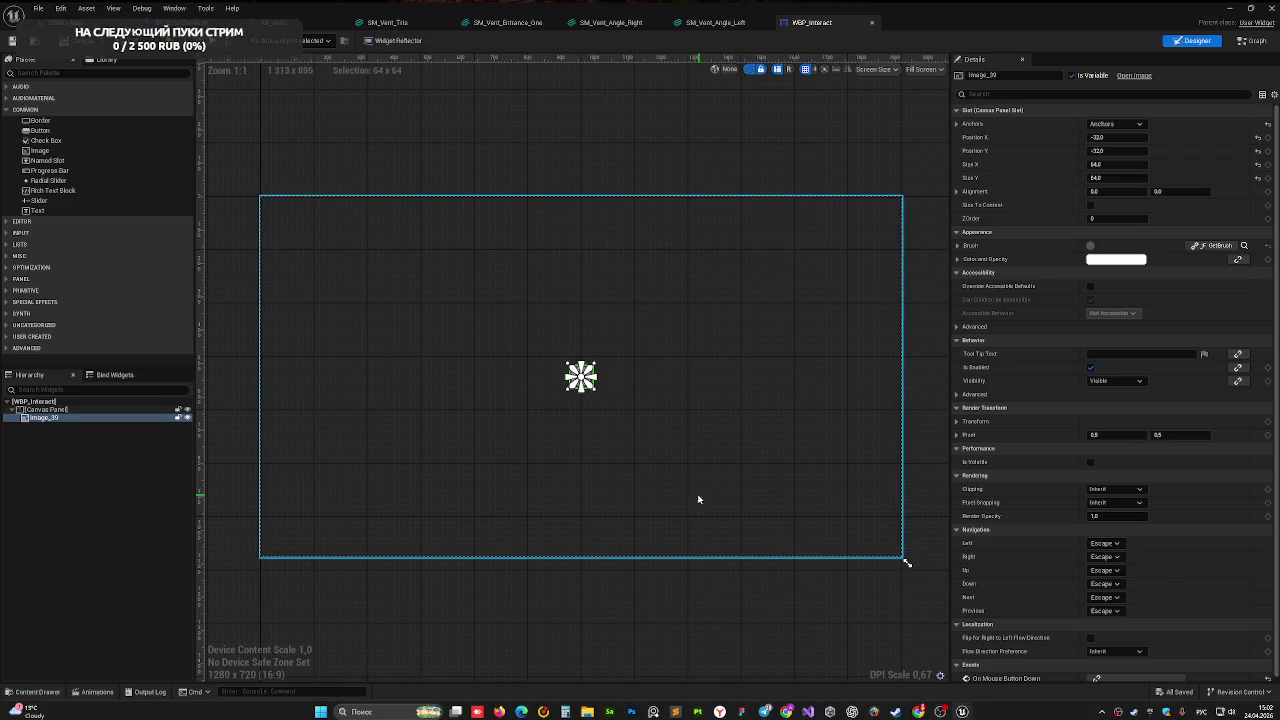
- Open Textures/HUD in the Content Drawer so the re-exported hand PNGs import
left_click(32, 691)
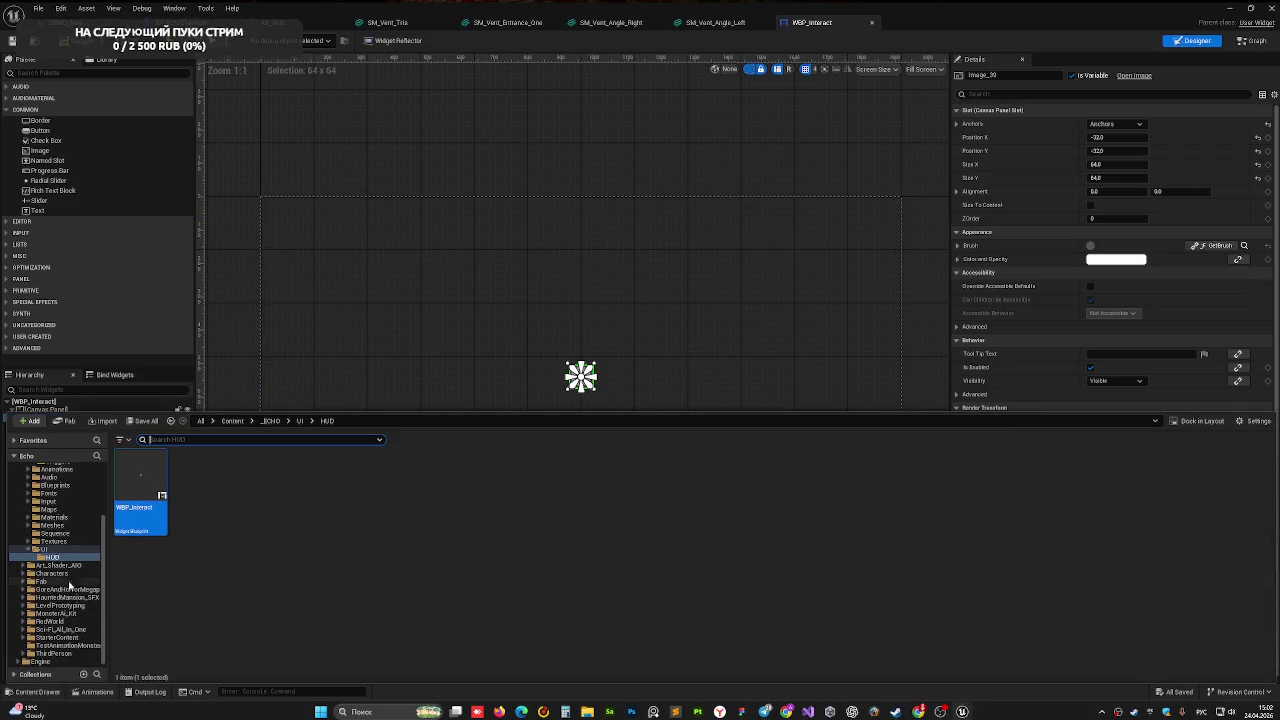
left_click(56, 542)
double_click(56, 541)
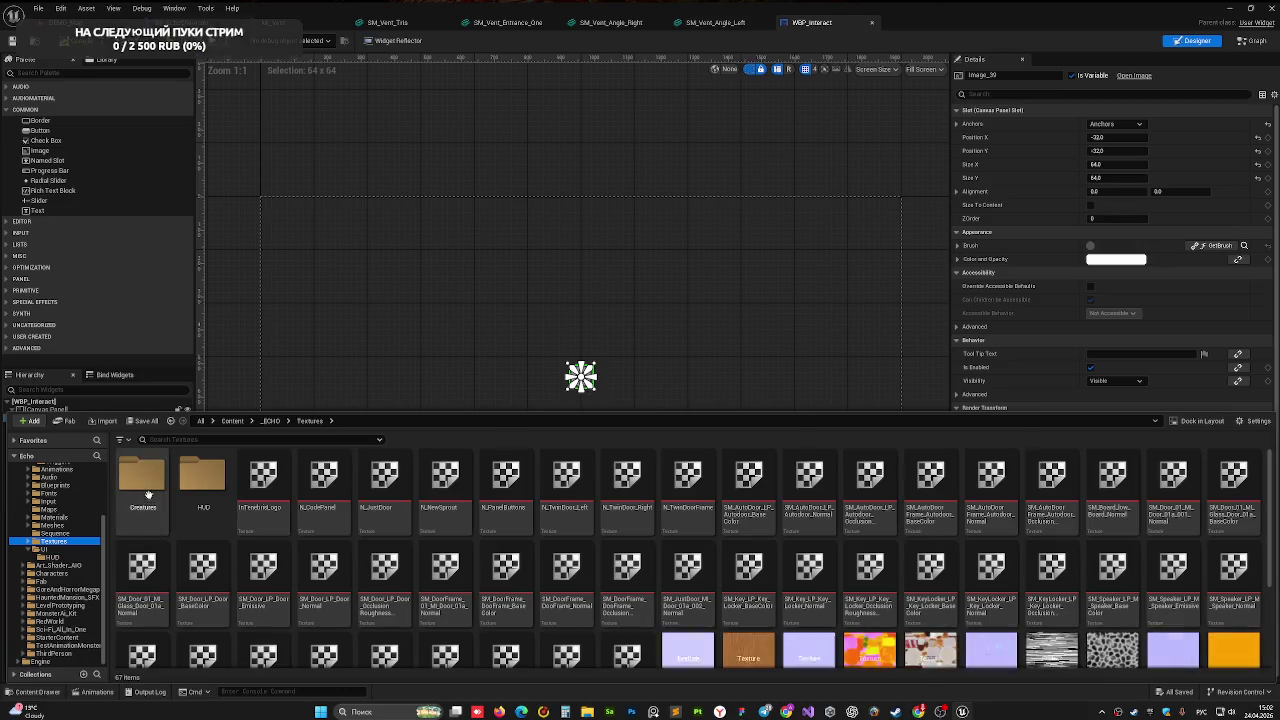
left_click(52, 557)
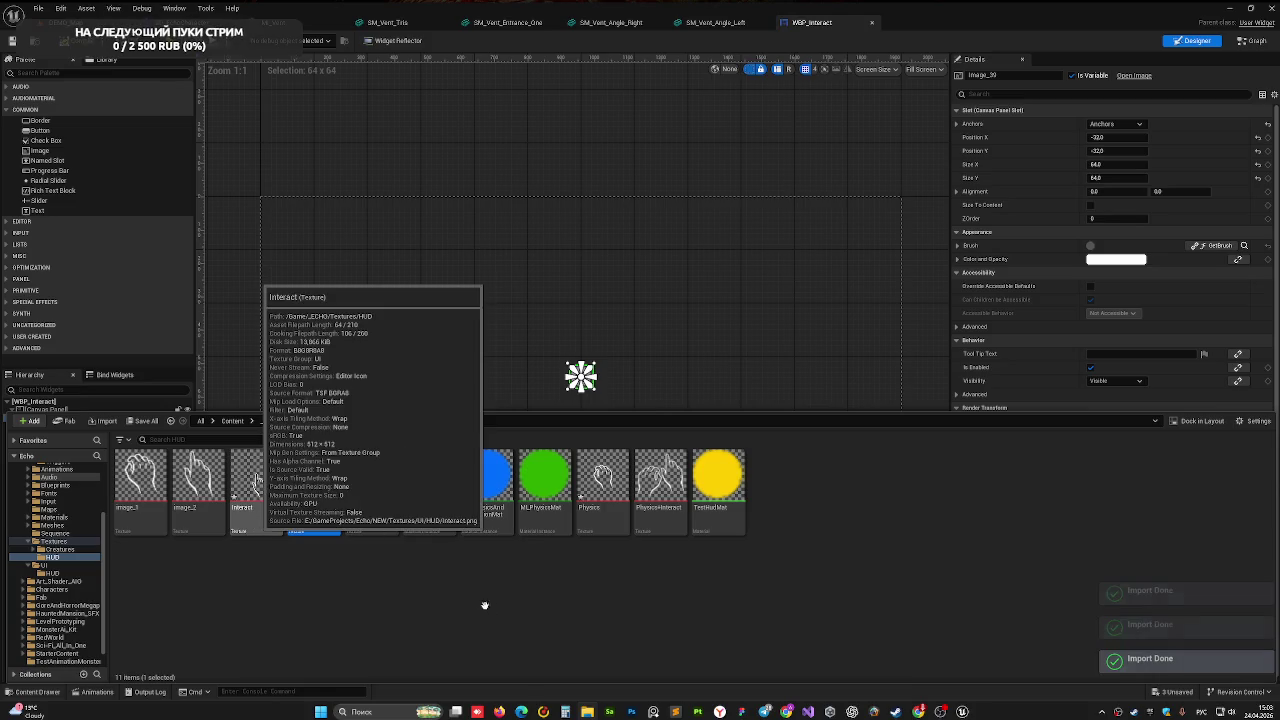
left_click(145, 485)
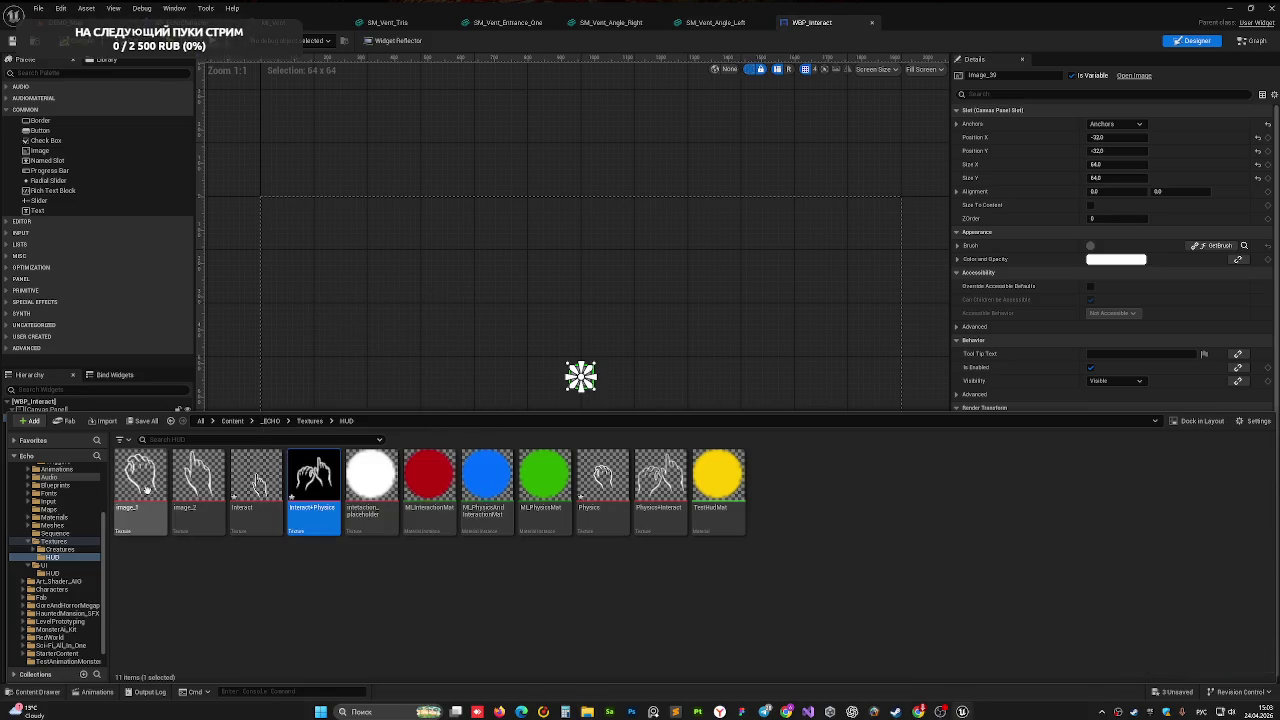
- Delete the image_1, image_2 and PhysicsInteract textures, force-deleting PhysicsInteract
right_click(155, 492)
left_click(190, 286)
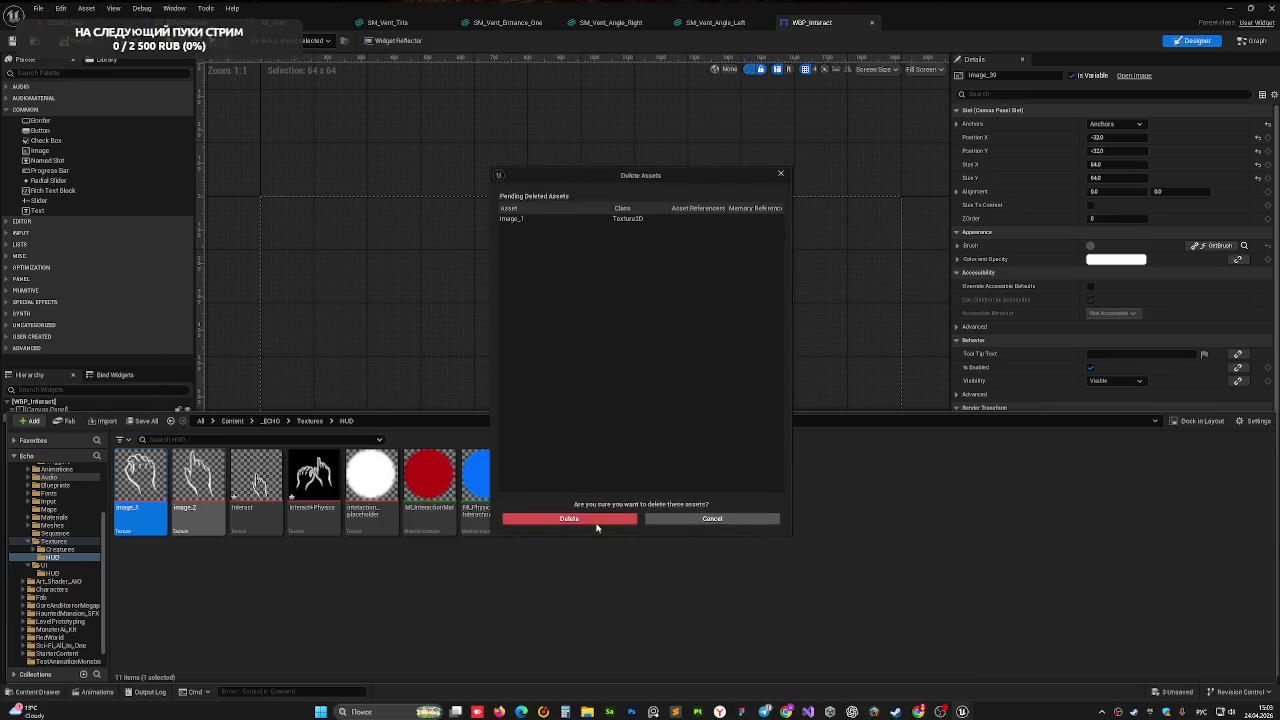
left_click(595, 518)
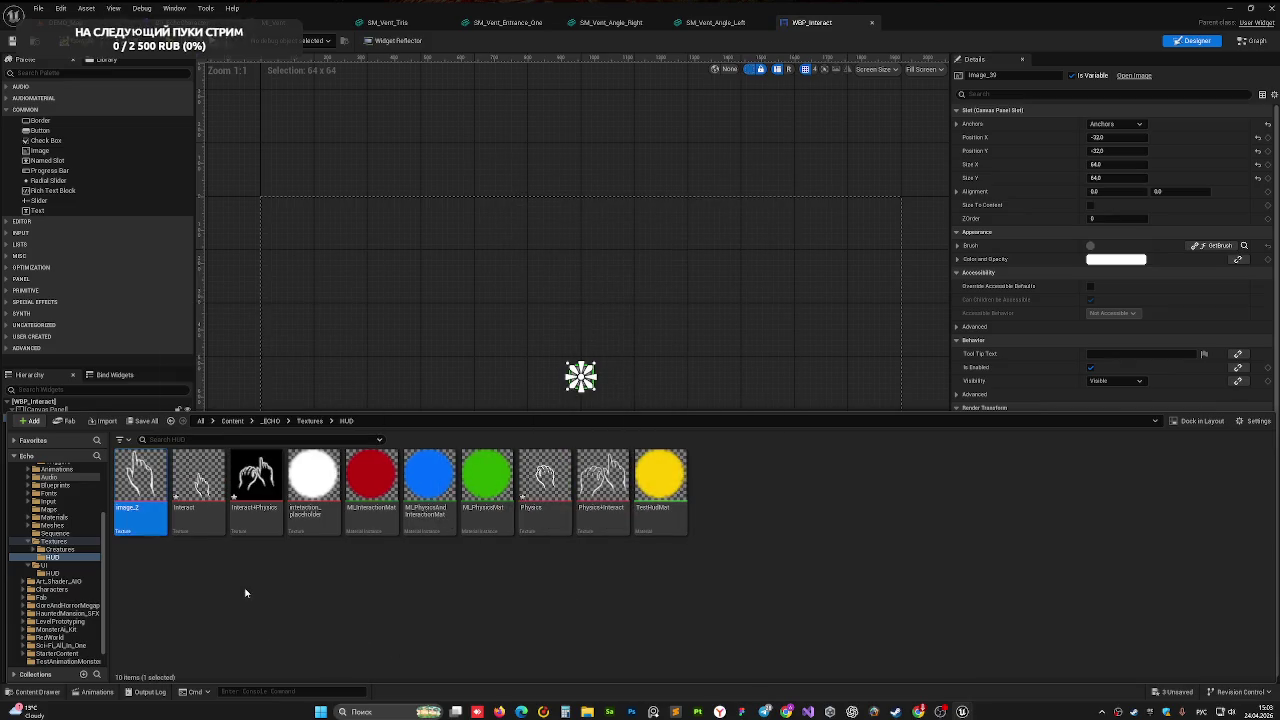
key("Delete")
key("Return")
left_click(540, 495)
key("Delete")
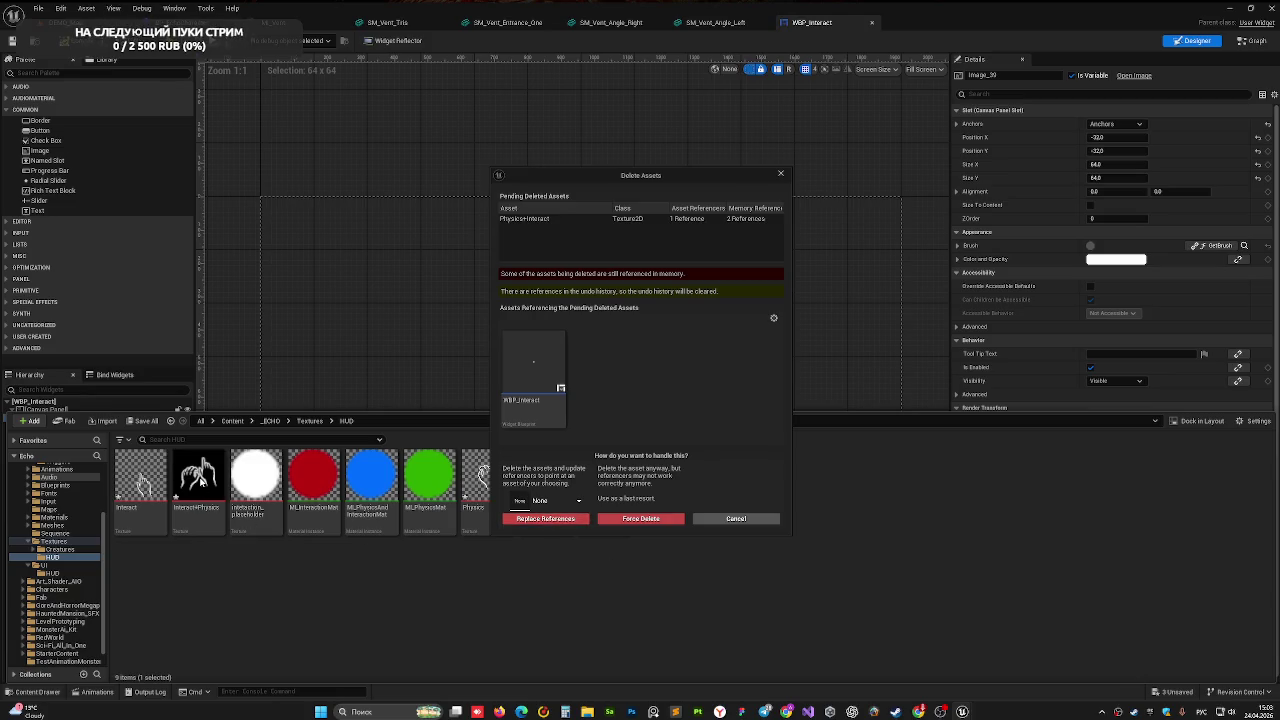
left_click(609, 521)
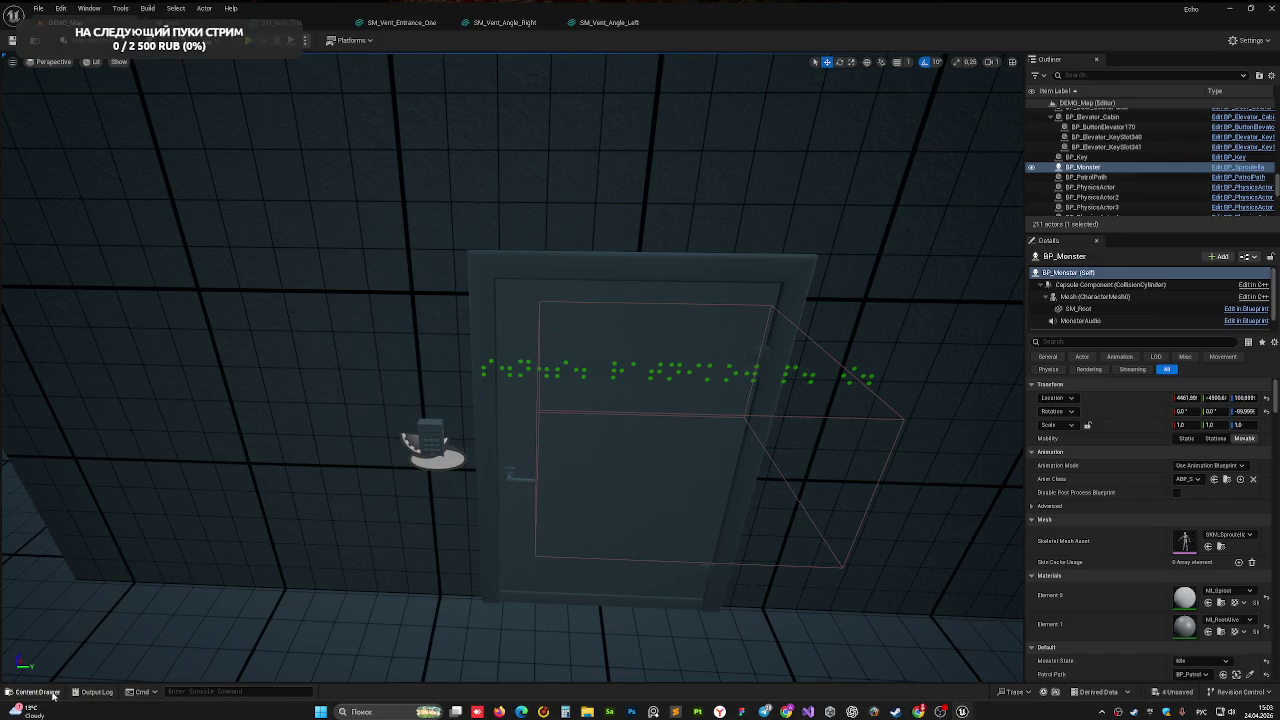
- Give Interact+Physics the UI texture group and UserInterface2D (RGBA) compression, then save it
left_click(37, 691)
double_click(197, 545)
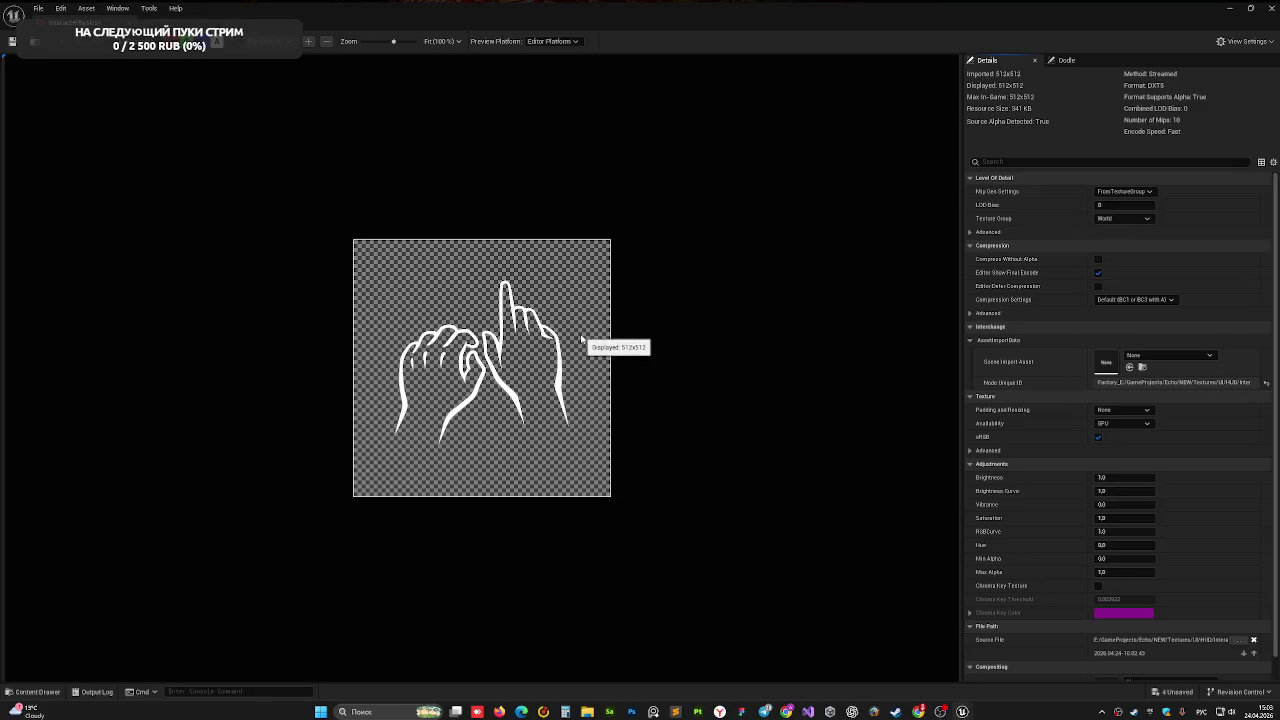
left_click(1124, 191)
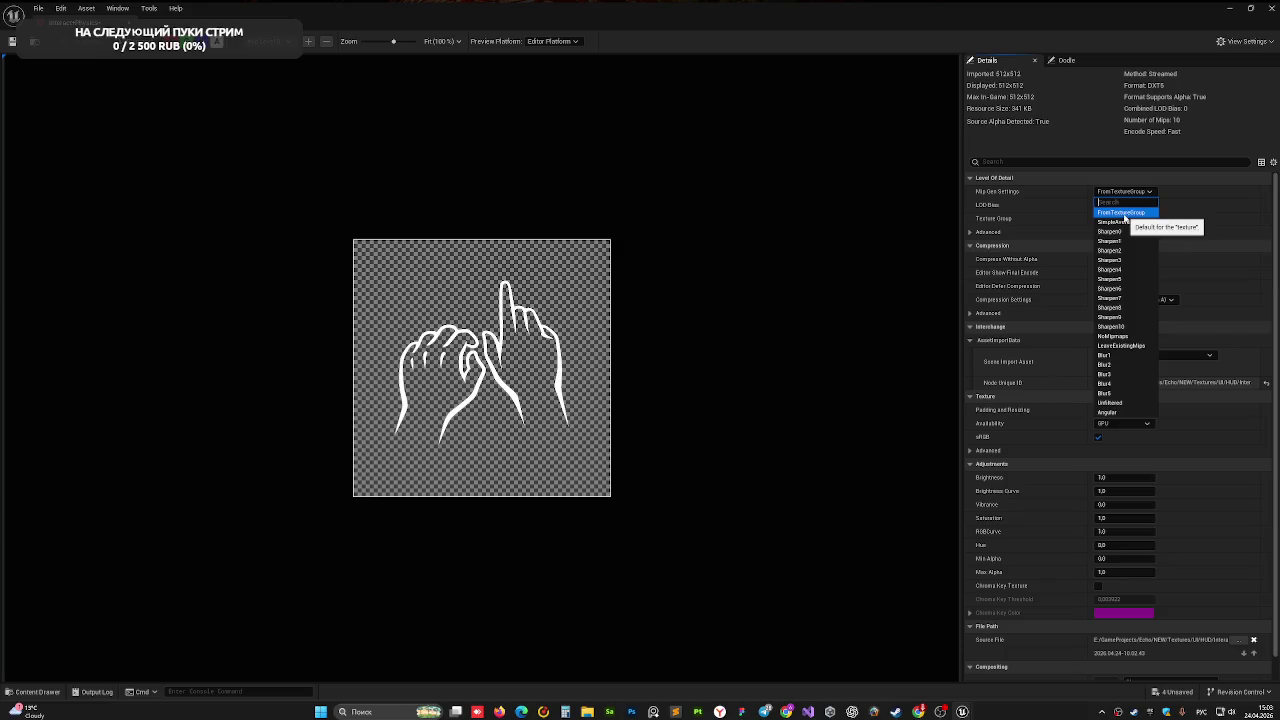
left_click(1036, 178)
left_click(1036, 178)
left_click(1122, 218)
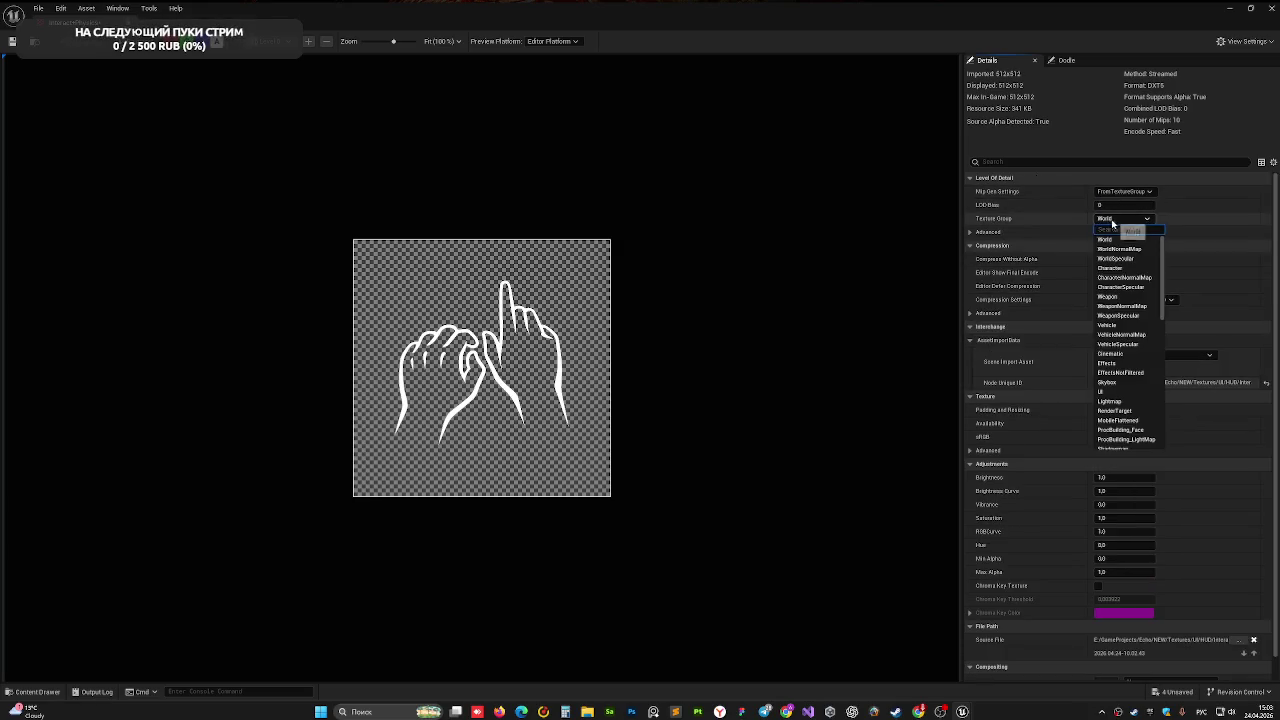
left_click(1105, 391)
left_click(1135, 300)
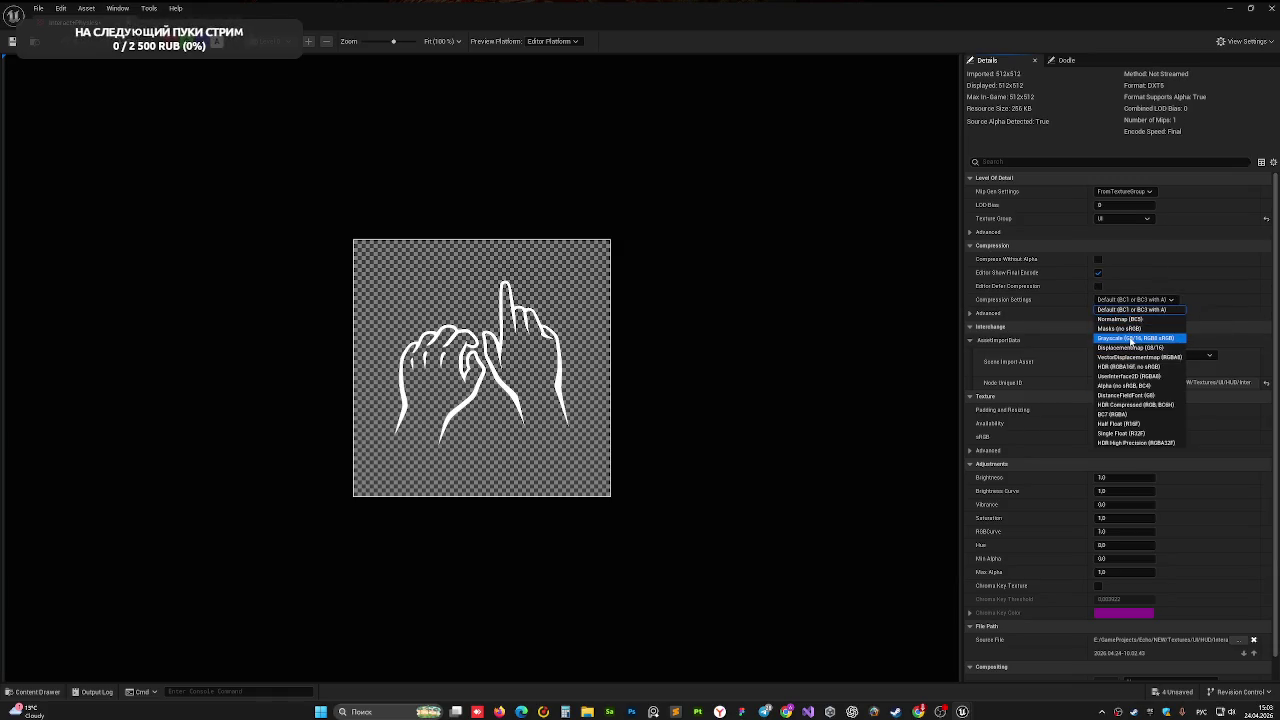
left_click(1128, 376)
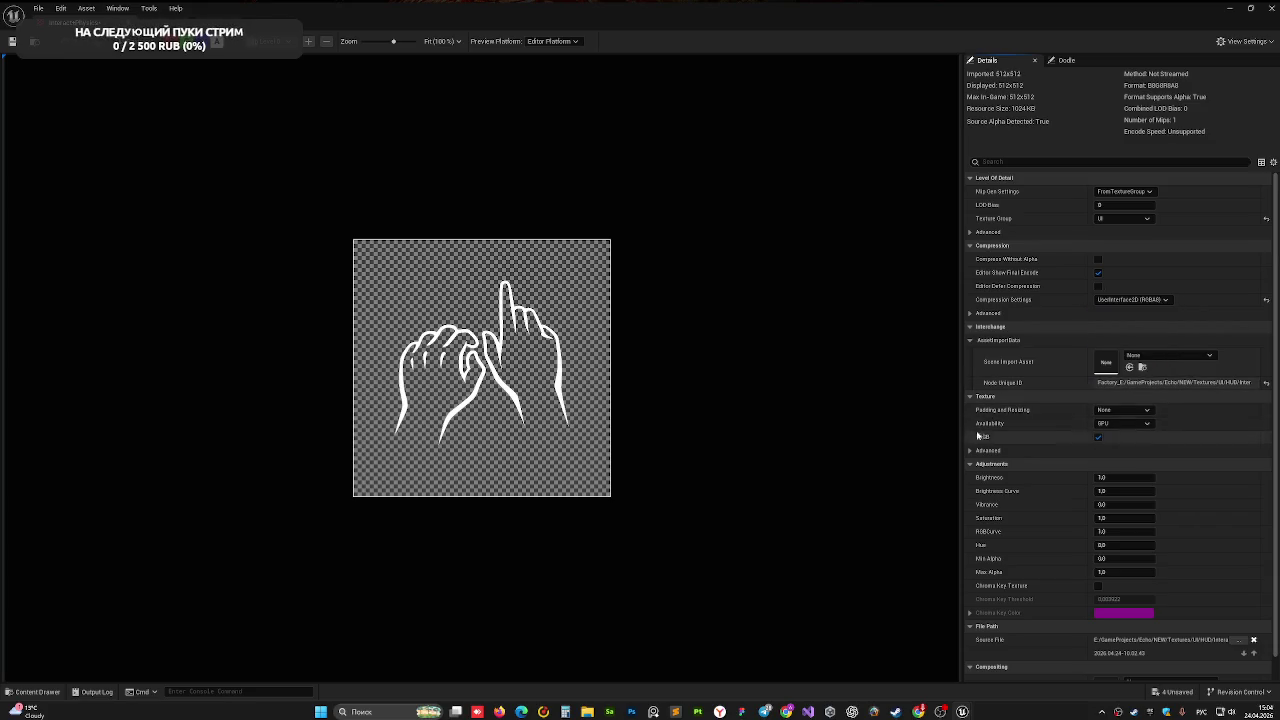
left_click(12, 42)
key("ctrl+w")
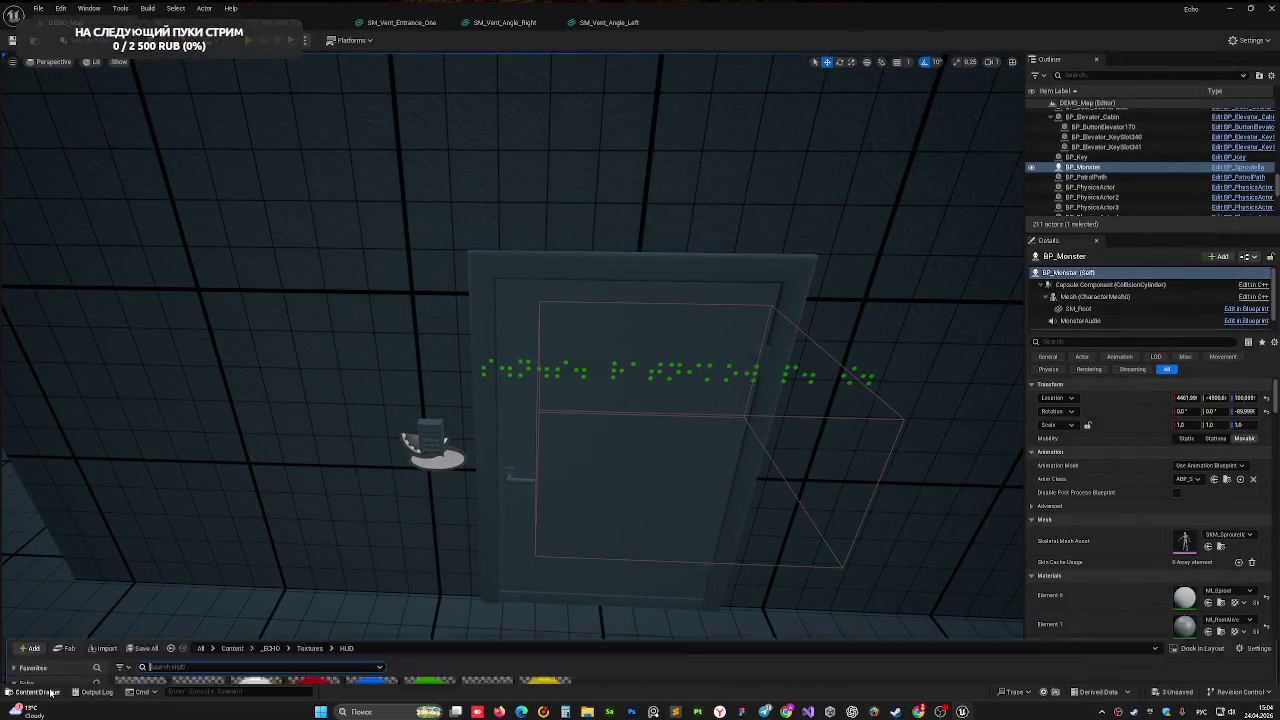
- Open and save the WBP_Interact widget blueprint, then switch to its graph
left_click(38, 692)
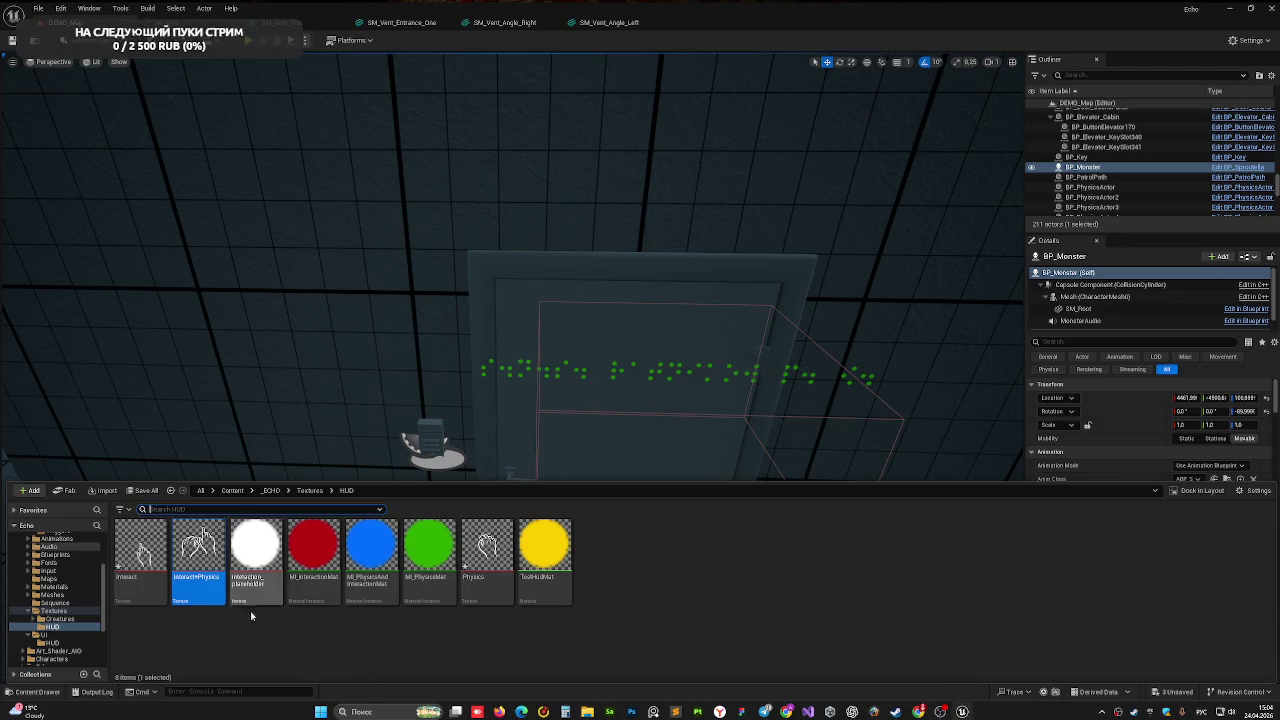
left_click(60, 642)
double_click(147, 563)
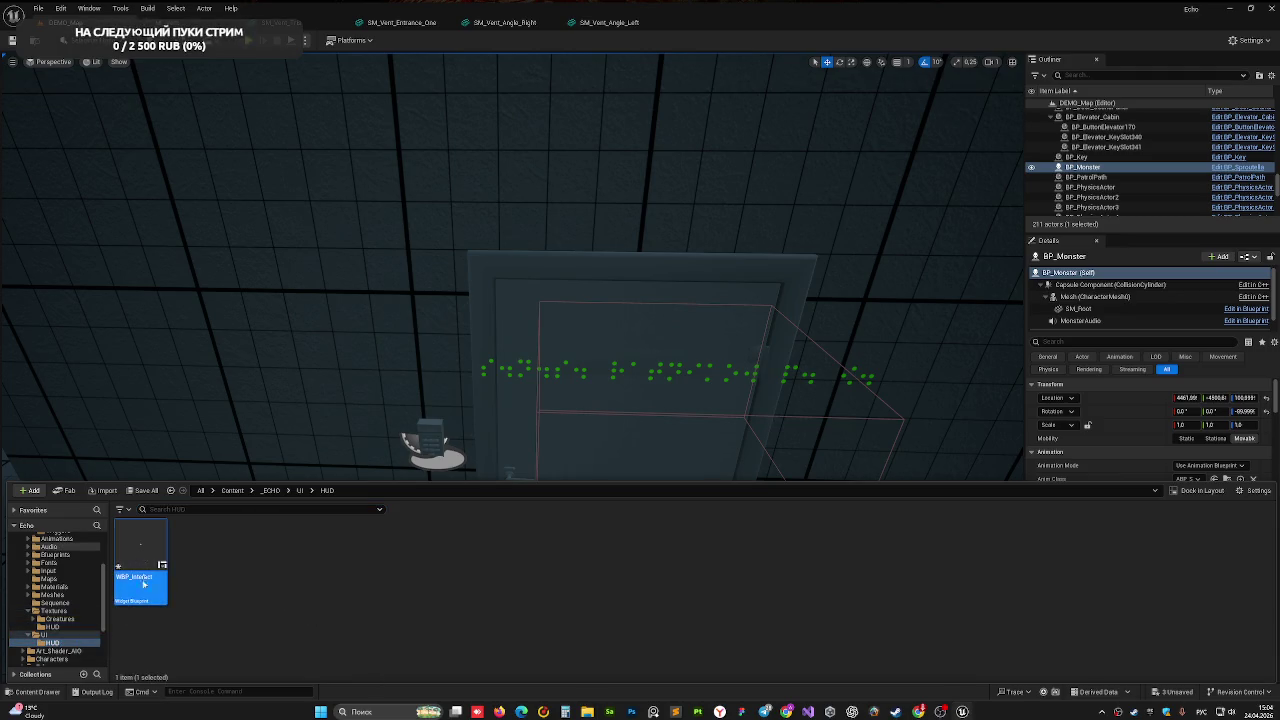
key("ctrl+s")
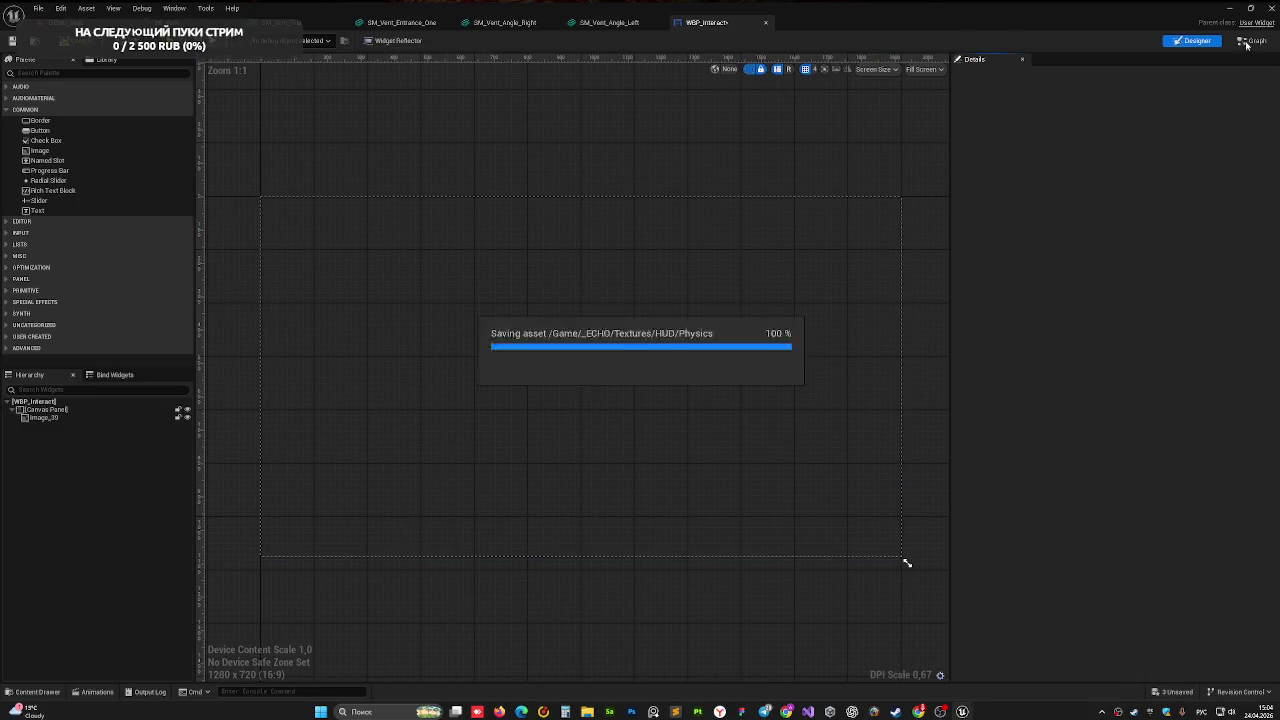
double_click(679, 396)
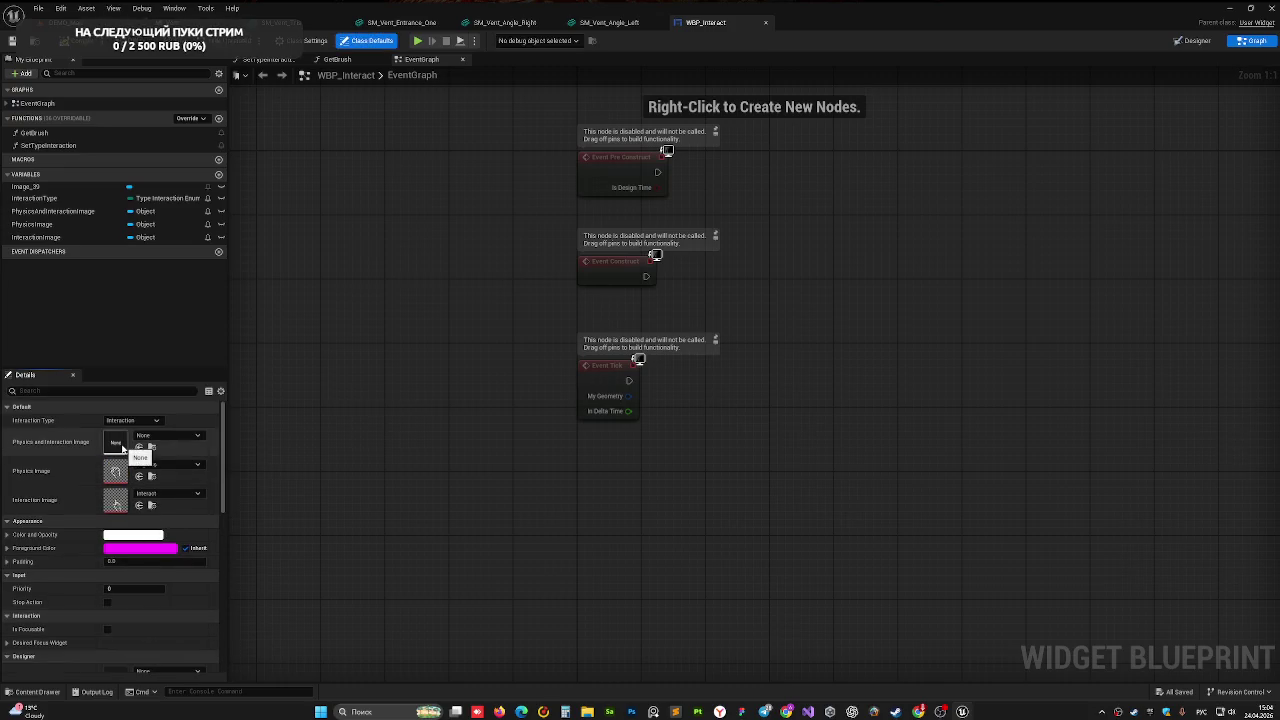
- Assign the Interact+Physics texture to the Physics and Interaction Image
key("ctrl+space")
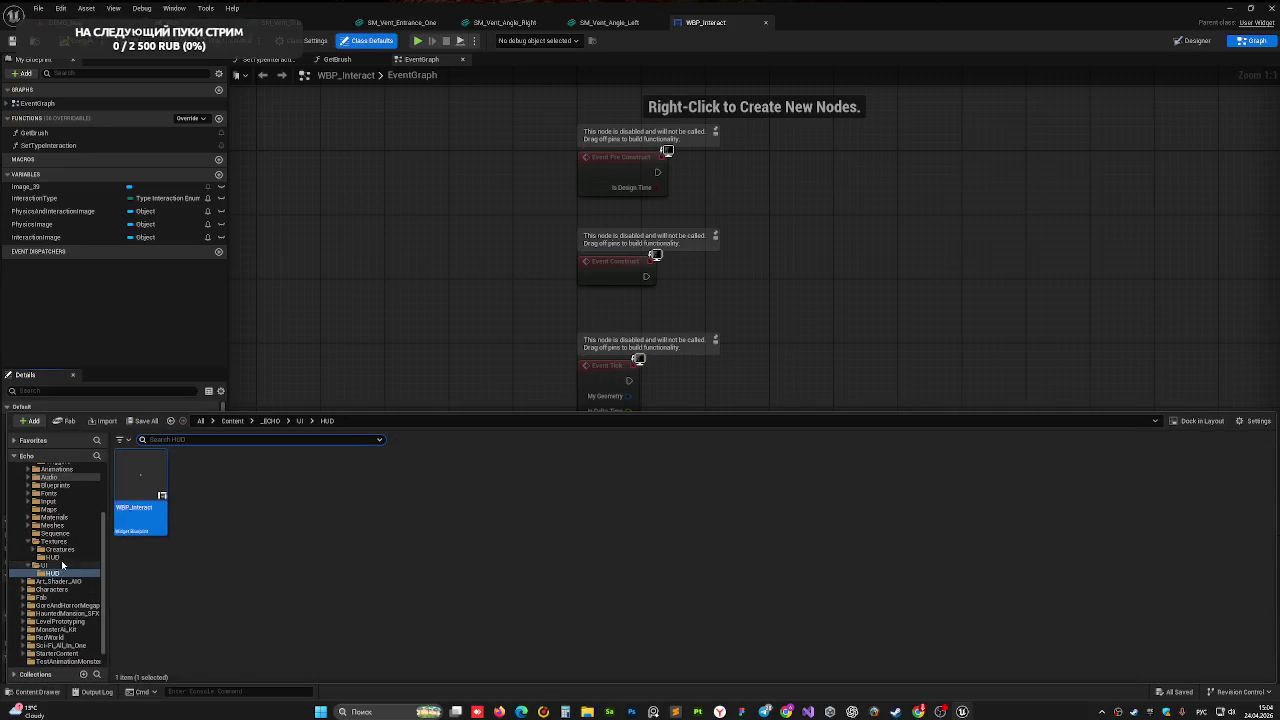
left_click(52, 557)
left_click(196, 490)
key("ctrl+space")
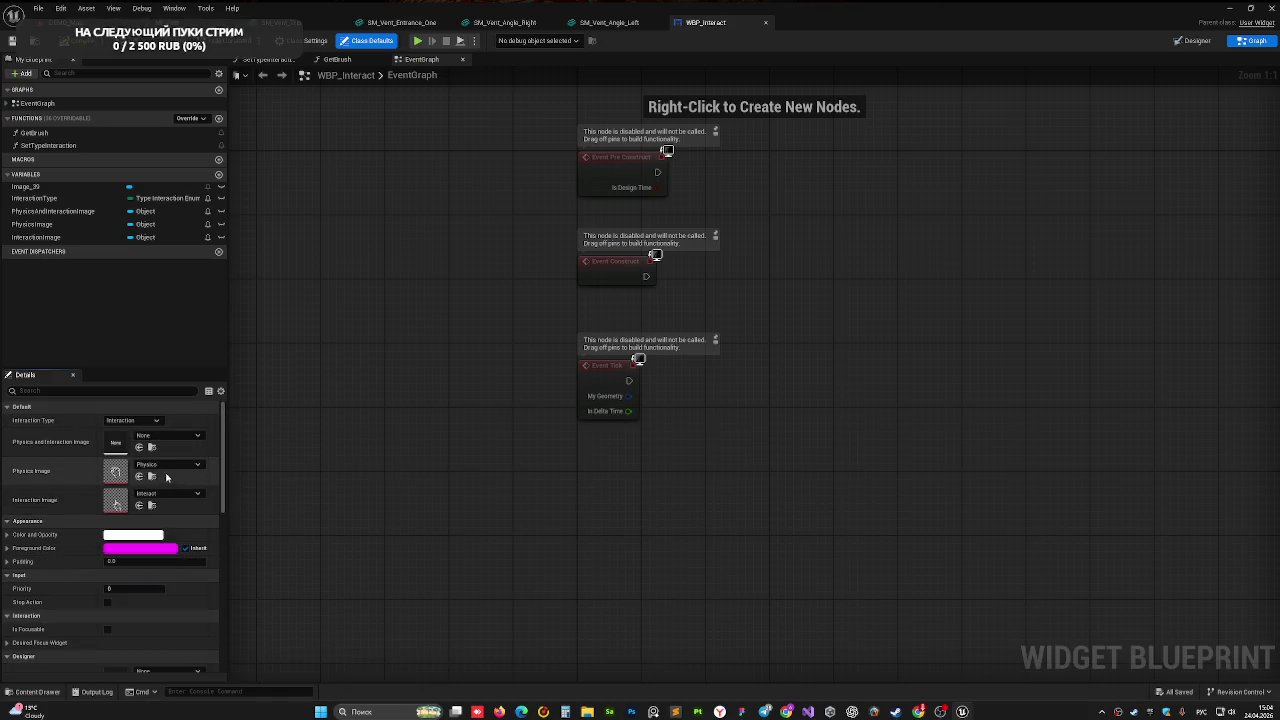
left_click(139, 447)
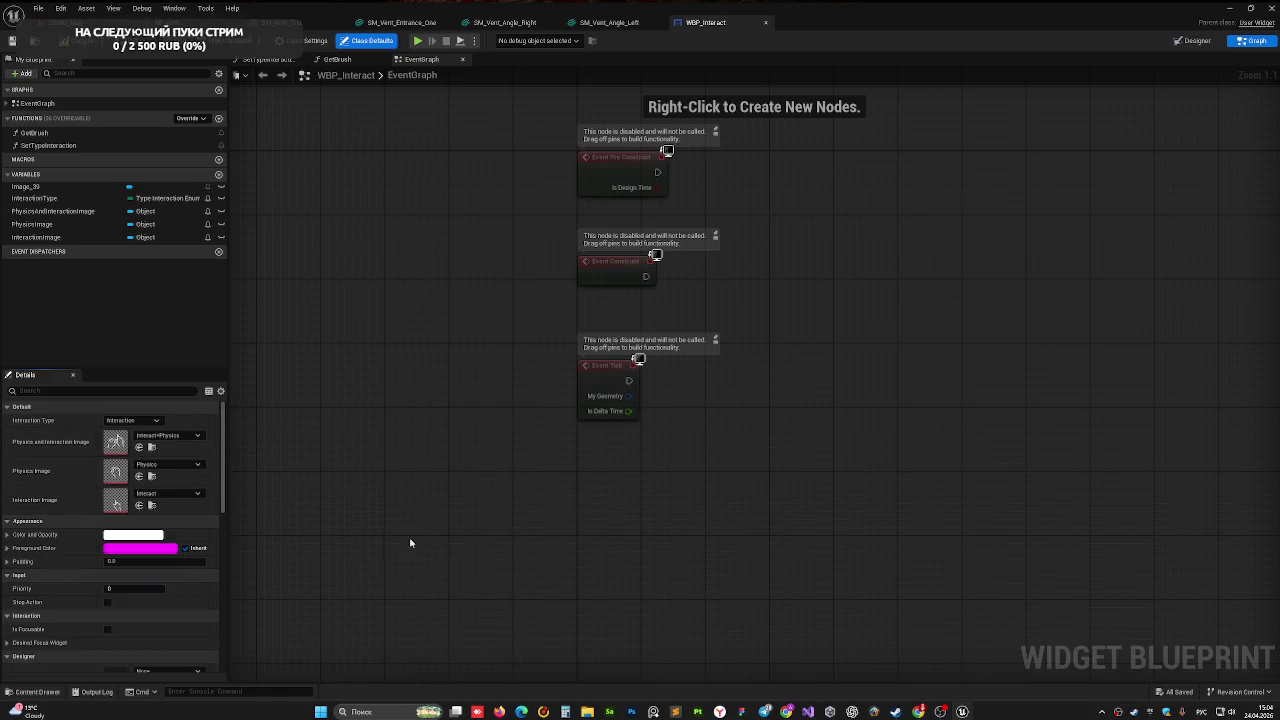
left_click(60, 22)
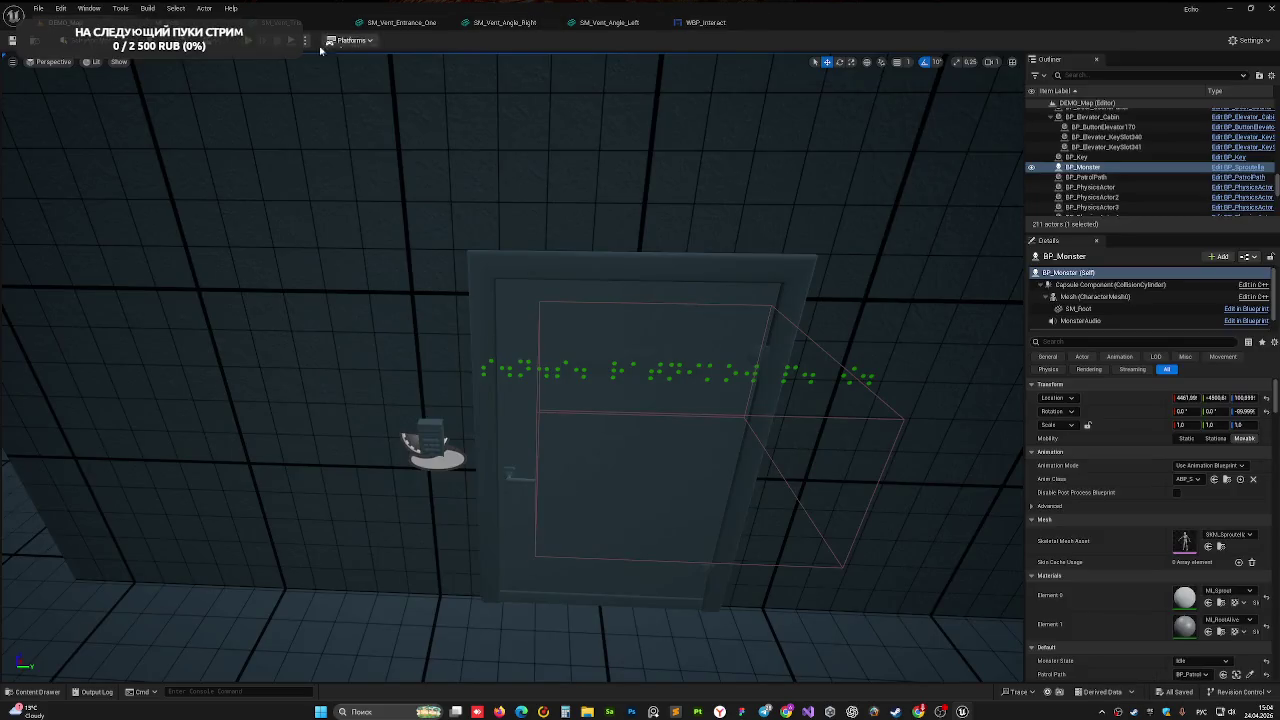
- Test-play the level up to the wall keypad, then return to WBP_Interact's designer
left_click(277, 40)
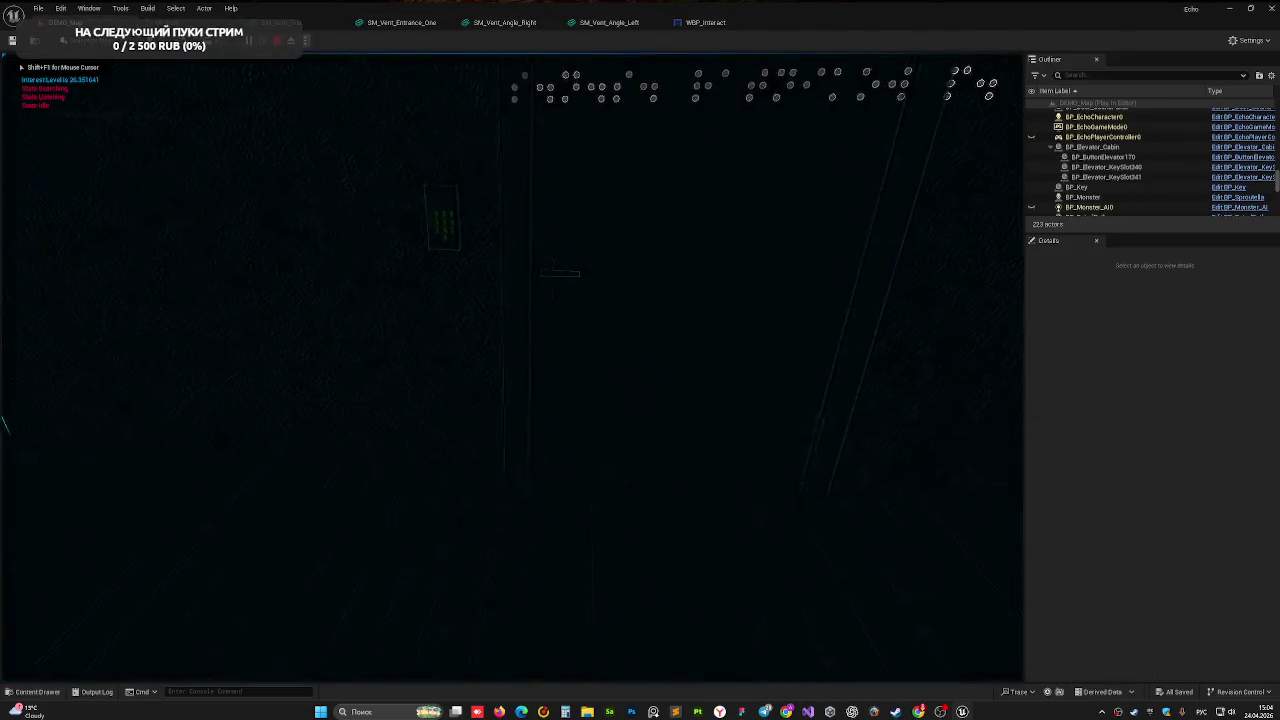
key("w")
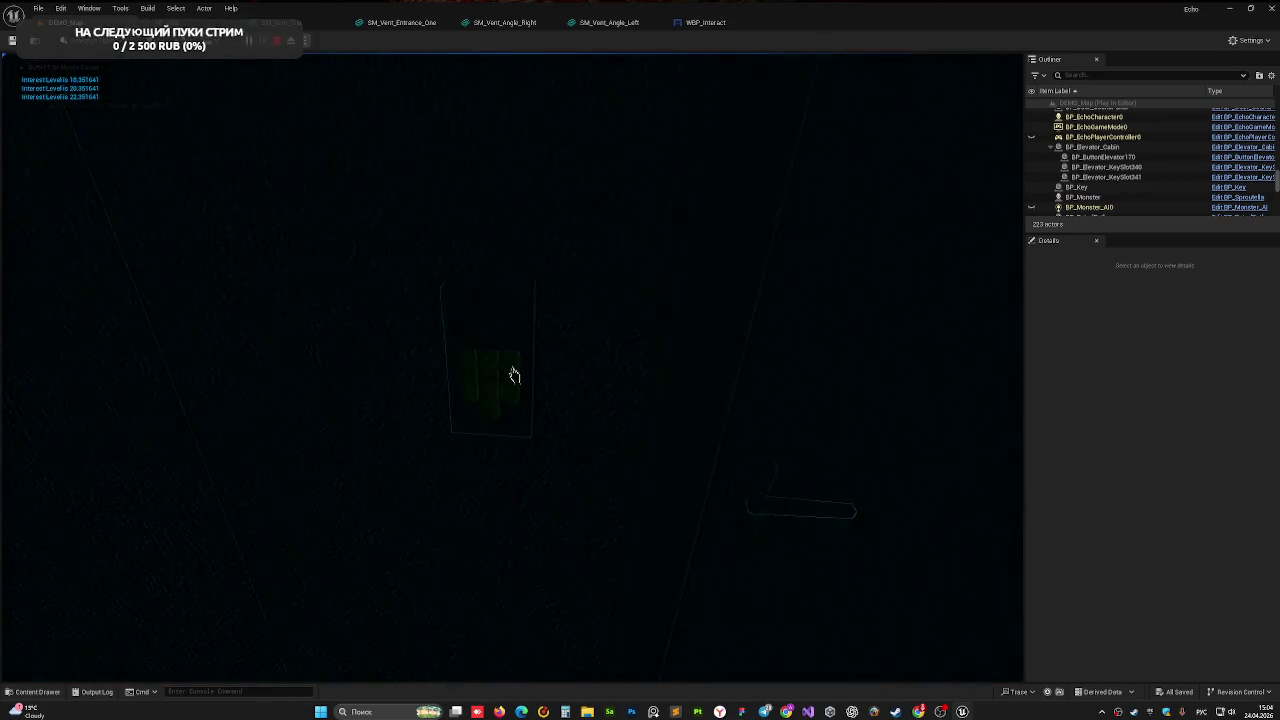
key("Escape")
left_click(683, 24)
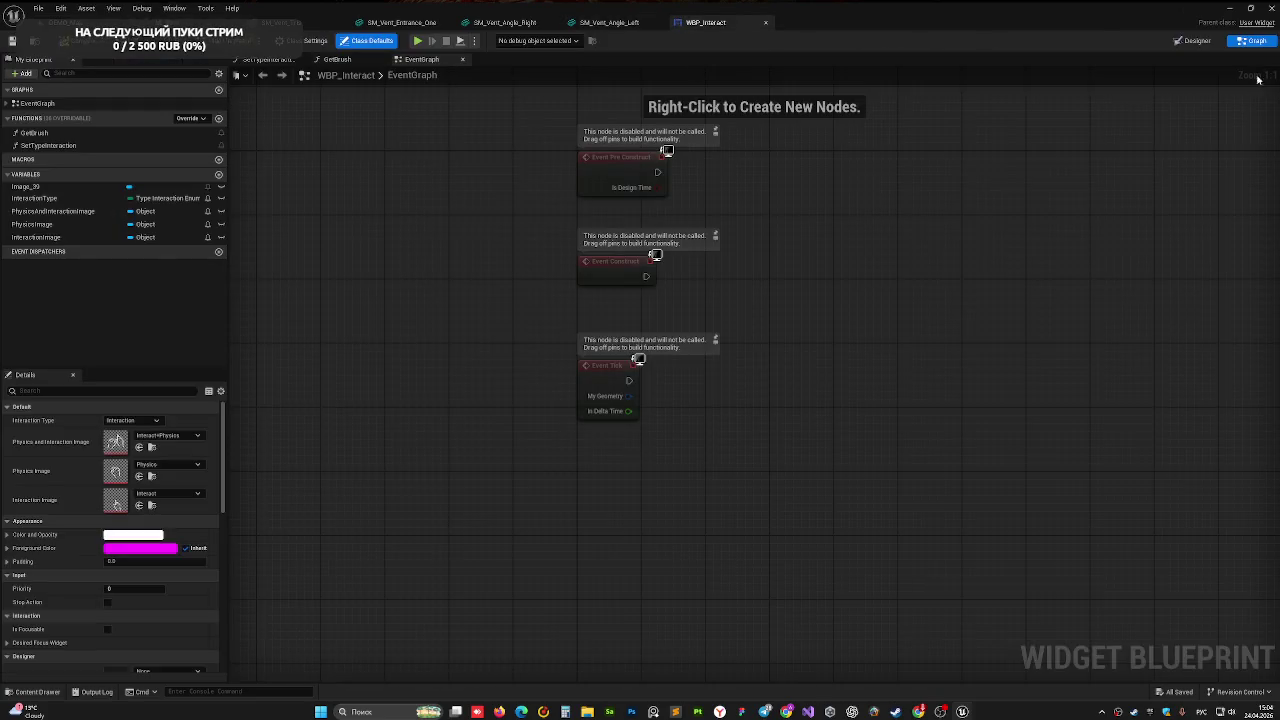
left_click(1180, 44)
type("12")
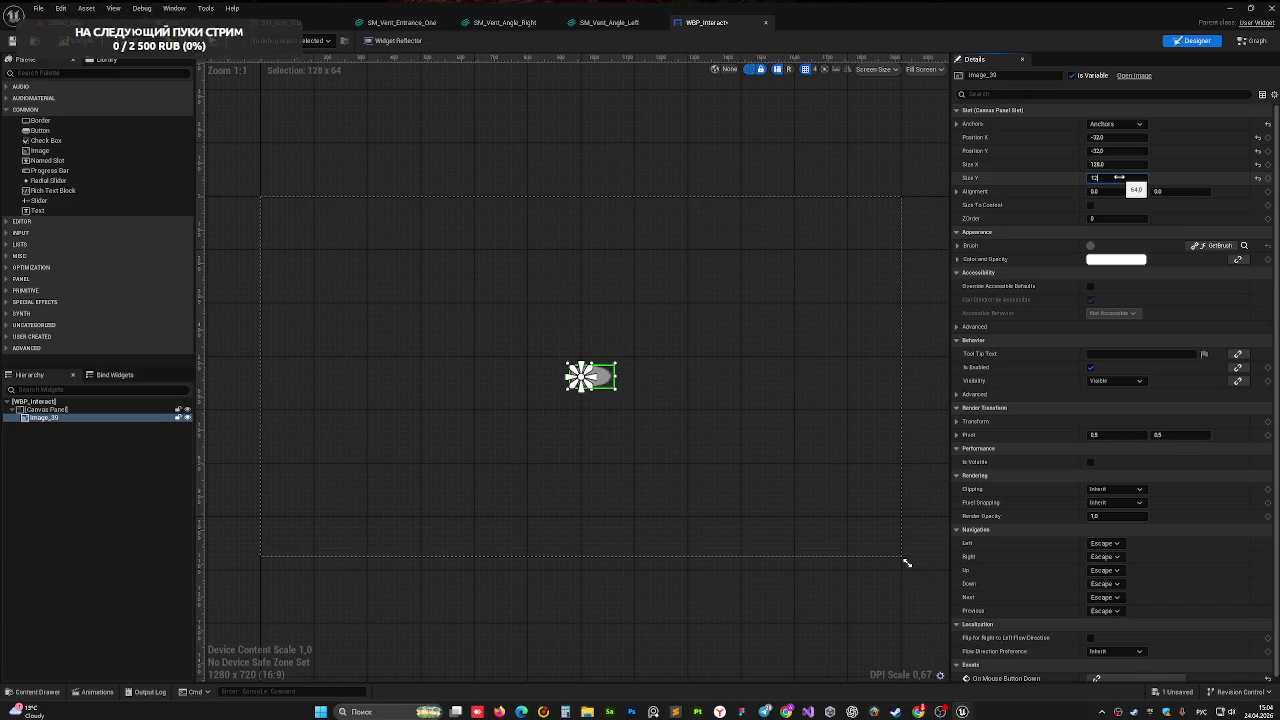
- Make Image_39 128×128 at position -64, -64, then return to the DEMO_Map level
type("8")
key("Return")
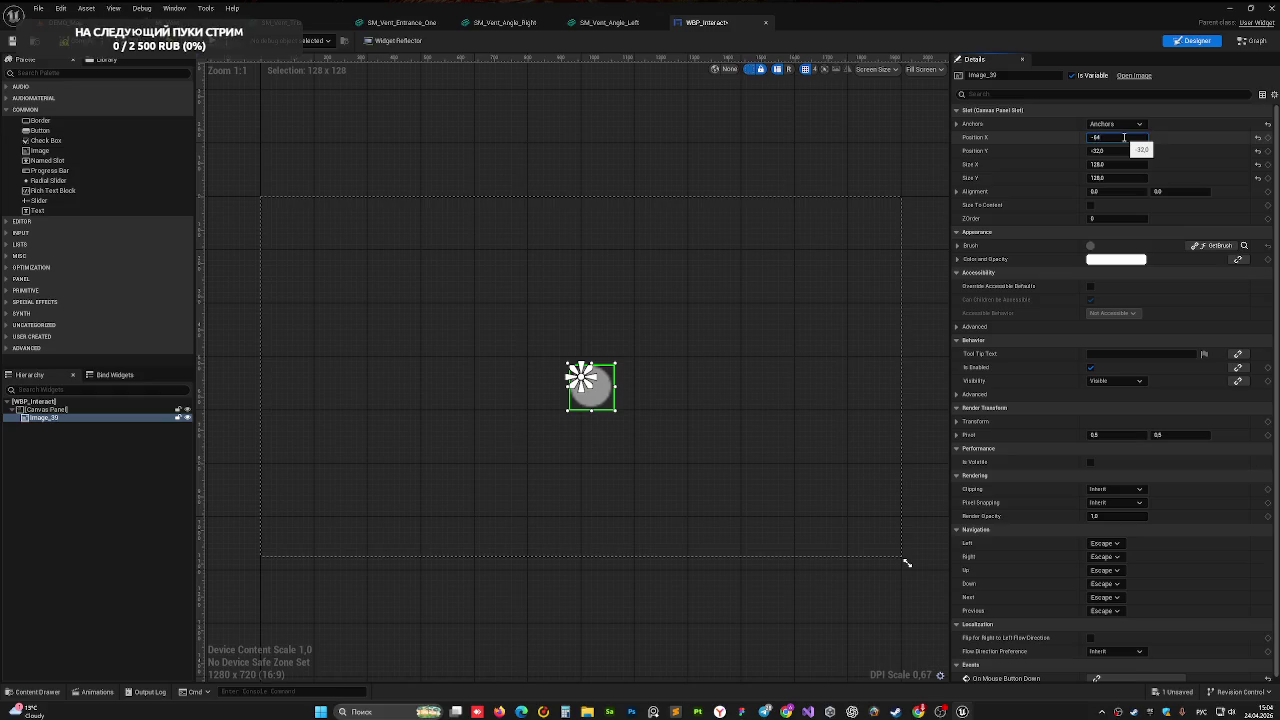
key("Return")
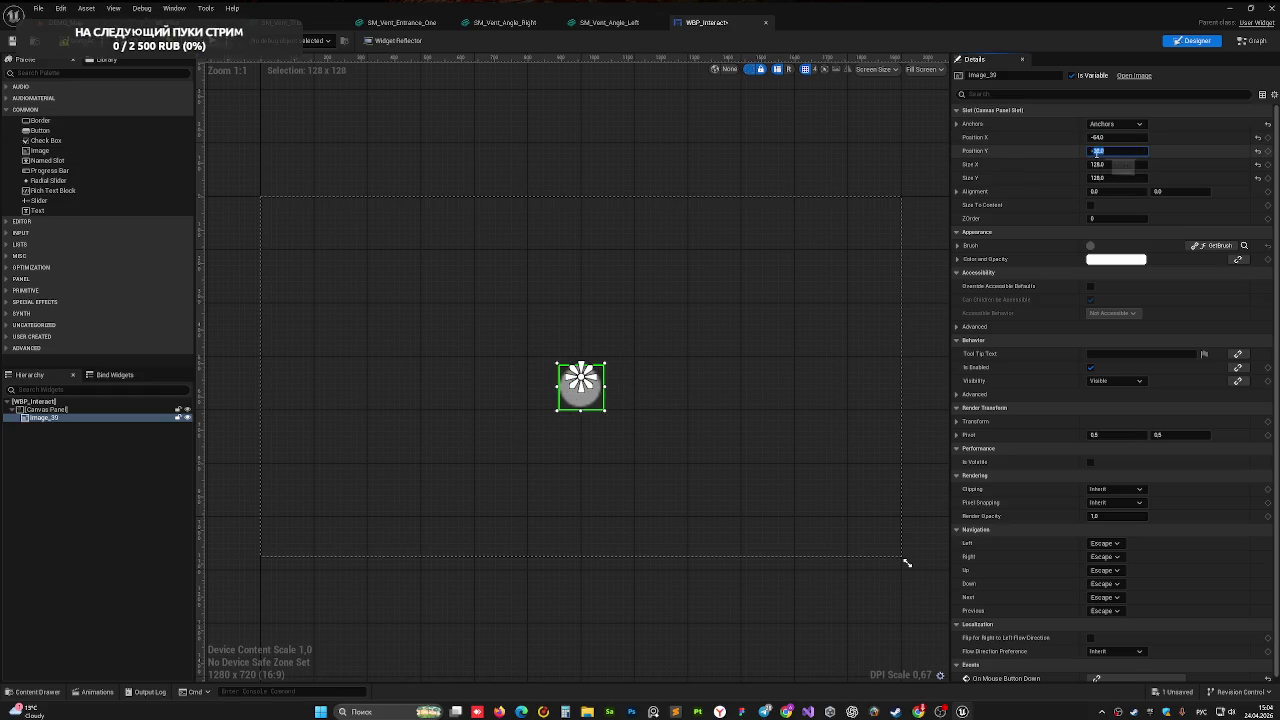
type("-64")
key("Return")
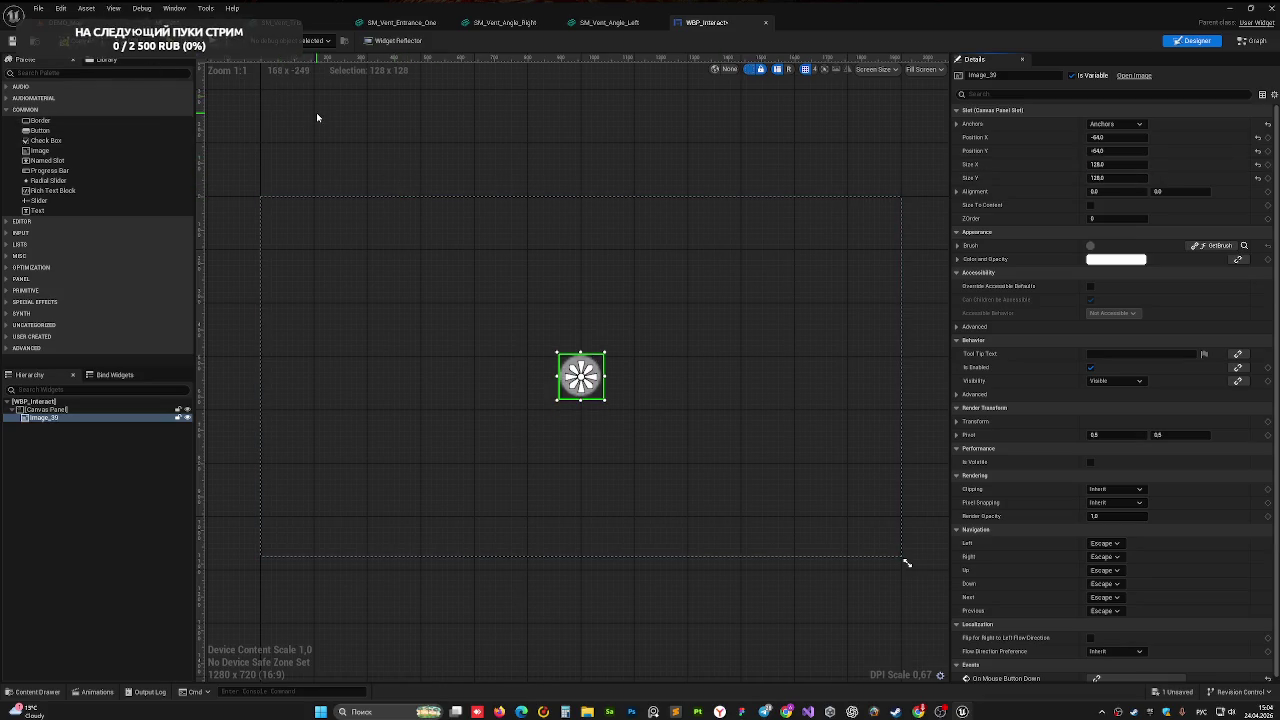
left_click(65, 22)
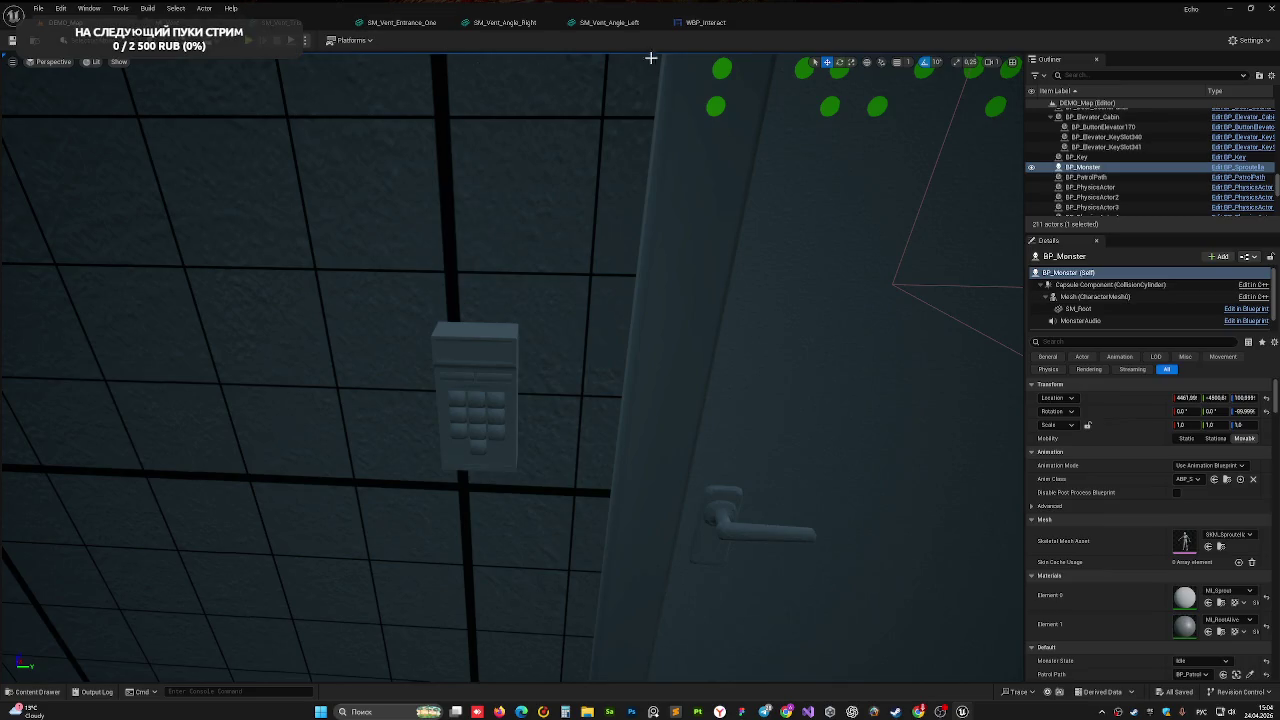
left_click(251, 44)
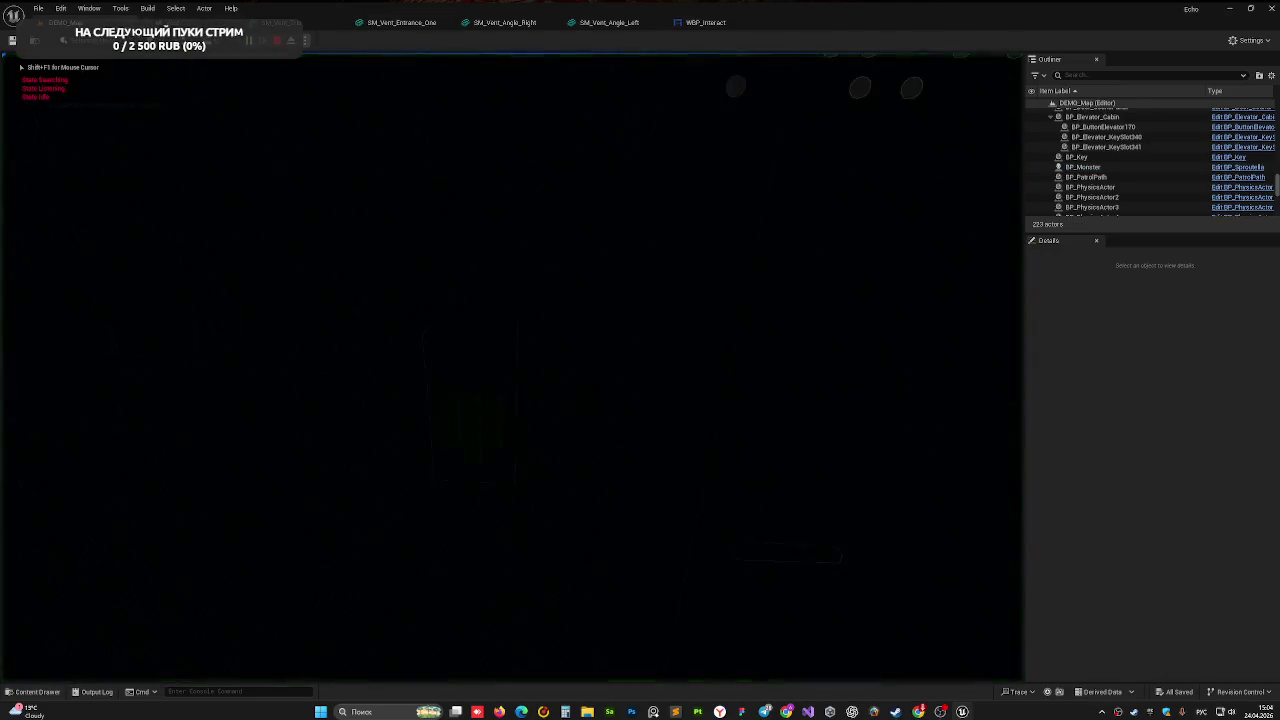
left_click(515, 382)
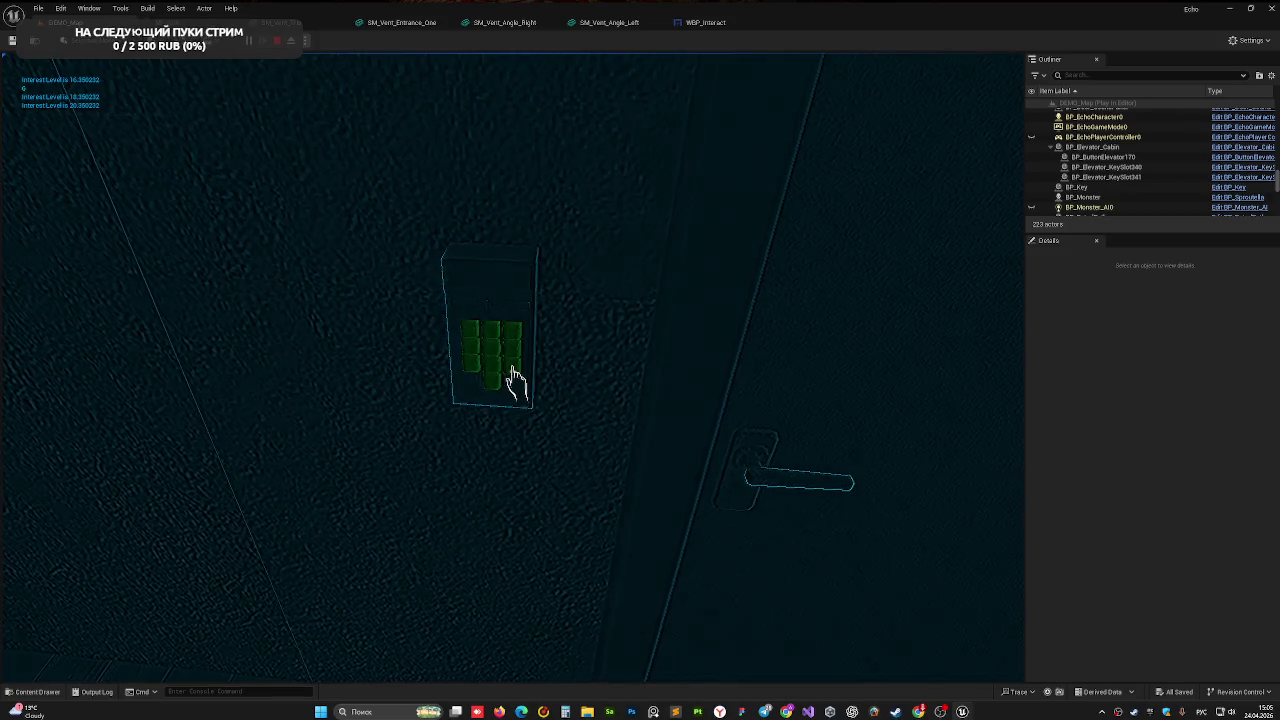
left_click(515, 382)
left_click(515, 382)
left_click(515, 382)
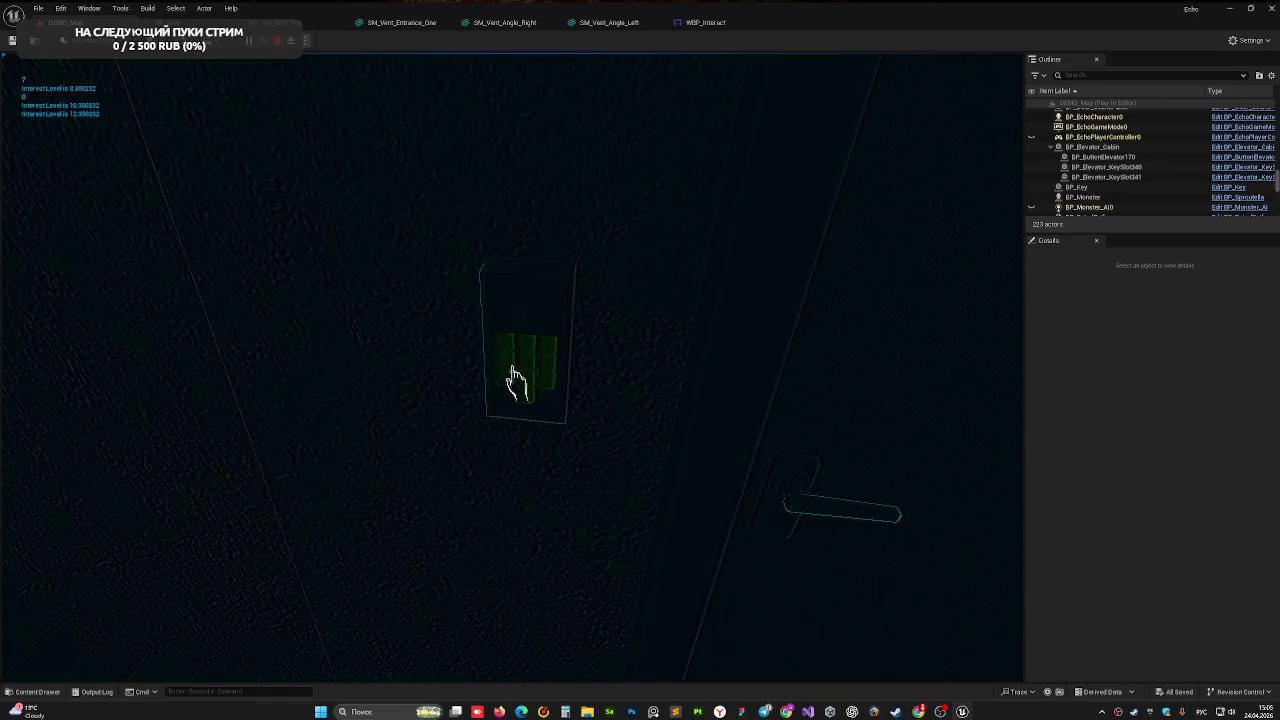
left_click(515, 382)
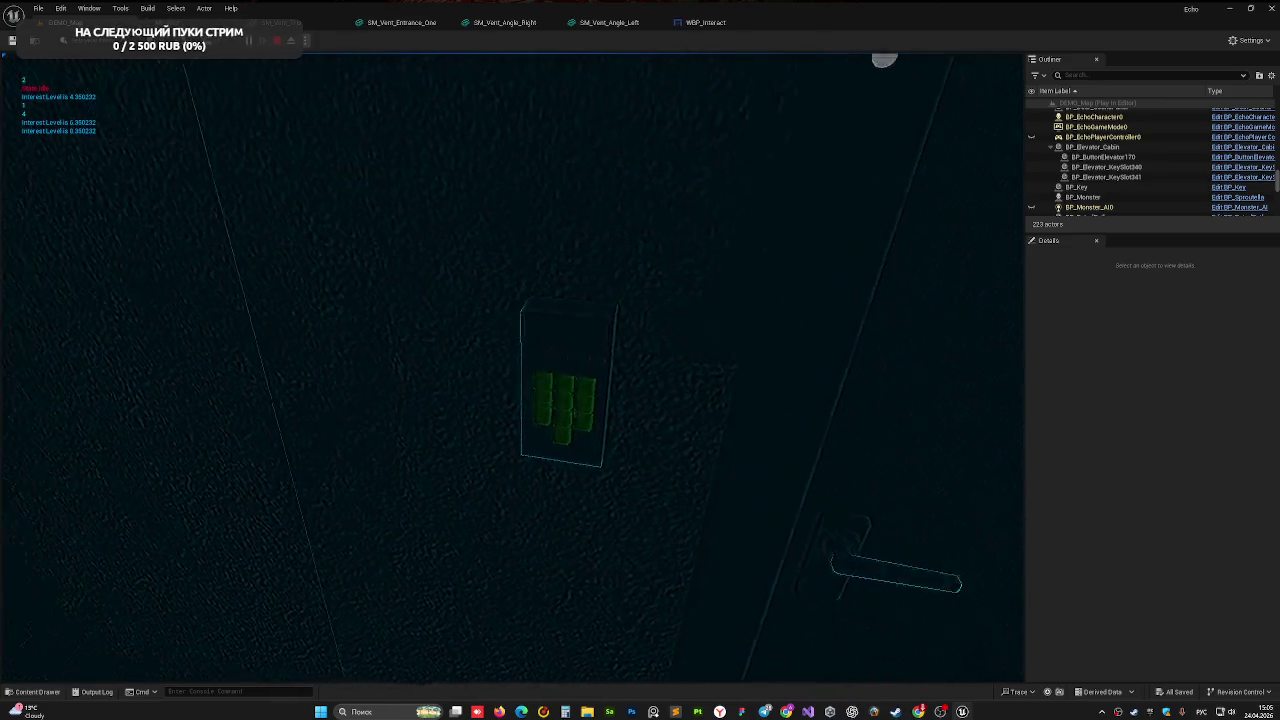
left_click(515, 382)
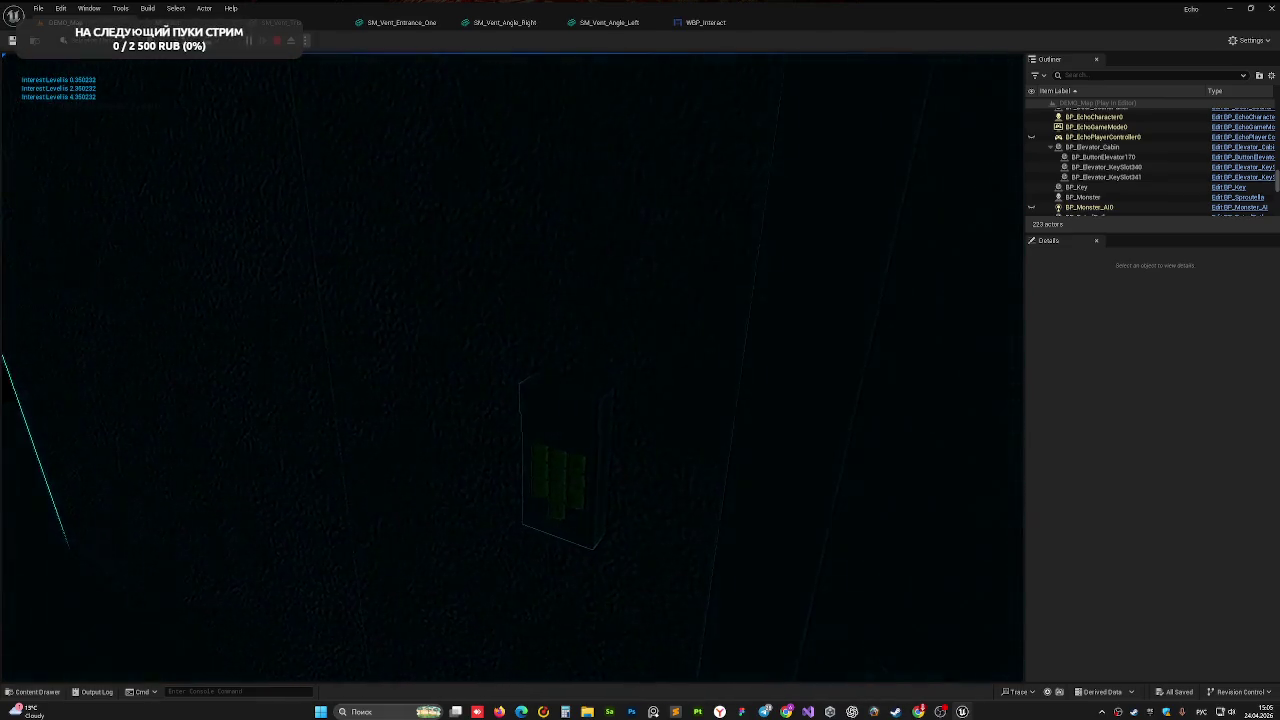
key("Escape")
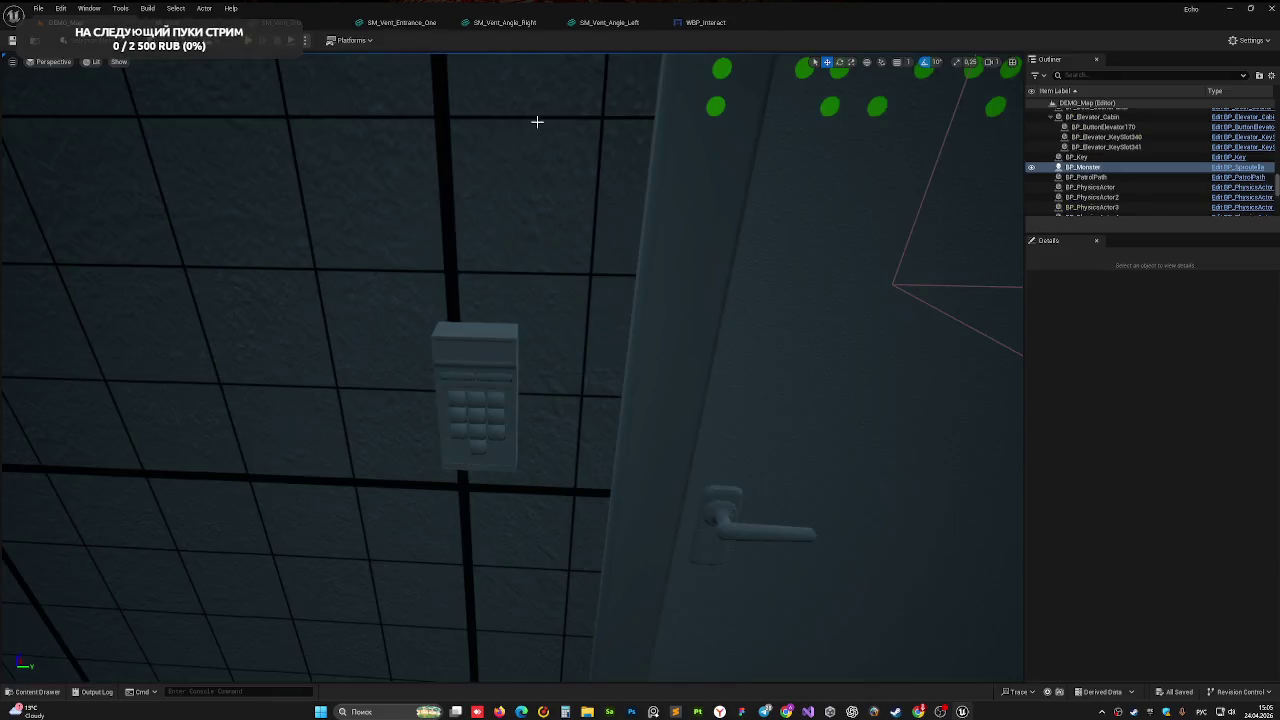
- Select BP_Door_SoundPanel and bring the view down the corridor to it
left_click(420, 186)
left_click(583, 234)
key("f")
scroll(512, 368, "down", 5)
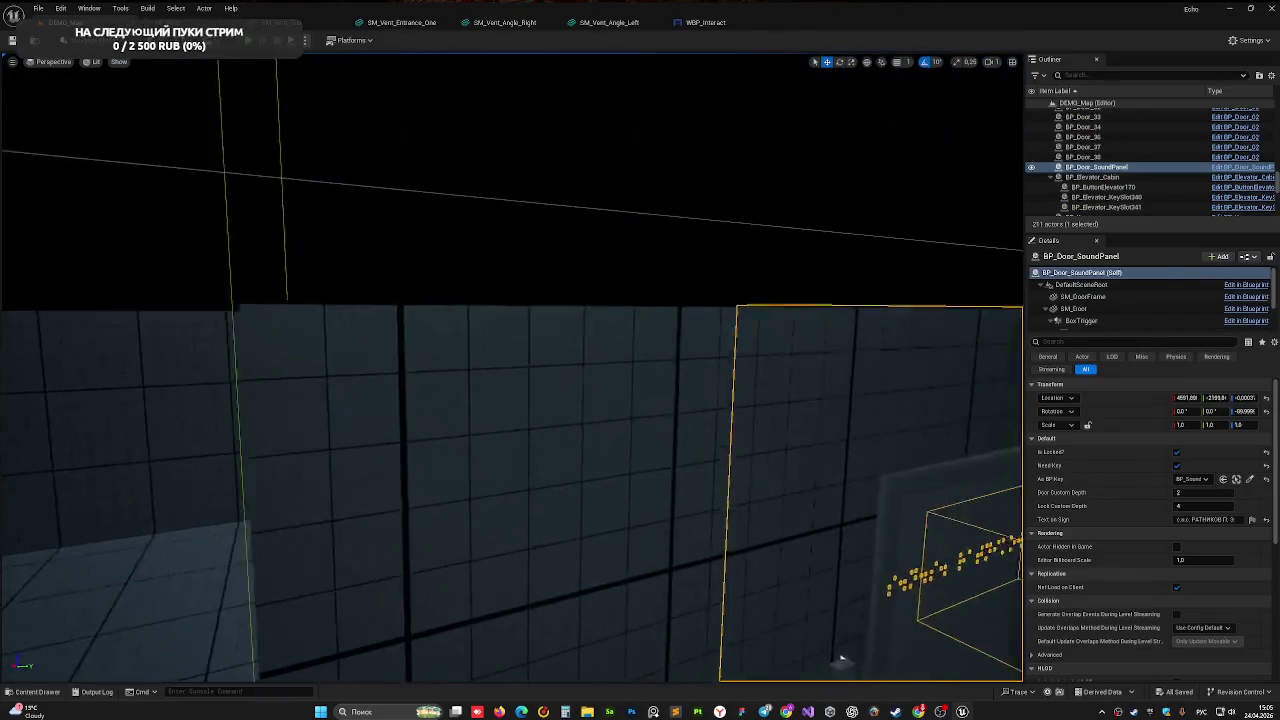
left_click(523, 286)
scroll(512, 368, "up", 5)
mouse_move(512, 368)
left_mouse_down()
mouse_move(589, 676)
mouse_move(580, 540)
mouse_move(523, 280)
mouse_move(535, 470)
mouse_move(514, 271)
left_mouse_up()
left_click(523, 280)
left_click(419, 97)
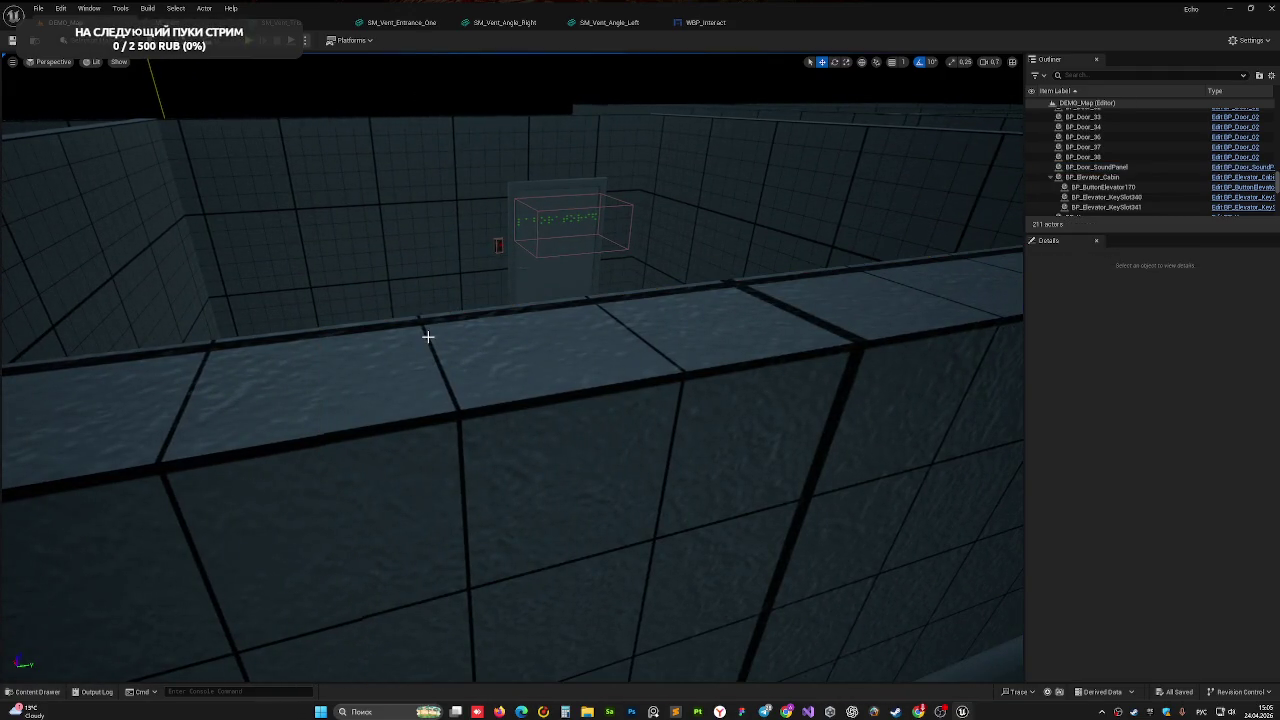
left_click(432, 340)
mouse_move(541, 377)
left_mouse_down()
mouse_move(541, 290)
mouse_move(510, 340)
mouse_move(508, 310)
left_mouse_up()
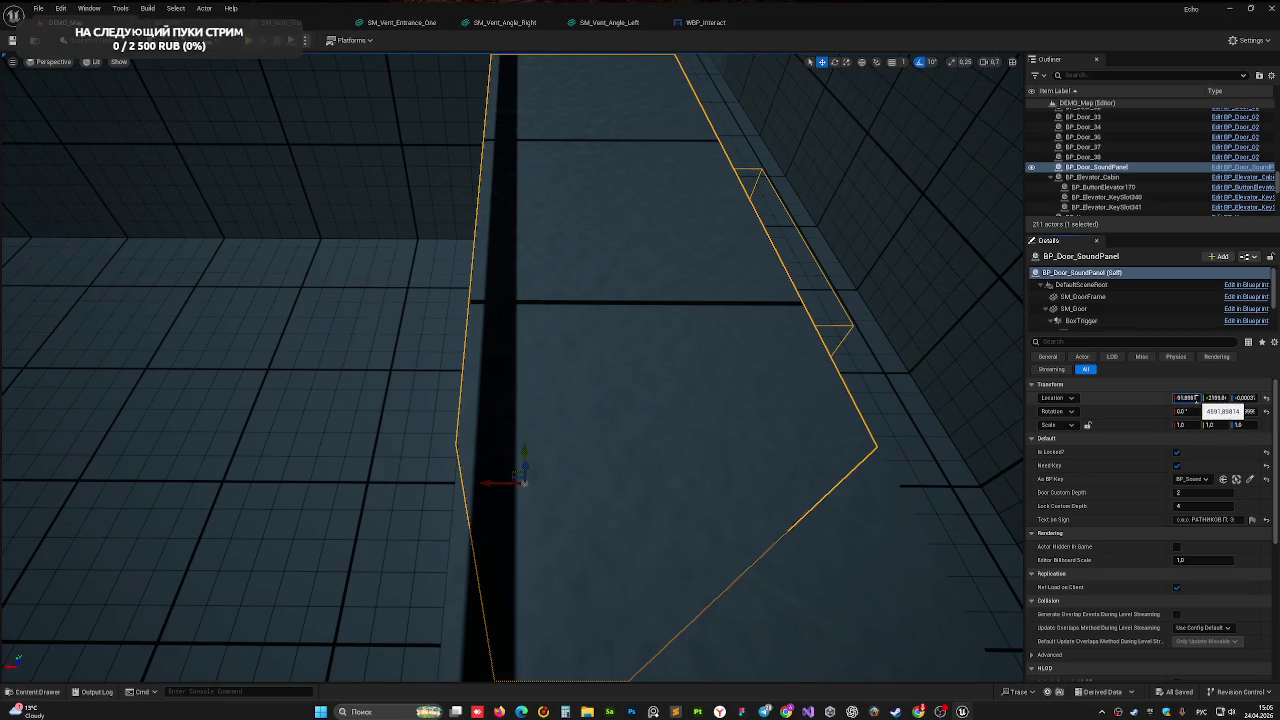
- Nudge BP_Door_SoundPanel along X with the gizmo, then slide it back
left_click_drag(1196, 398, 1196, 398)
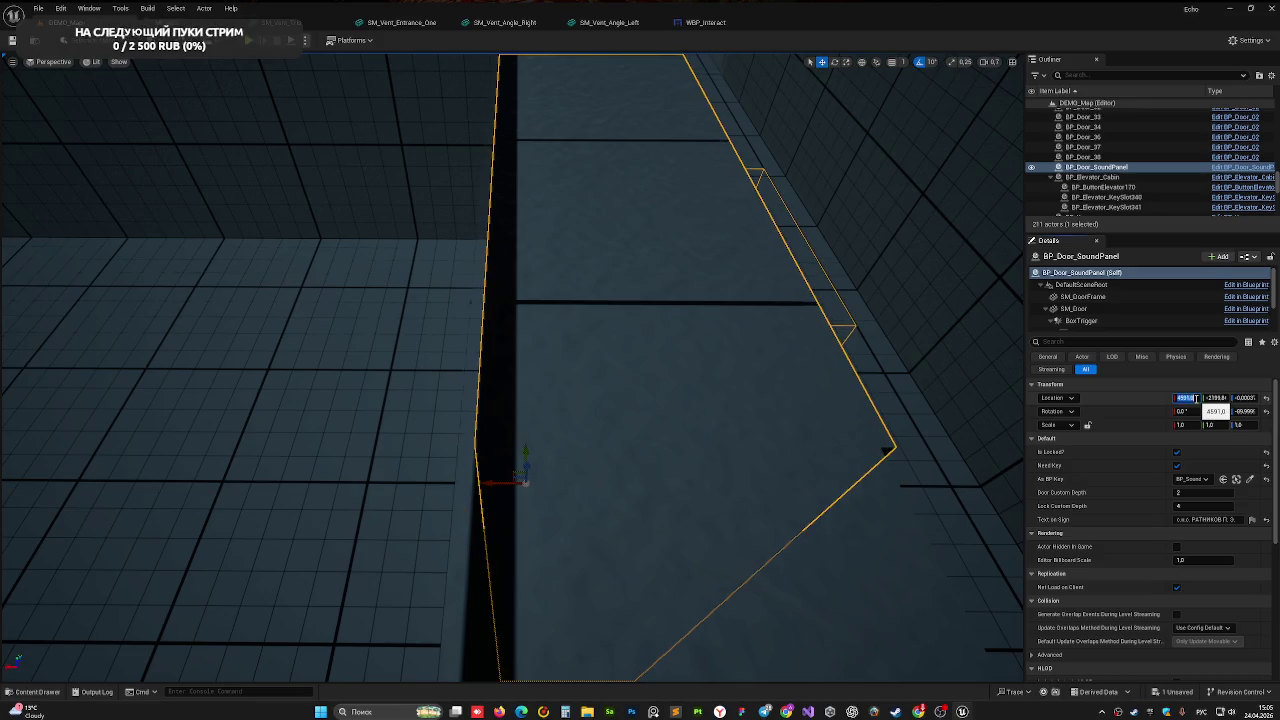
left_click(808, 492)
left_click(762, 402)
left_click_drag(487, 486, 486, 485)
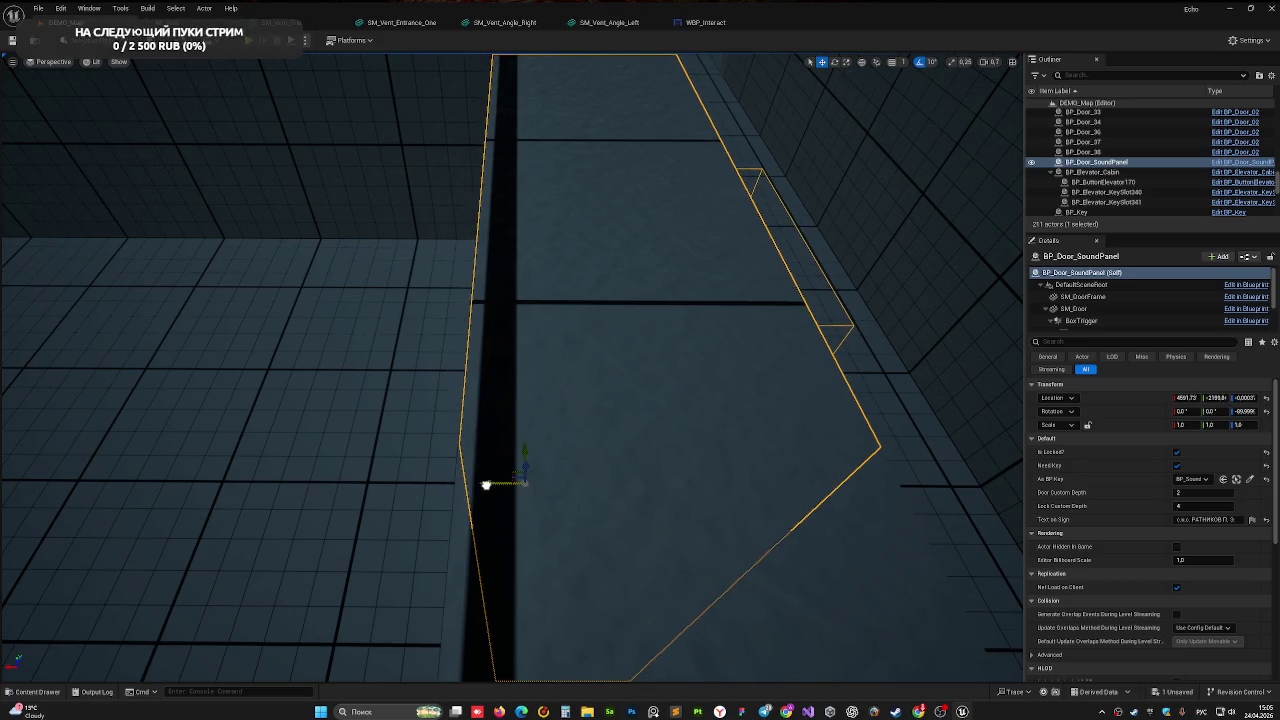
key("f")
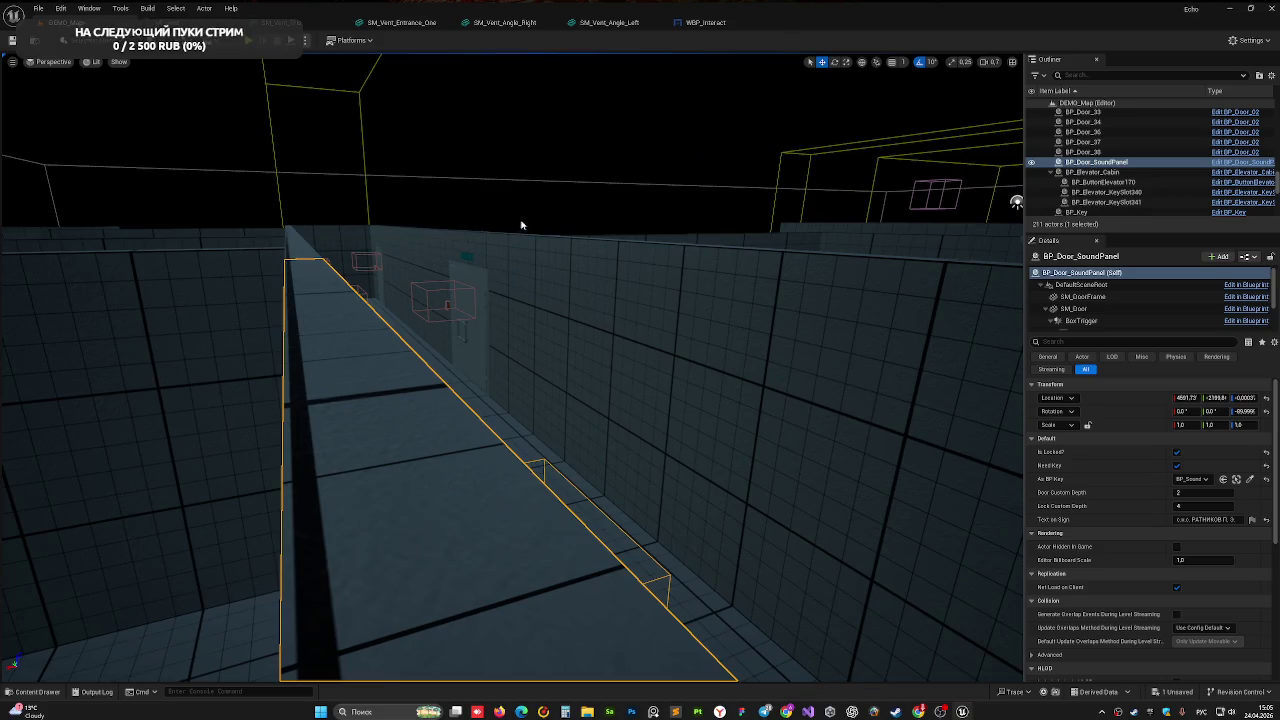
left_click(521, 226)
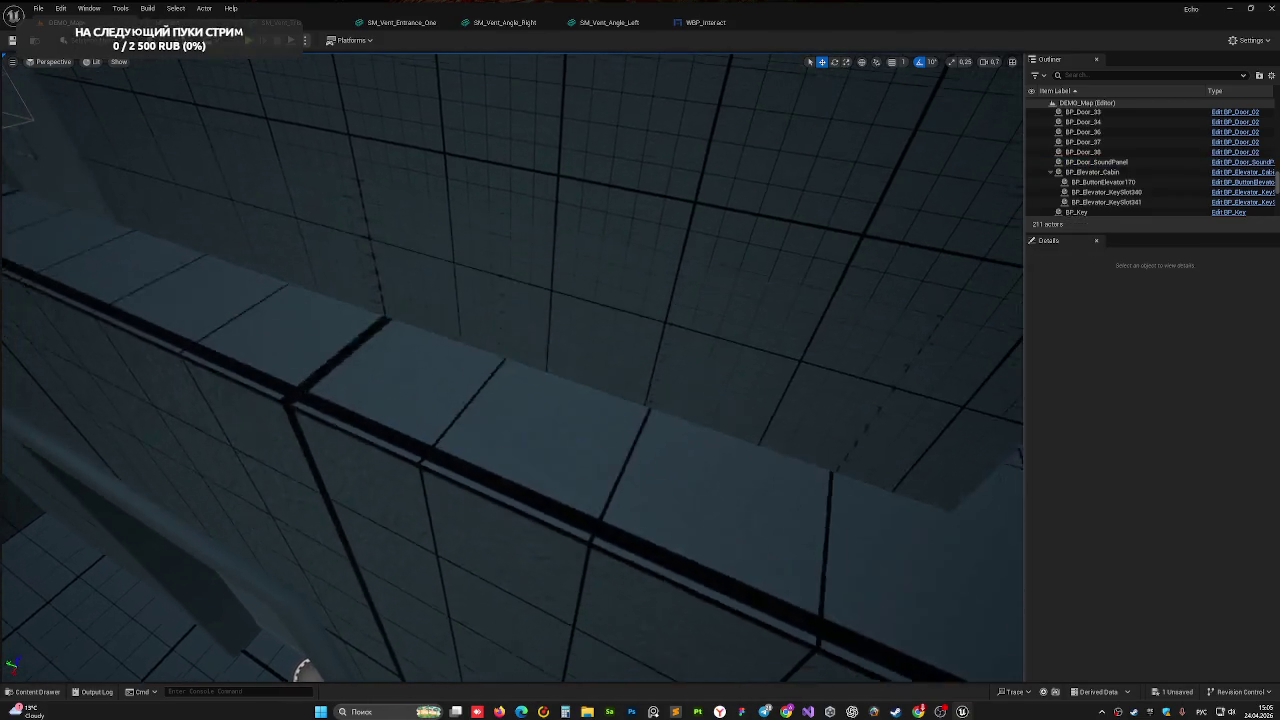
left_click_drag(521, 226, 521, 226)
- Save the level, play-test it, and open BP_Door_SoundPanel's blueprint
key("ctrl+s")
left_click(251, 41)
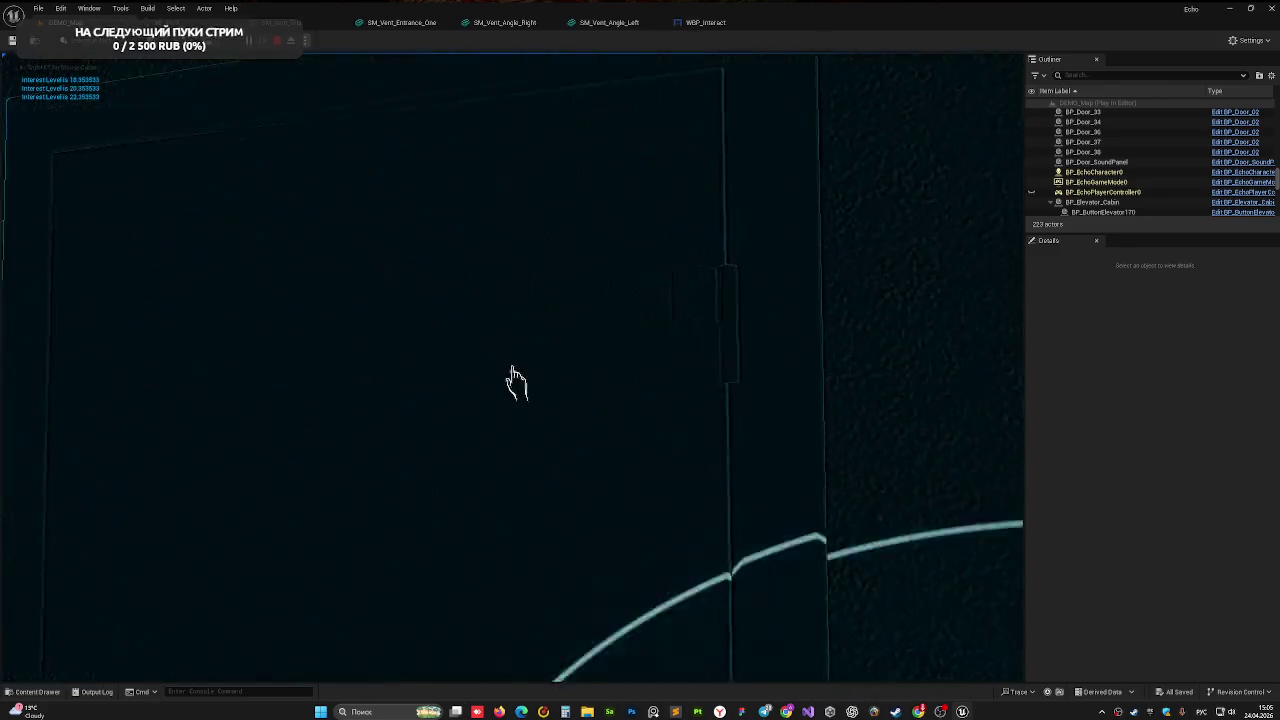
key("Escape")
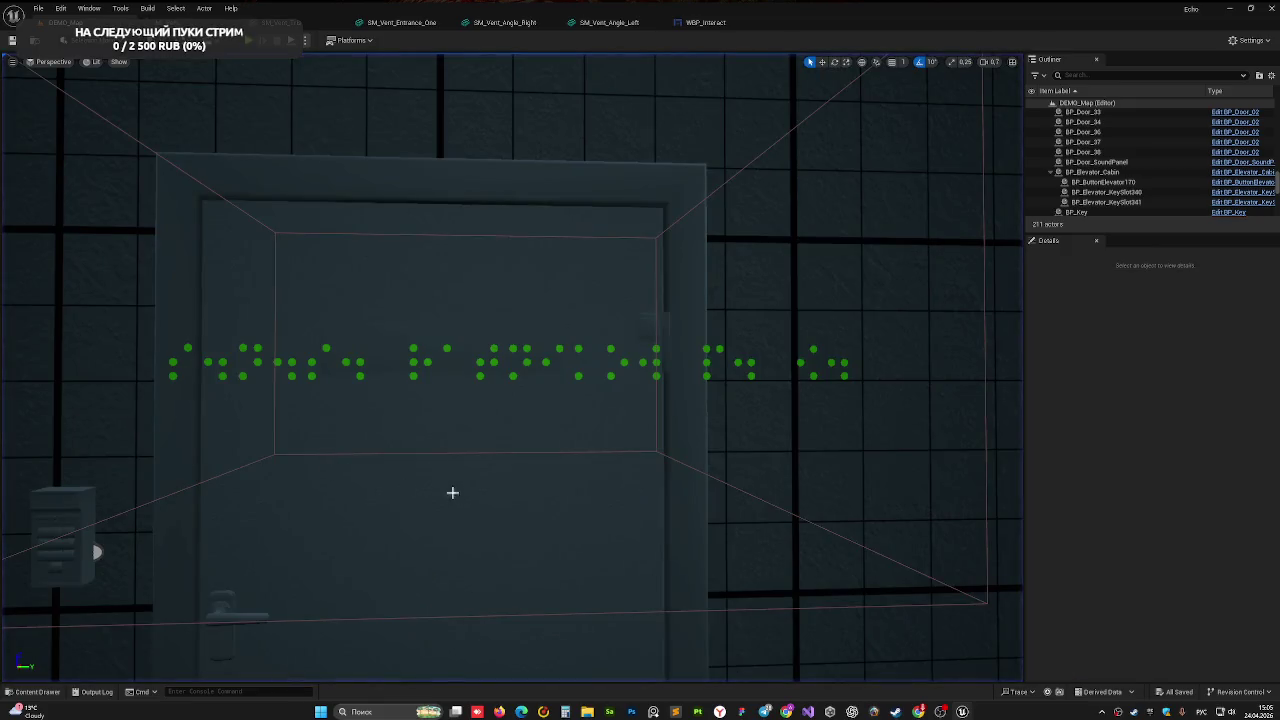
left_click(665, 382)
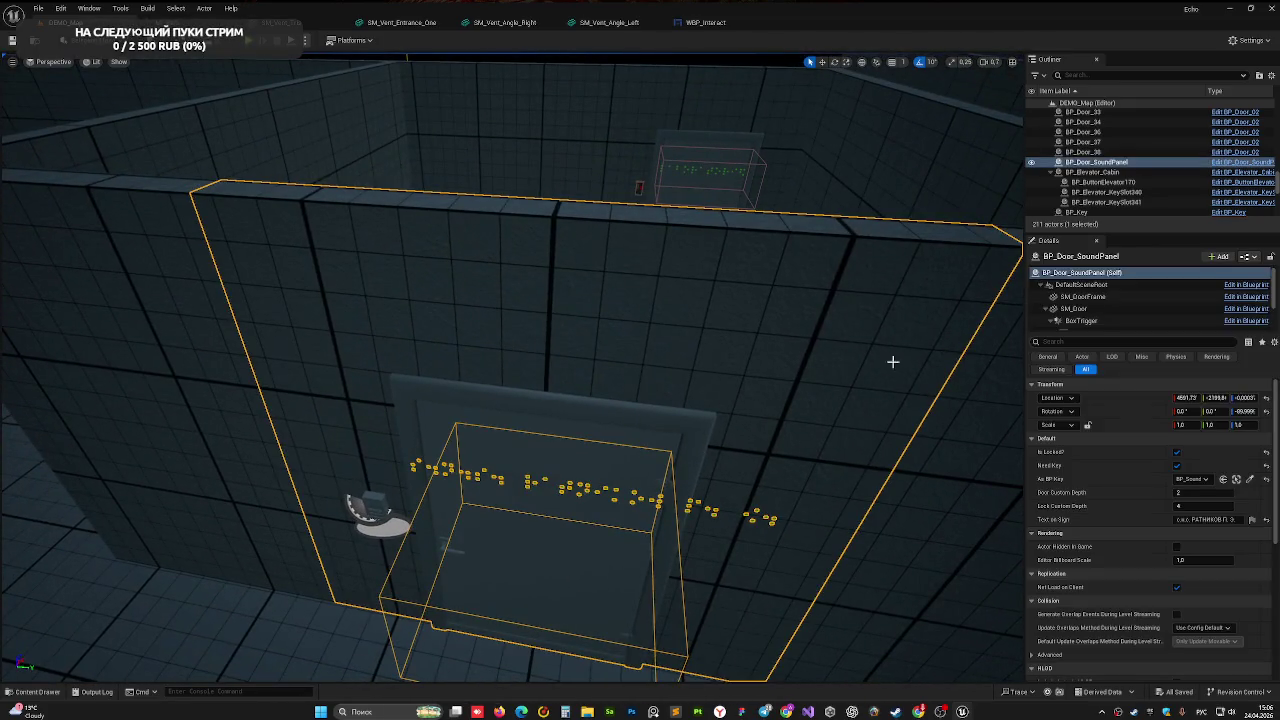
left_click(1222, 163)
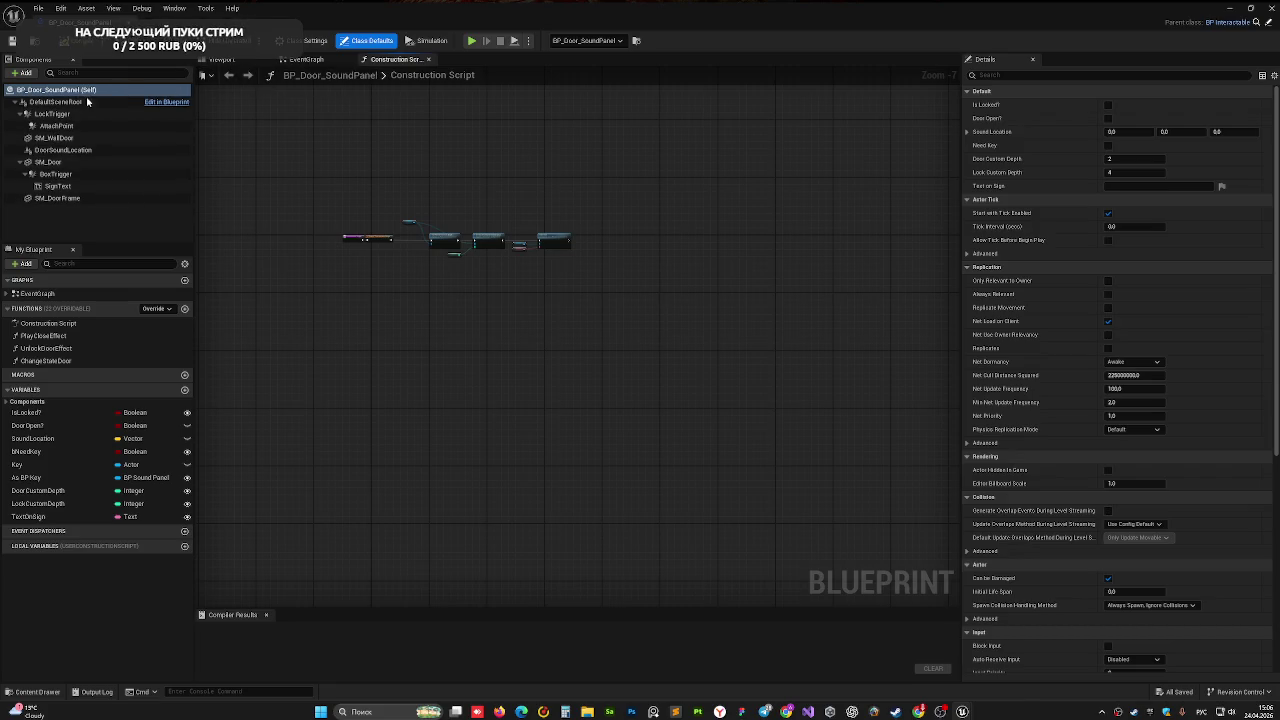
- Shift the BoxTrigger sideways in the blueprint's top-down preview
left_click(222, 59)
mouse_move(697, 305)
left_mouse_down()
mouse_move(770, 325)
mouse_move(800, 295)
left_mouse_up()
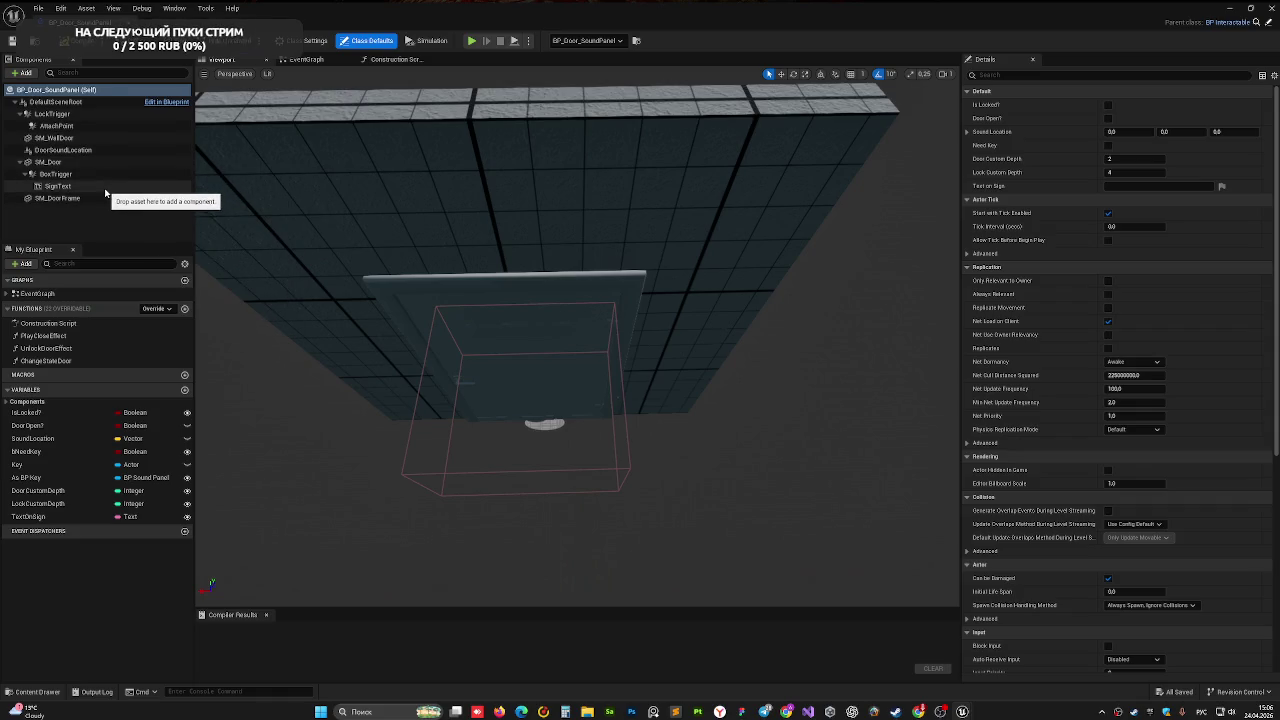
left_click(75, 174)
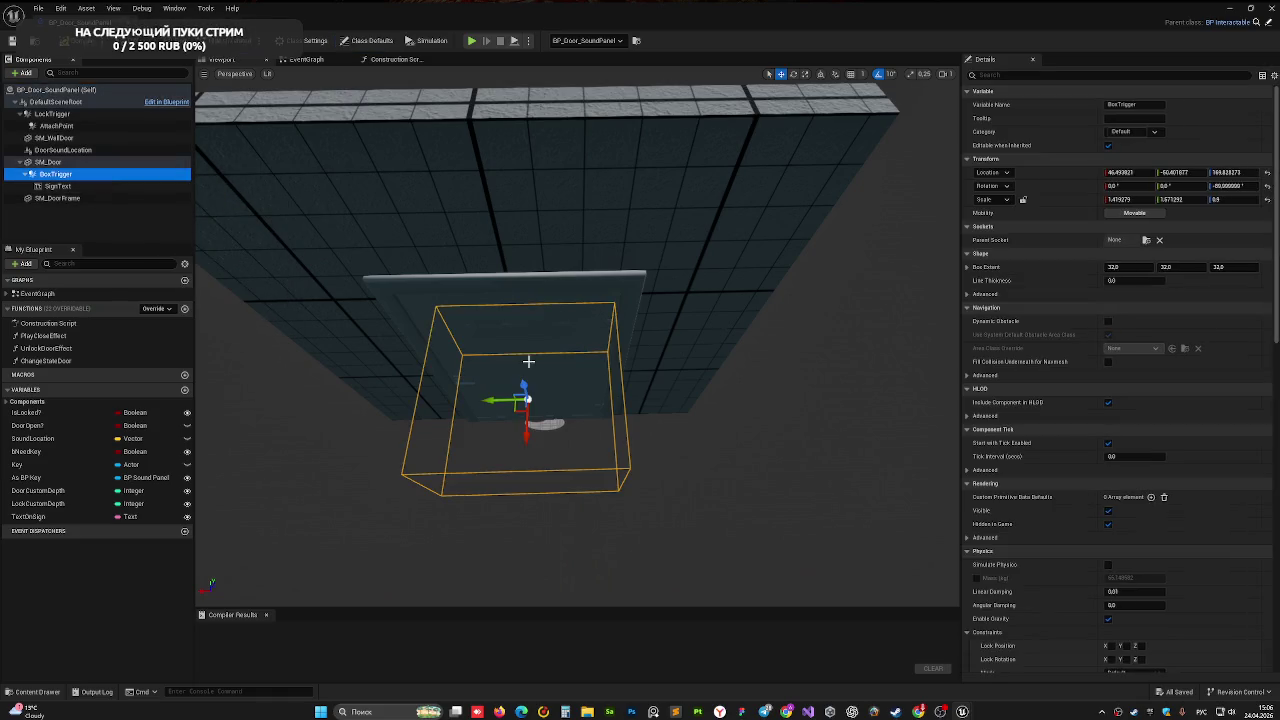
left_click_drag(486, 400, 344, 200)
left_click(225, 74)
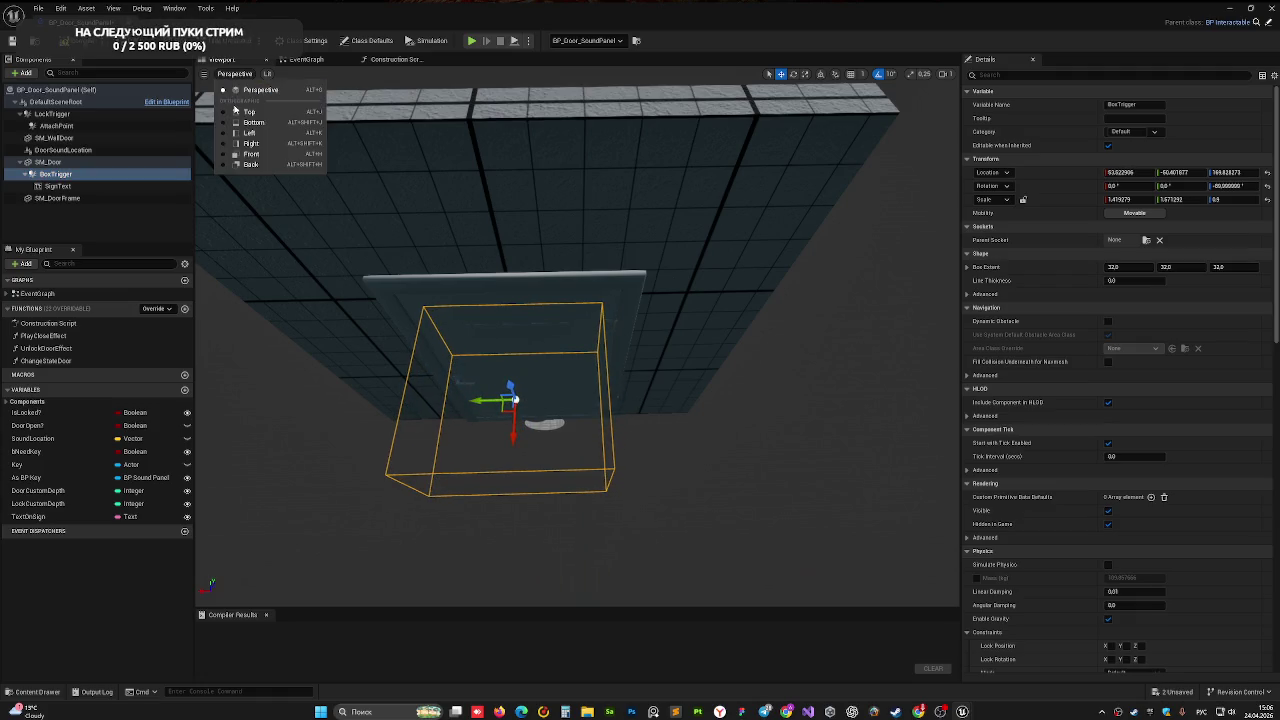
left_click(247, 112)
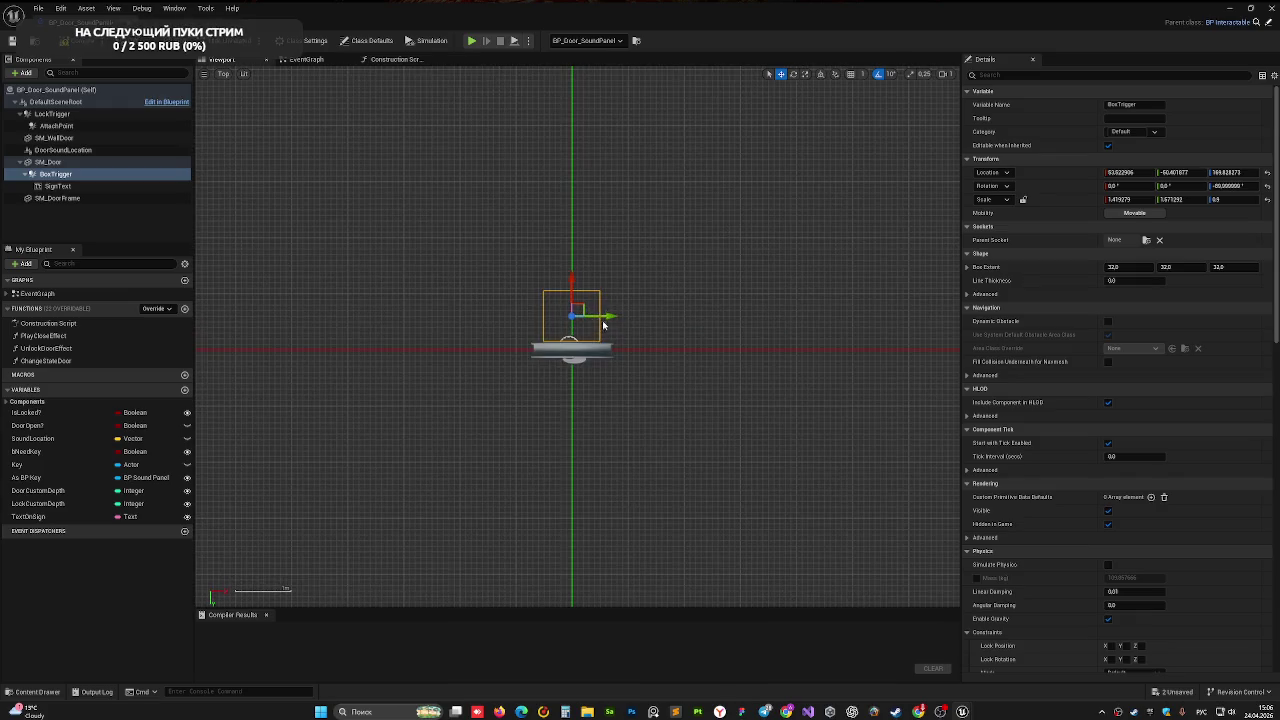
scroll(604, 318, "down", 1)
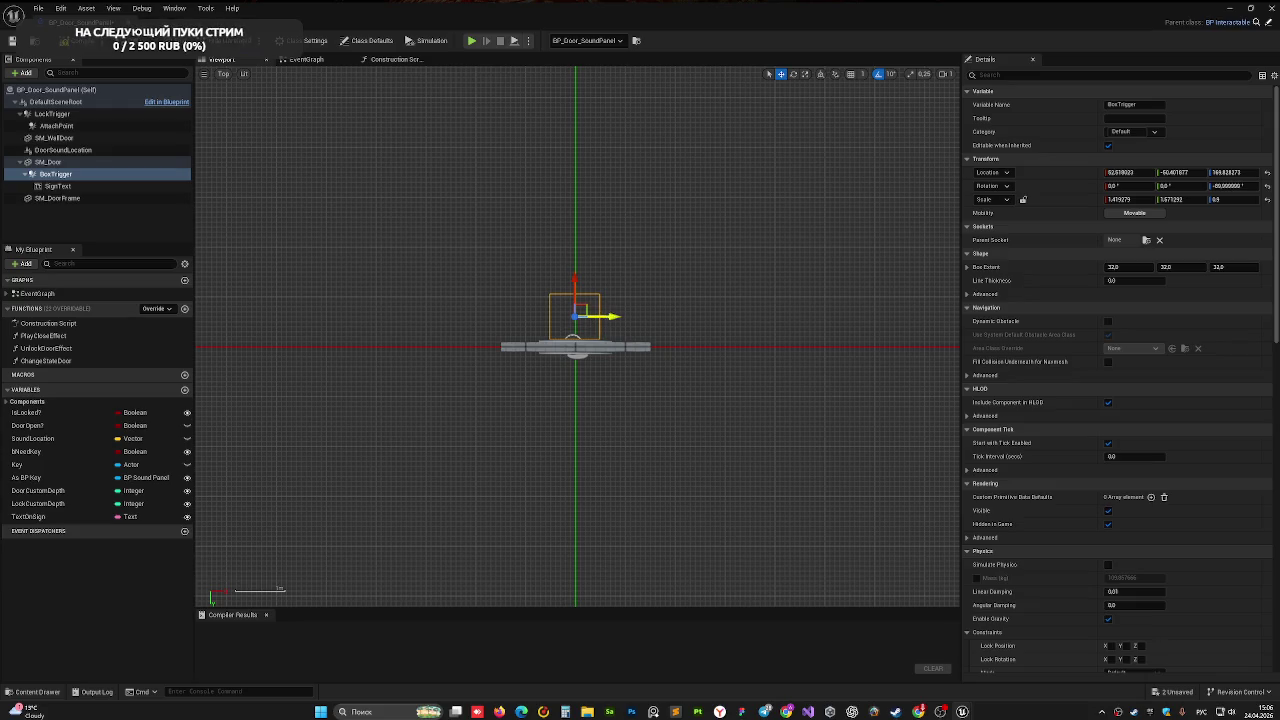
- Move SignText up and sideways on the door using the front and left views, then compile
left_click(600, 336)
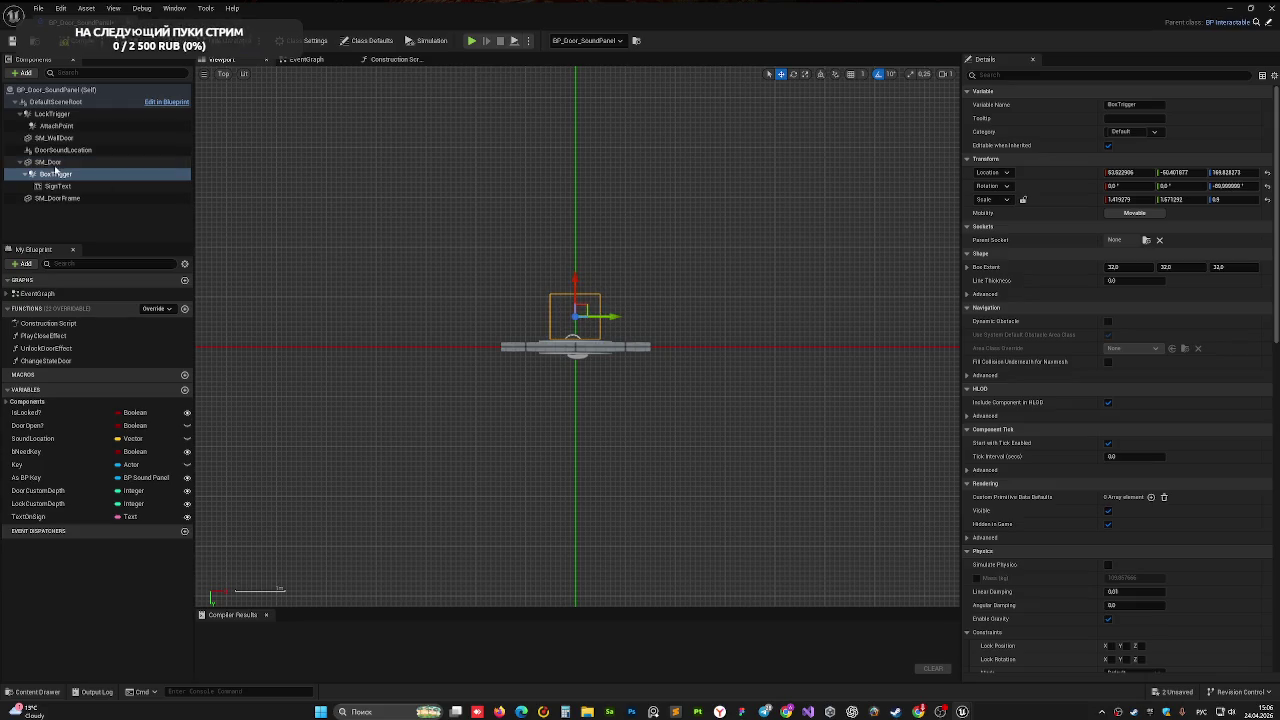
left_click(223, 74)
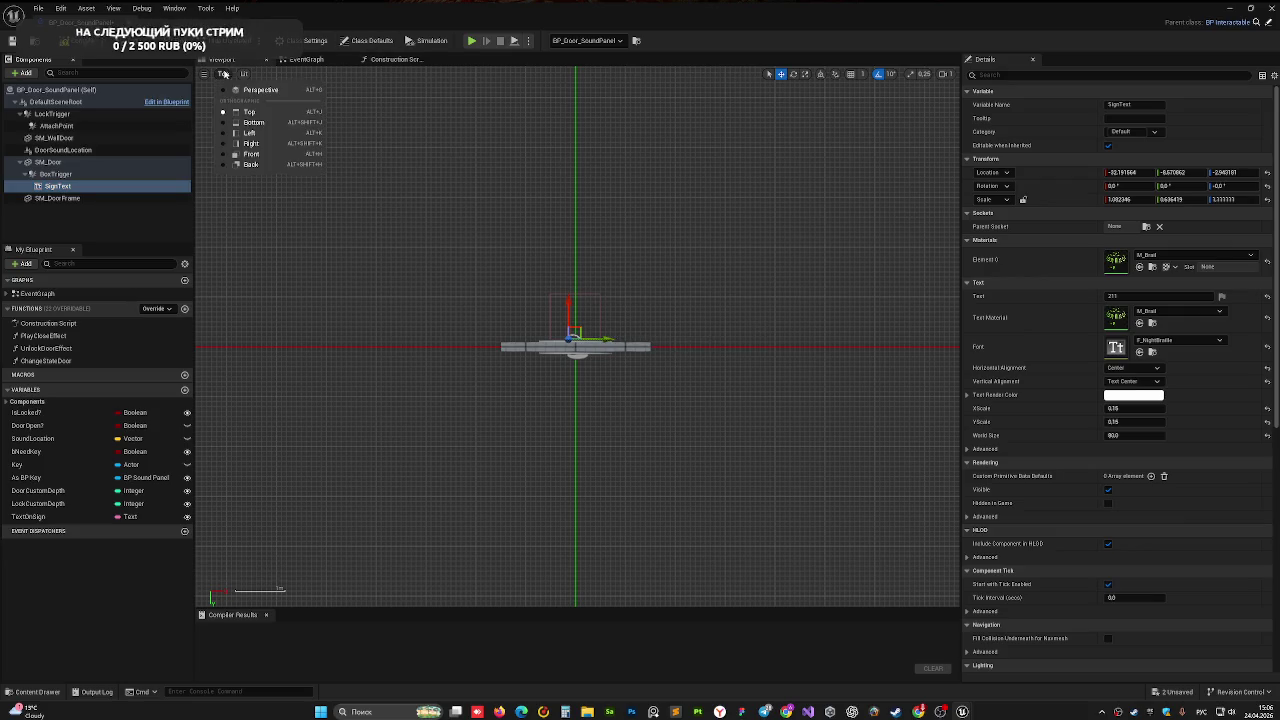
left_click(251, 155)
left_click(225, 74)
left_click(250, 133)
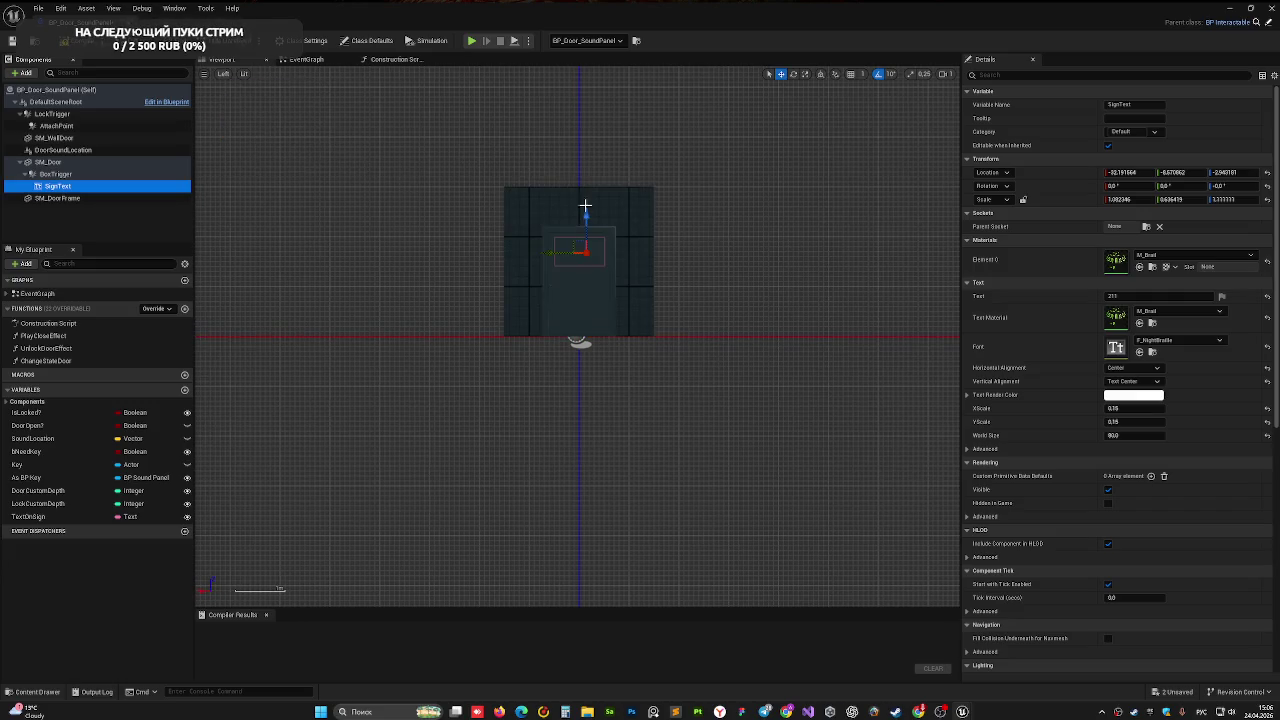
scroll(600, 235, "up", 5)
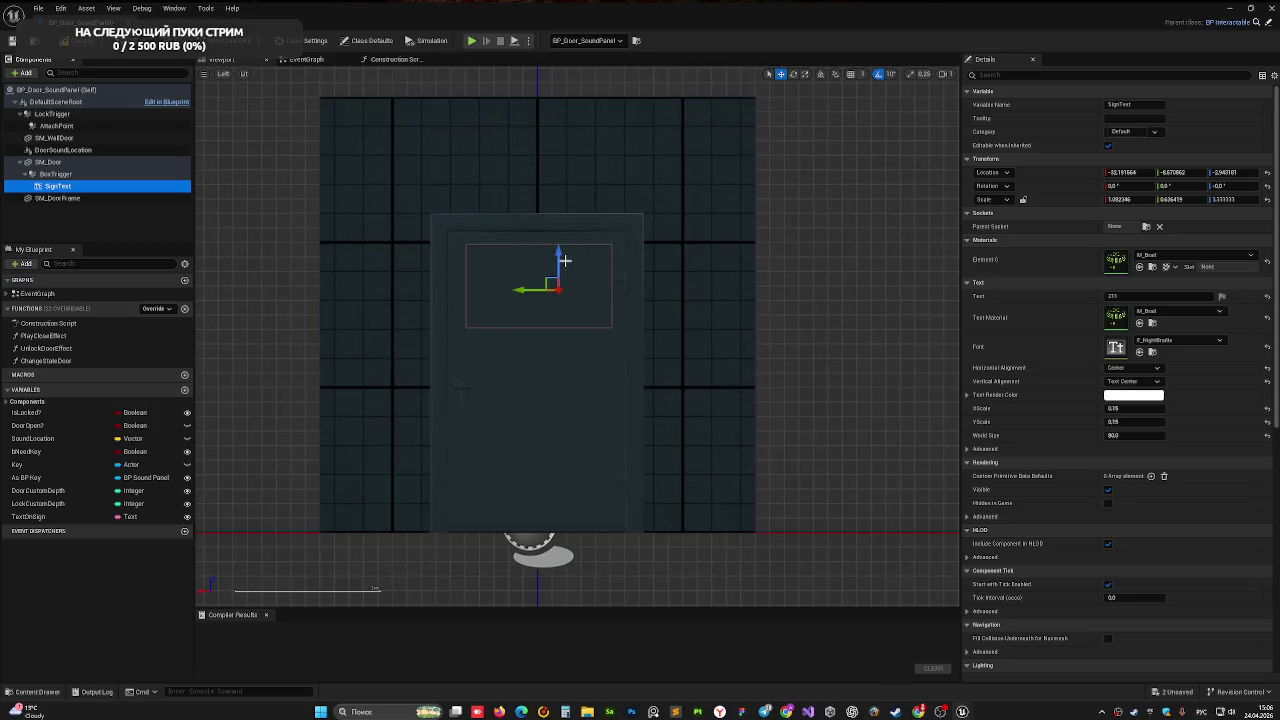
scroll(565, 260, "up", 1)
left_click_drag(558, 256, 558, 258)
mouse_move(527, 285)
left_mouse_down()
mouse_move(494, 286)
mouse_move(505, 286)
left_mouse_up()
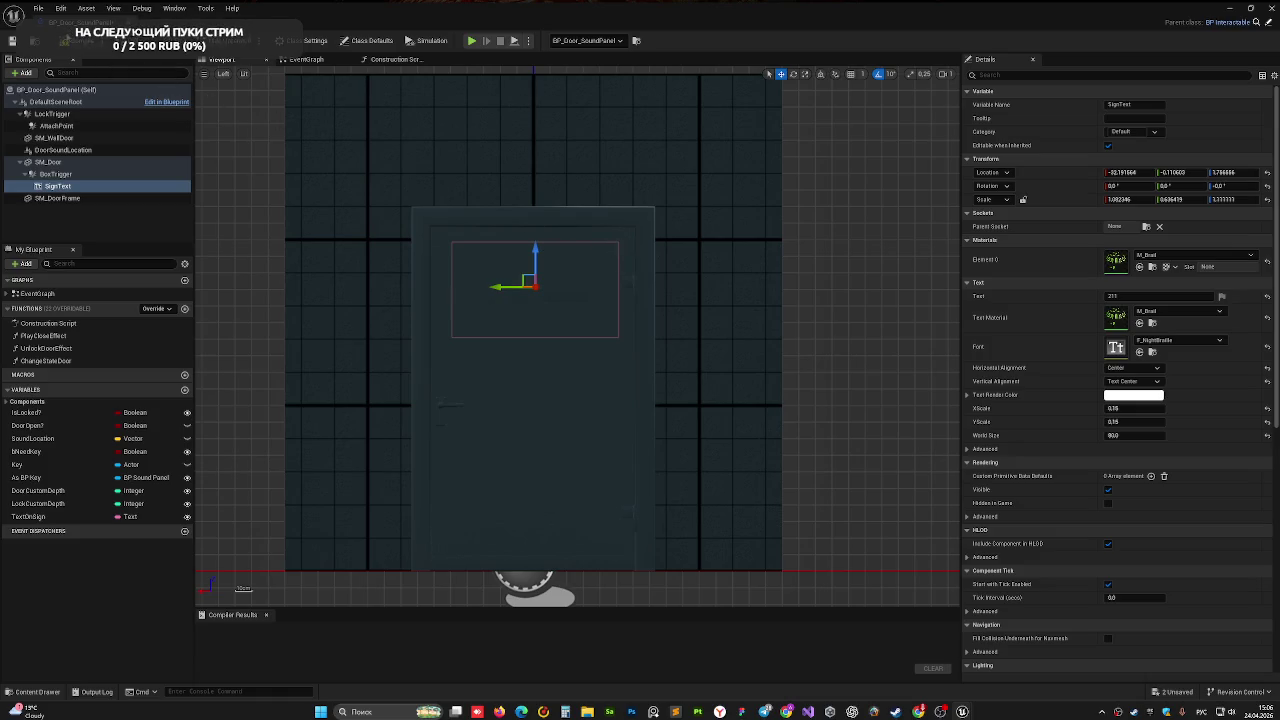
key("F7")
- Play-test the door in the level, then close the WBP_Interact tab
key("alt+Tab")
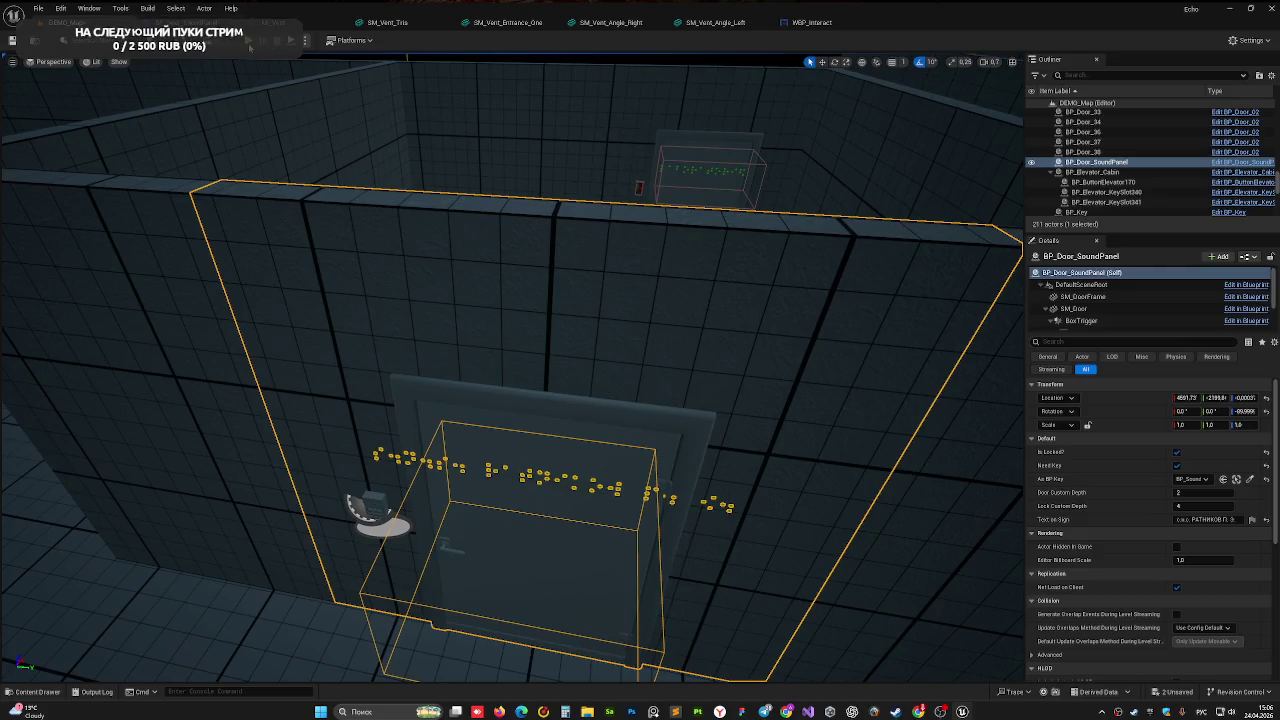
left_click(250, 41)
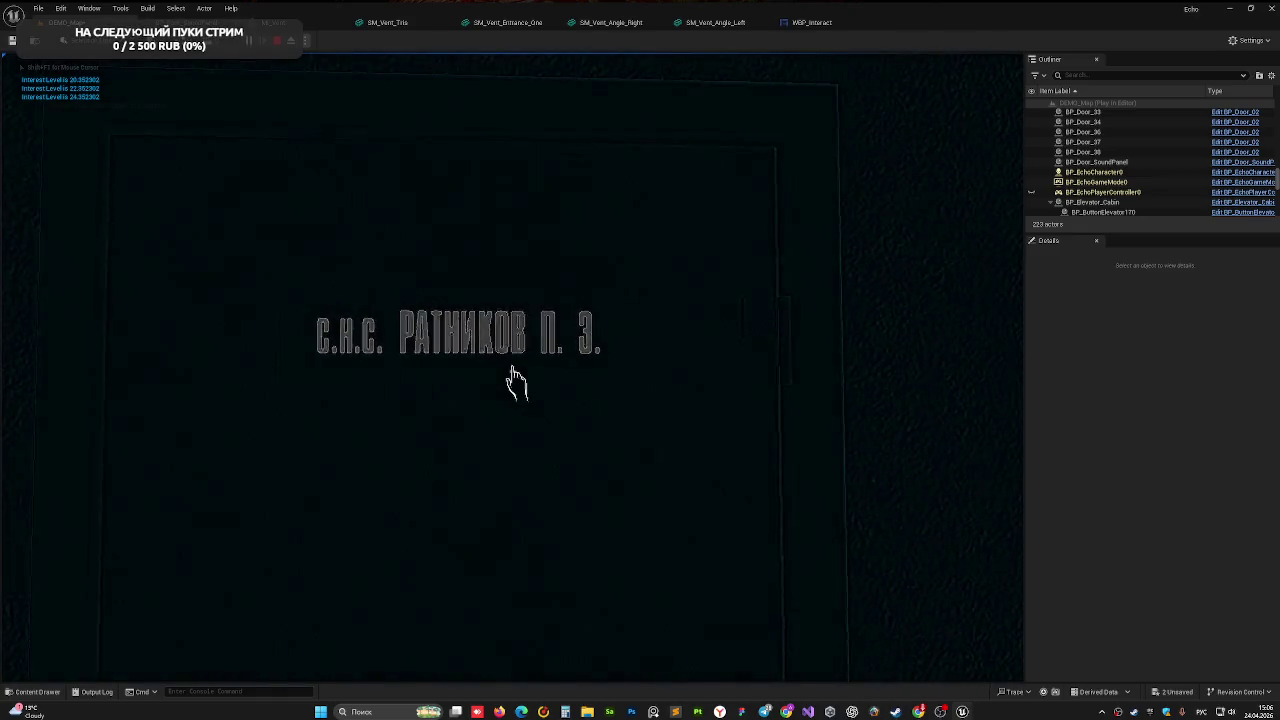
key("Escape")
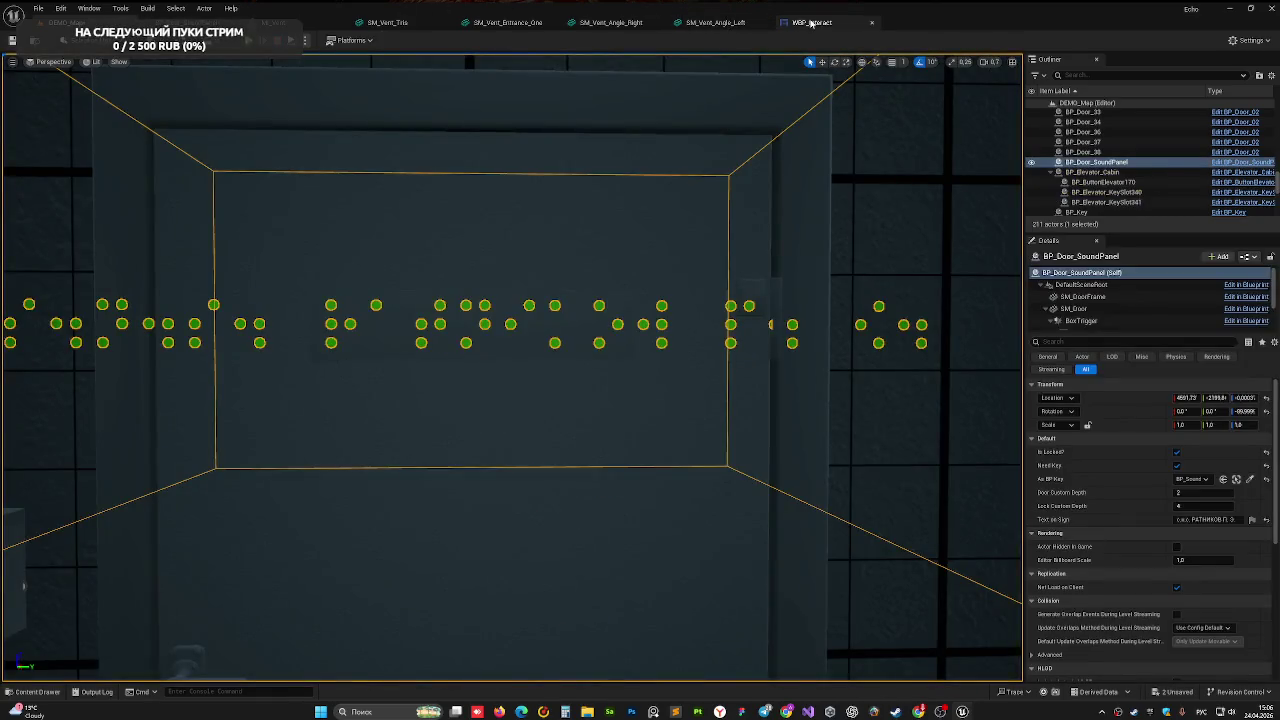
left_click(812, 22)
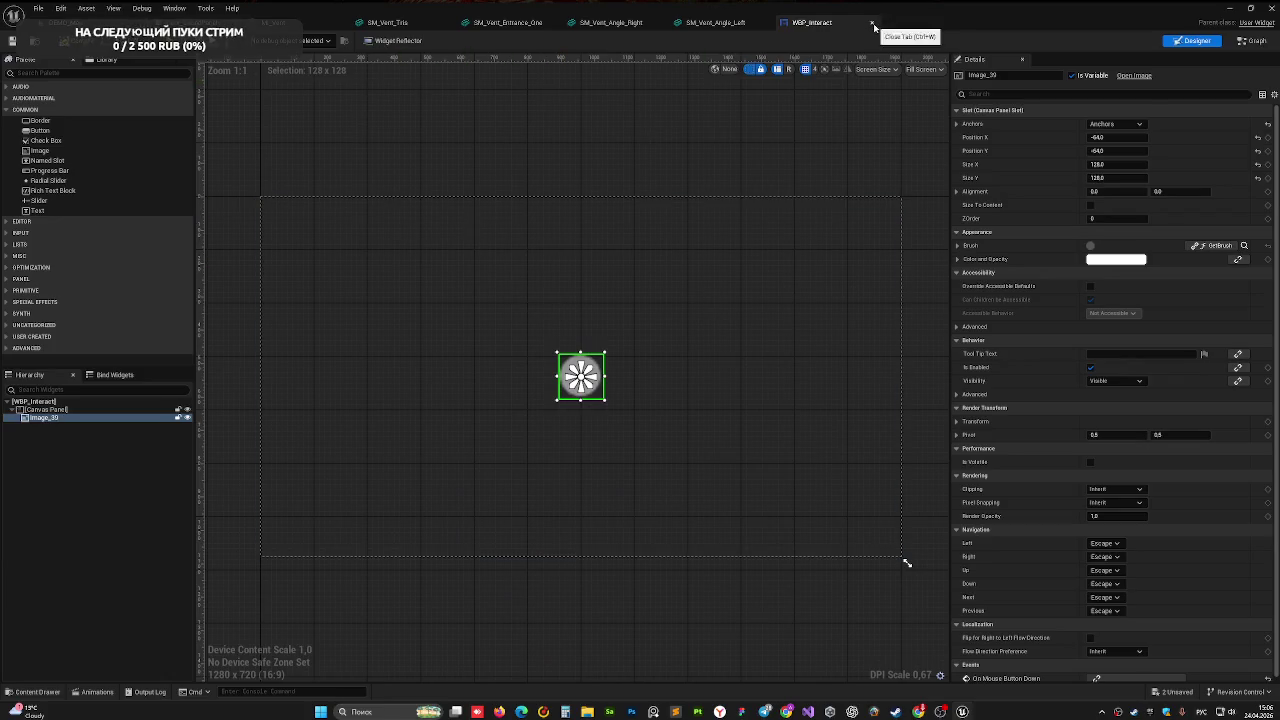
left_click(871, 22)
- Raise SignText slightly in BP_Door_SoundPanel and play-test the level twice
left_click(195, 22)
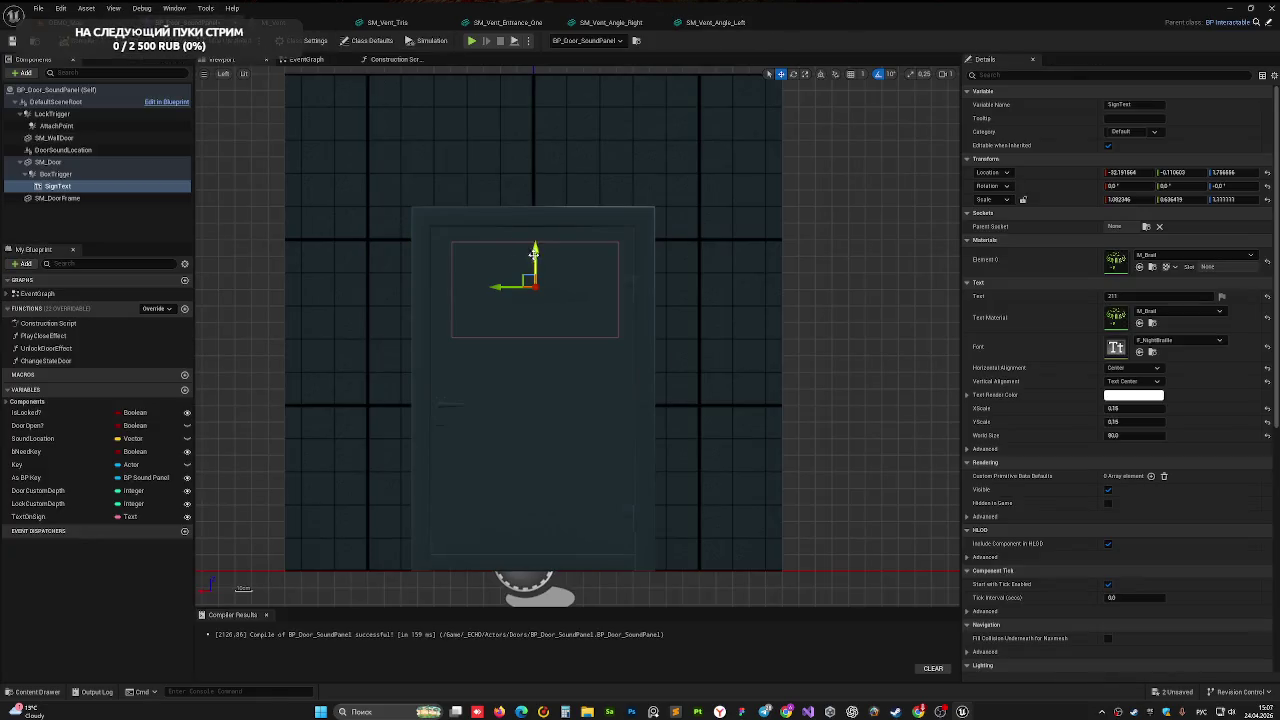
left_click_drag(537, 252, 537, 255)
left_click(65, 22)
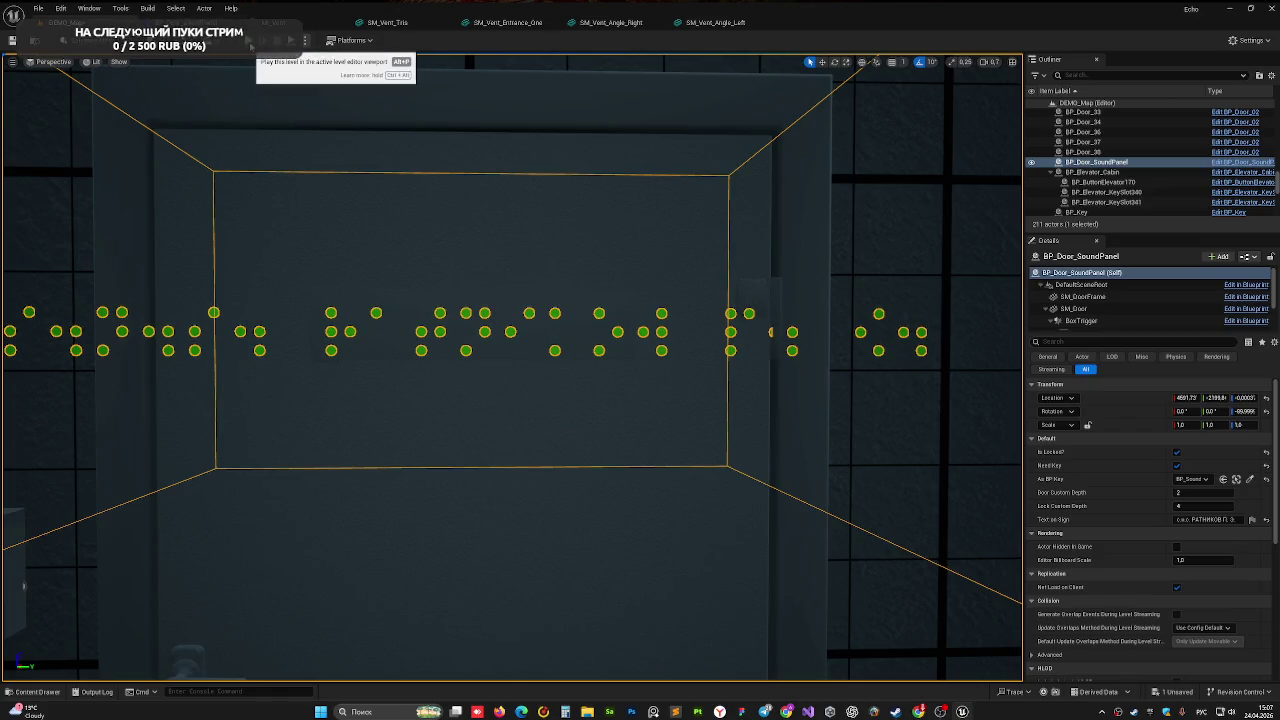
left_click(258, 41)
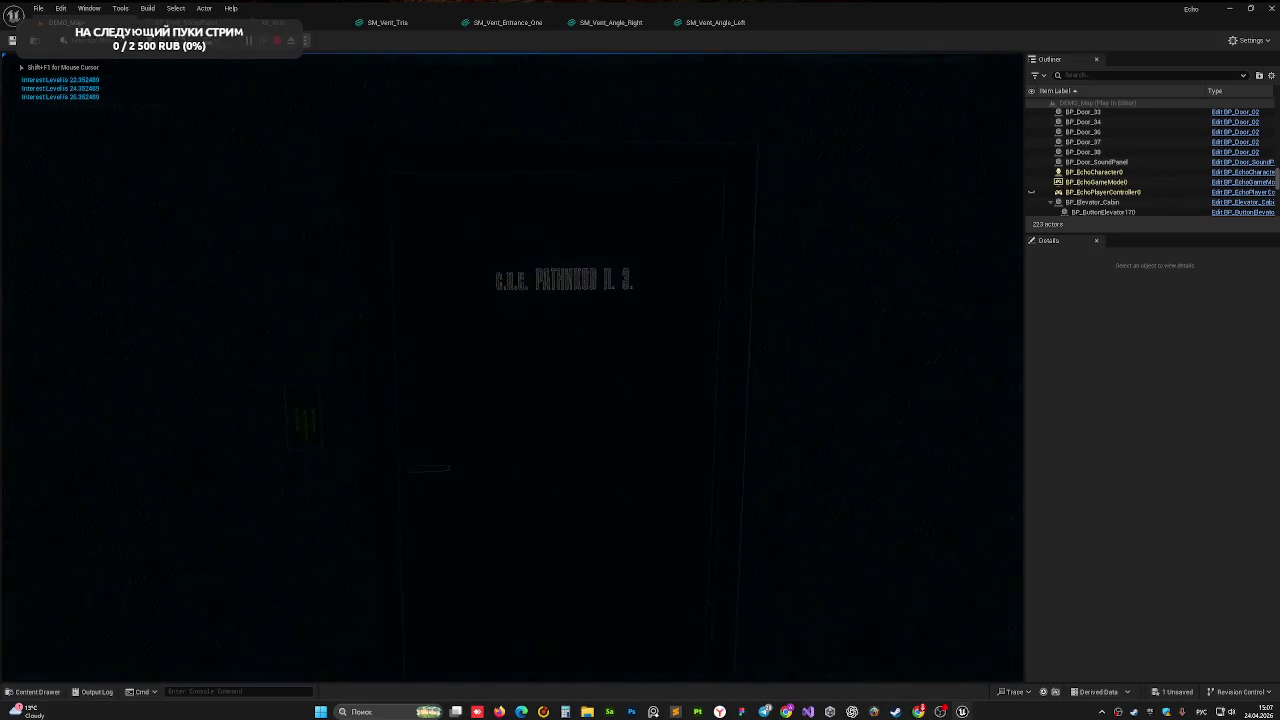
key("Escape")
left_click(256, 44)
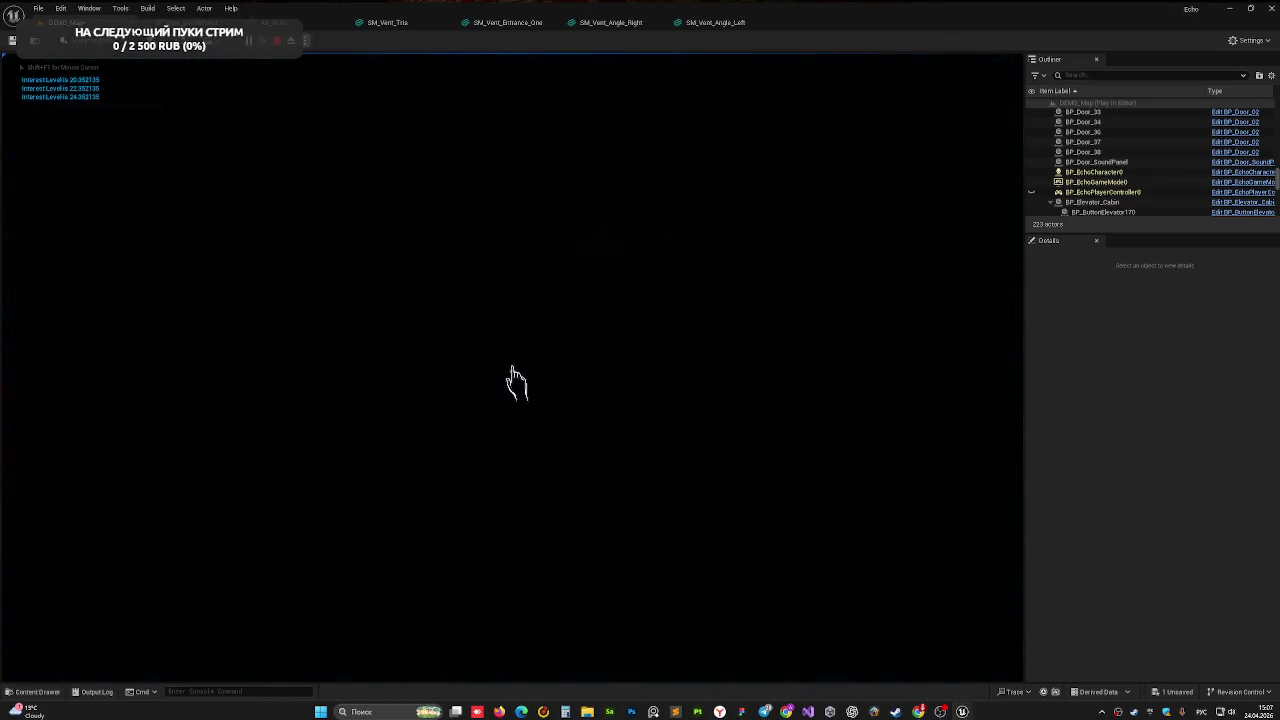
key("Escape")
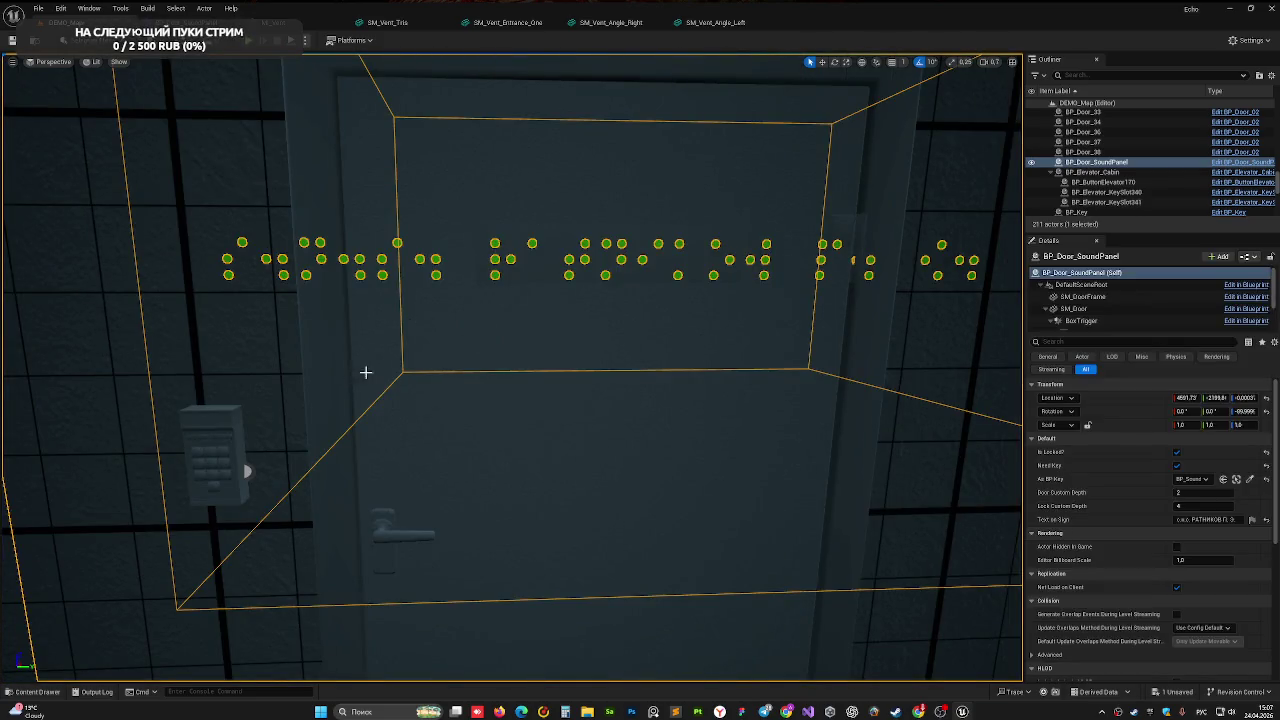
- Select the keypad beside the door, framing the view on it
left_click(305, 410)
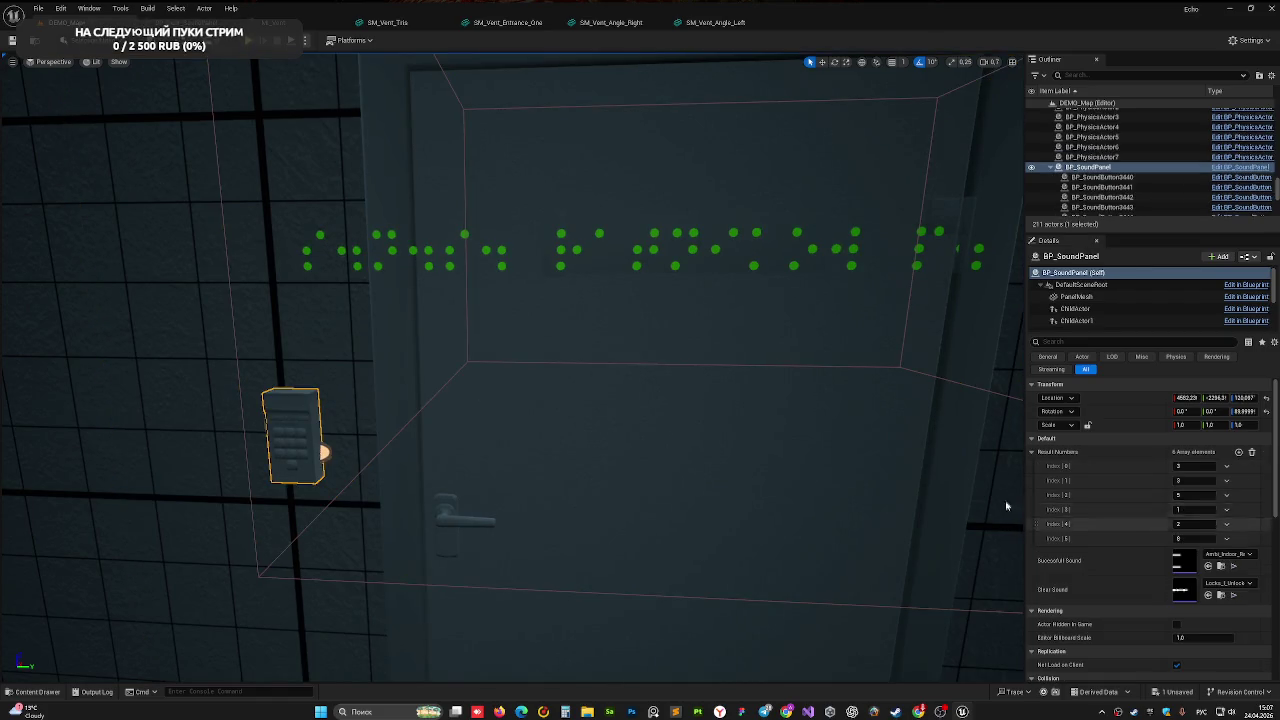
left_click(585, 349)
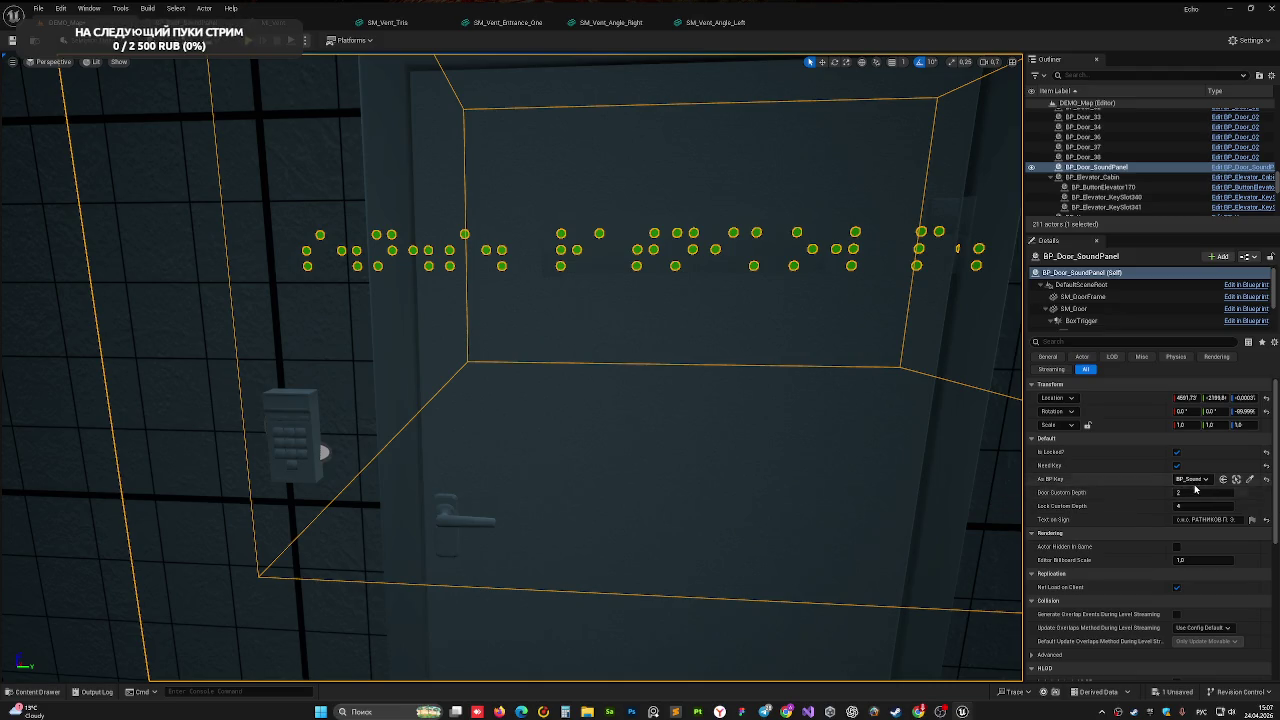
left_click(300, 450)
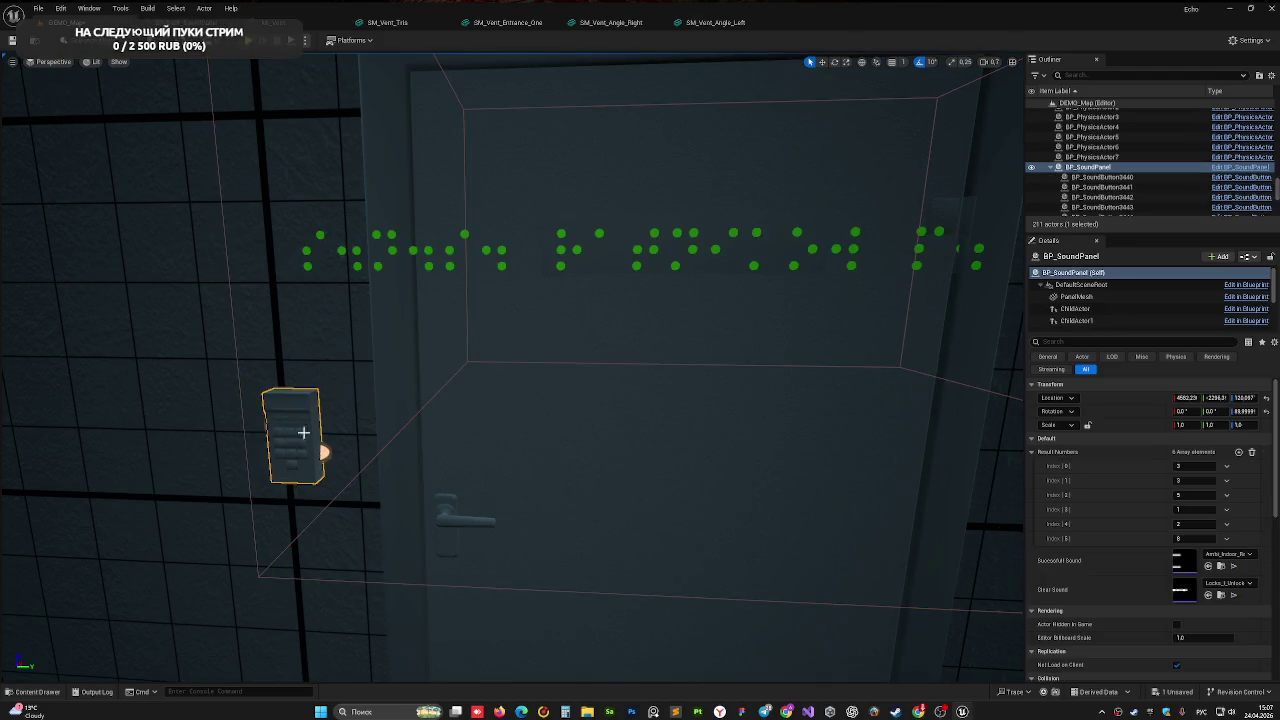
key("f")
scroll(423, 443, "down", 3)
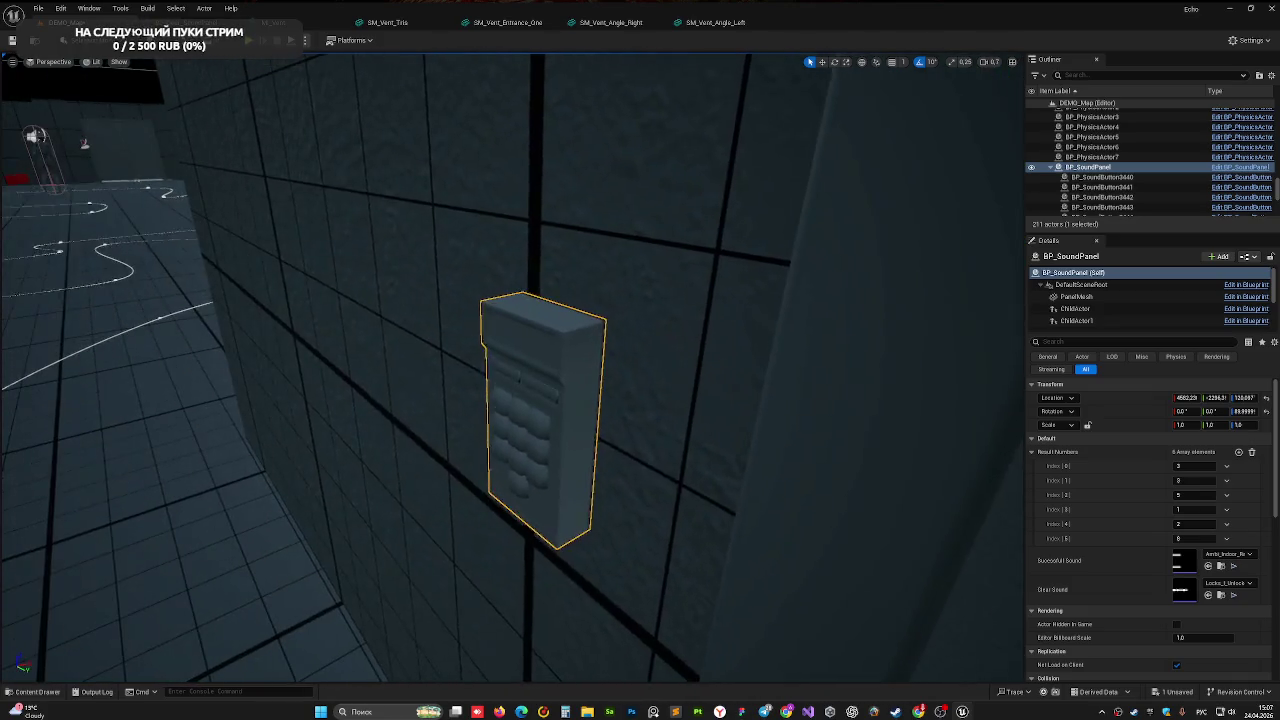
scroll(423, 443, "up", 3)
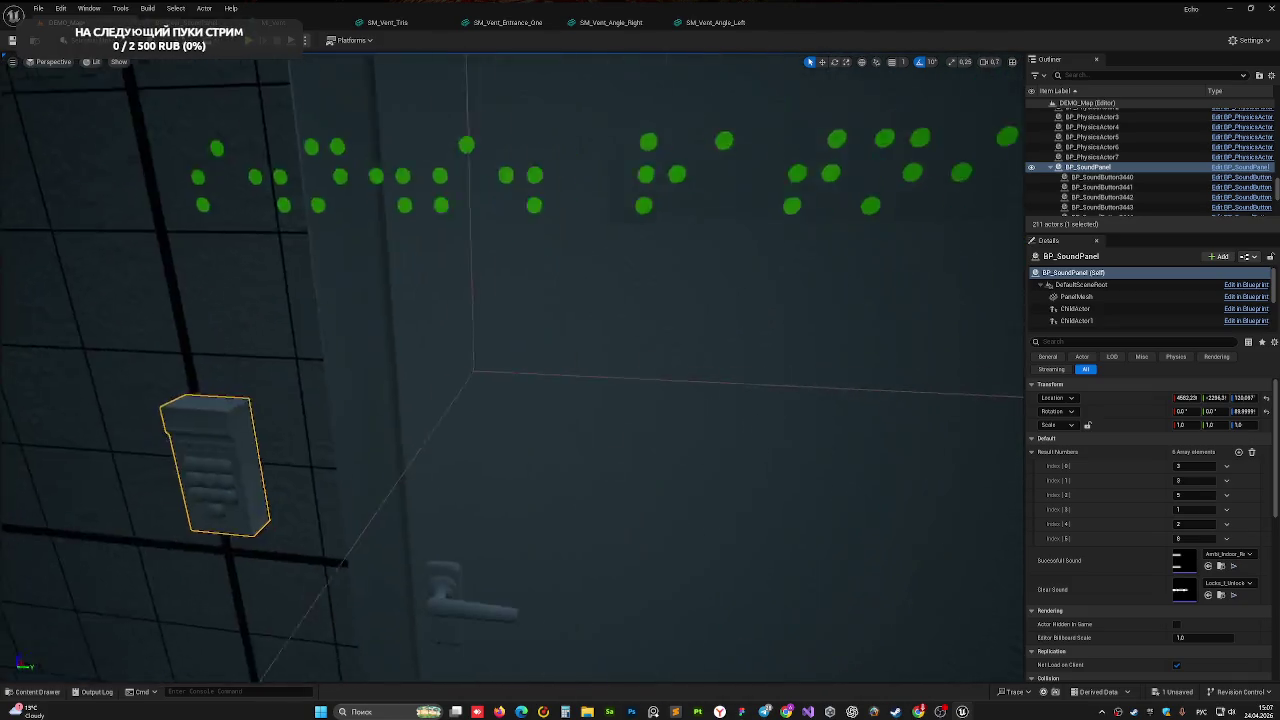
left_click_drag(298, 439, 298, 439)
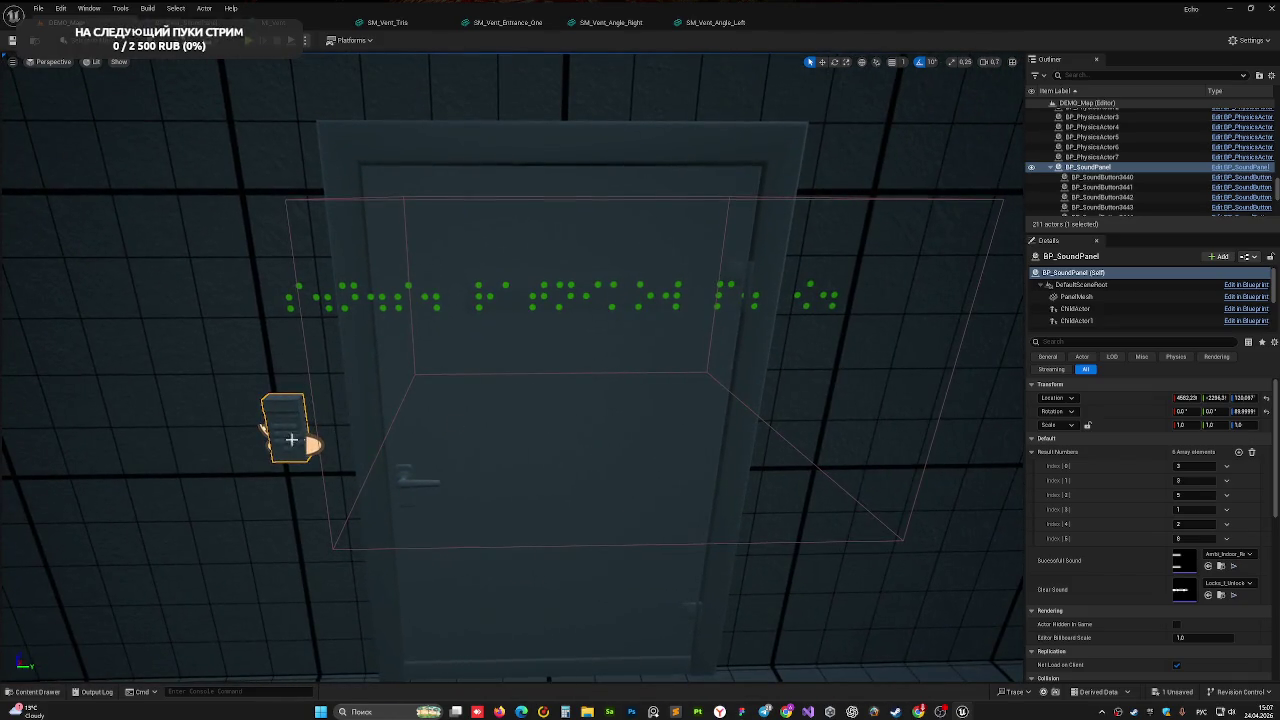
left_click(672, 427)
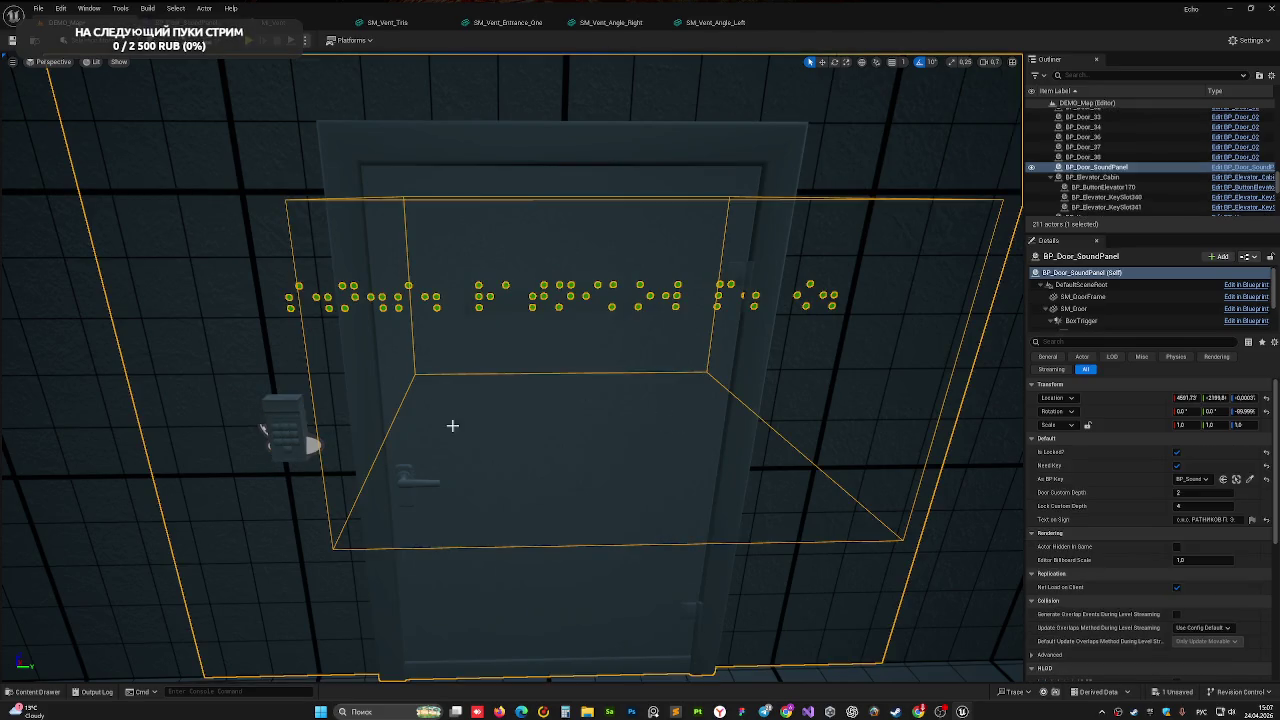
left_click(283, 422)
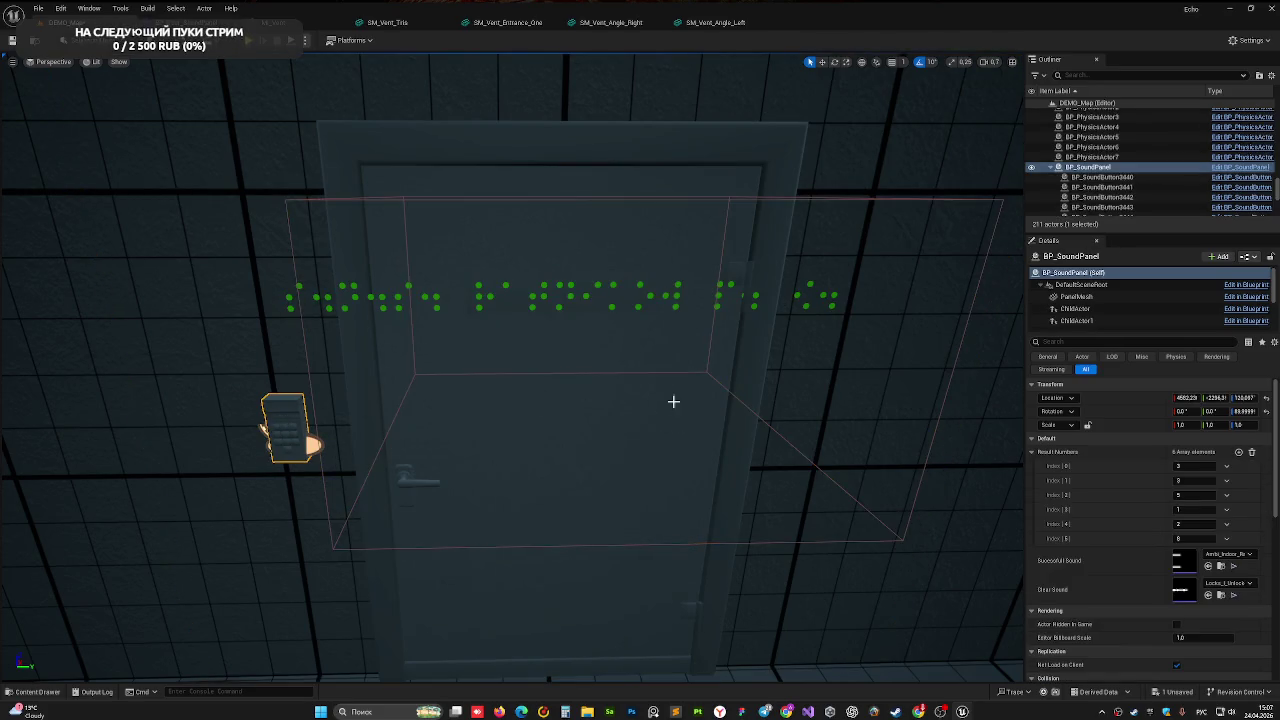
- Set the keypad's Result Numbers to 1, 2, 3, 4, save, and start a play test
left_click(1194, 467)
left_click(1193, 480)
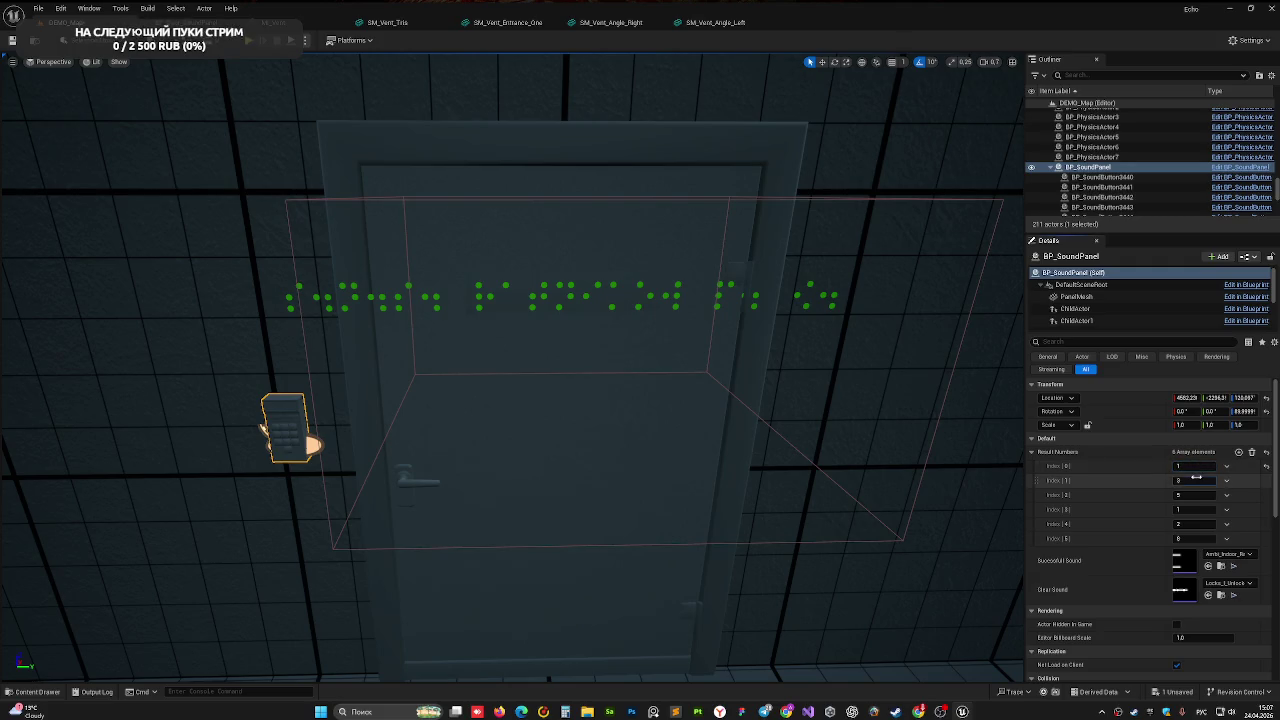
type("2")
key("Return")
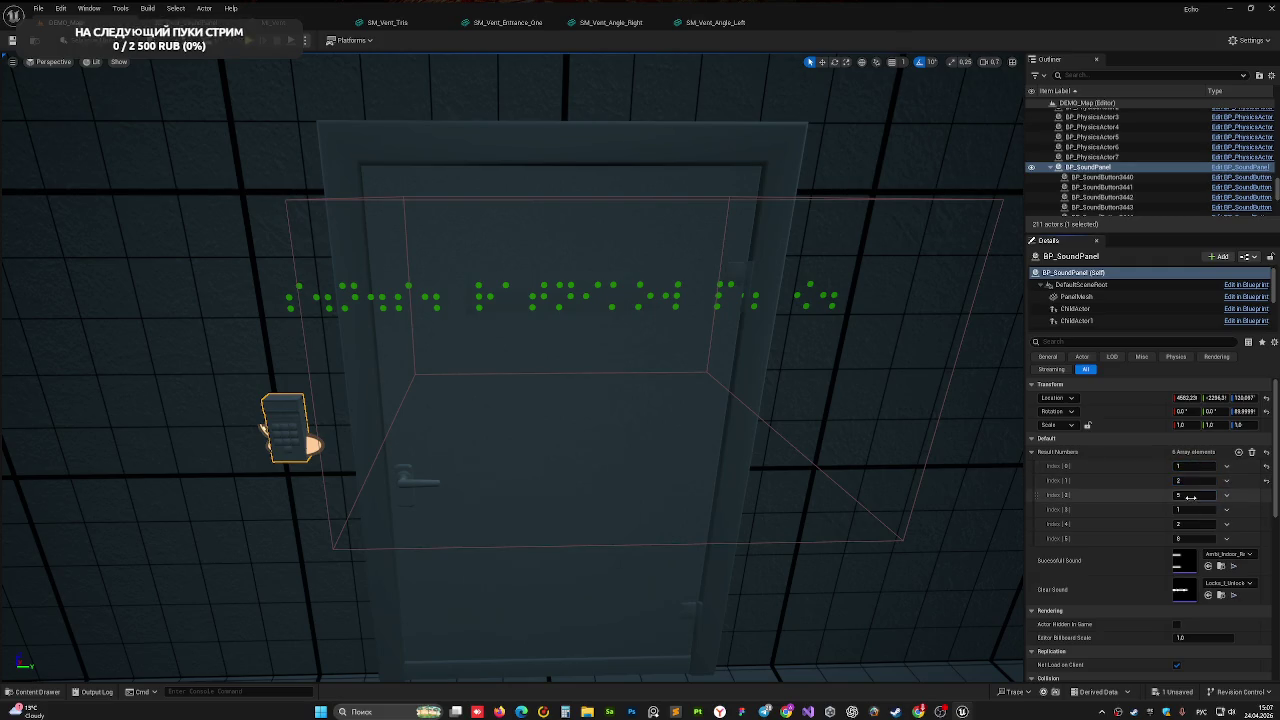
key("Return")
type("4")
key("Return")
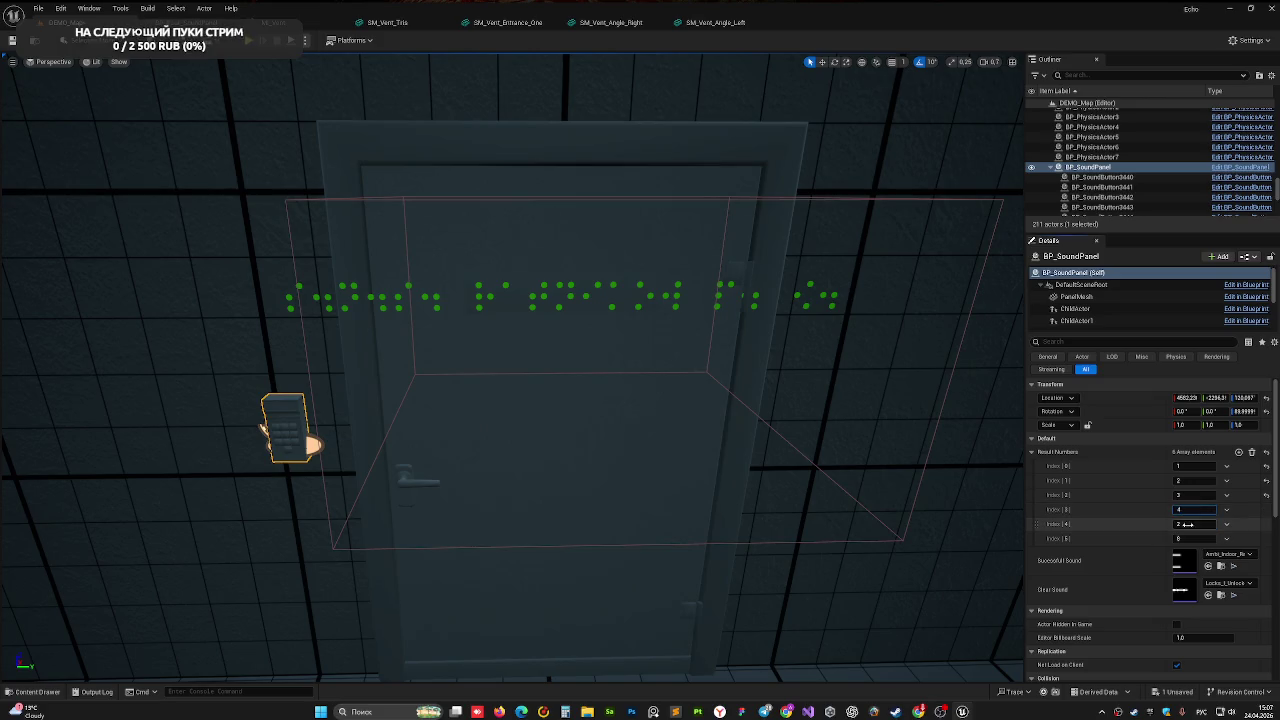
type("5")
key("Return")
key("Return")
key("ctrl+s")
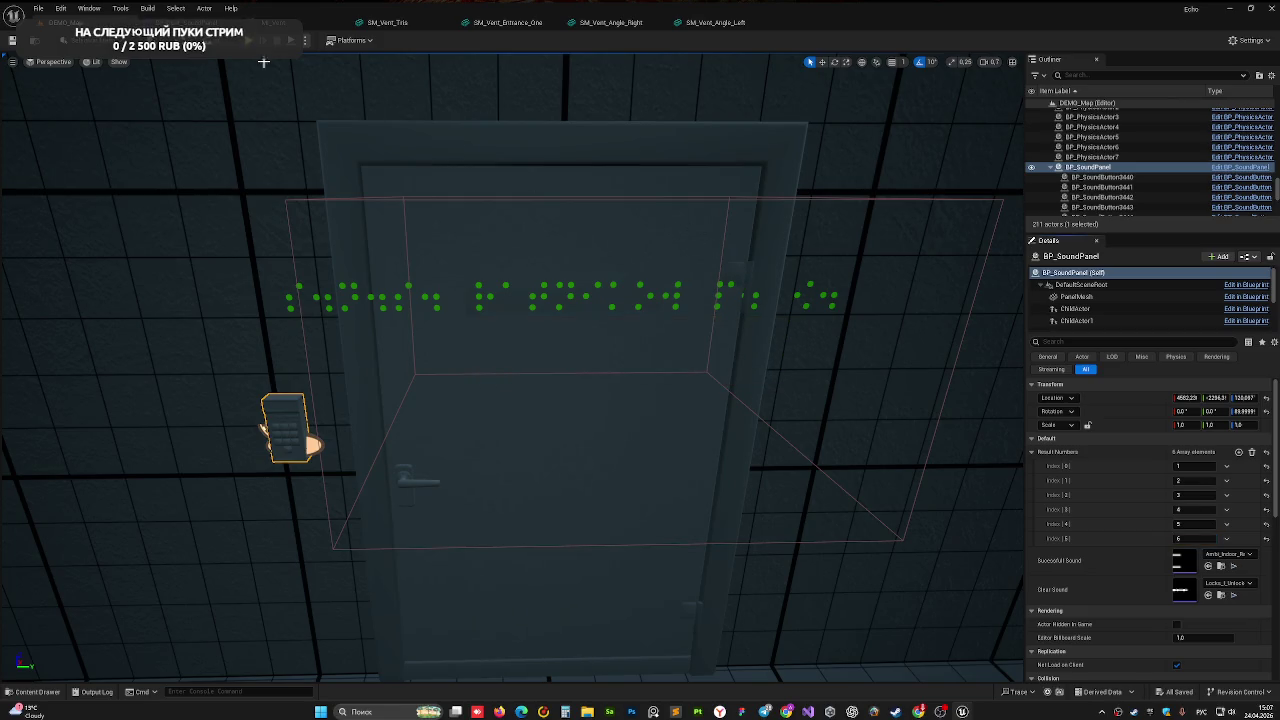
left_click(251, 44)
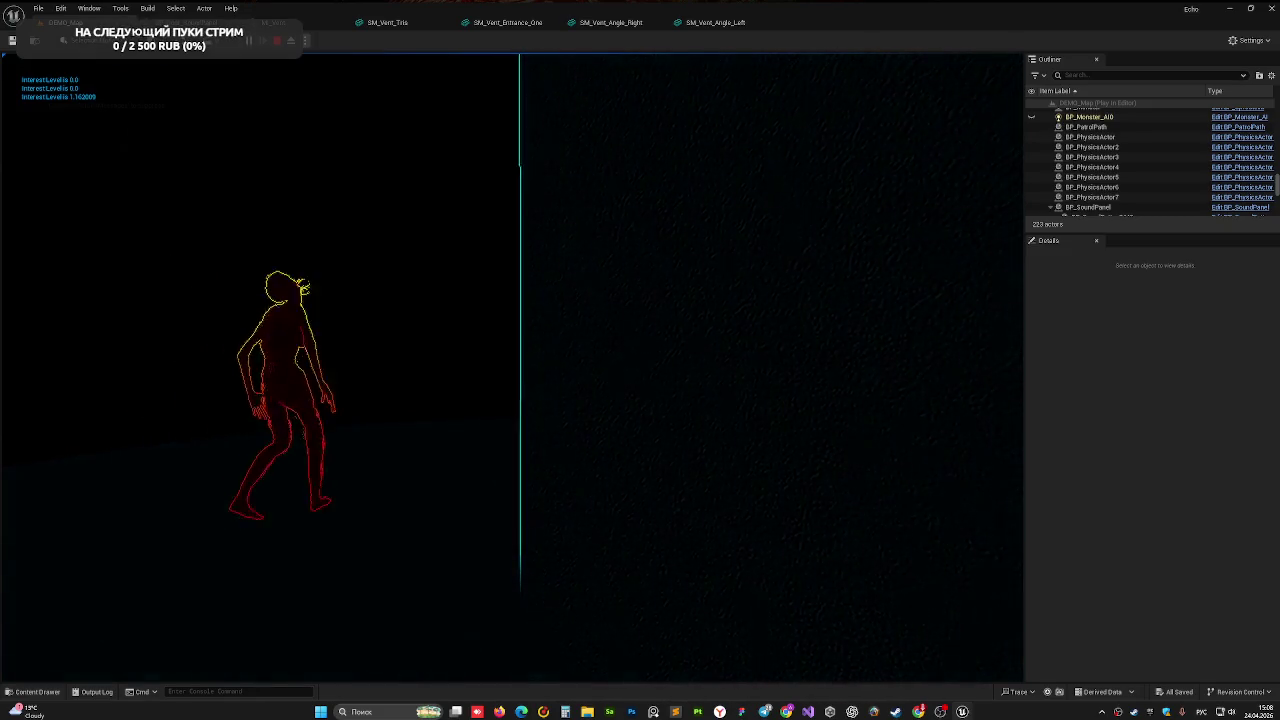
- End the play test and give the door sound panel Need Key and Lock Custom Depth 4
key("Escape")
key("f")
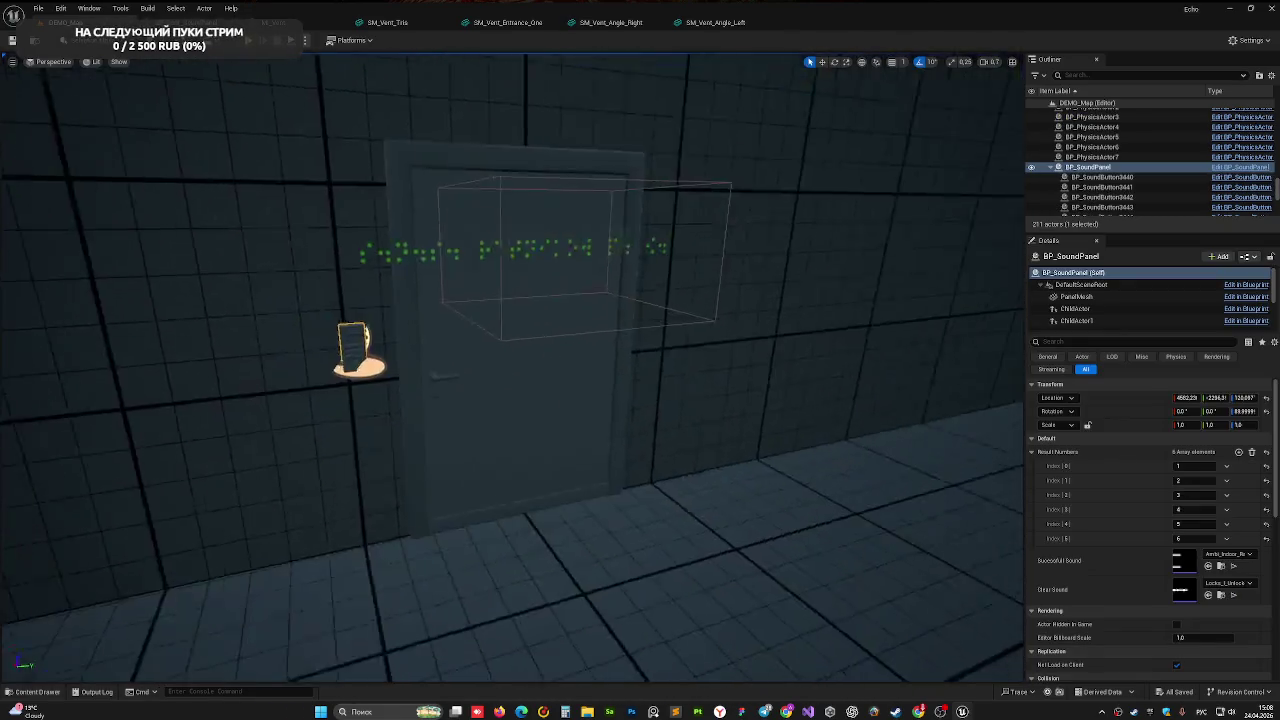
scroll(346, 286, "down", 3)
left_click(435, 329)
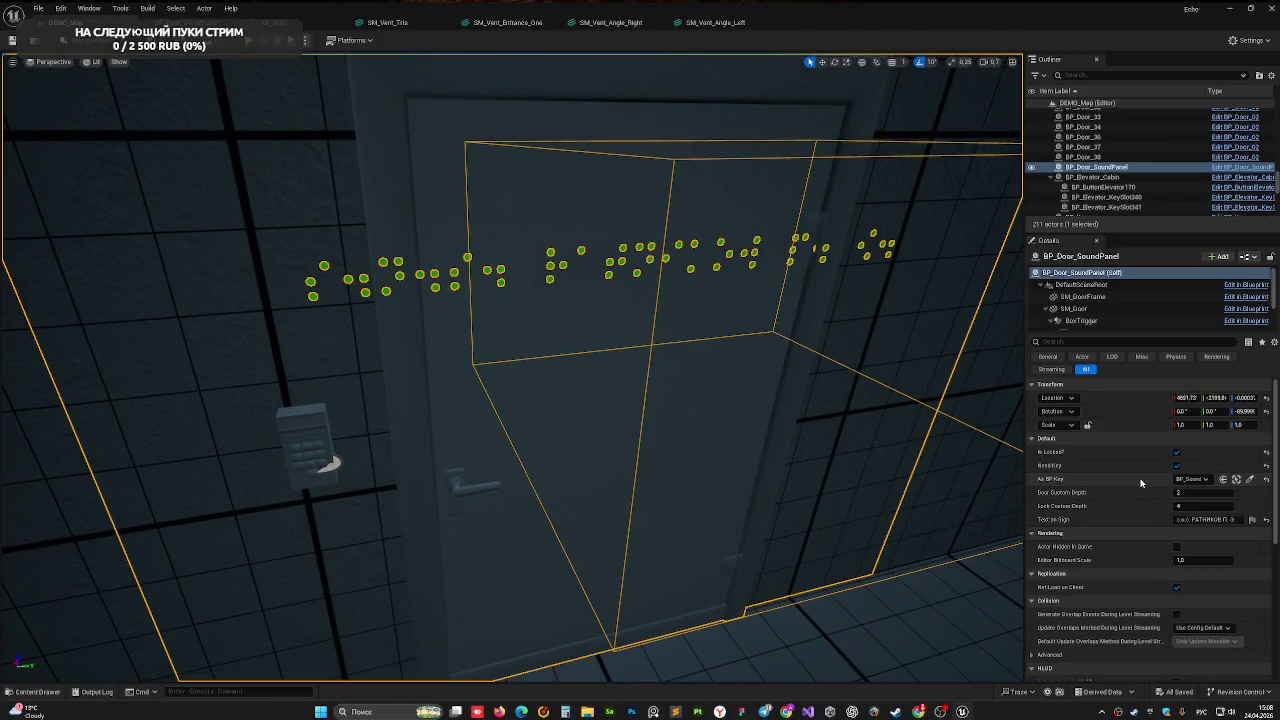
left_click(1176, 466)
left_click(1183, 507)
type("4")
key("Return")
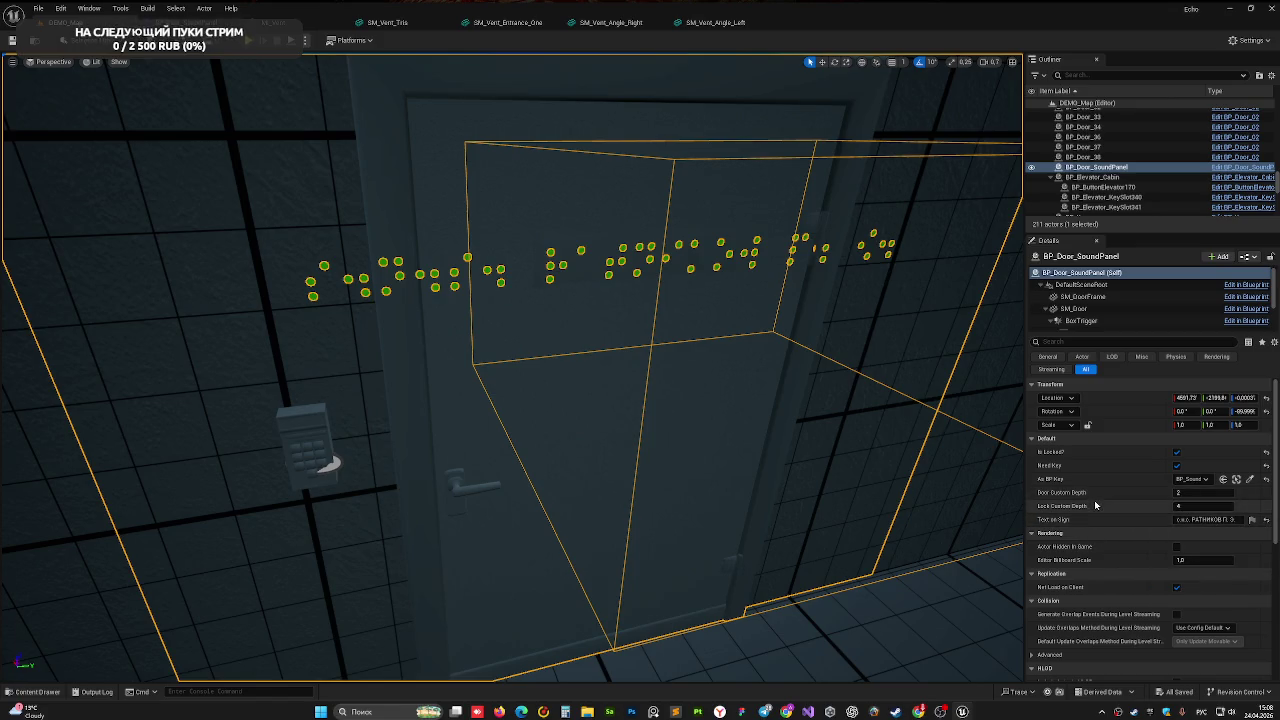
- Select the wall keypad, then reselect the door sound panel
left_click_drag(600, 263, 570, 235)
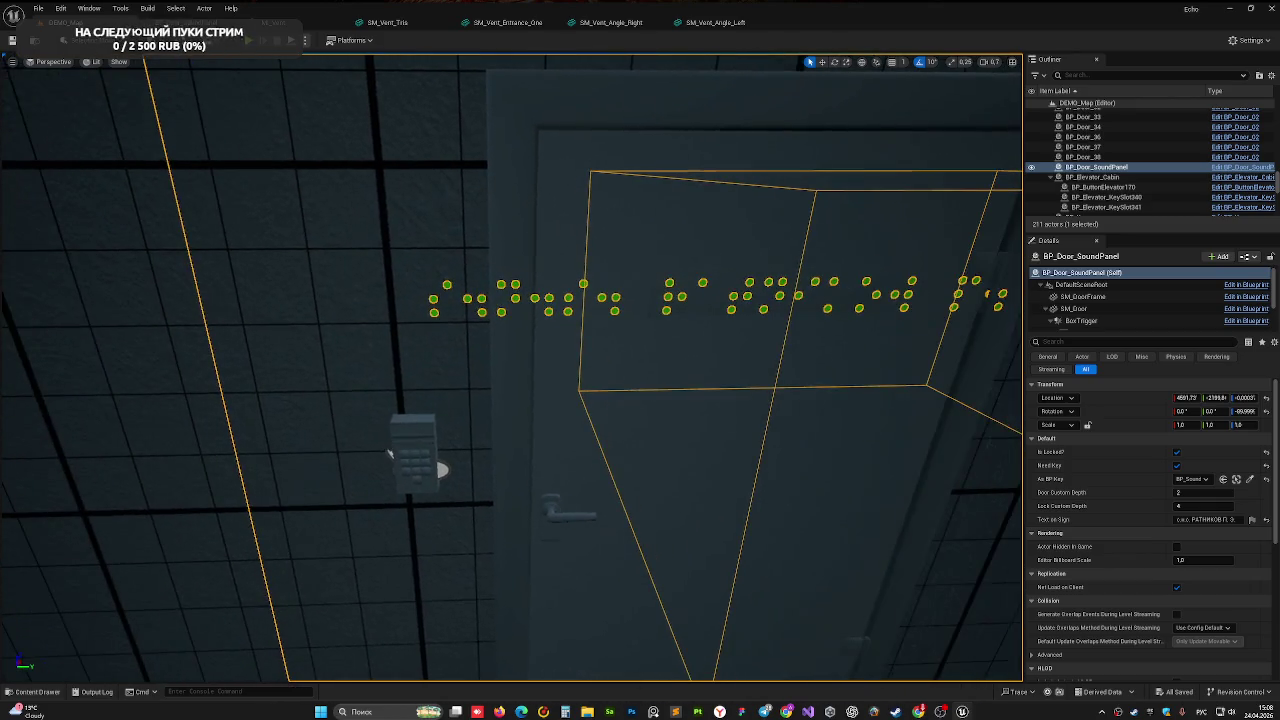
left_click(437, 429)
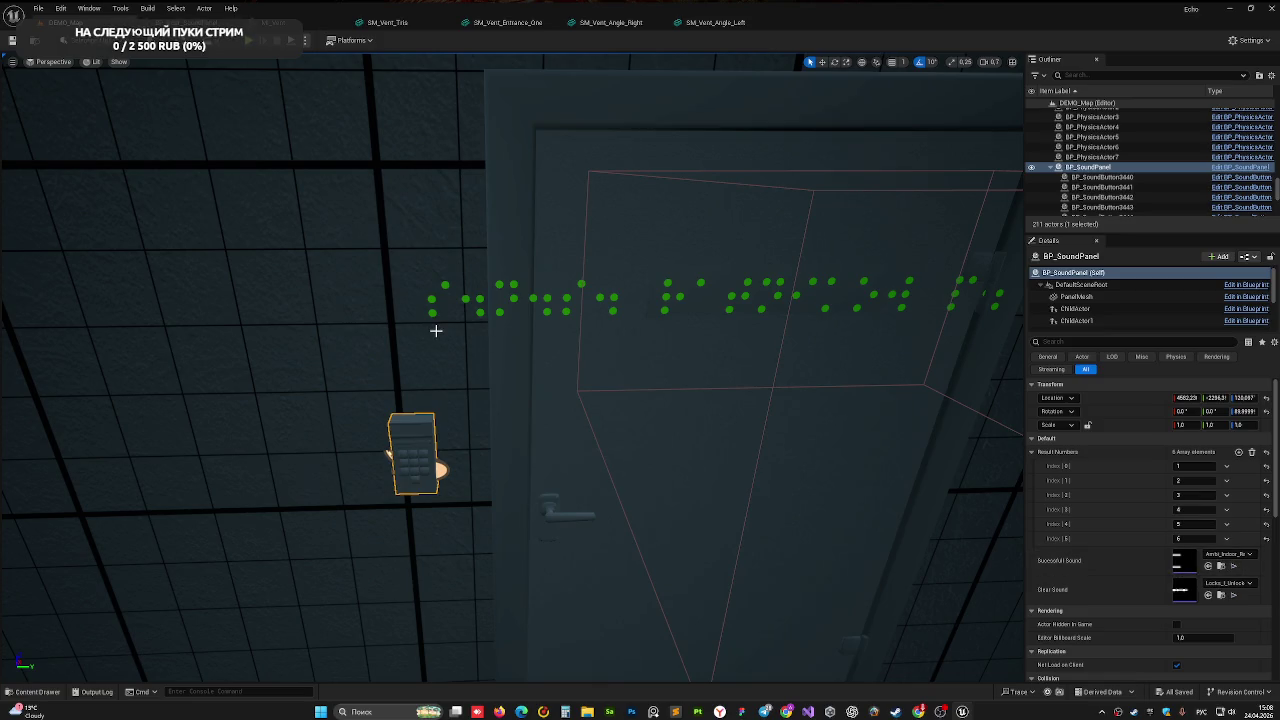
left_click(592, 371)
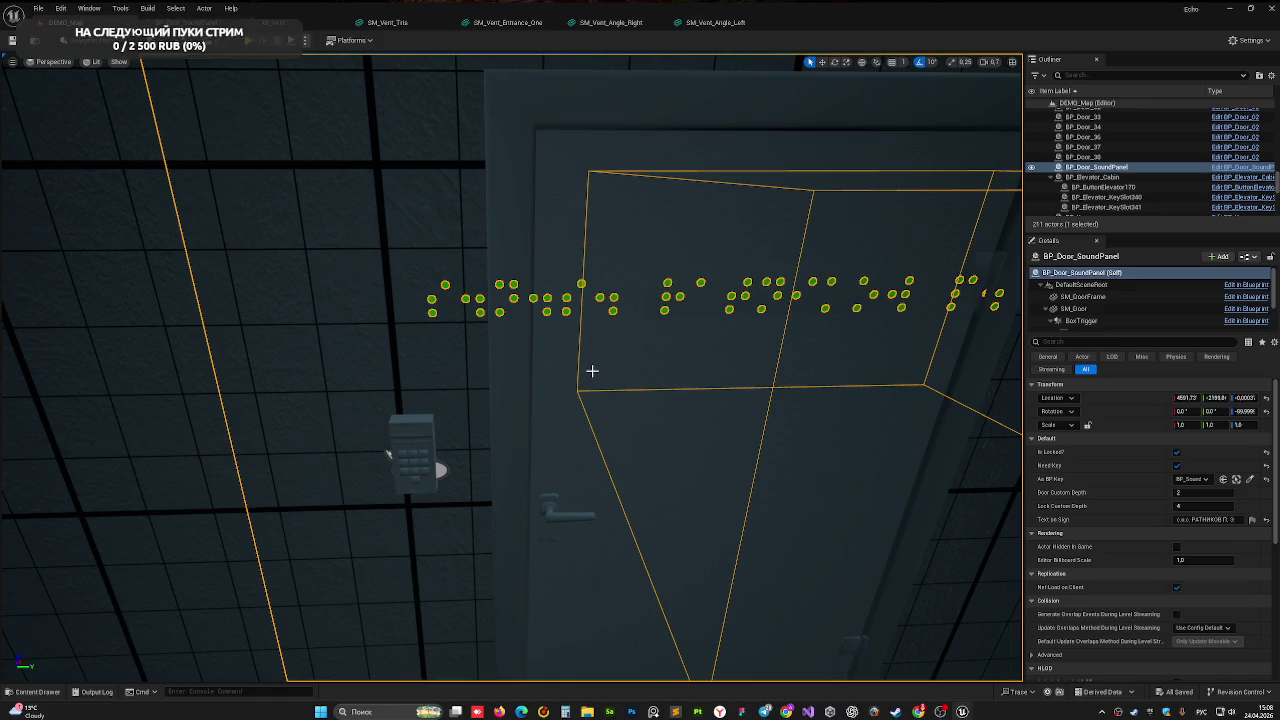
- Set Lock Custom Depth and Door Custom Depth to 2, save, and start a play test
left_click(1200, 506)
type("2")
key("Return")
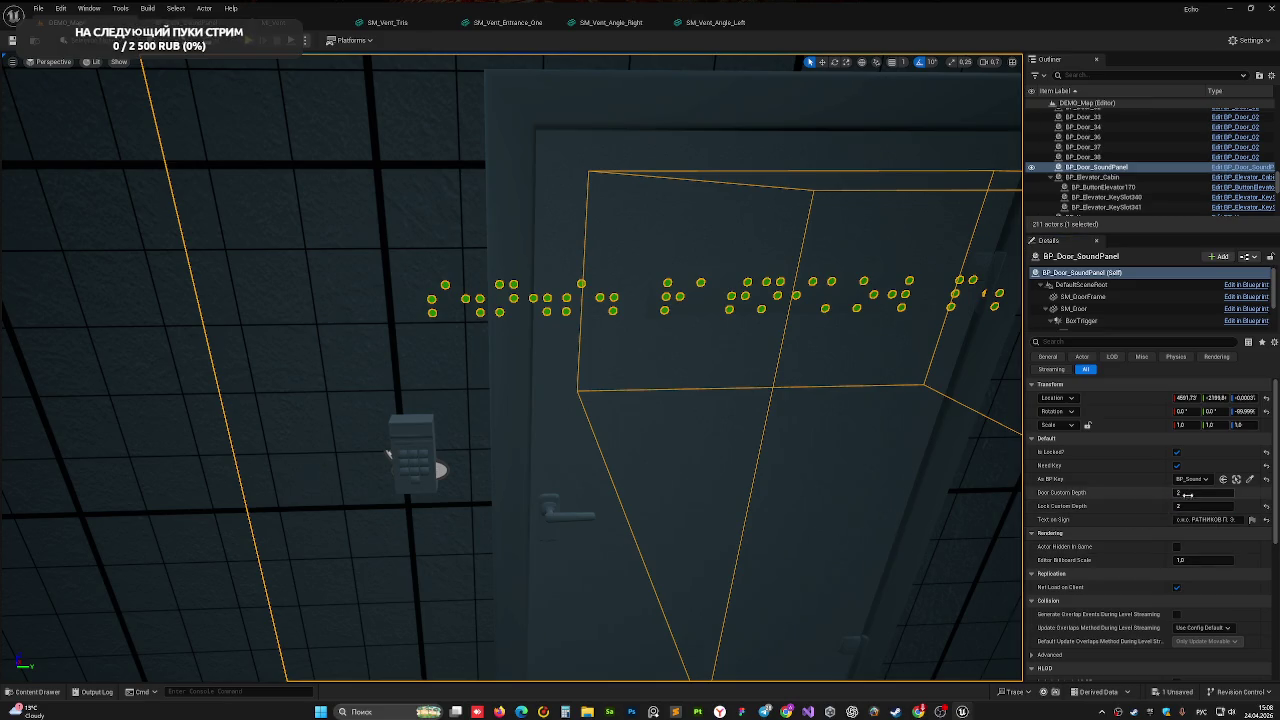
type("2")
key("Return")
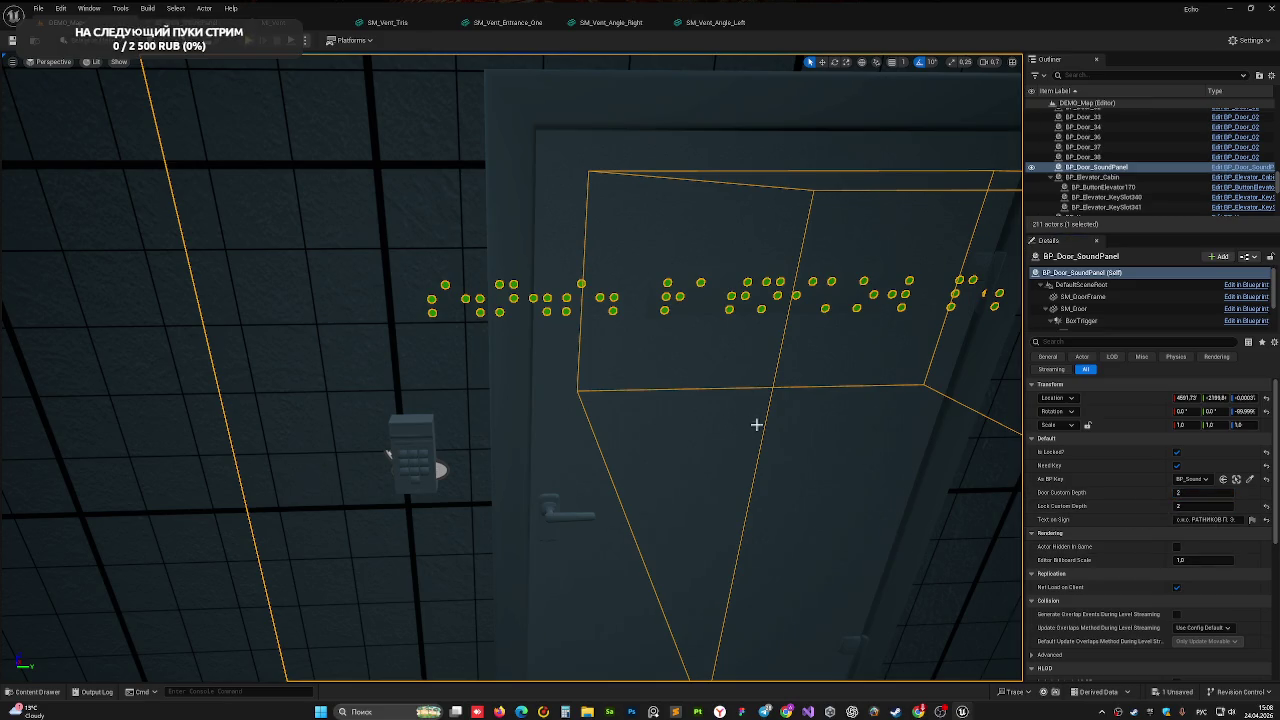
key("ctrl+s")
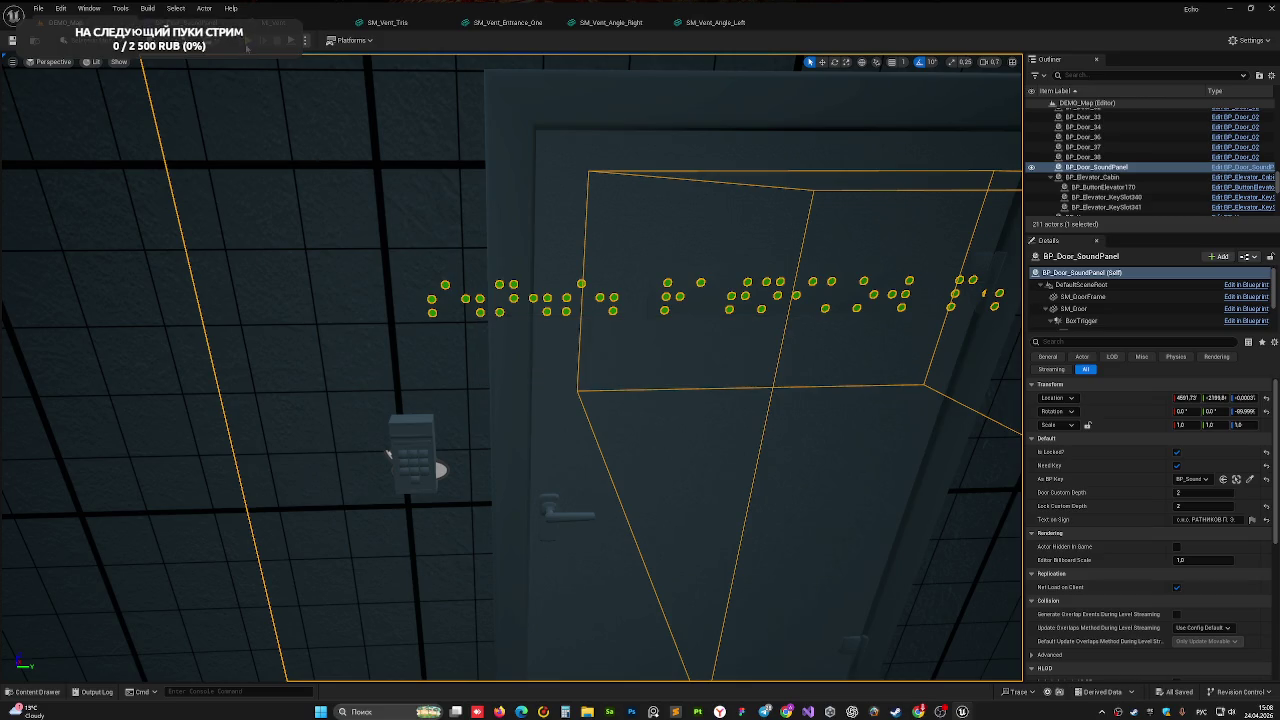
key("alt+p")
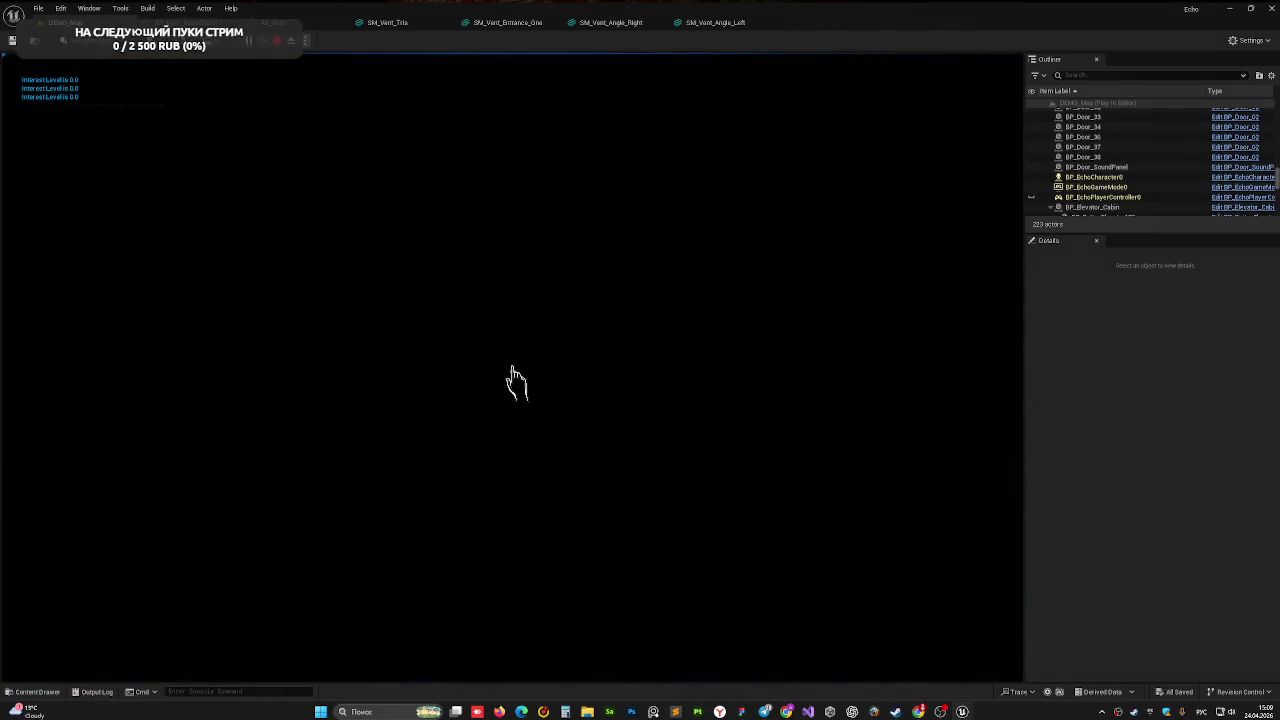
- Stop the play test and fly the viewport back through the corridor to the keypad door
key("Escape")
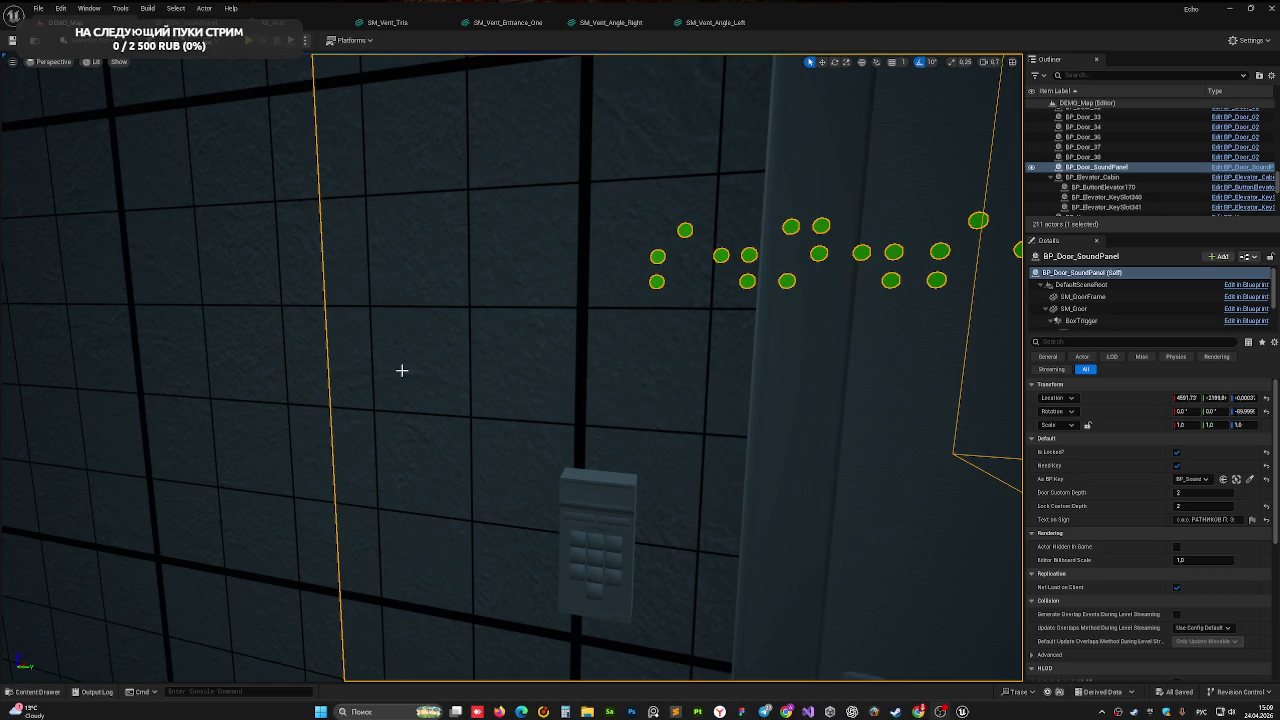
key("f")
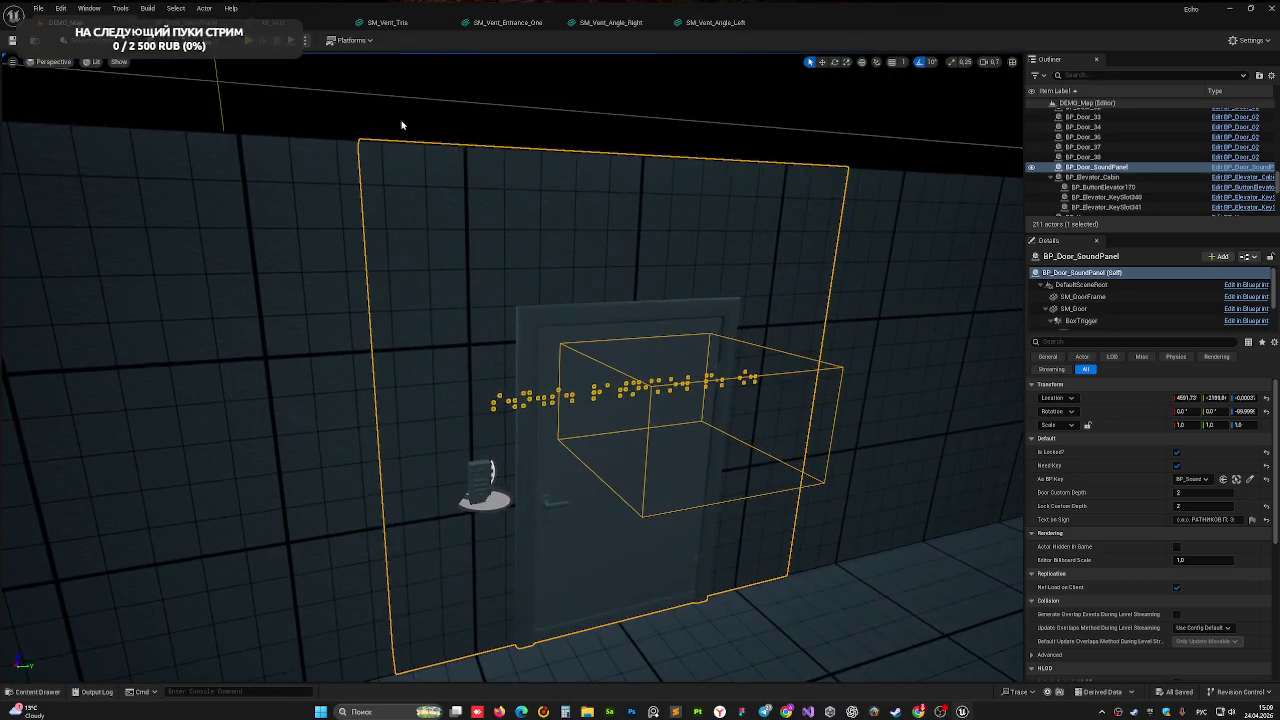
left_click(404, 124)
scroll(394, 123, "up", 5)
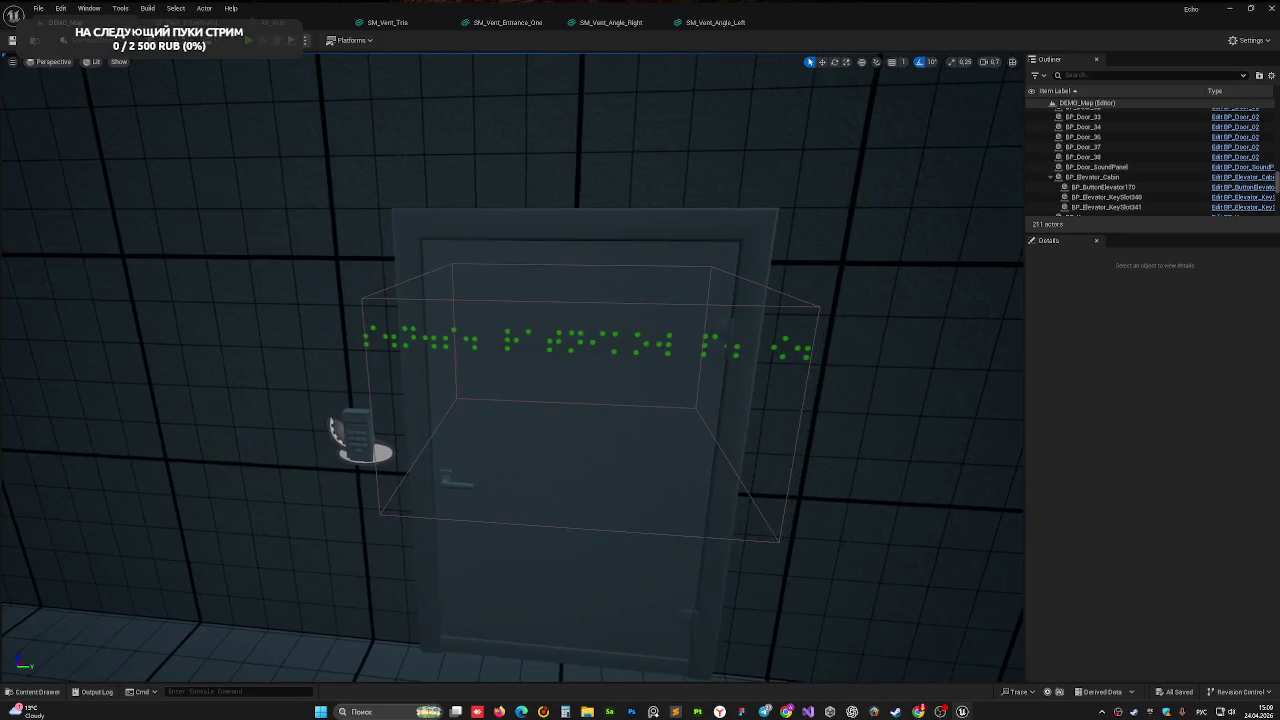
scroll(512, 367, "down", 10)
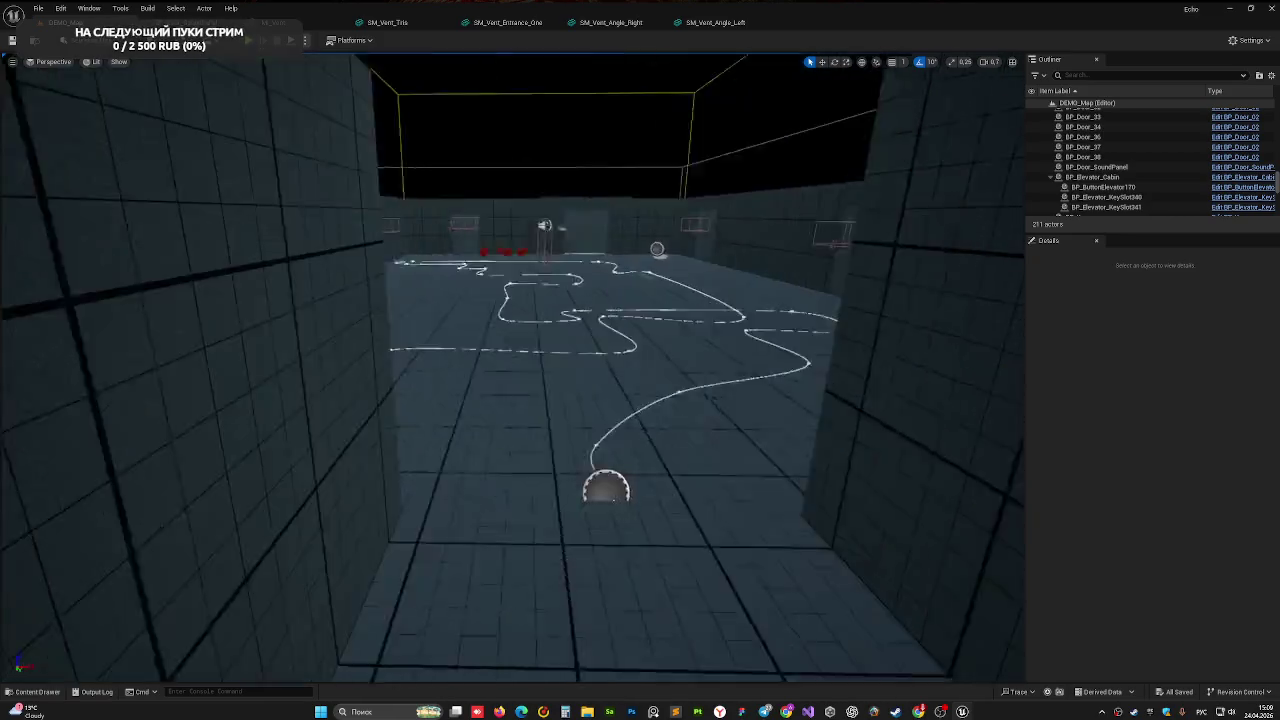
scroll(512, 367, "up", 10)
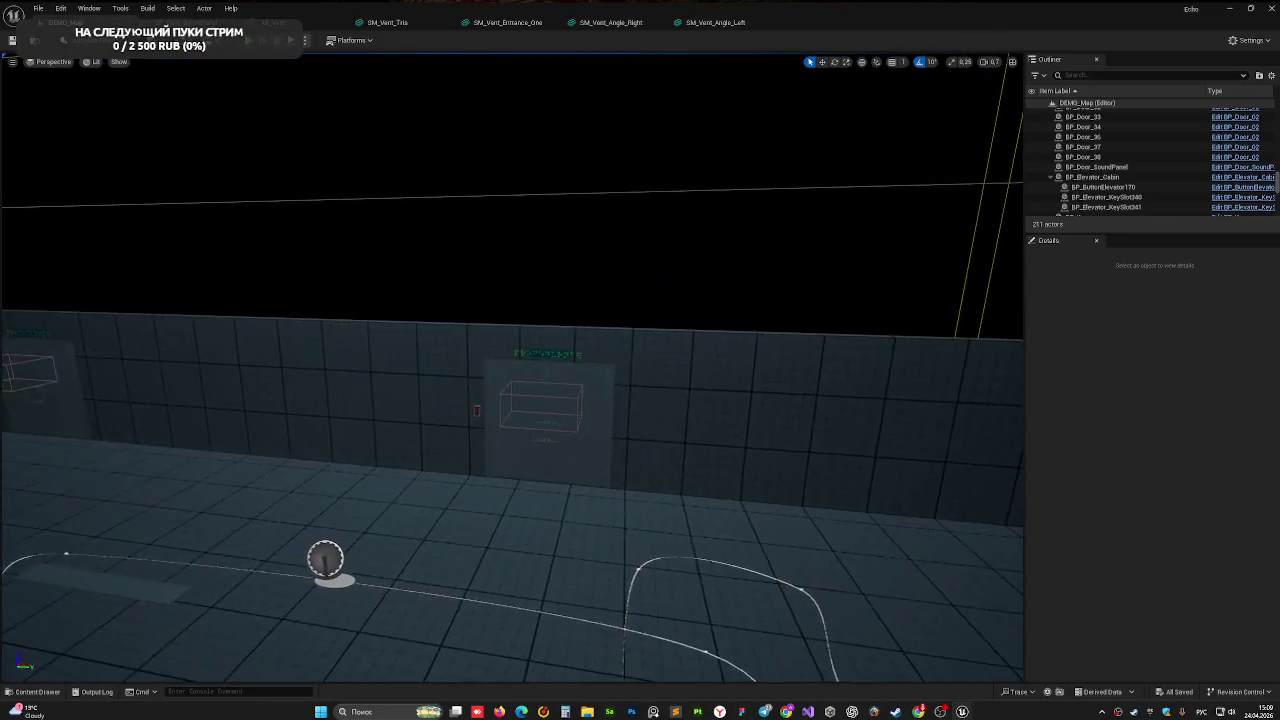
mouse_move(500, 214)
left_mouse_down()
mouse_move(420, 190)
mouse_move(500, 214)
left_mouse_up()
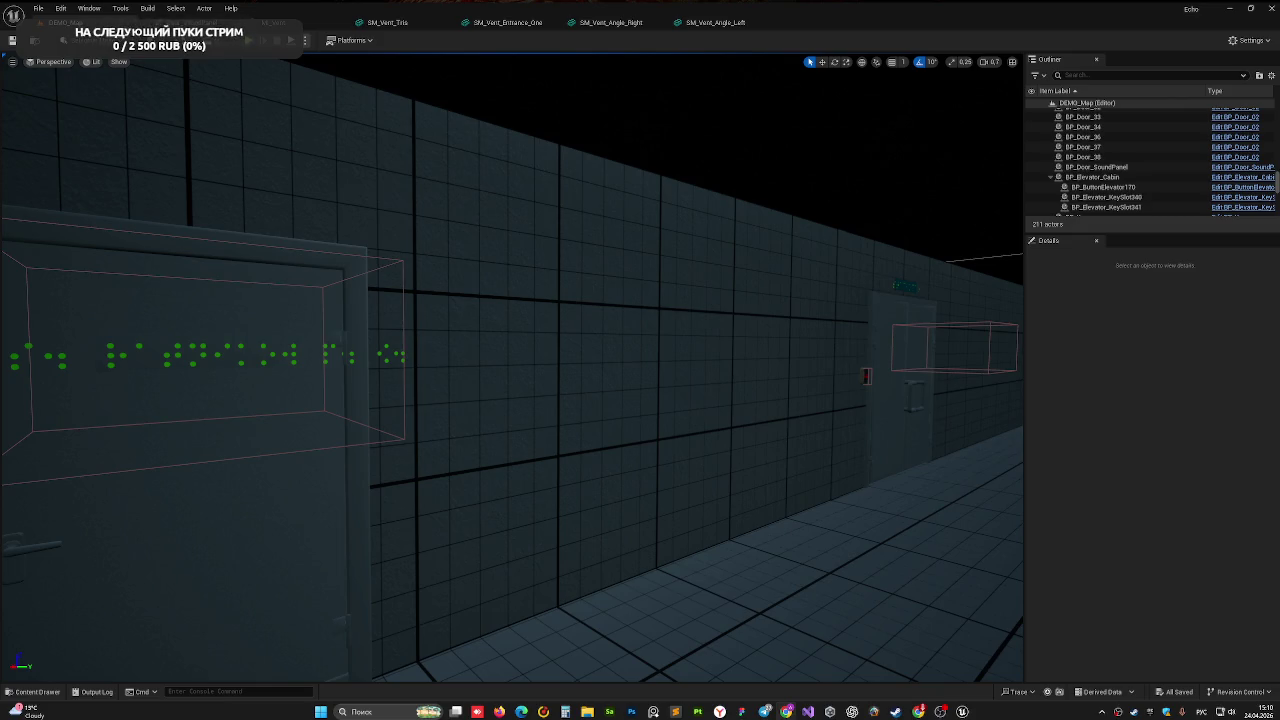
mouse_move(492, 320)
left_mouse_down()
mouse_move(430, 330)
mouse_move(430, 400)
mouse_move(445, 405)
mouse_move(395, 420)
mouse_move(505, 425)
mouse_move(505, 405)
mouse_move(545, 405)
left_mouse_up()
left_click_drag(441, 332, 441, 332)
- Open the keypad's BP_SoundPanel blueprint and enable Render Custom Depth Pass on PanelMesh, entering 2
left_click(363, 368)
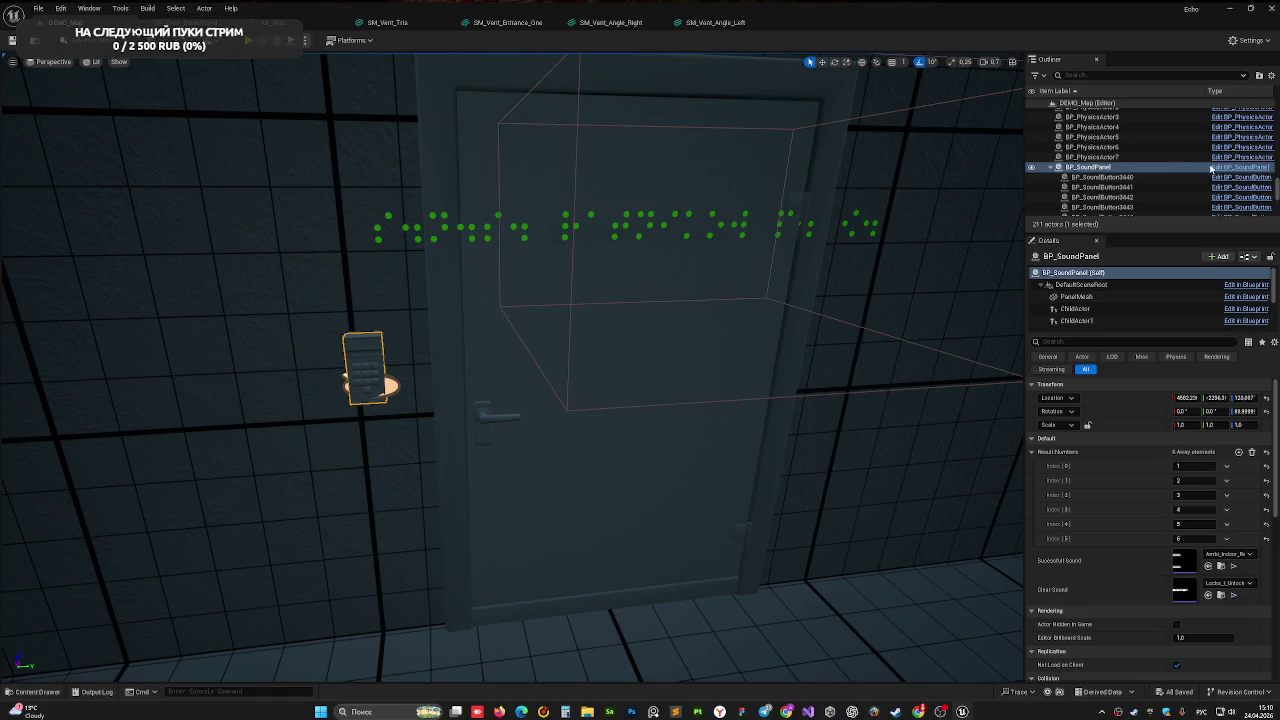
key("ctrl+e")
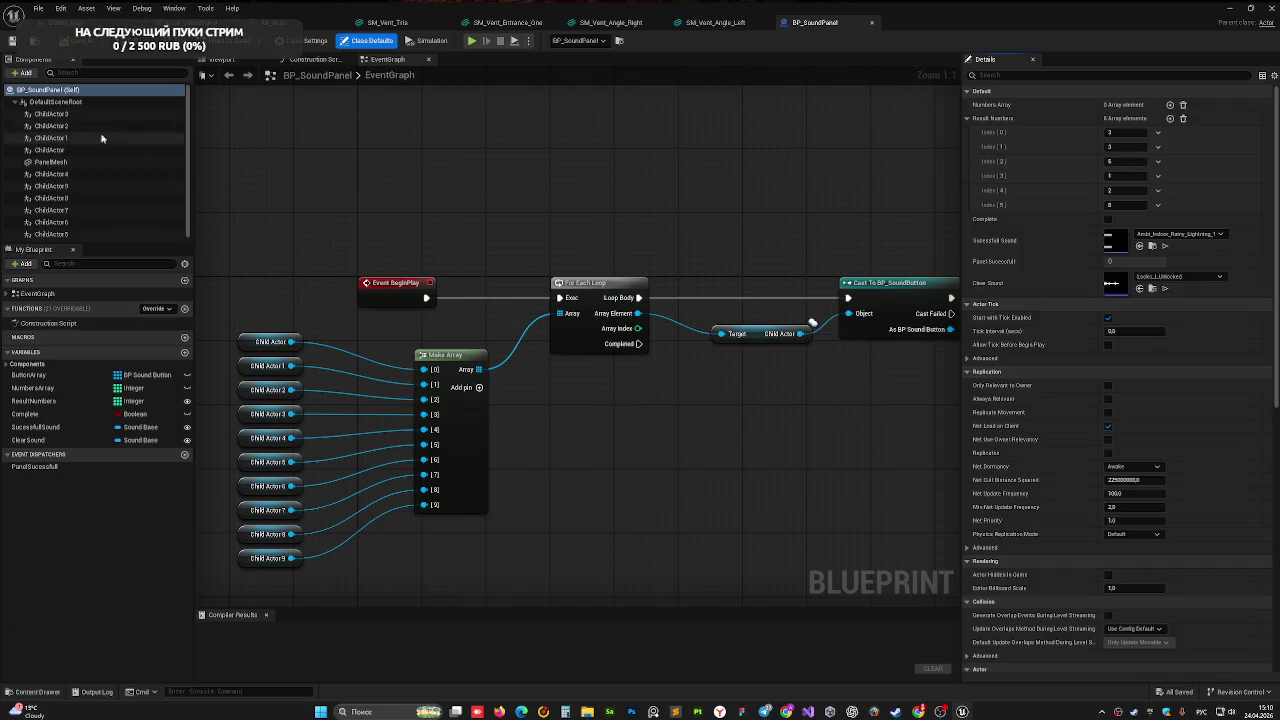
left_click(224, 60)
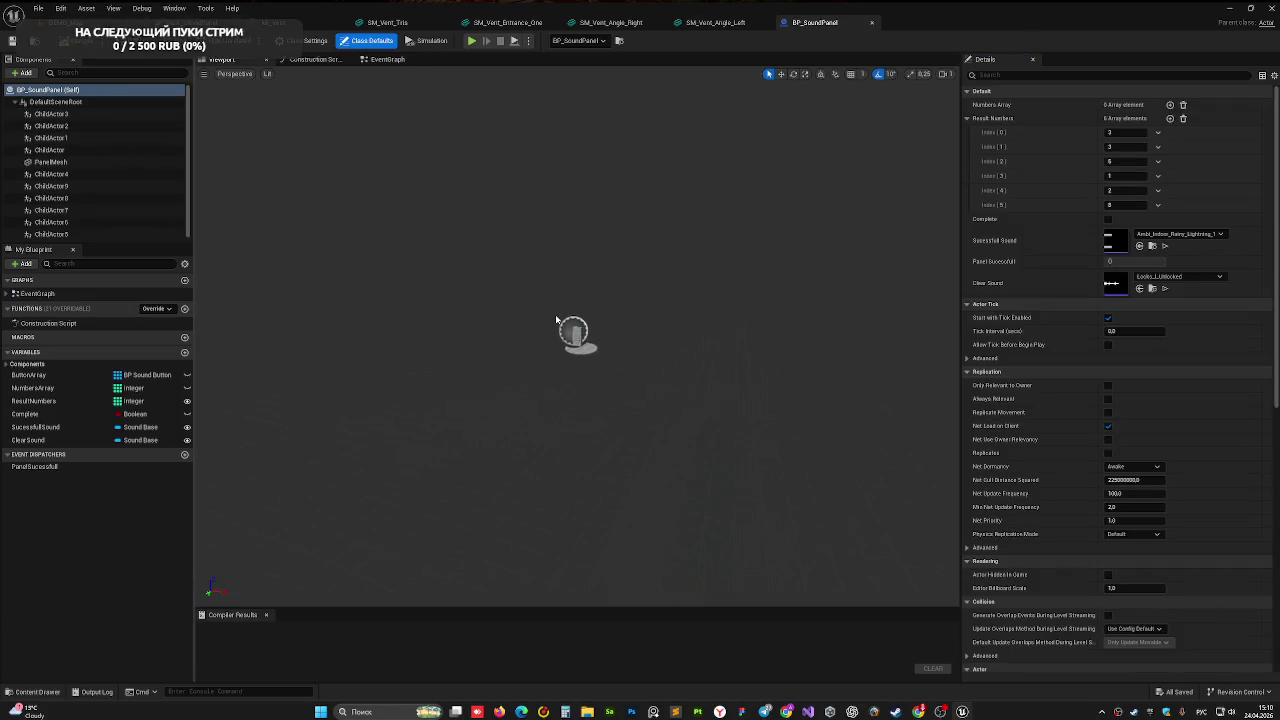
left_click(528, 186)
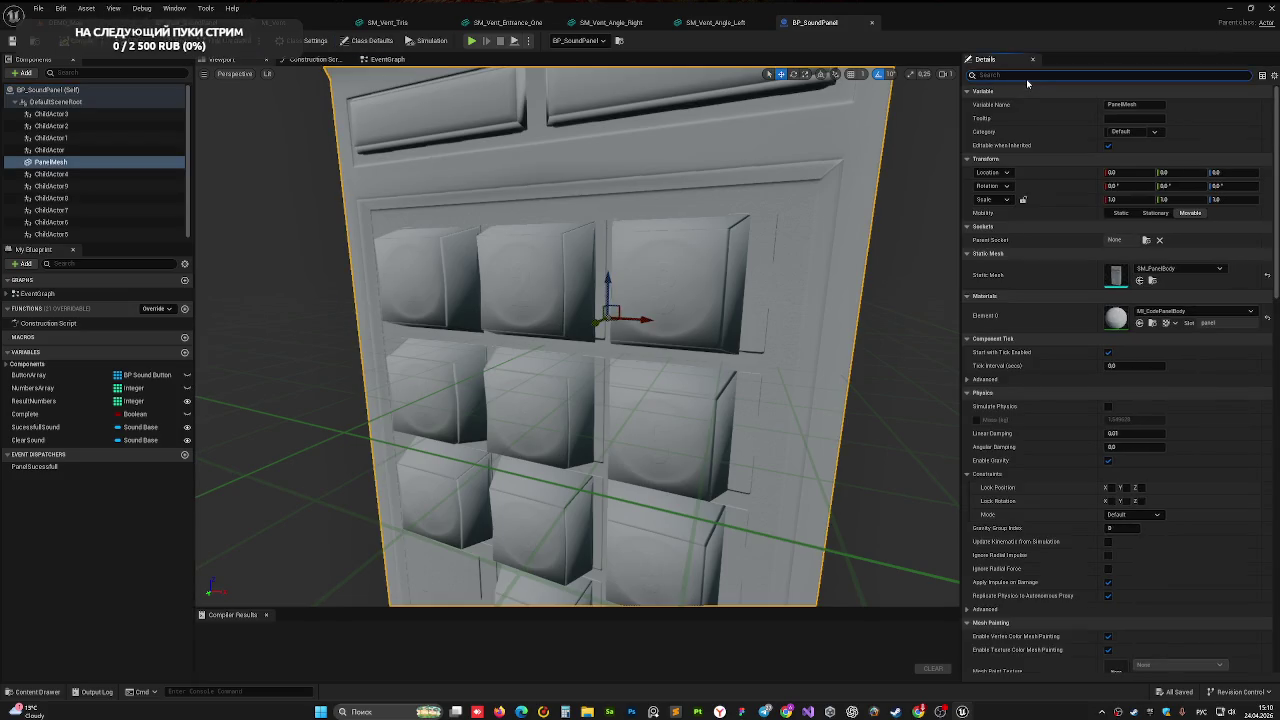
key("BackSpace")
type("фep")
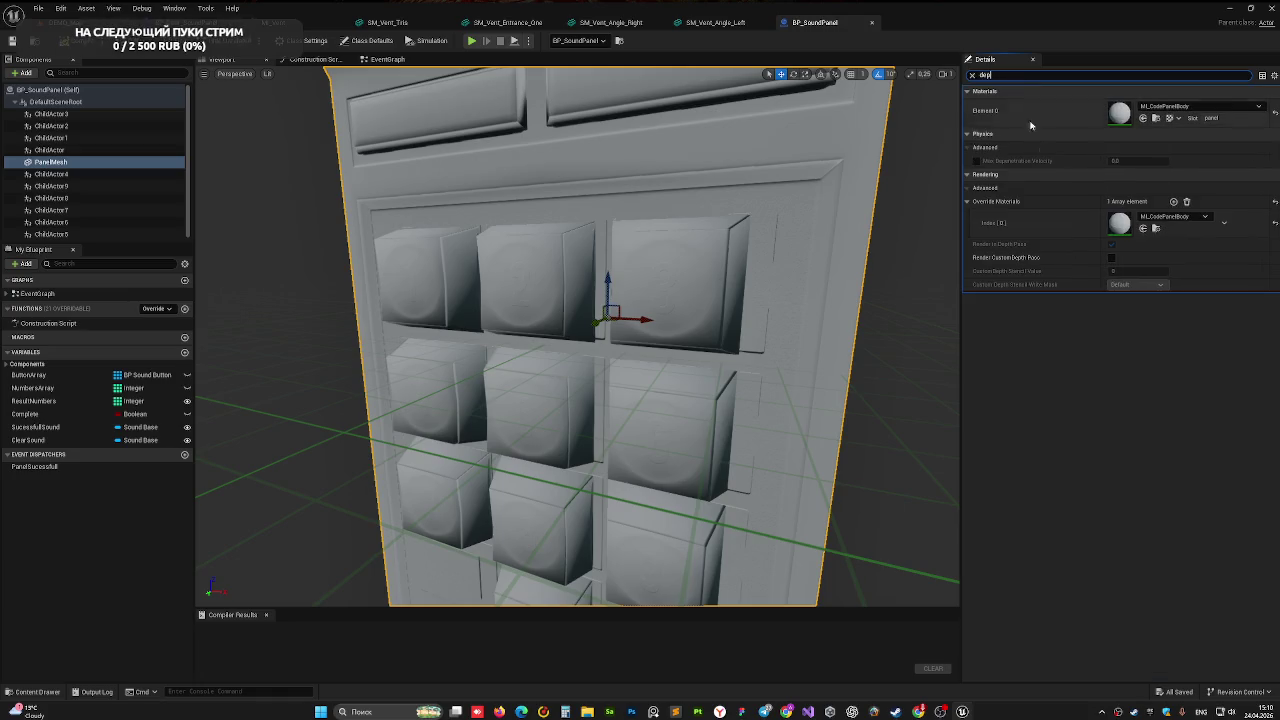
left_click(1111, 258)
type("2")
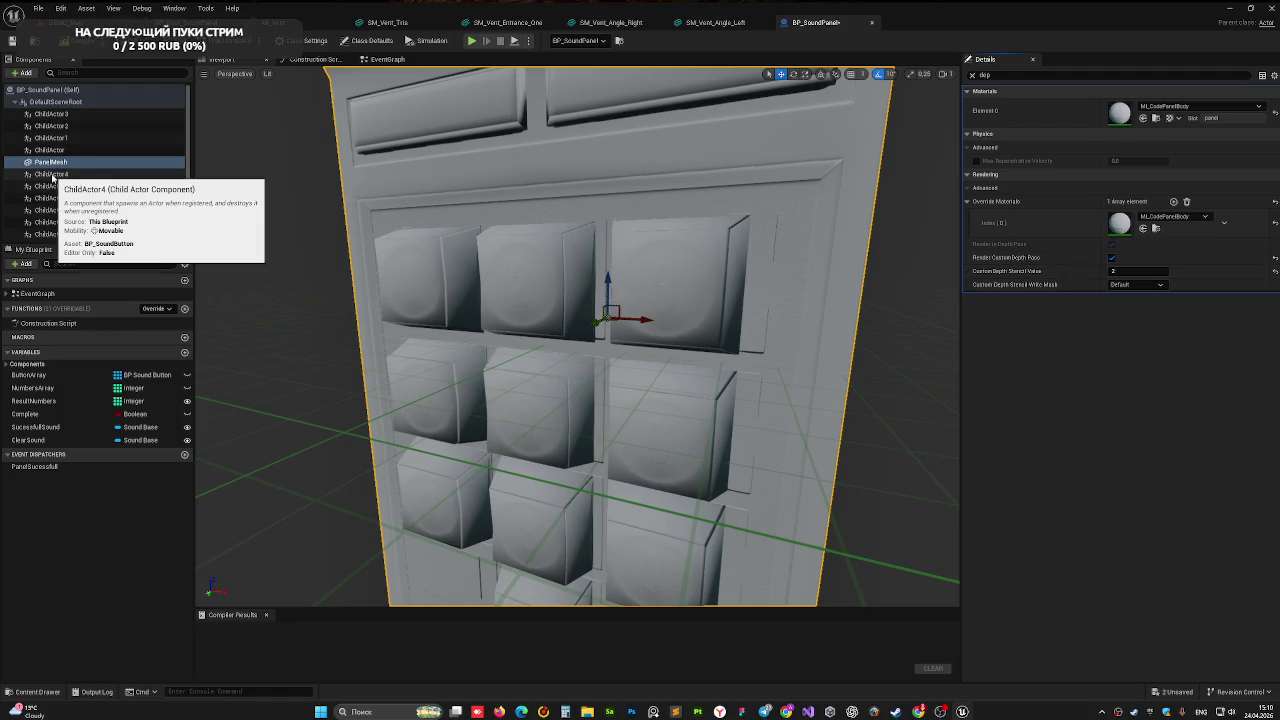
- Inspect the ChildActor and PanelMesh components, clearing the property search filter
left_click(58, 173)
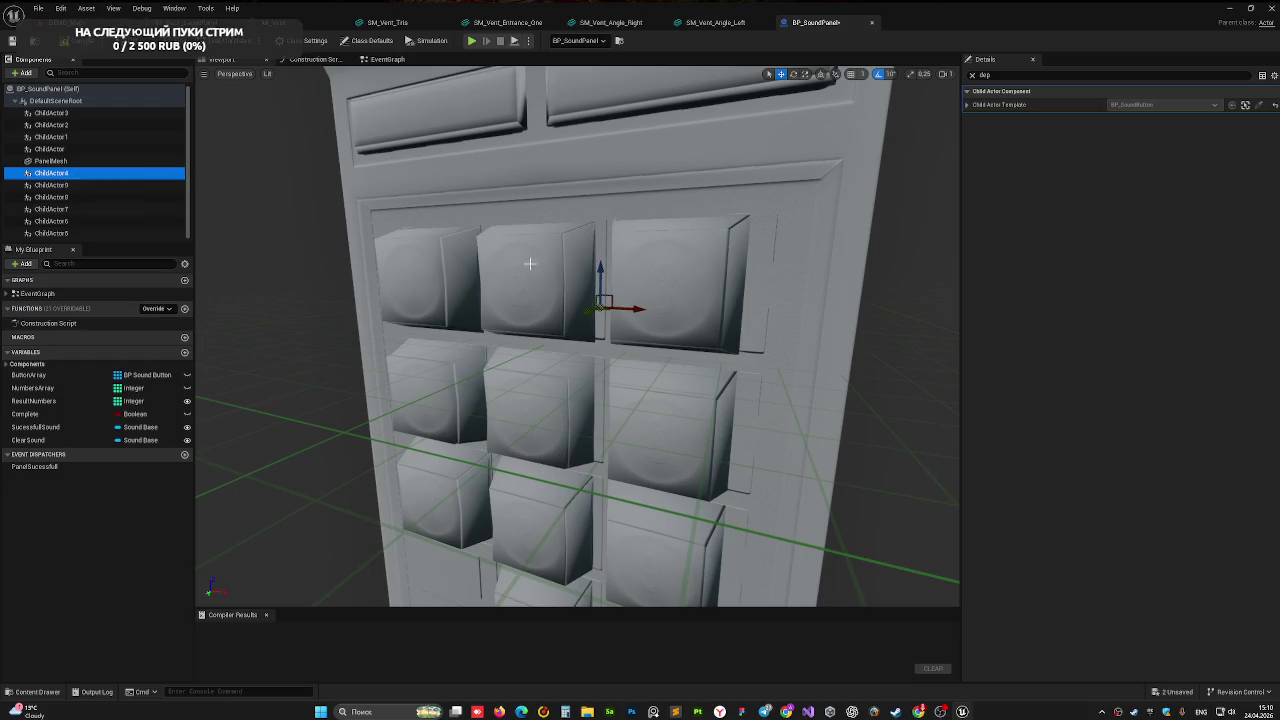
left_click(445, 256)
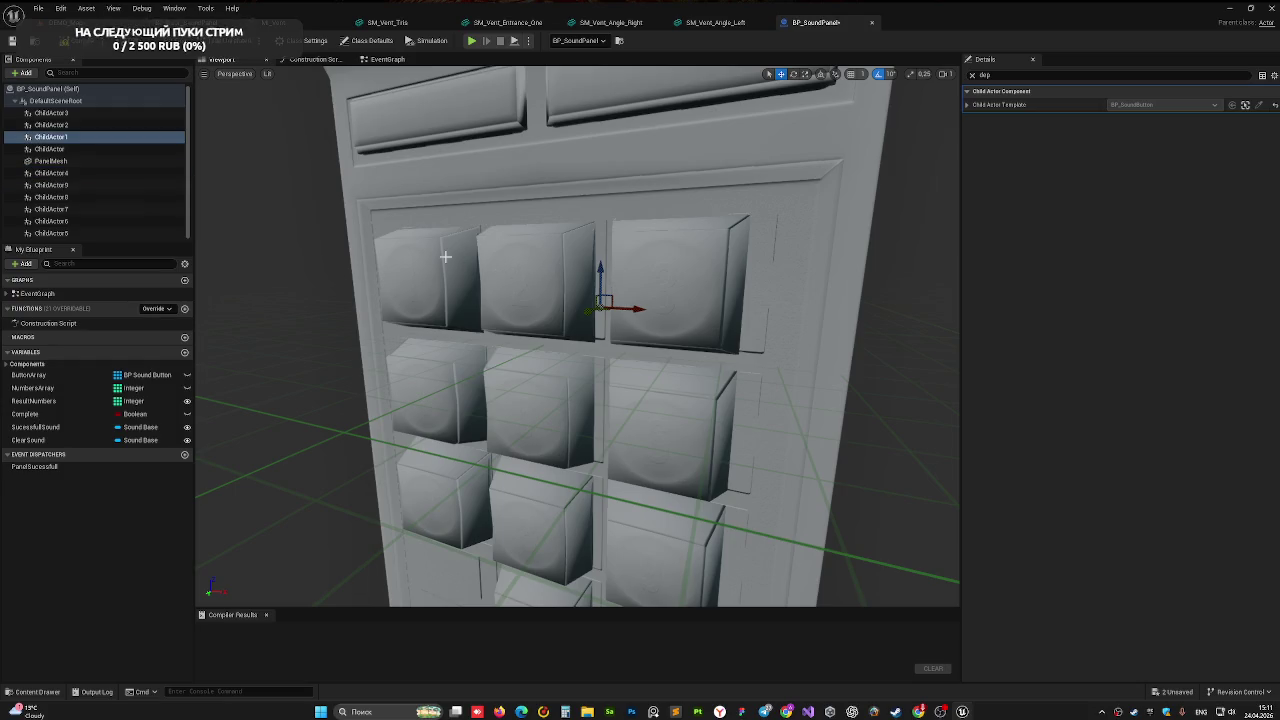
left_click(50, 161)
scroll(690, 268, "down", 10)
scroll(660, 266, "up", 10)
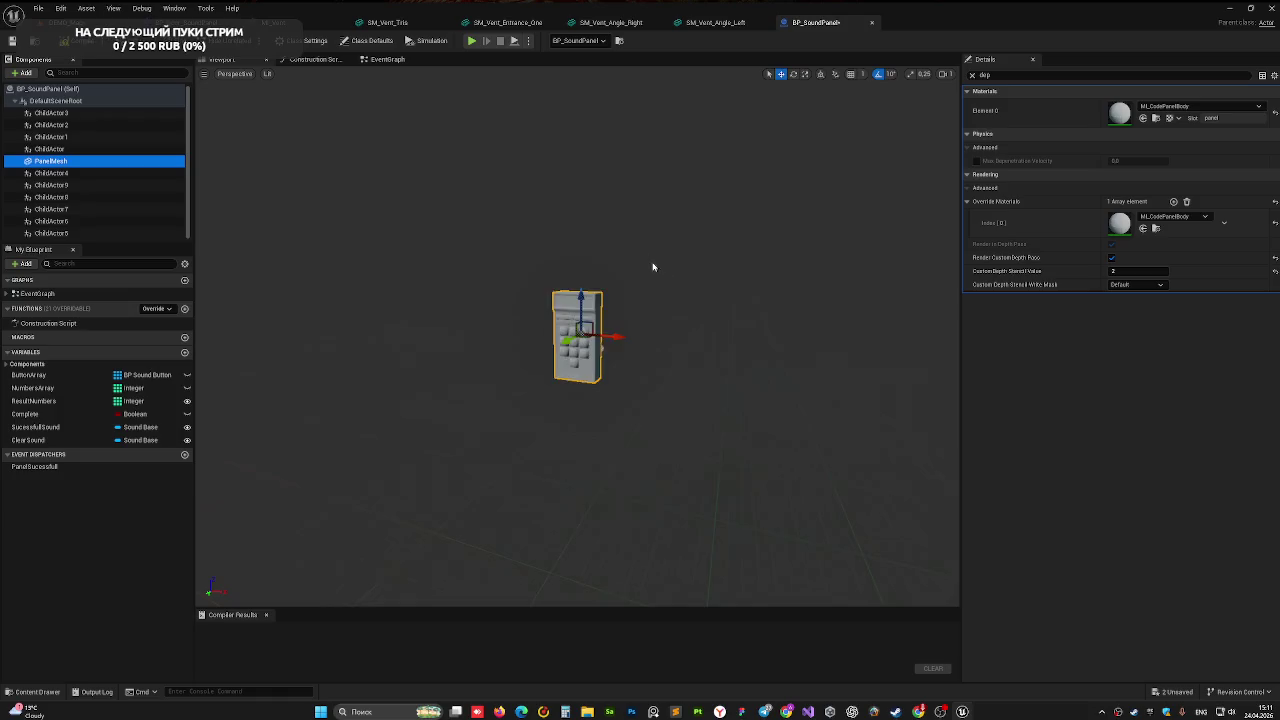
left_click(972, 76)
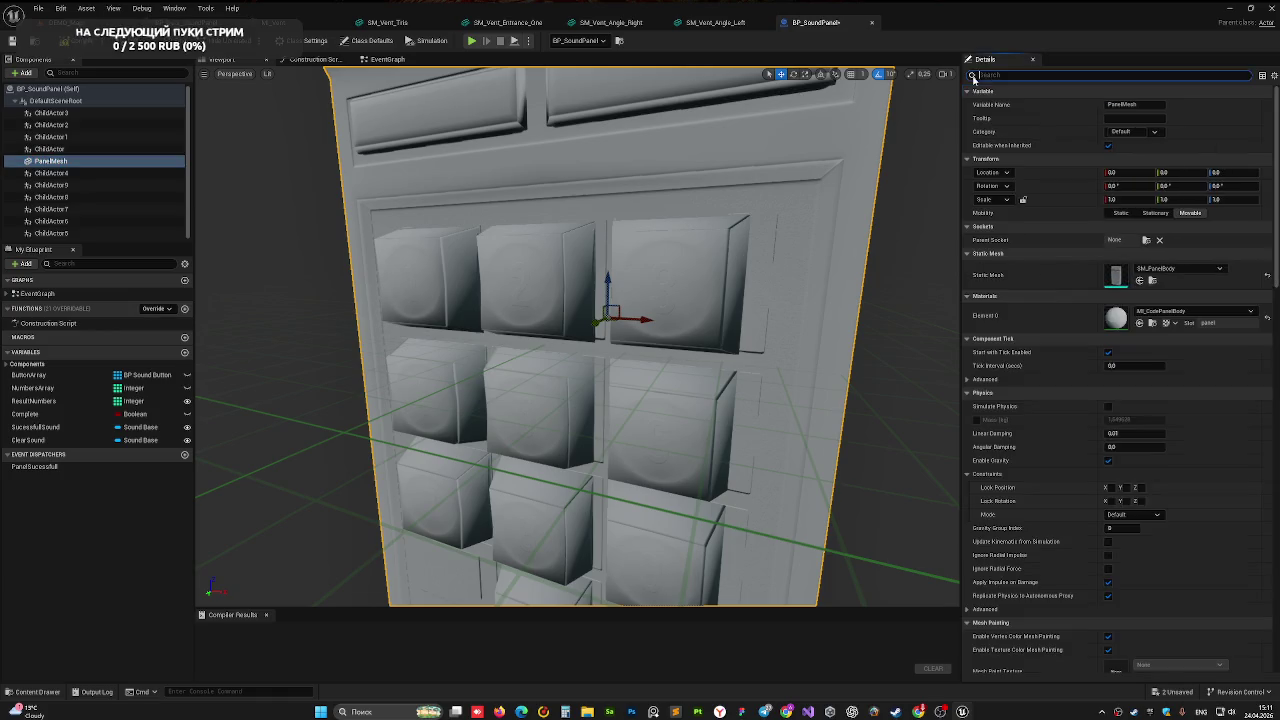
left_click(52, 185)
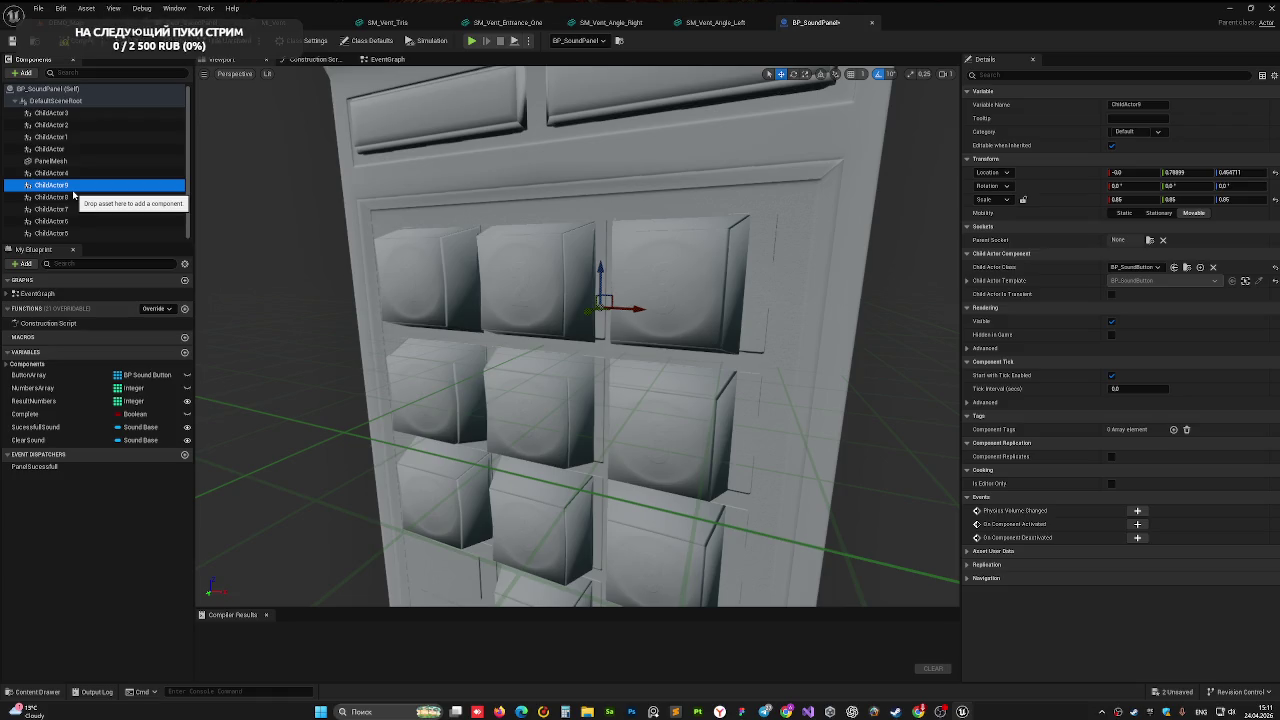
key("Down")
key("Down")
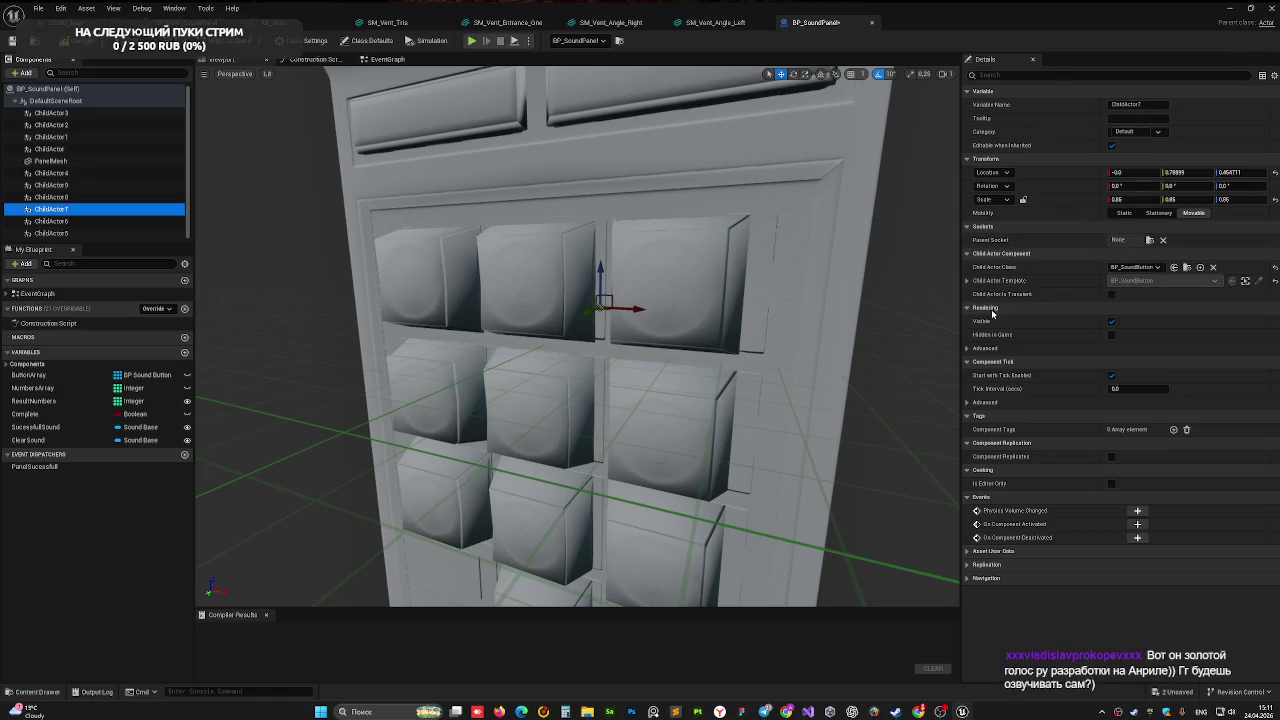
- Open BP_SoundButton from the SoundPanel folder in the Content Drawer
key("ctrl+space")
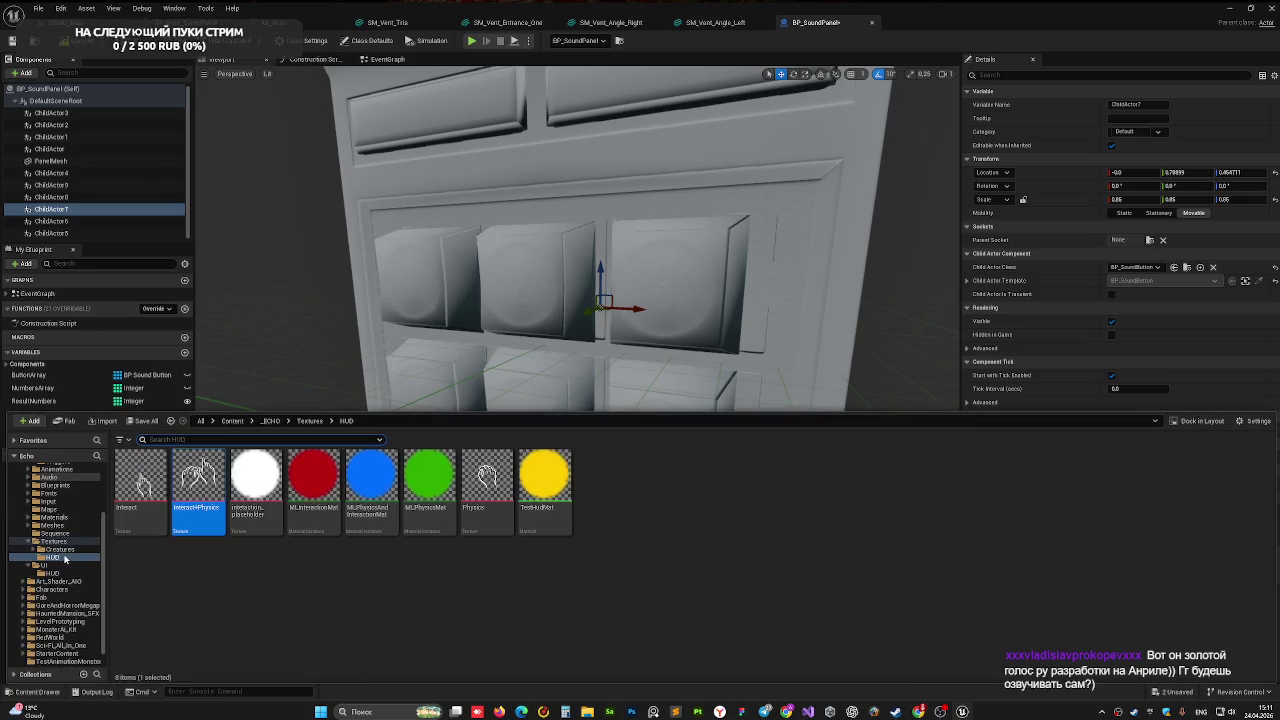
scroll(60, 492, "up", 1)
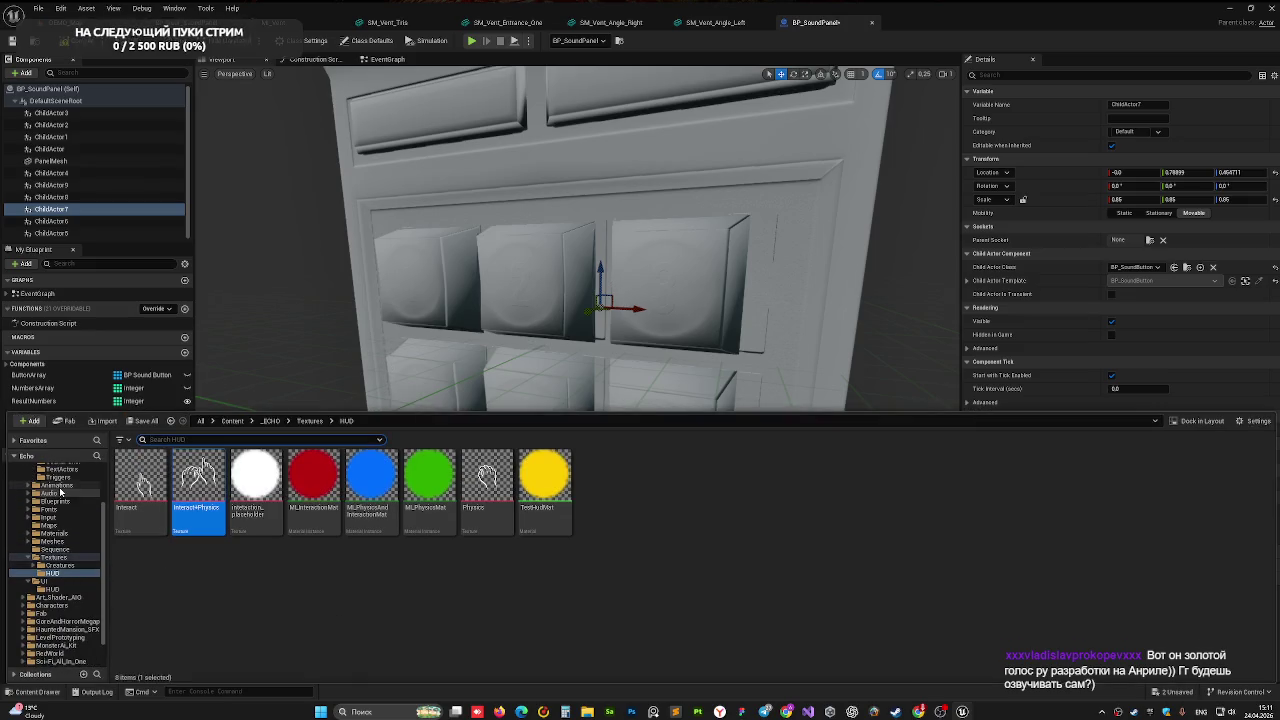
scroll(63, 497, "up", 3)
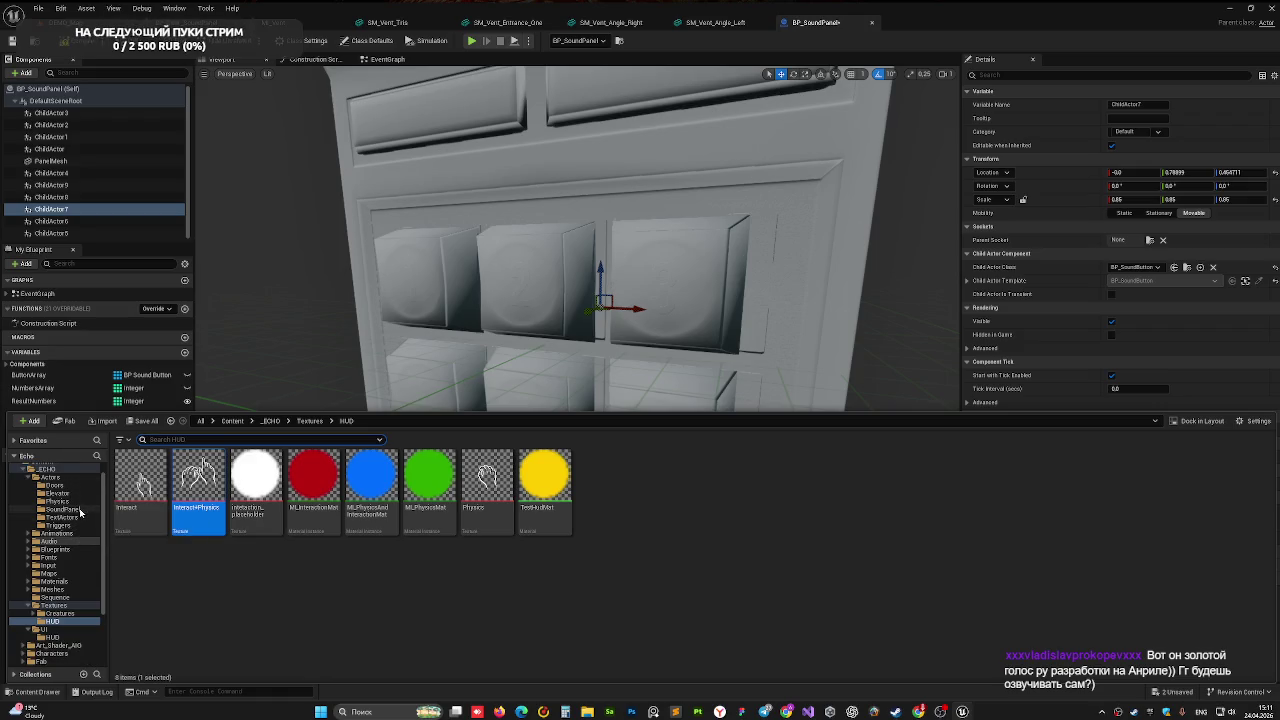
left_click(86, 511)
left_click(205, 512)
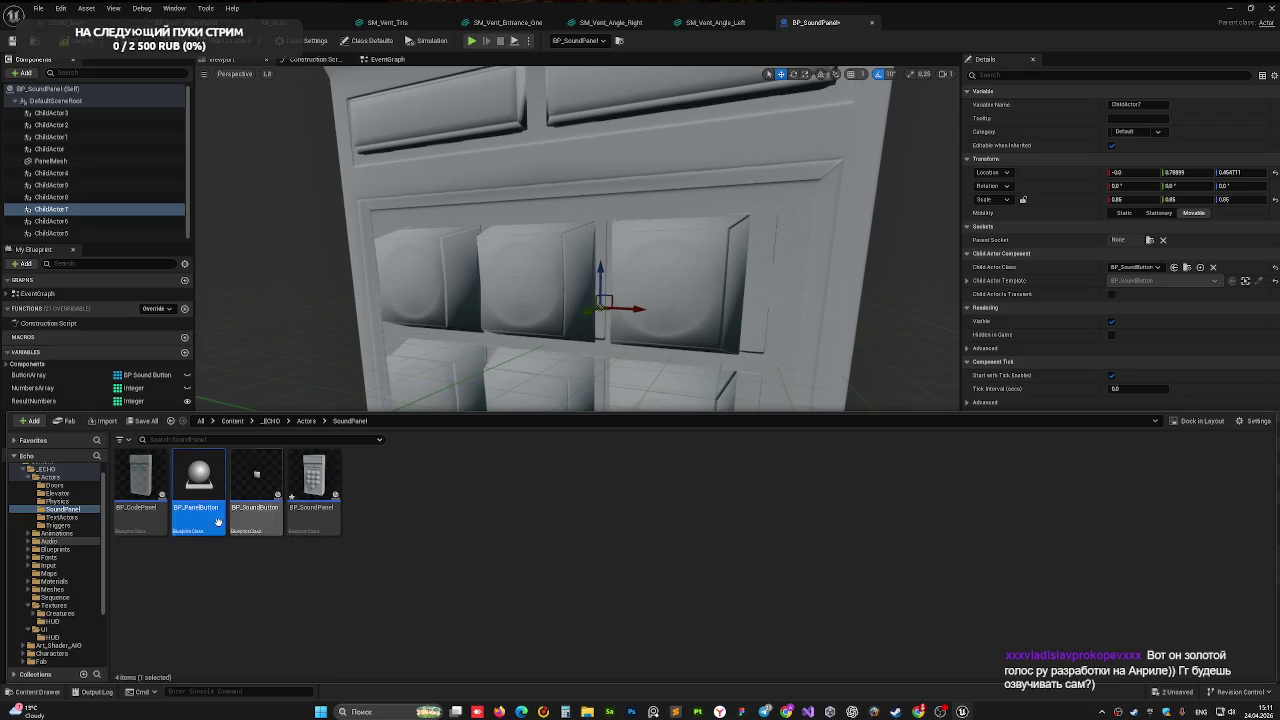
left_click(252, 522)
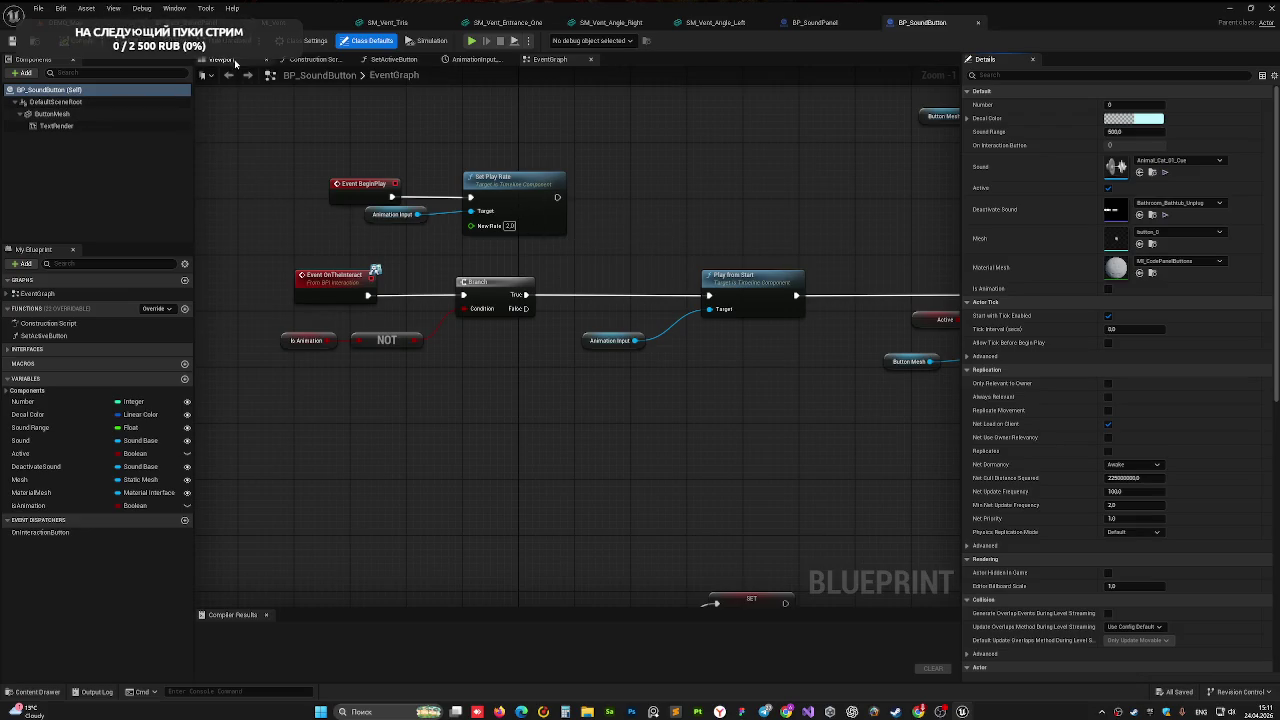
- Check ButtonMesh's depth settings, then close both sound blueprints and go back to DEMO_Map
left_click(52, 114)
mouse_move(571, 327)
left_mouse_down()
mouse_move(592, 219)
mouse_move(589, 312)
mouse_move(551, 337)
mouse_move(567, 110)
mouse_move(528, 463)
mouse_move(557, 423)
mouse_move(498, 90)
mouse_move(487, 560)
mouse_move(509, 400)
mouse_move(500, 271)
mouse_move(455, 340)
left_mouse_up()
left_click(1045, 74)
type("dep")
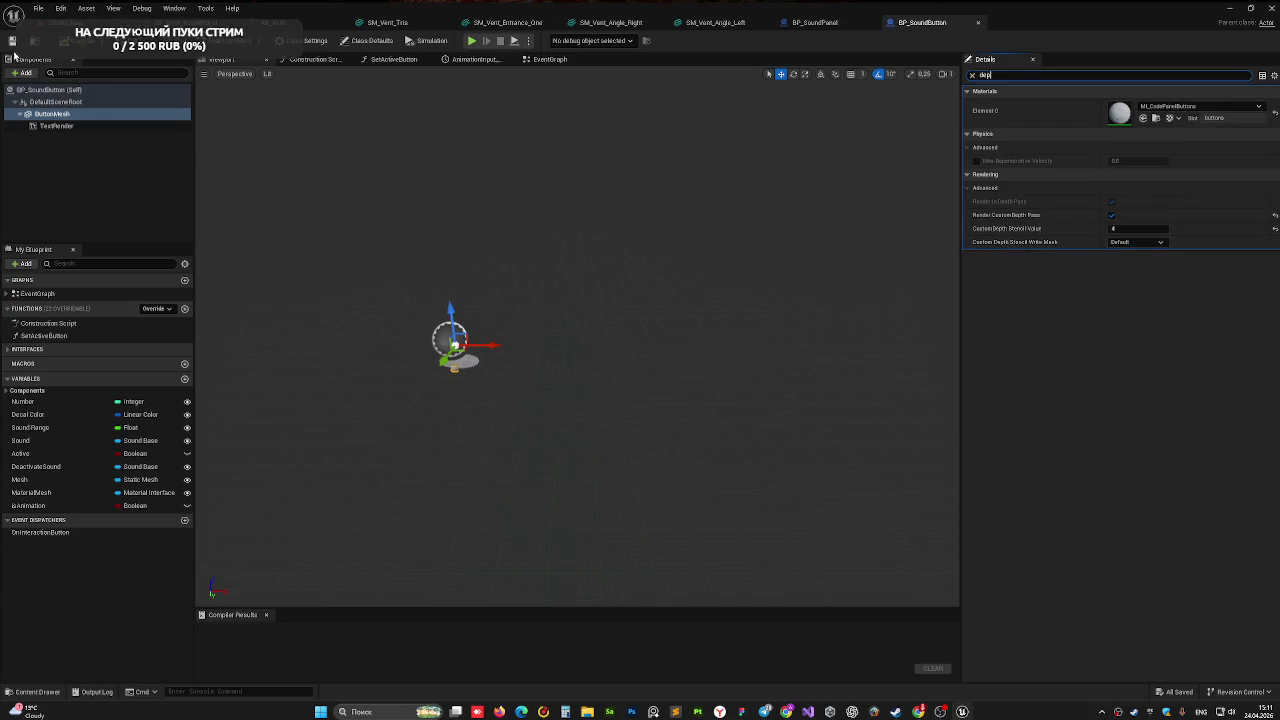
left_click(979, 24)
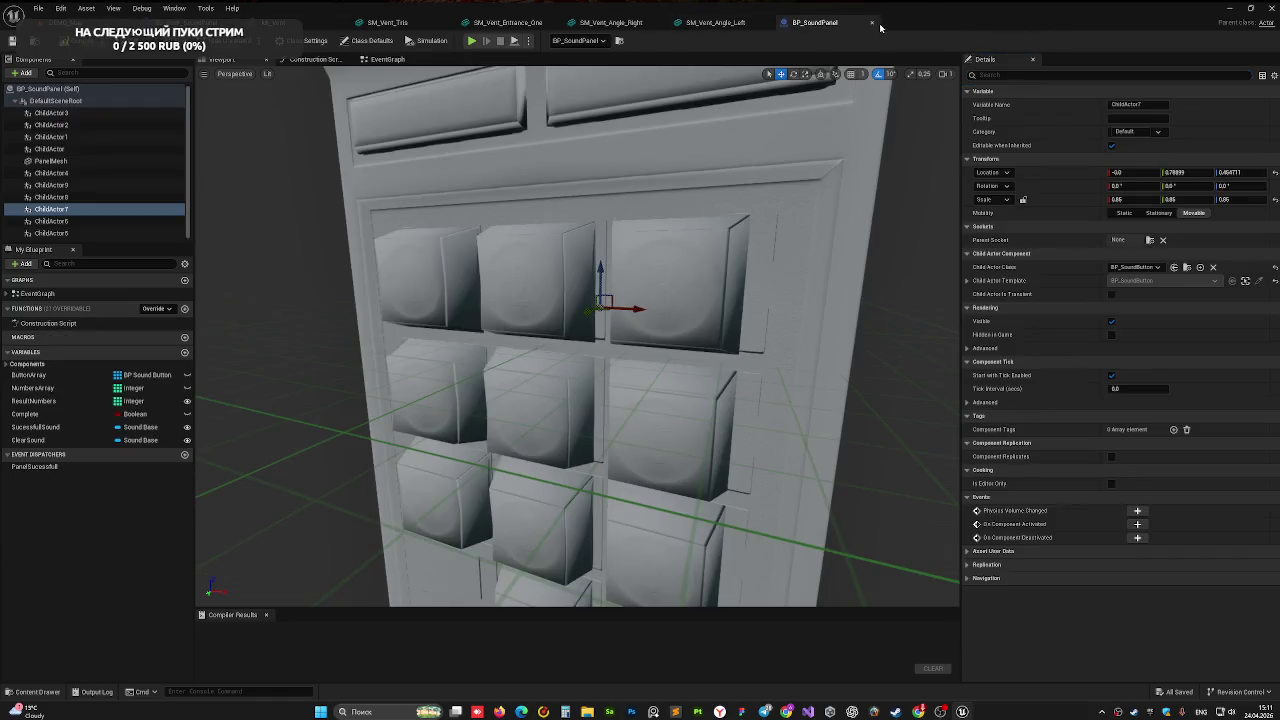
left_click(872, 23)
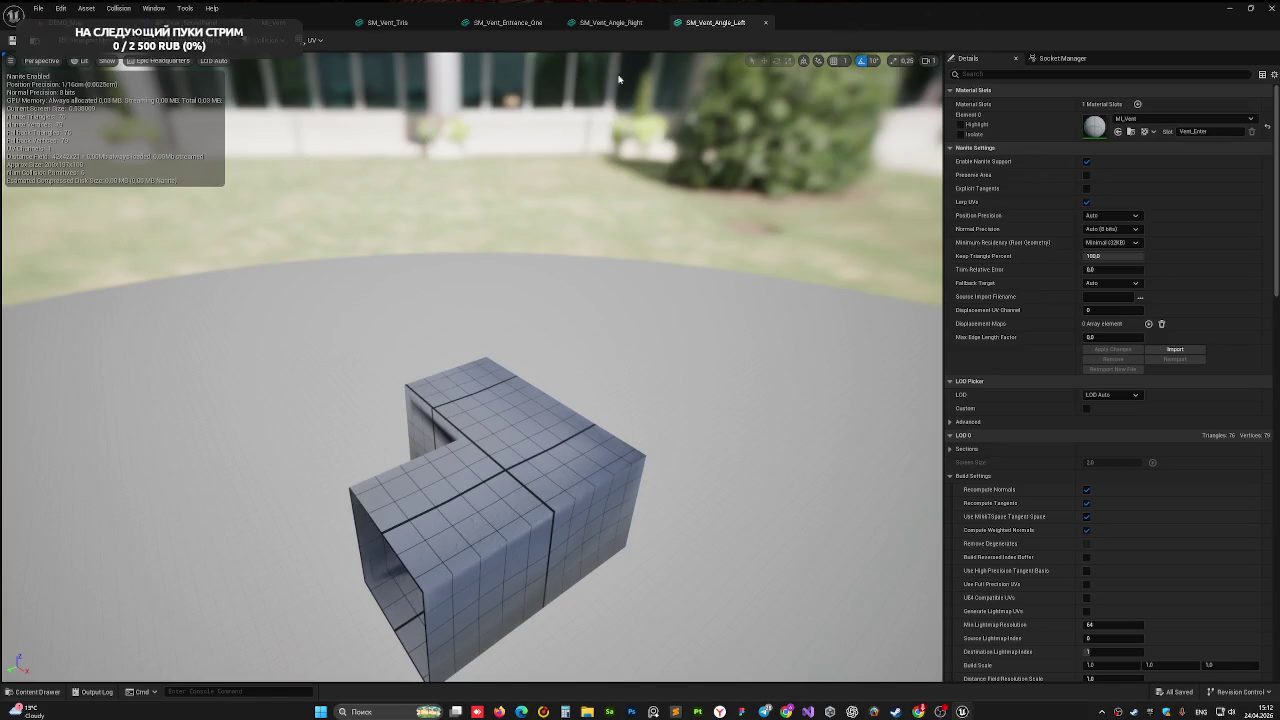
left_click(60, 22)
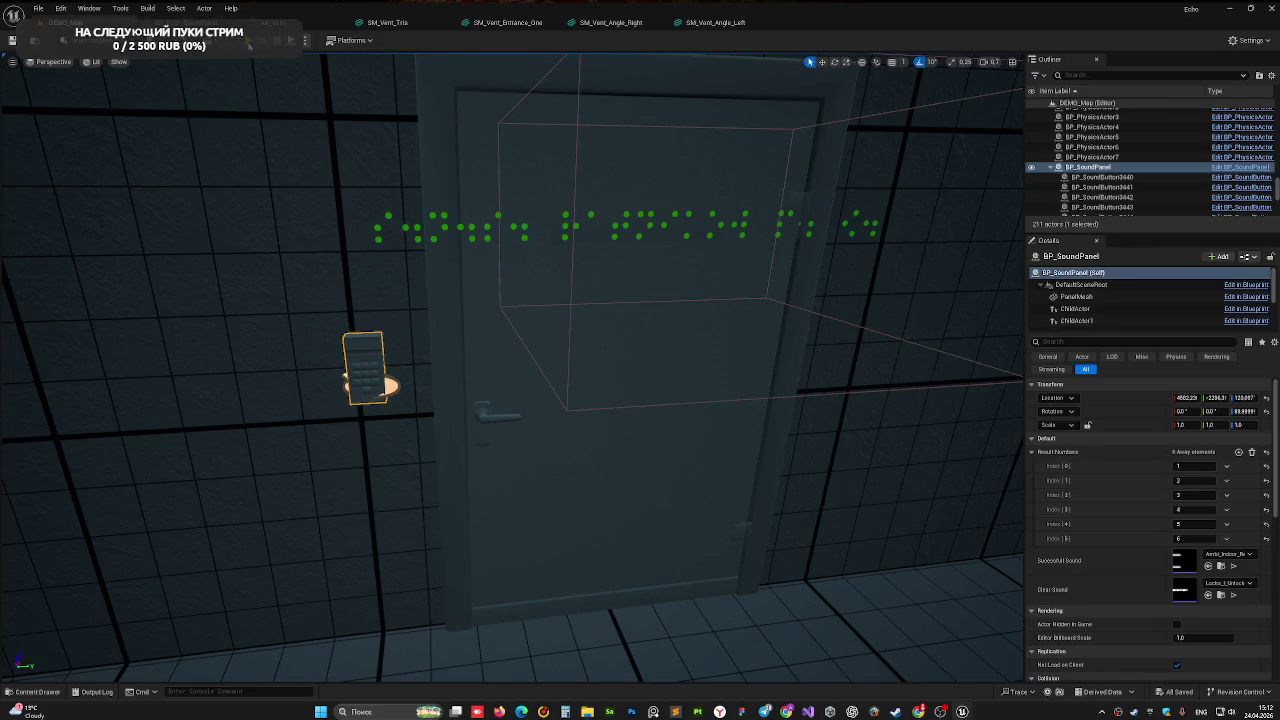
- Play-test the level, reveal the room with a sonar pulse, enter the keypad code until SUCCESSFULL, then stop
key("alt+p")
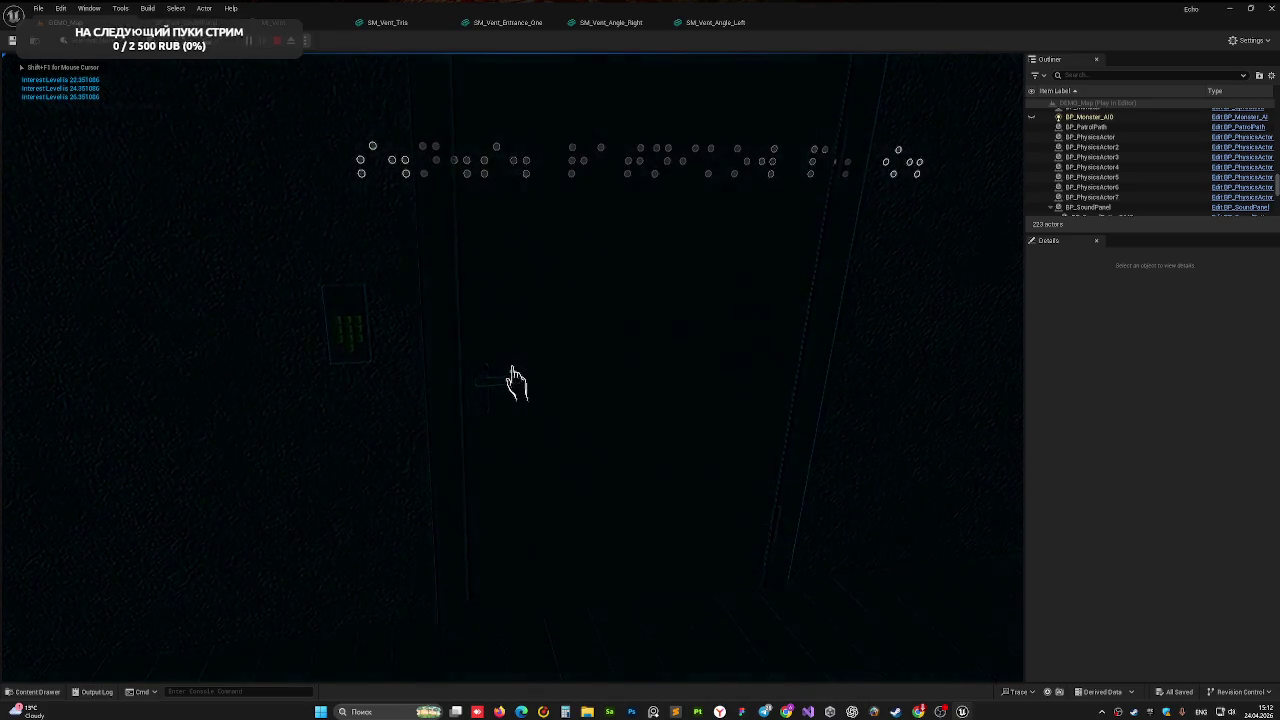
left_click(511, 380)
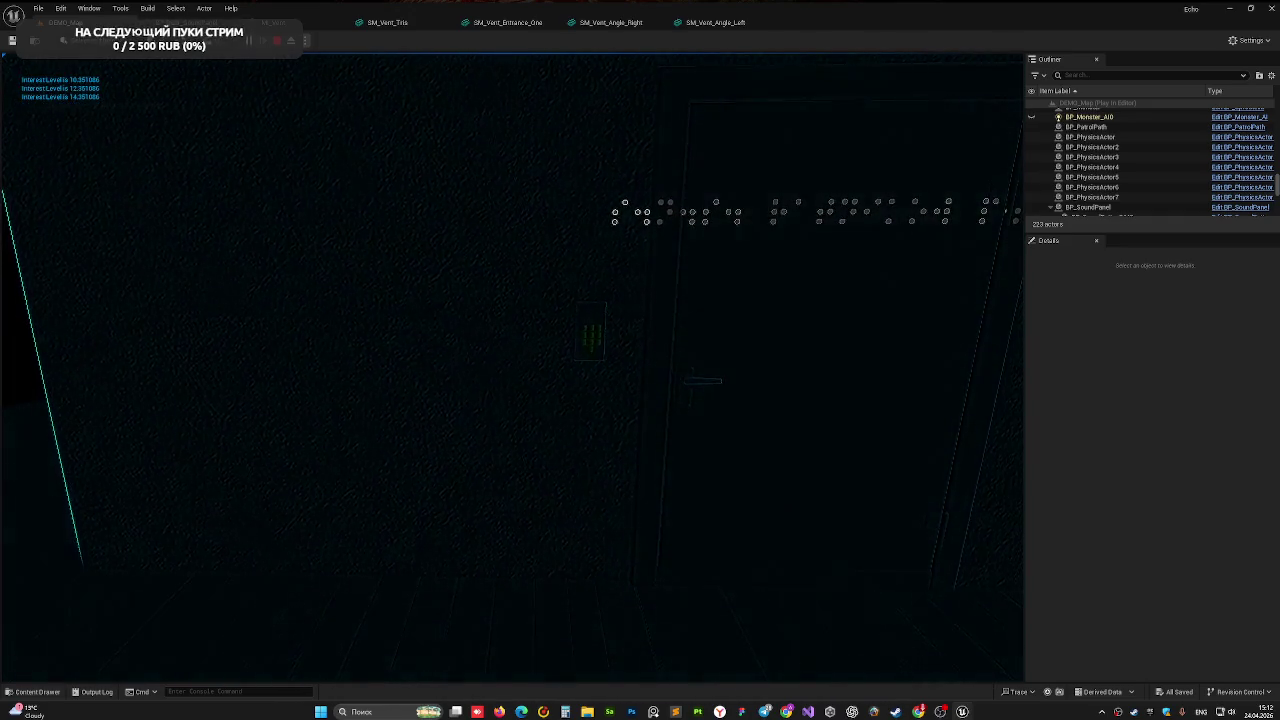
left_click(516, 383)
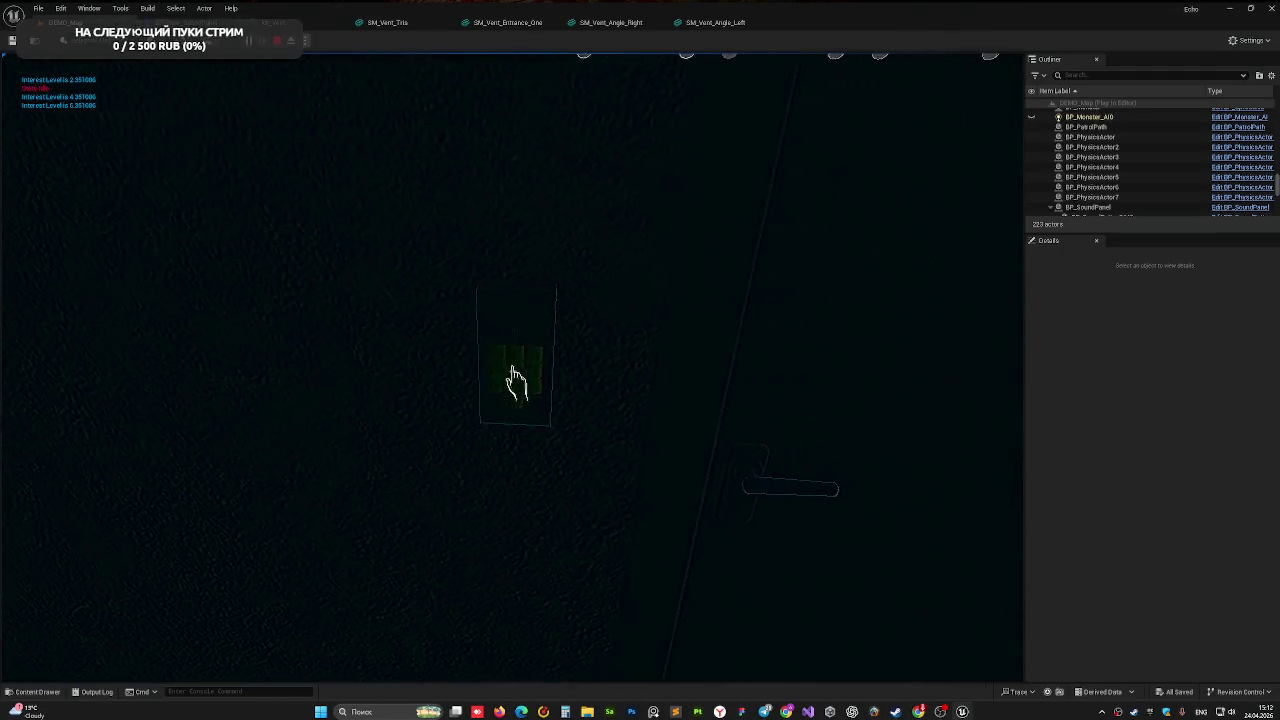
left_click(516, 383)
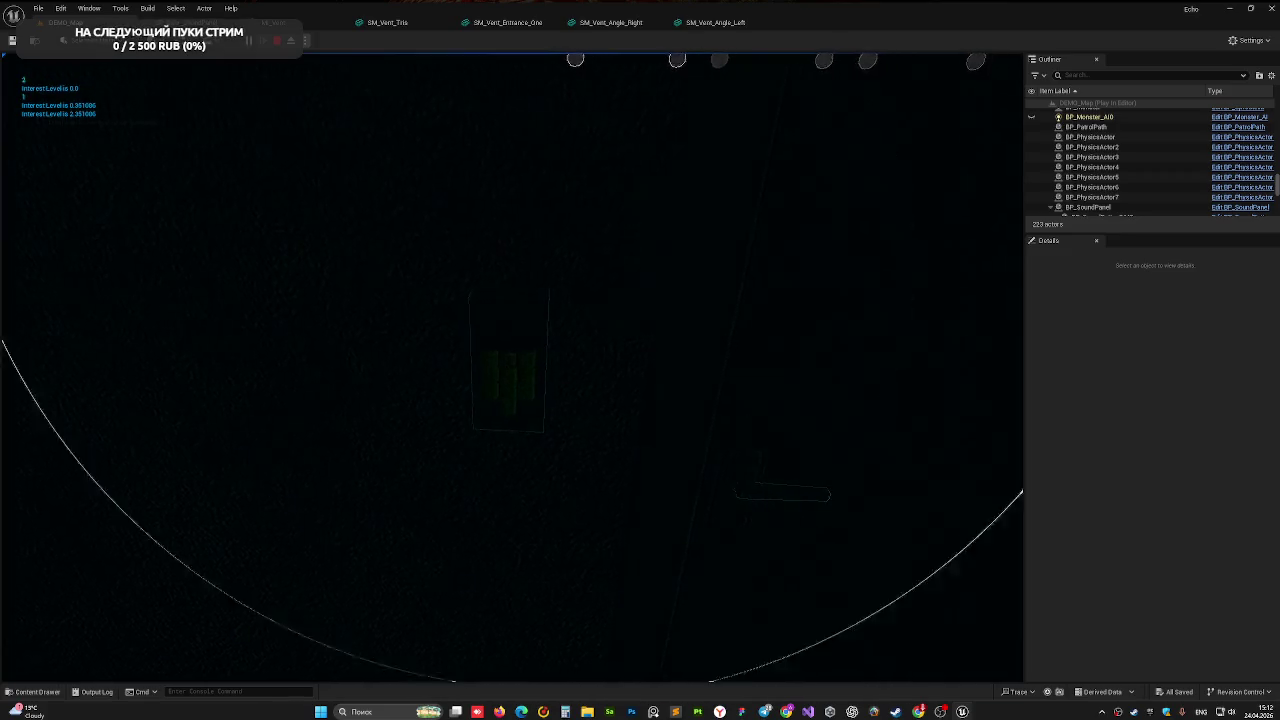
left_click(516, 383)
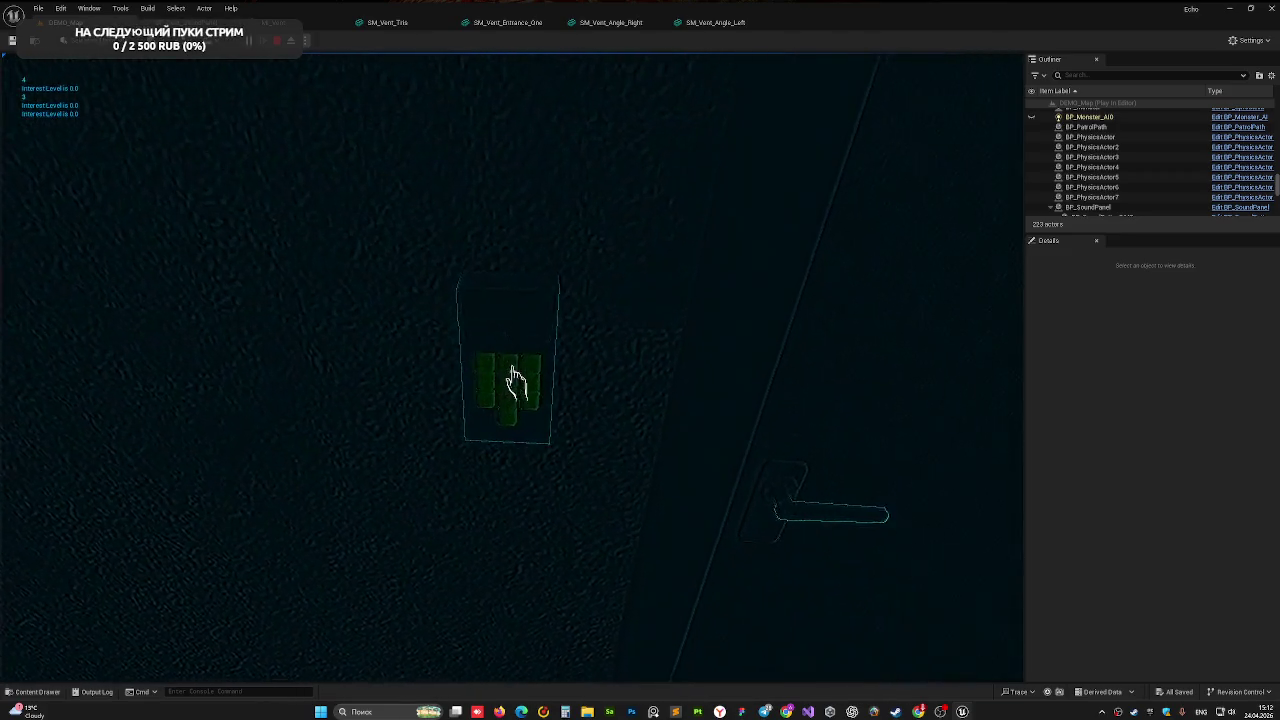
left_click(516, 383)
left_click(516, 383)
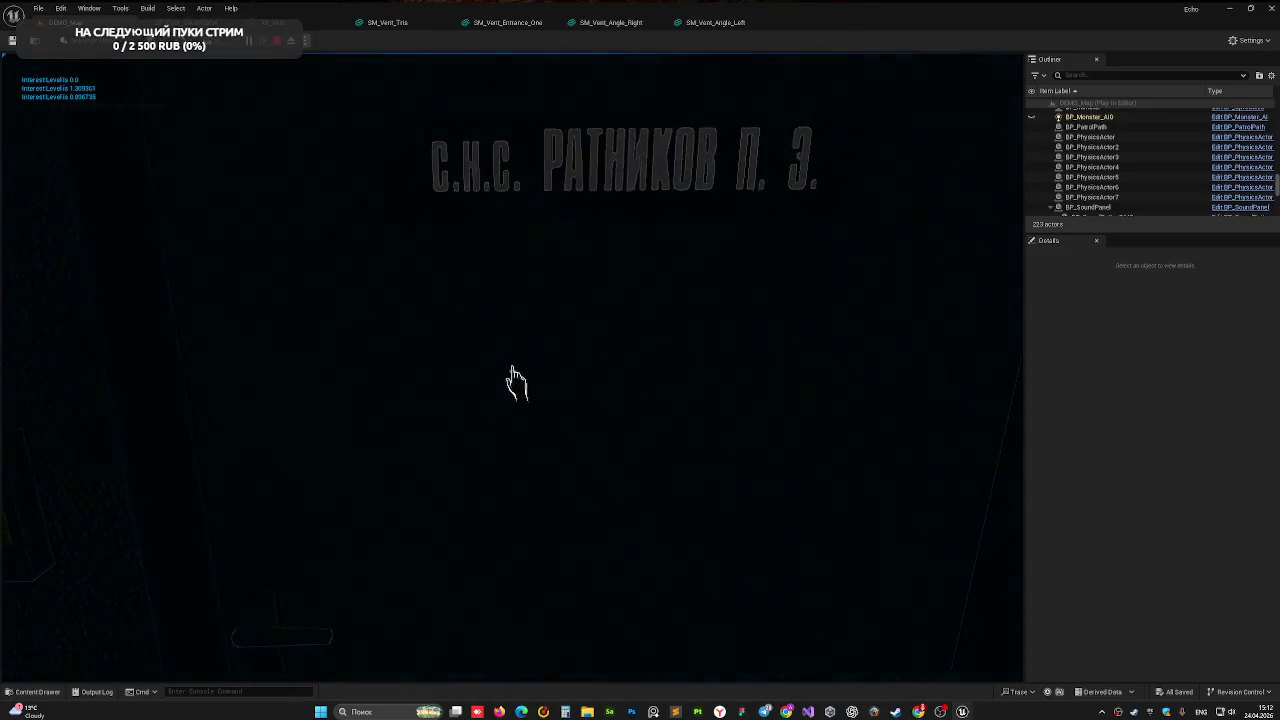
key("Escape")
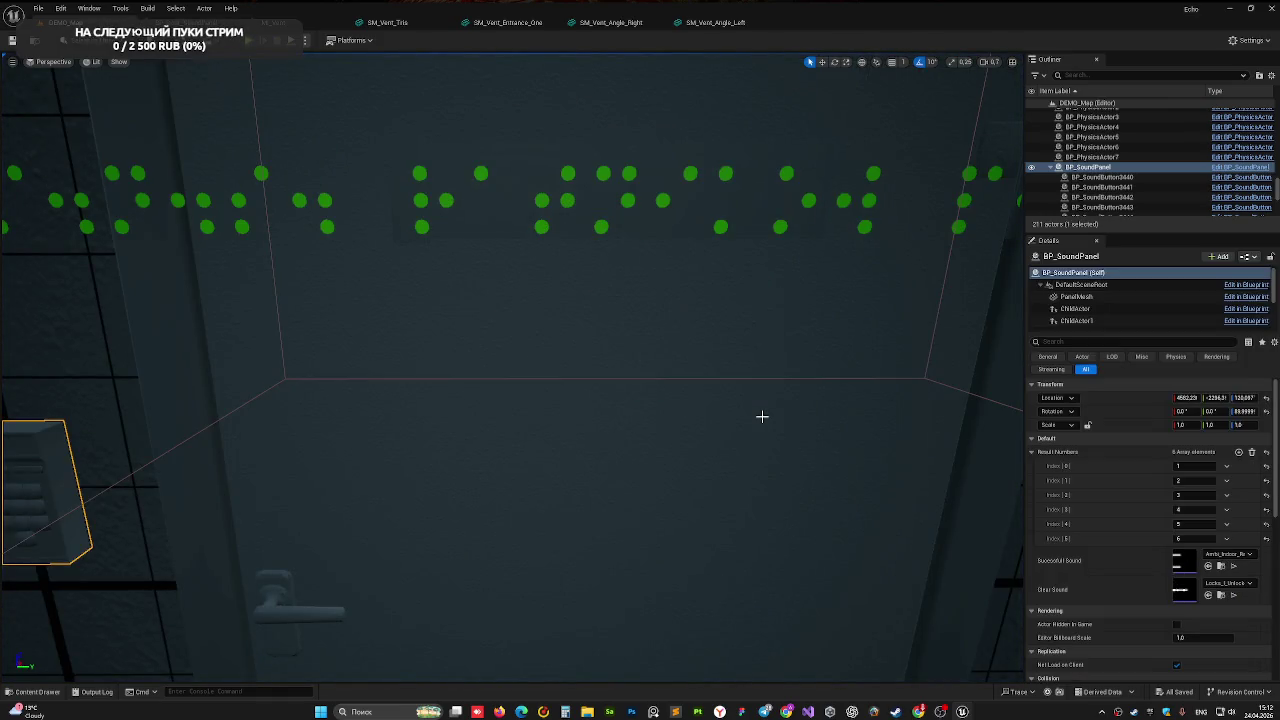
- Fly the viewport around the room and select BP_Door_SoundPanel to check its details
mouse_move(762, 416)
left_mouse_down()
mouse_move(762, 485)
mouse_move(650, 510)
mouse_move(570, 480)
mouse_move(580, 388)
mouse_move(642, 330)
mouse_move(594, 350)
mouse_move(720, 358)
left_mouse_up()
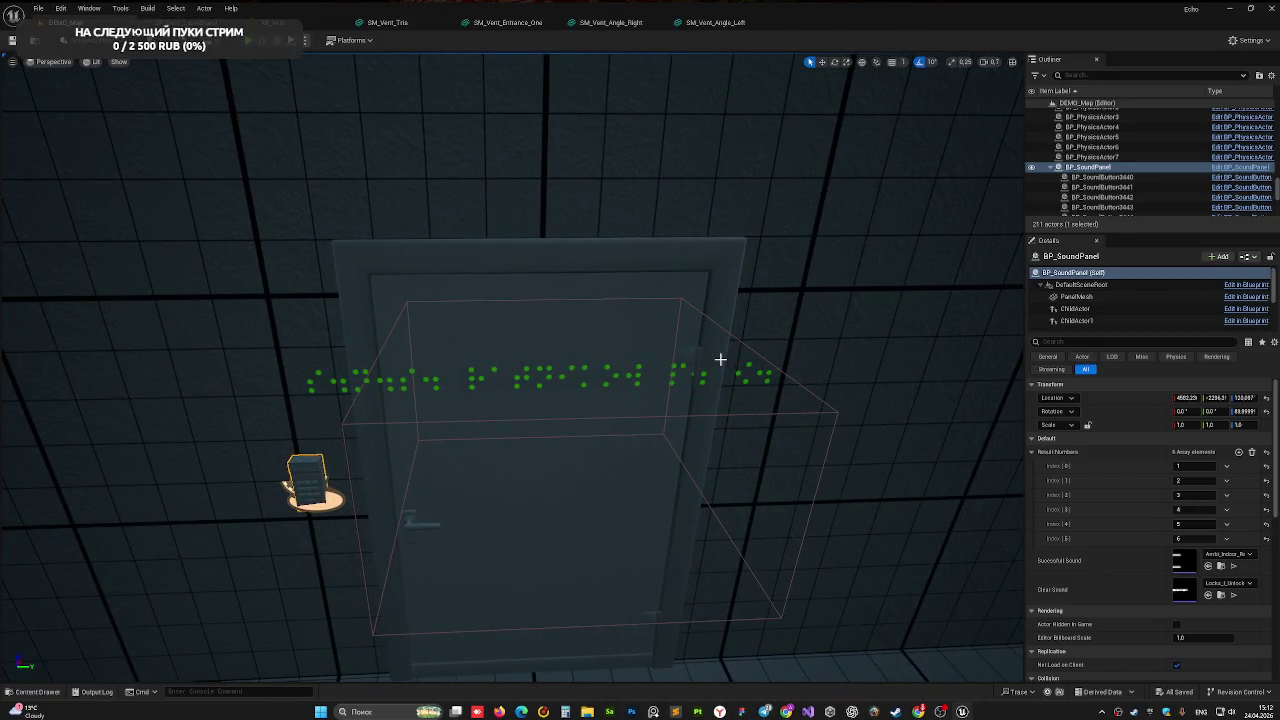
left_click_drag(767, 325, 719, 345)
left_click_drag(560, 283, 560, 283)
left_click(638, 330)
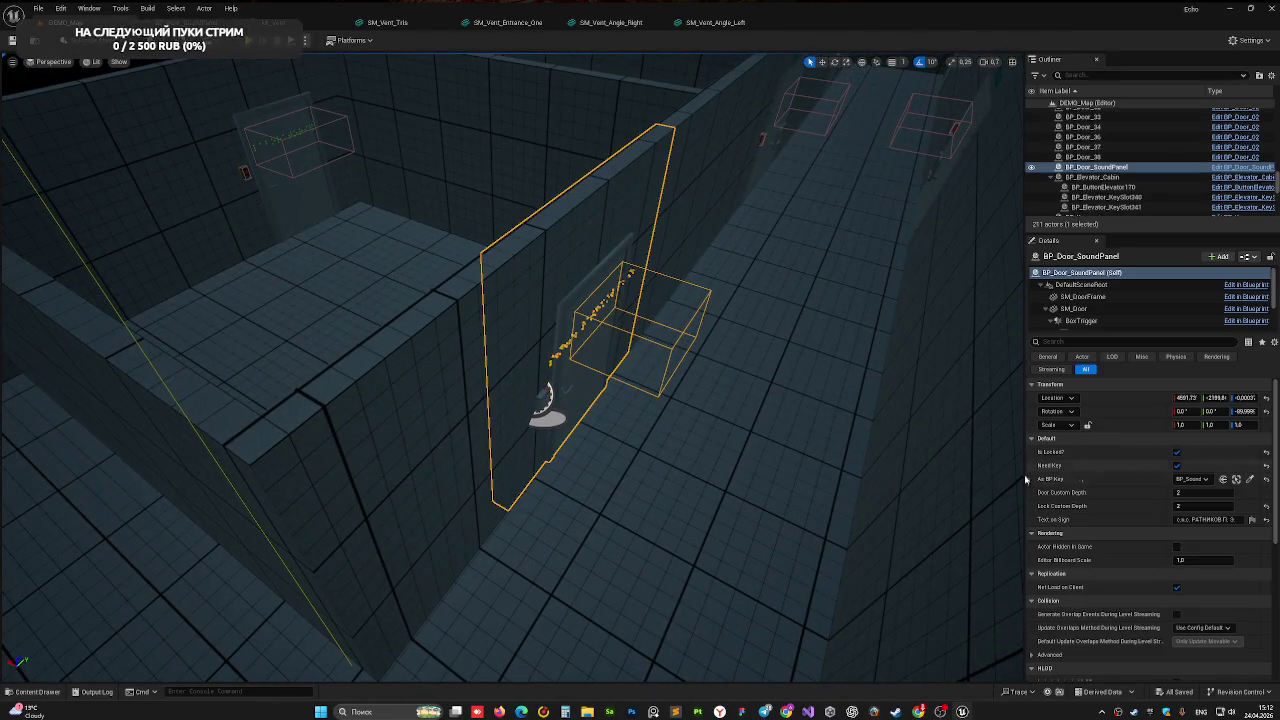
- Inspect the small wall panel BP_SoundPanel, then save DEMO_Map and start a new play-test
mouse_move(651, 385)
left_mouse_down()
mouse_move(640, 380)
mouse_move(589, 467)
left_mouse_up()
left_click(505, 466)
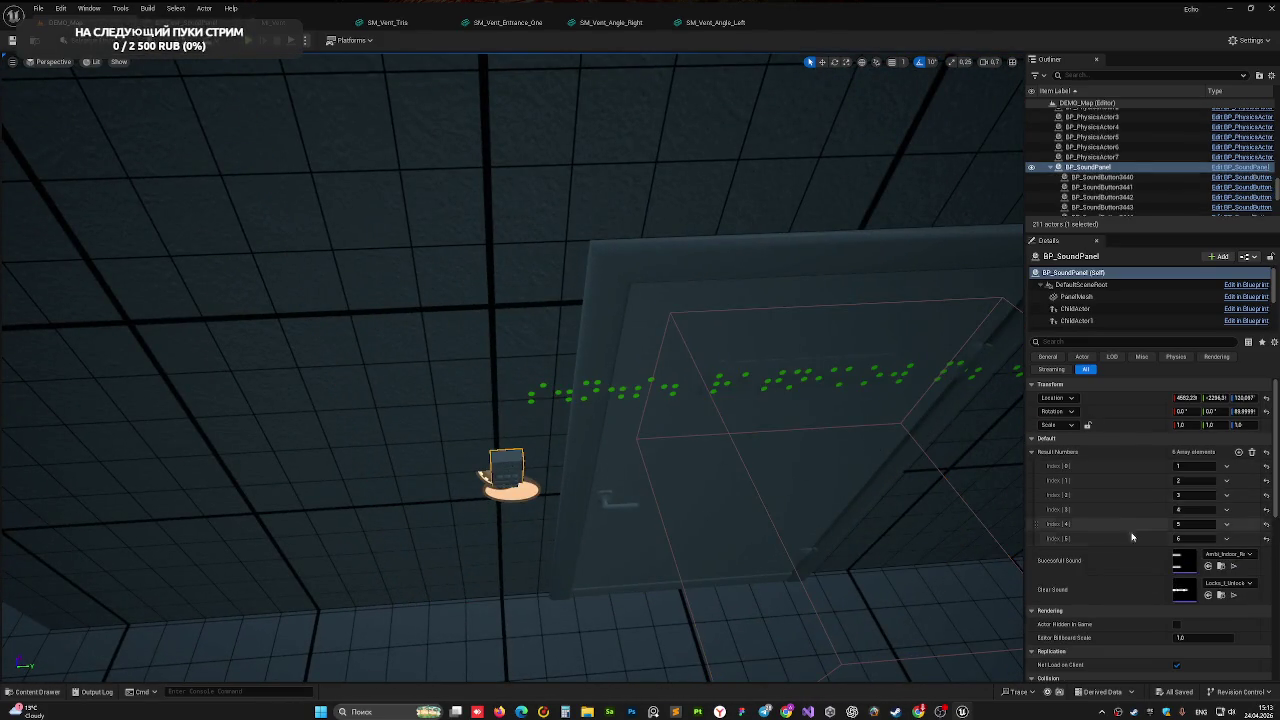
key("ctrl+z")
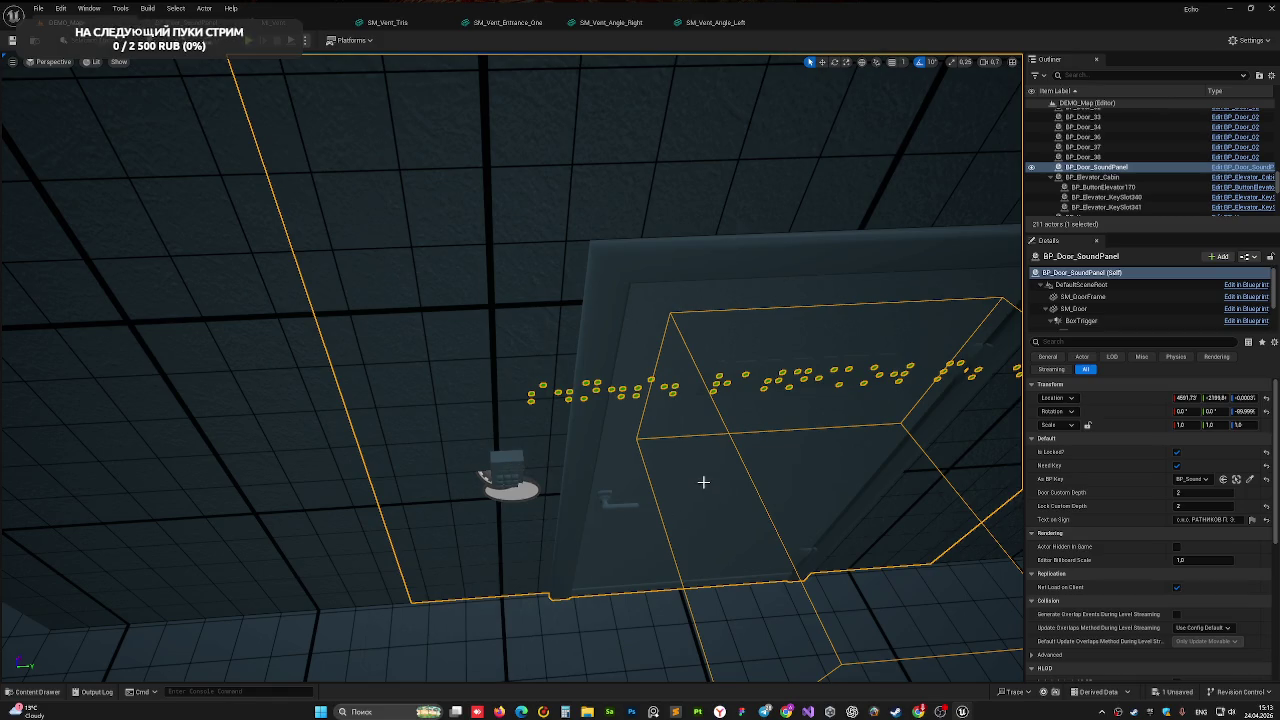
left_click(497, 464)
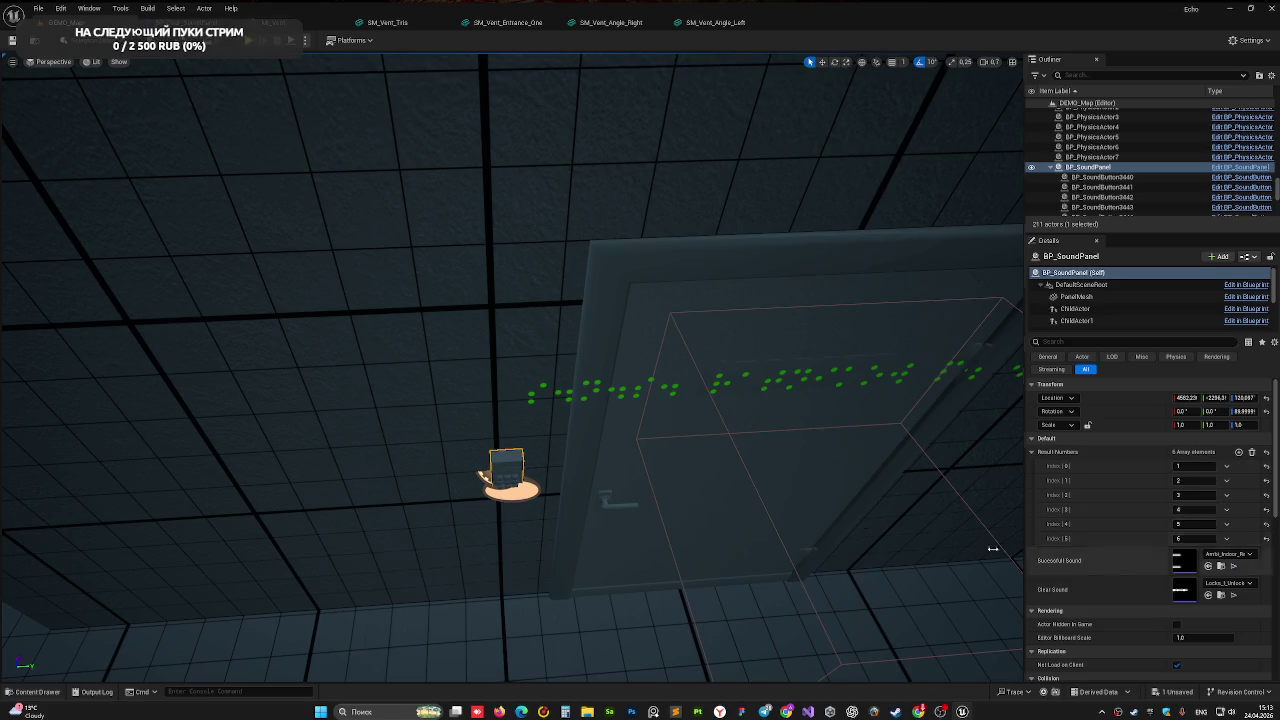
key("ctrl+s")
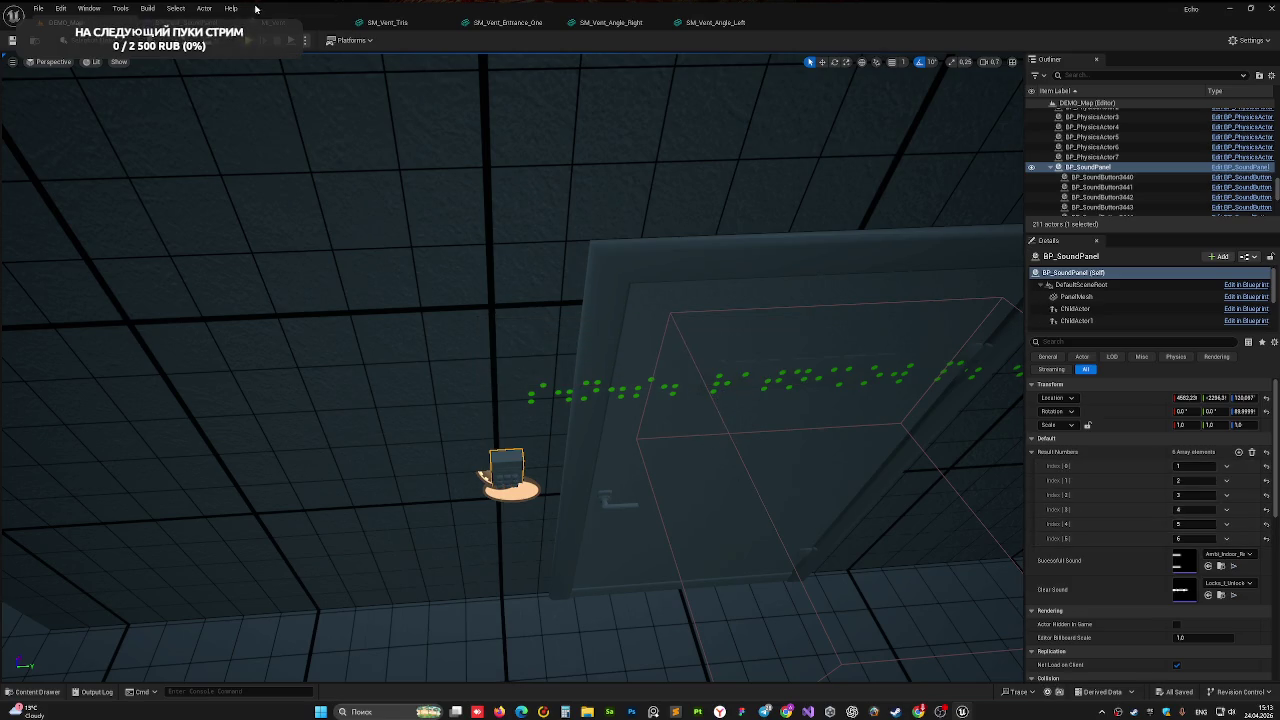
left_click(262, 40)
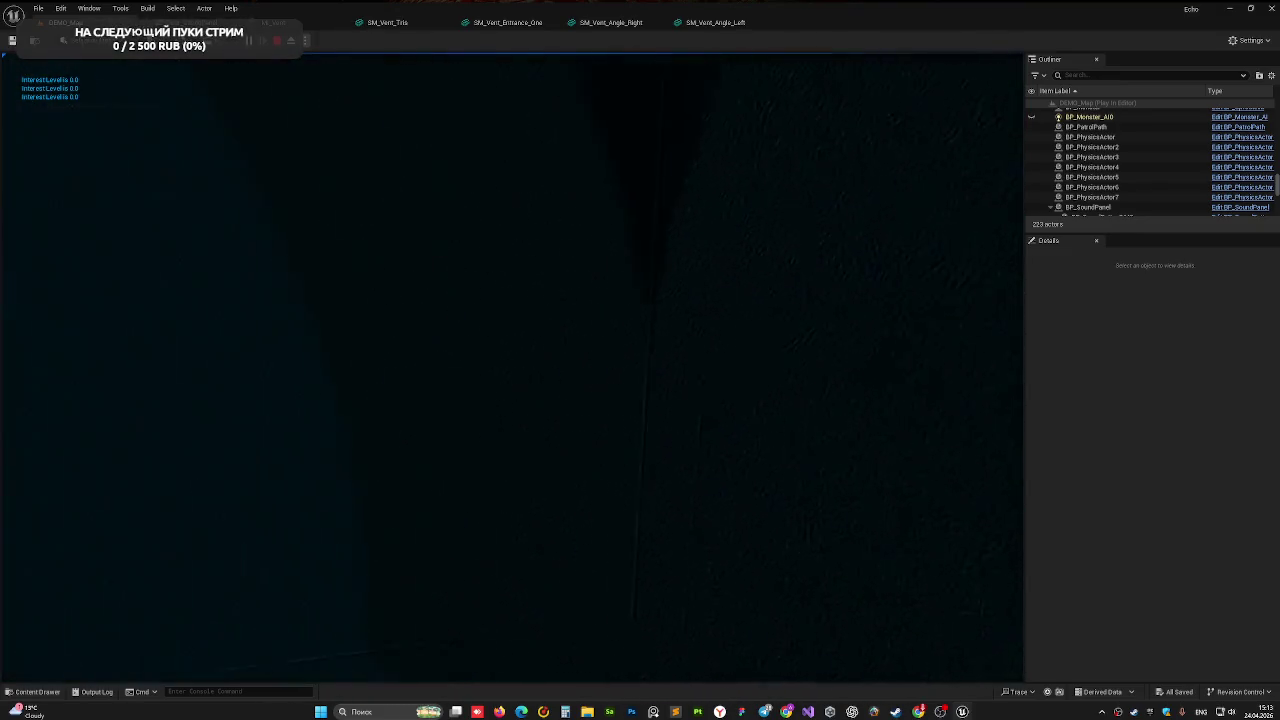
- Read the door's braille sign as Лаборатория in-game, then end the play-test
key("e")
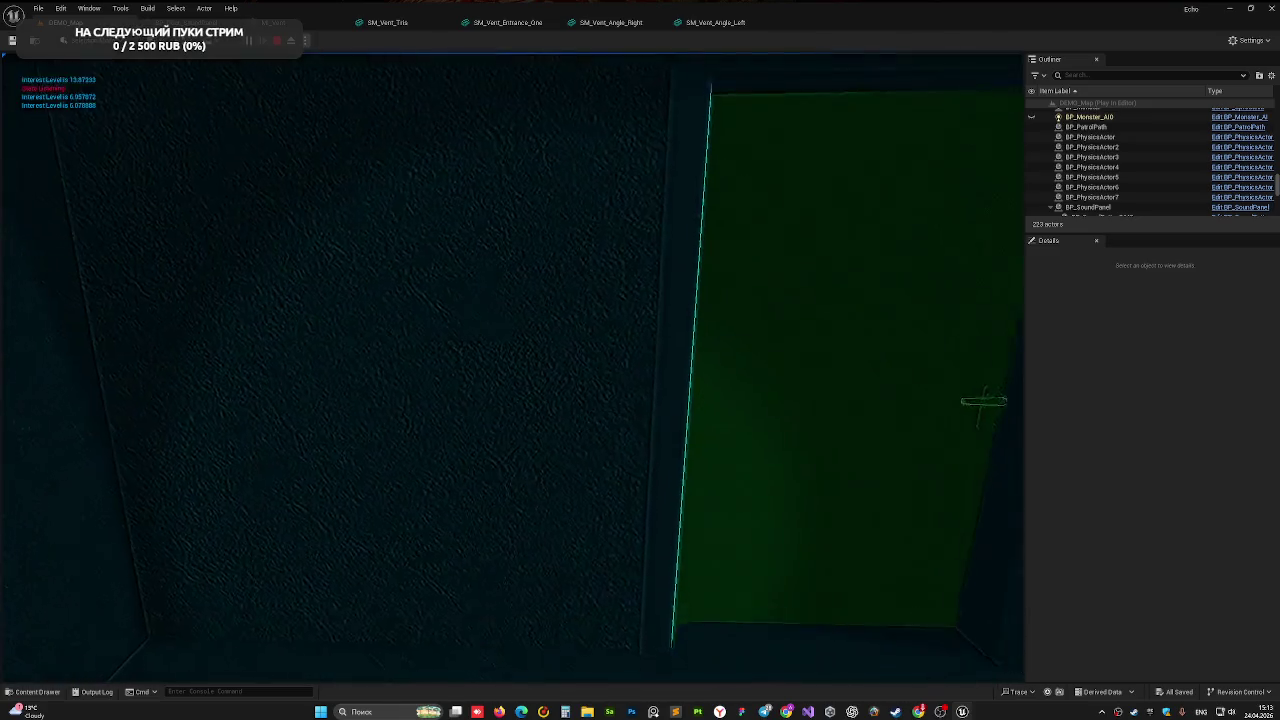
key("Escape")
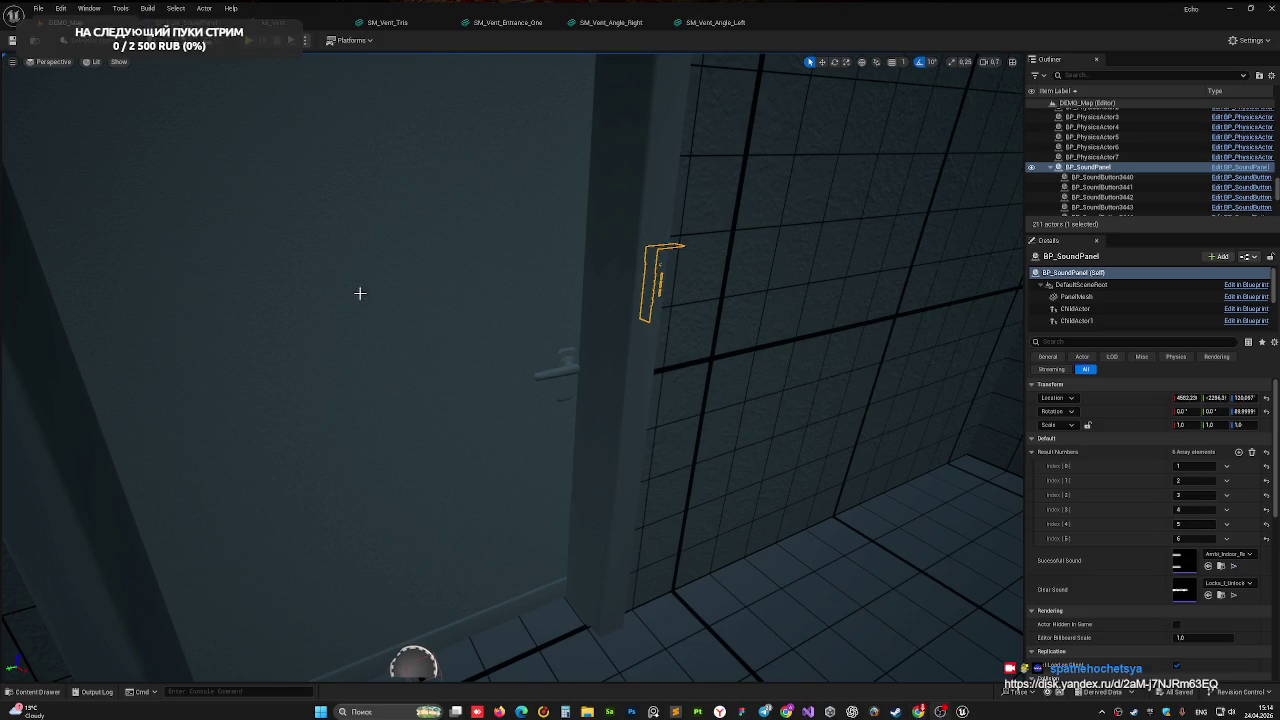
mouse_move(497, 271)
left_mouse_down()
mouse_move(430, 300)
mouse_move(371, 285)
left_mouse_up()
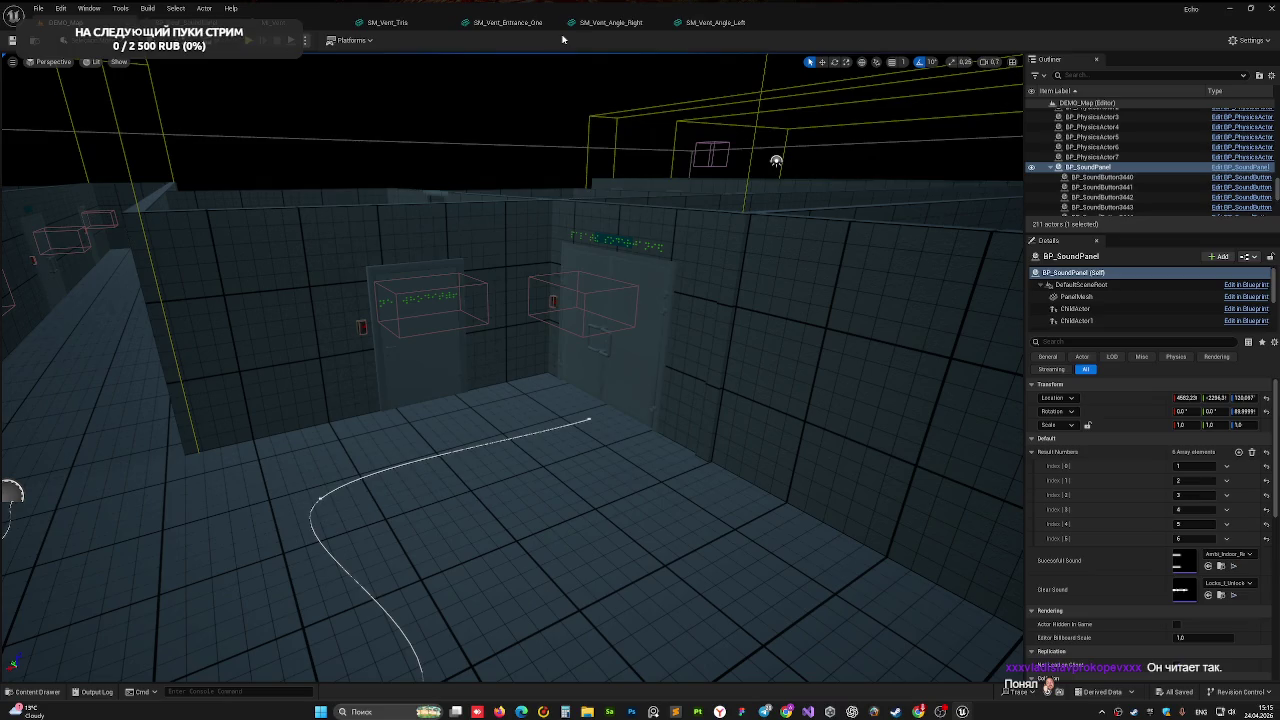
mouse_move(408, 303)
left_mouse_down()
mouse_move(380, 290)
mouse_move(420, 270)
mouse_move(408, 250)
mouse_move(440, 260)
mouse_move(471, 320)
mouse_move(500, 300)
left_mouse_up()
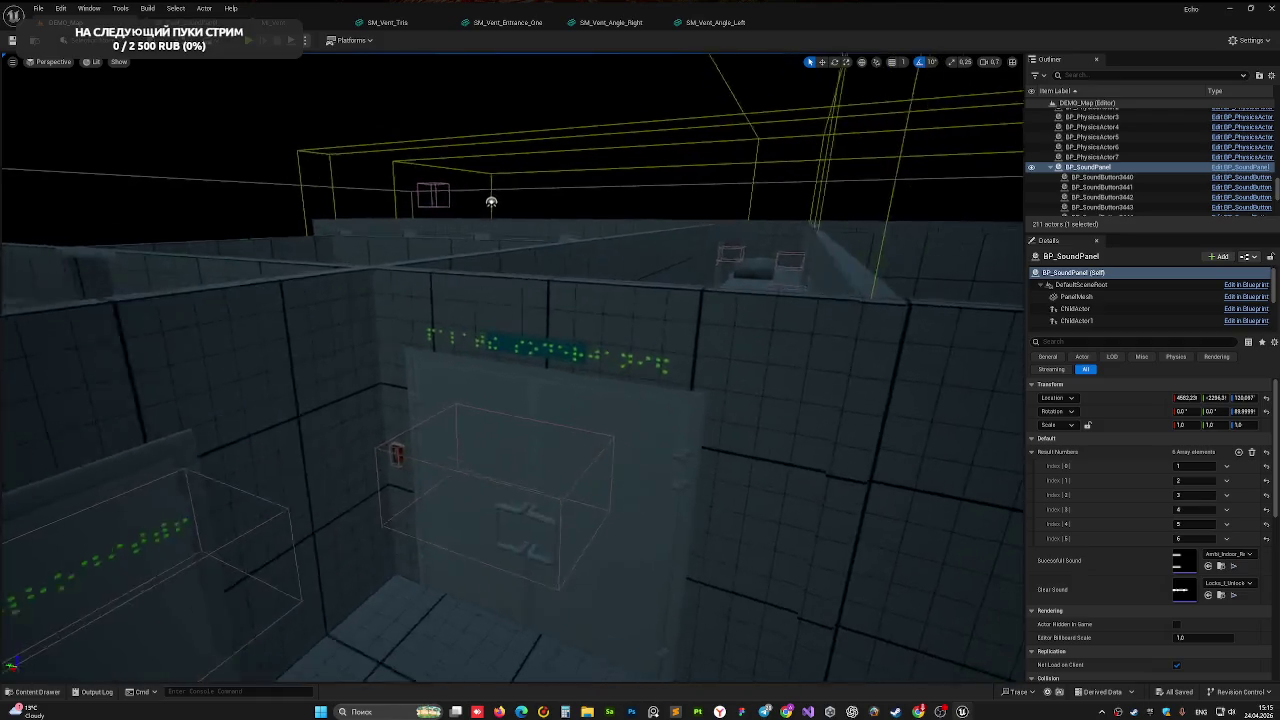
key("f")
scroll(512, 367, "down", 3)
mouse_move(512, 367)
left_mouse_down()
mouse_move(450, 350)
mouse_move(430, 390)
mouse_move(450, 370)
mouse_move(400, 385)
mouse_move(455, 360)
left_mouse_up()
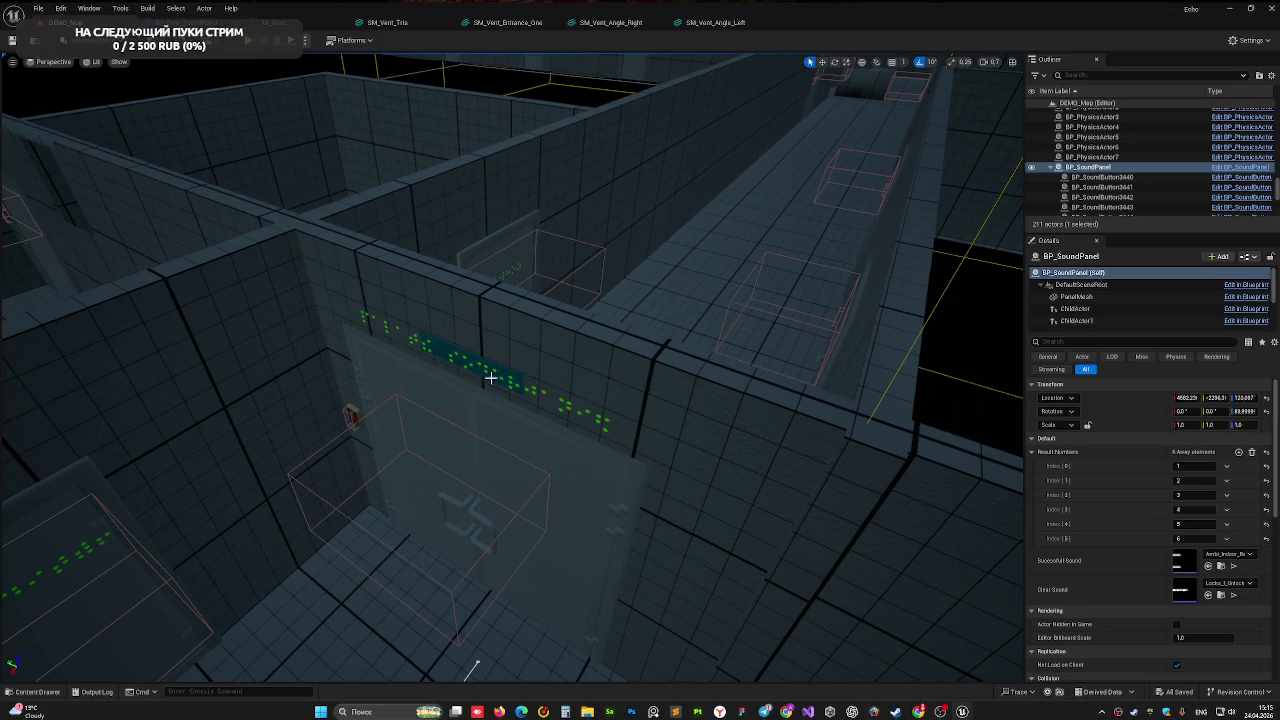
mouse_move(377, 383)
left_mouse_down()
mouse_move(450, 369)
mouse_move(480, 429)
left_mouse_up()
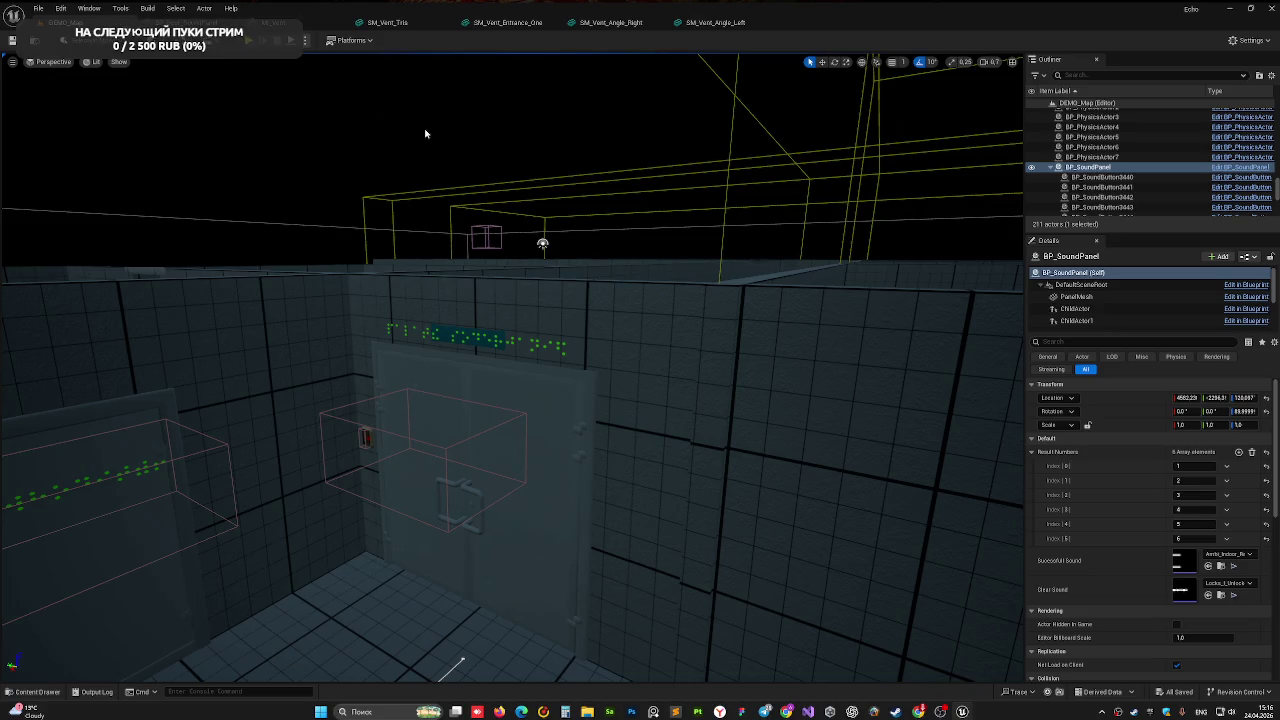
left_click(249, 40)
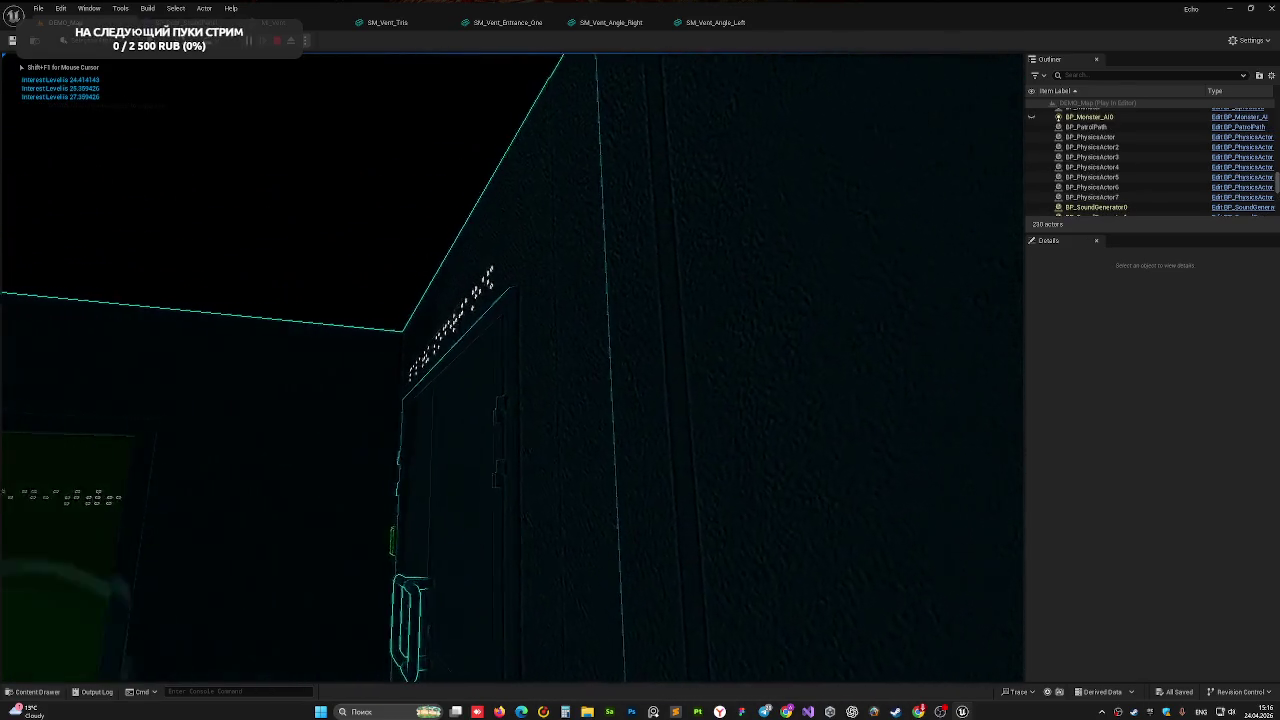
- Go through the green door and walk the dark corridor to the braille-signed door
key("w")
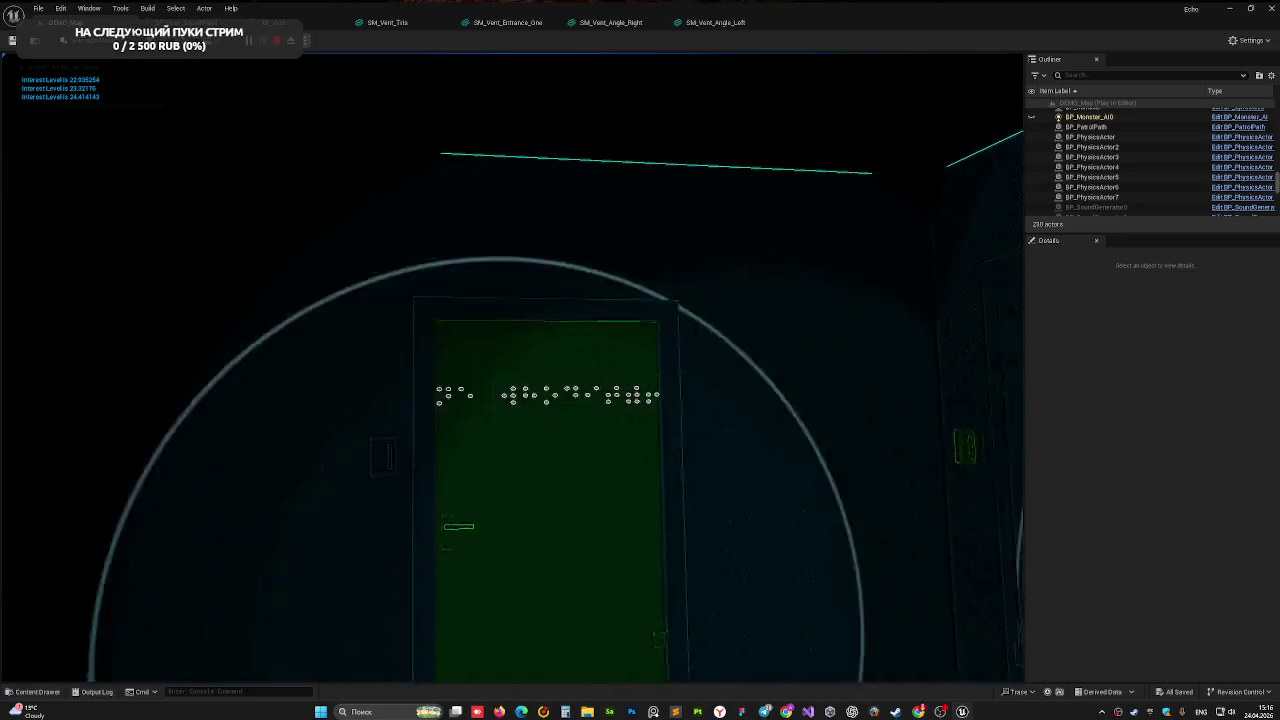
key("w")
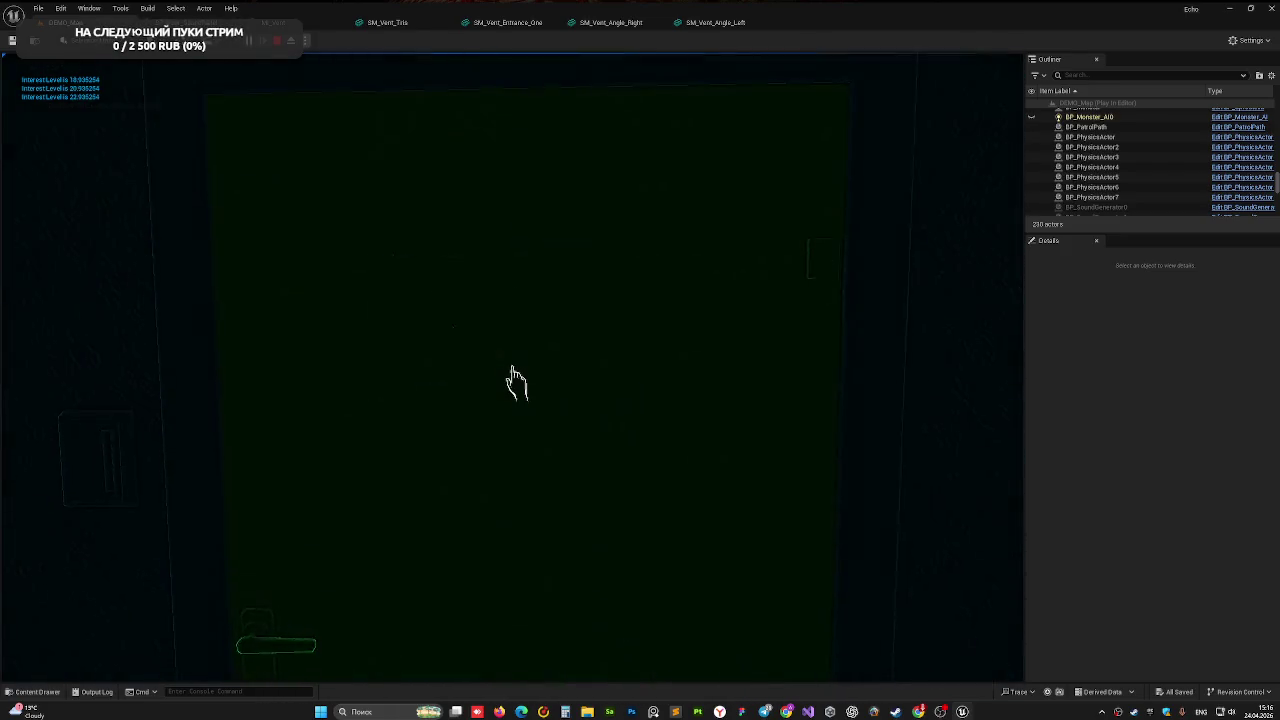
left_click(516, 382)
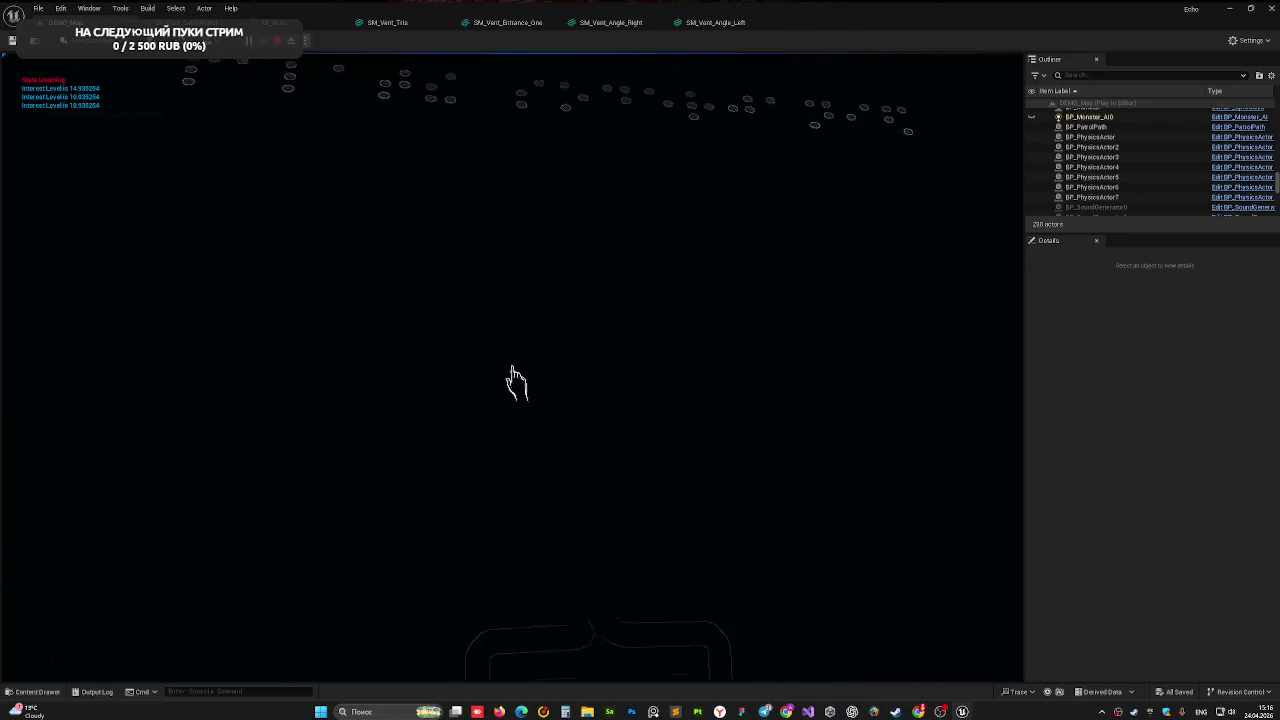
key("w")
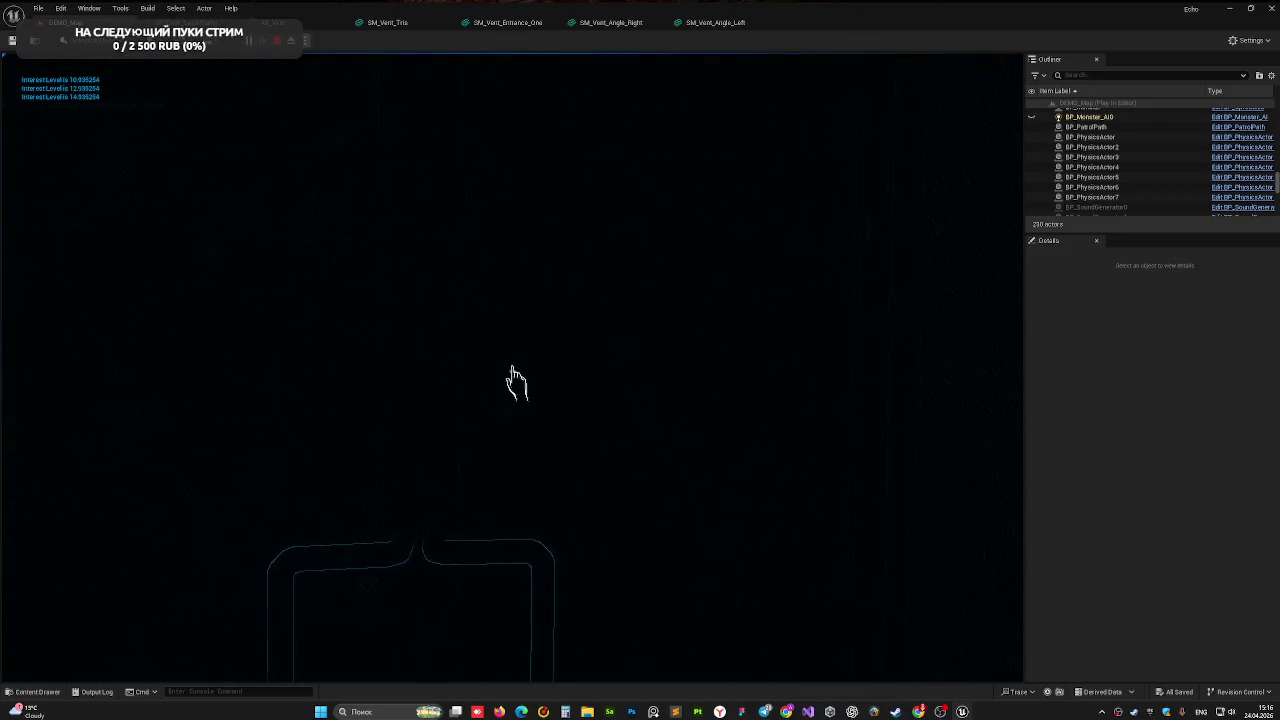
key("w")
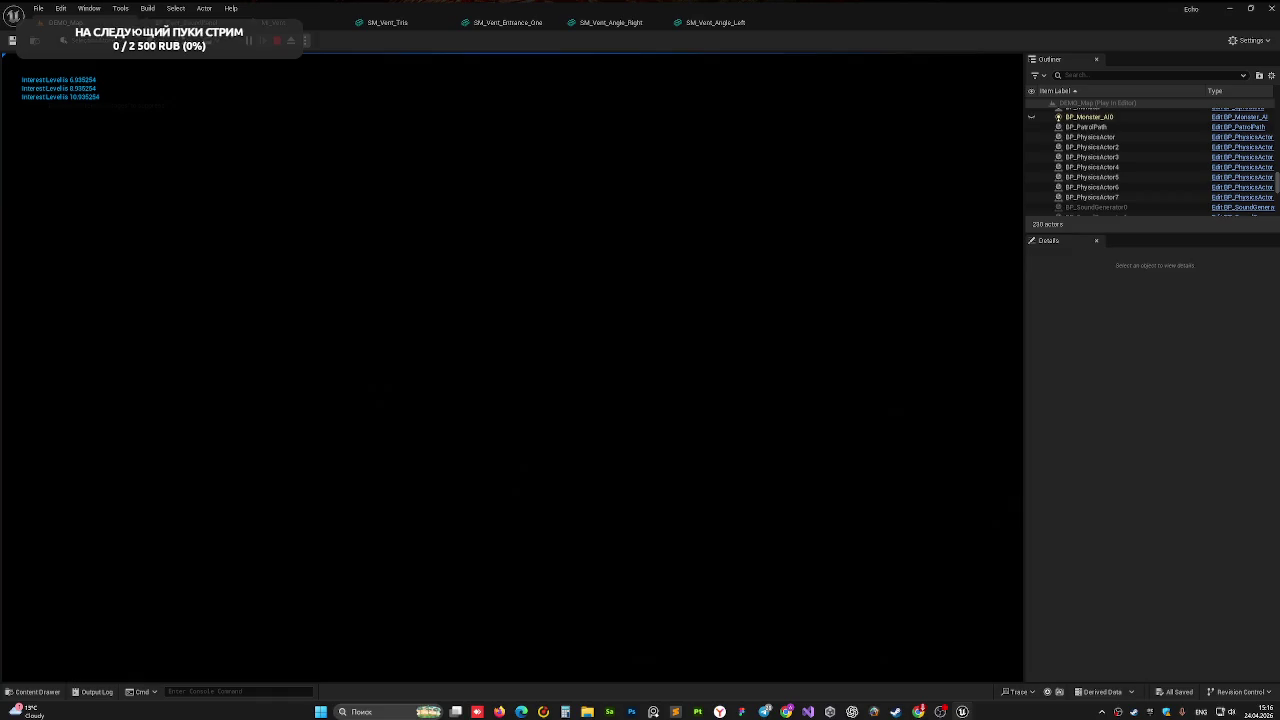
key("w")
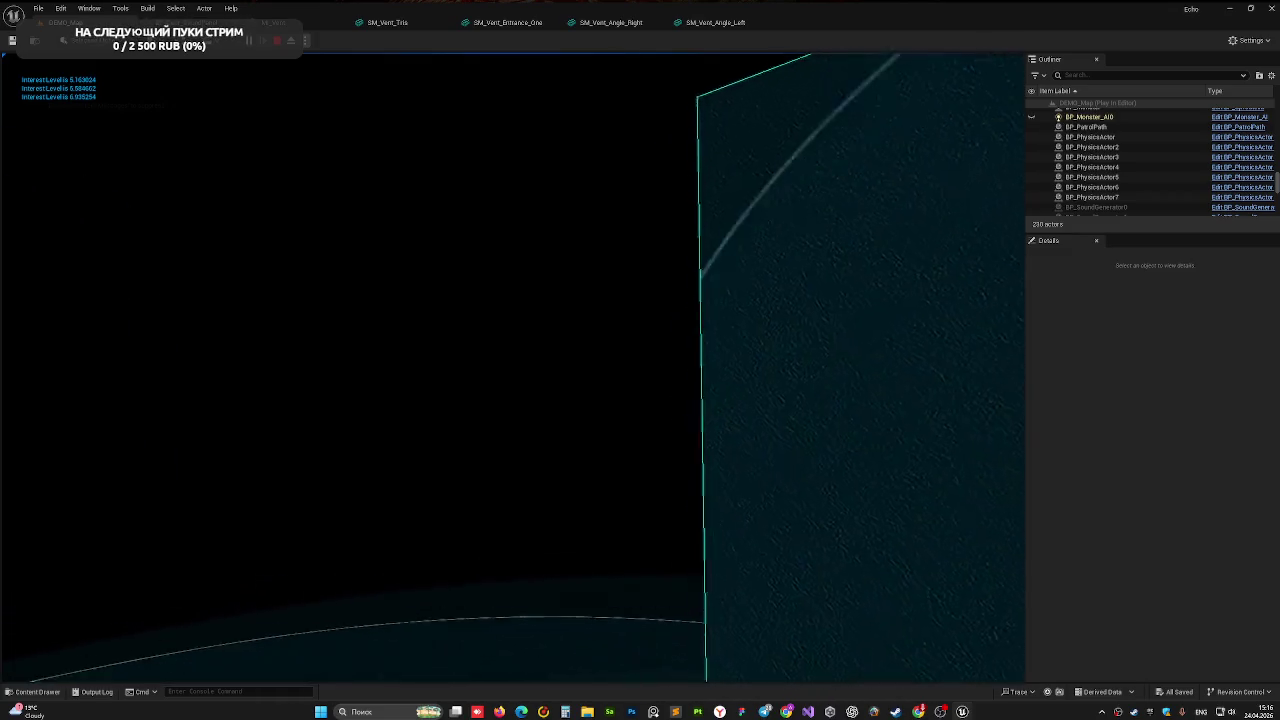
key("w")
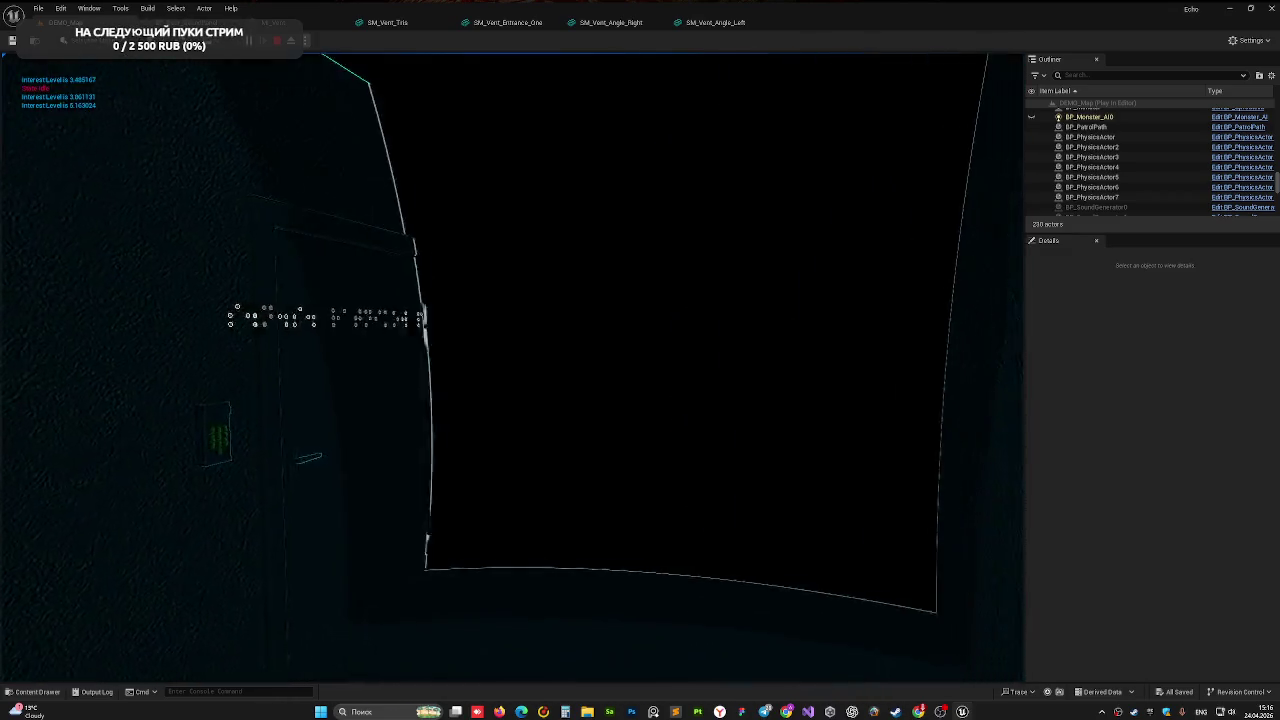
key("w")
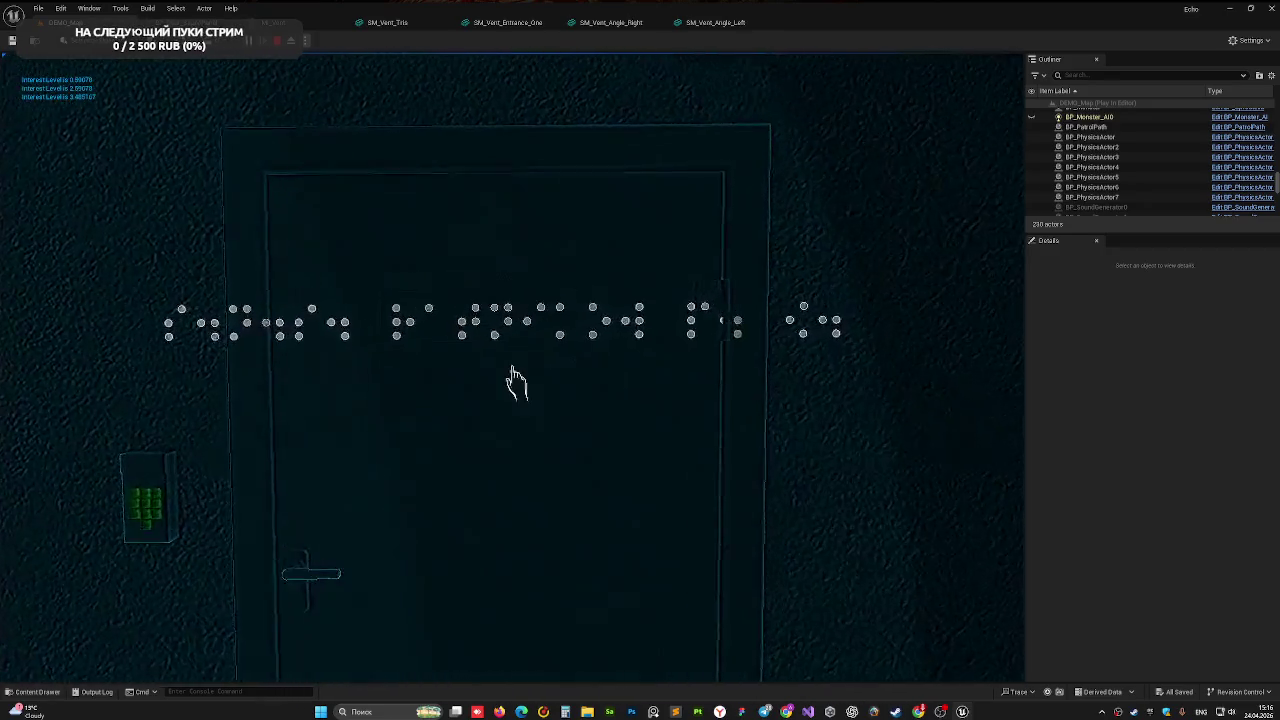
- Open the braille-signed door and the green Стационар door, then stop the play-test
left_click(516, 381)
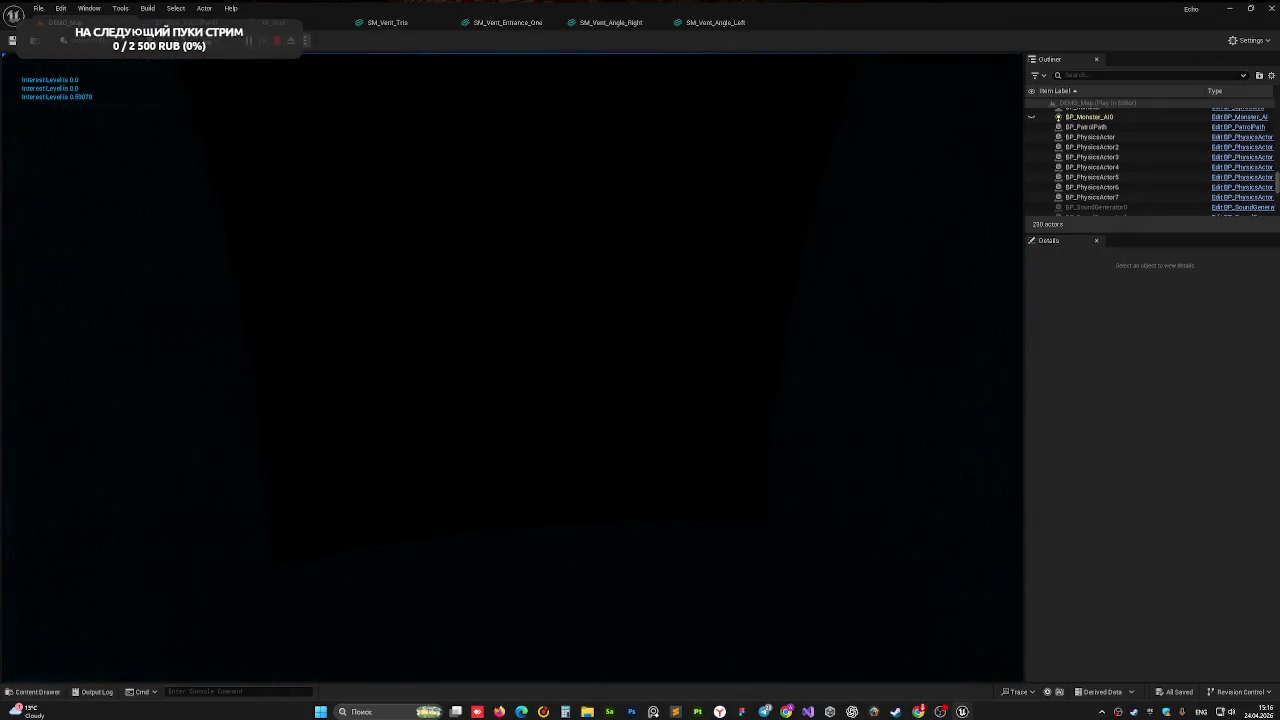
key("w")
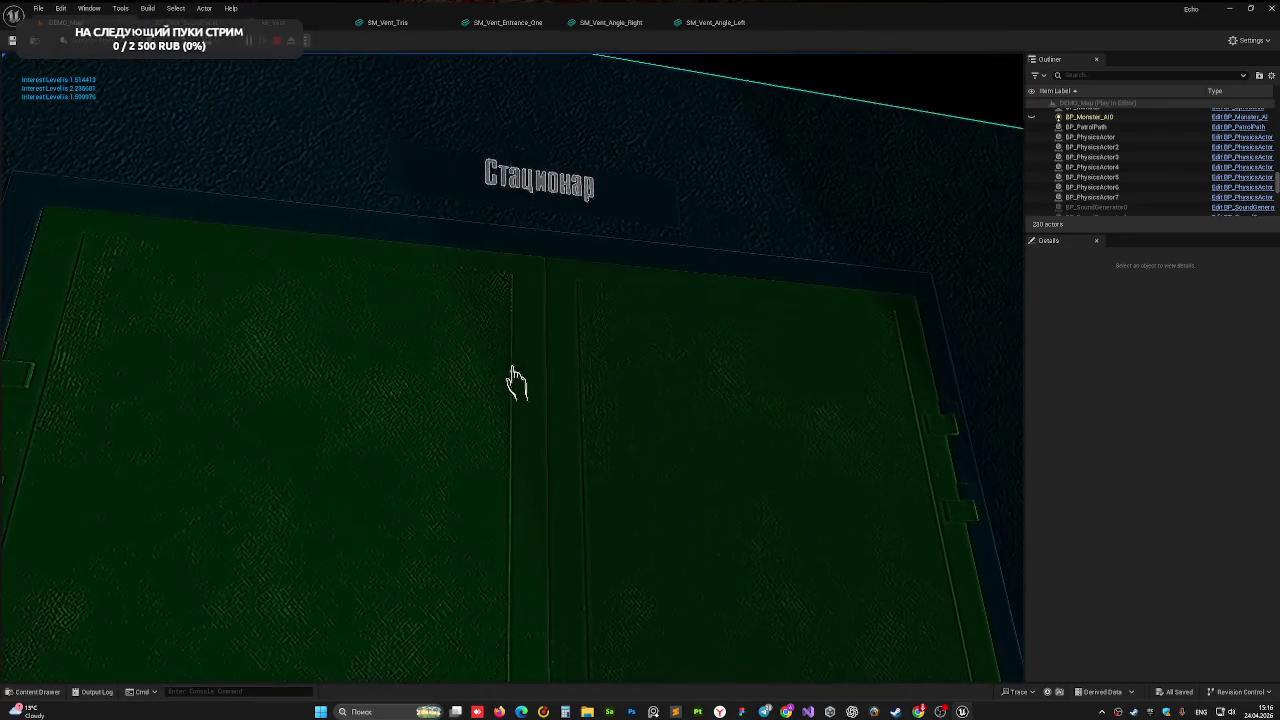
left_click(516, 381)
key("w")
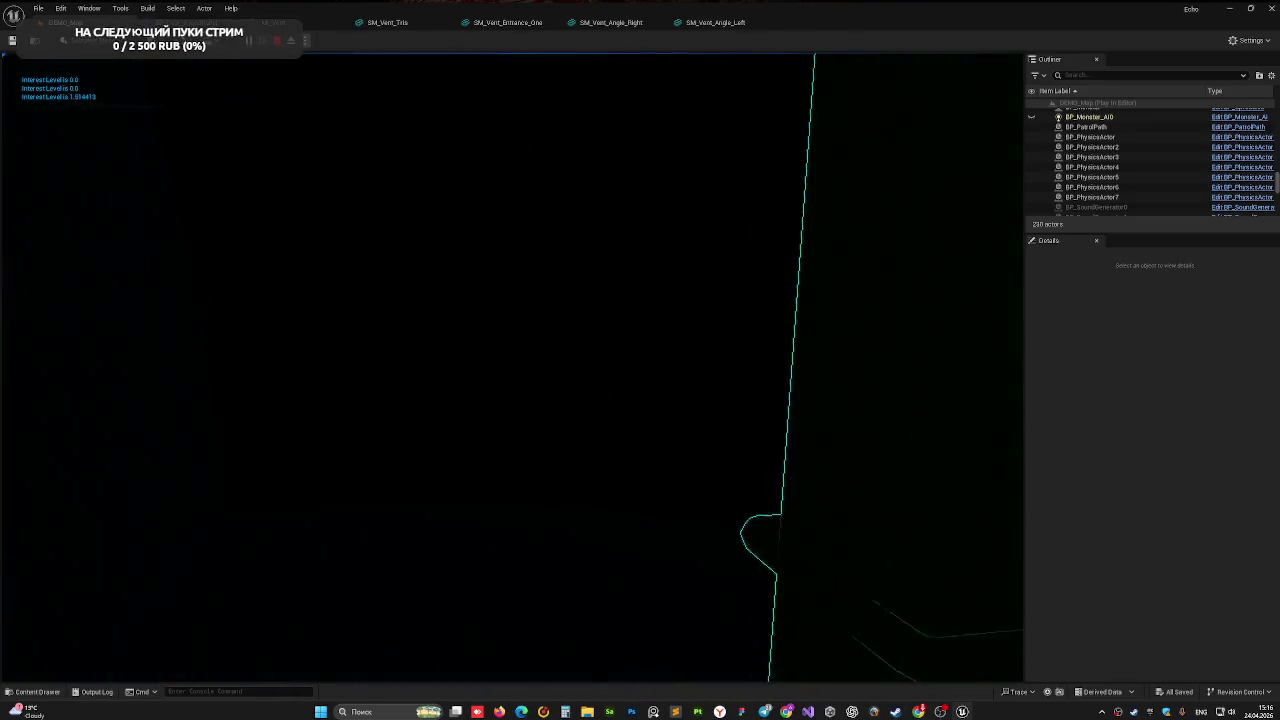
key("w")
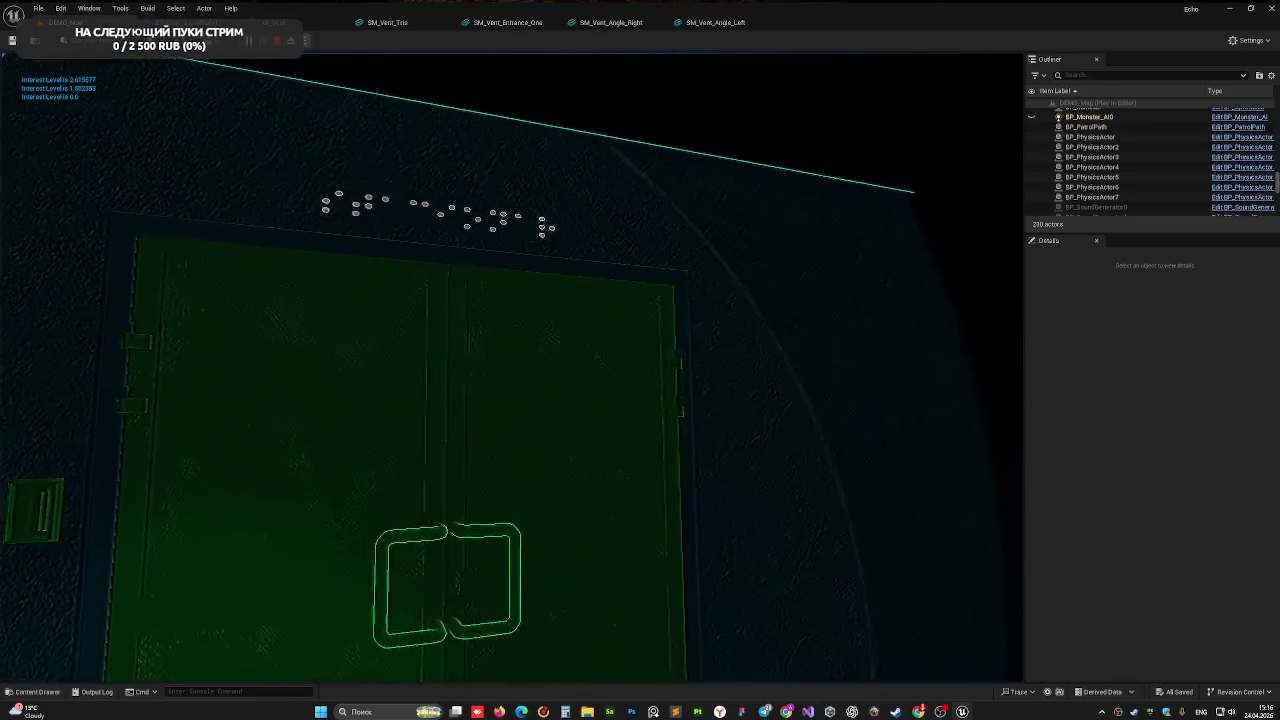
key("Escape")
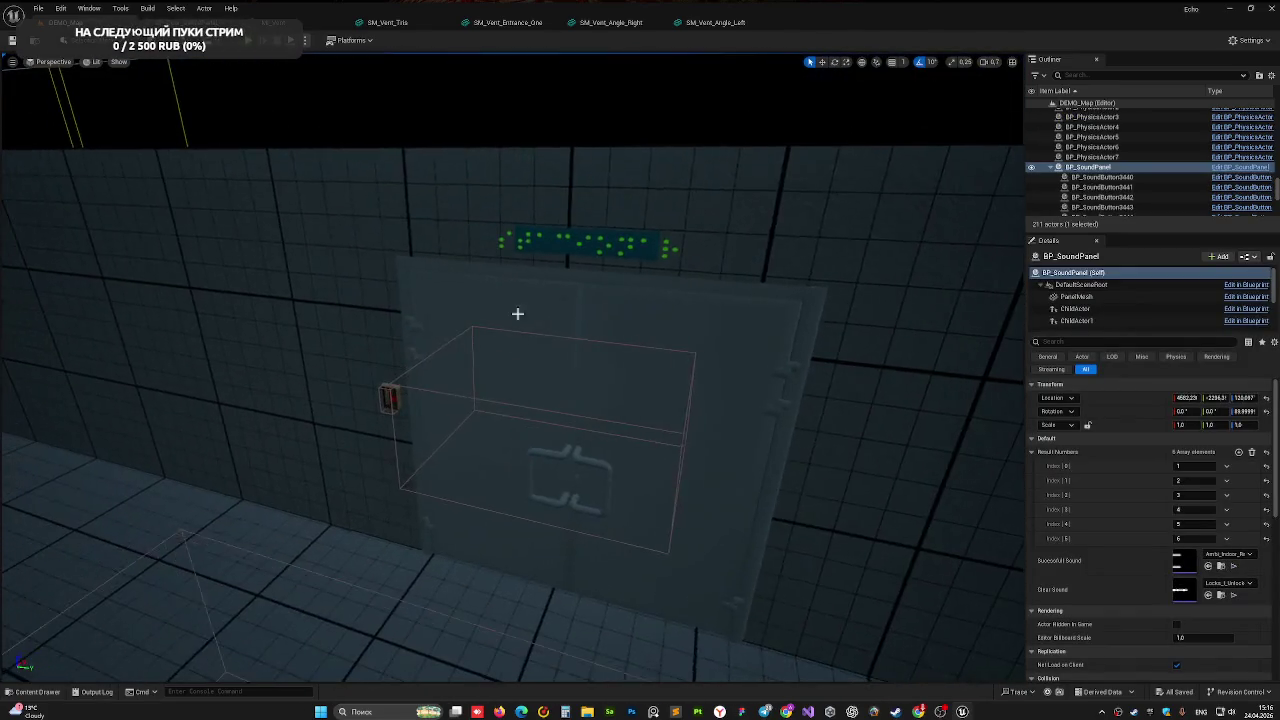
- Change BP_TwinDoor8's Text on Sign from Стационар to Медпункт
left_click(467, 438)
left_click(1190, 519)
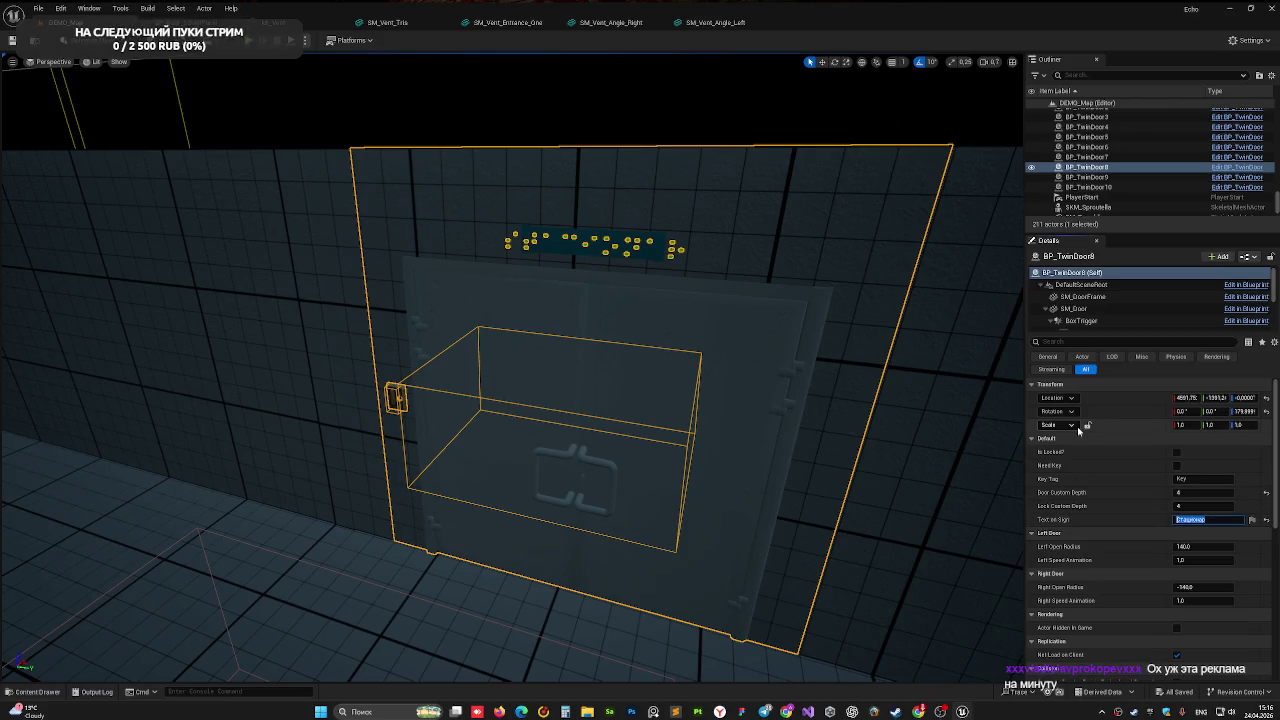
type("Vidget")
key("ctrl+a")
type("Mea")
type("кт")
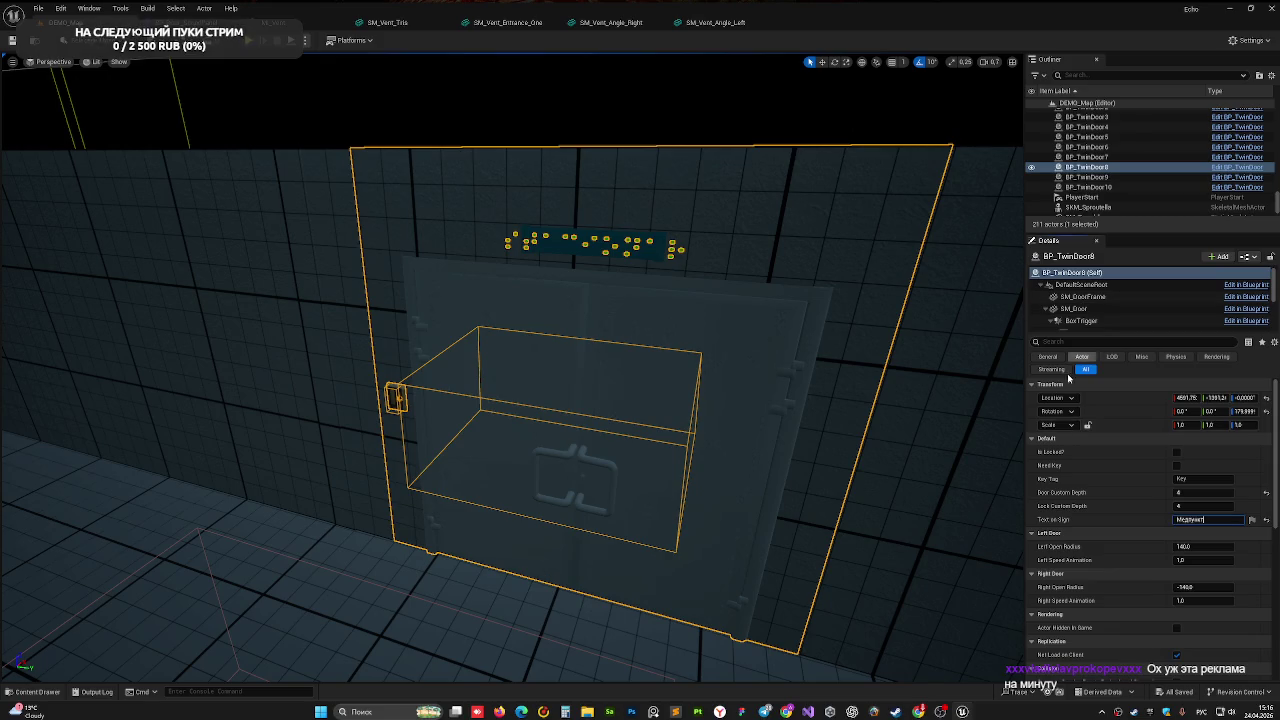
left_click(394, 124)
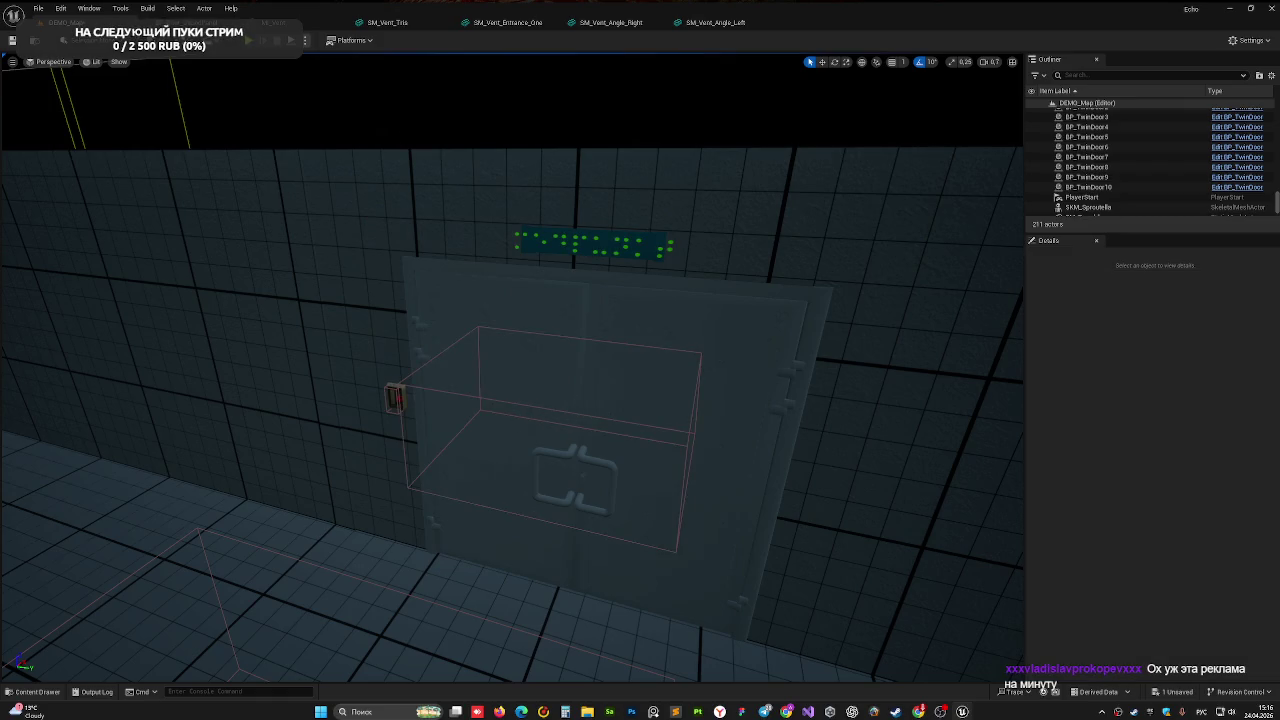
left_click_drag(394, 124, 300, 126)
mouse_move(663, 393)
left_mouse_down()
mouse_move(580, 396)
mouse_move(702, 392)
mouse_move(662, 355)
mouse_move(623, 357)
left_mouse_up()
left_click(790, 285)
left_click(652, 348)
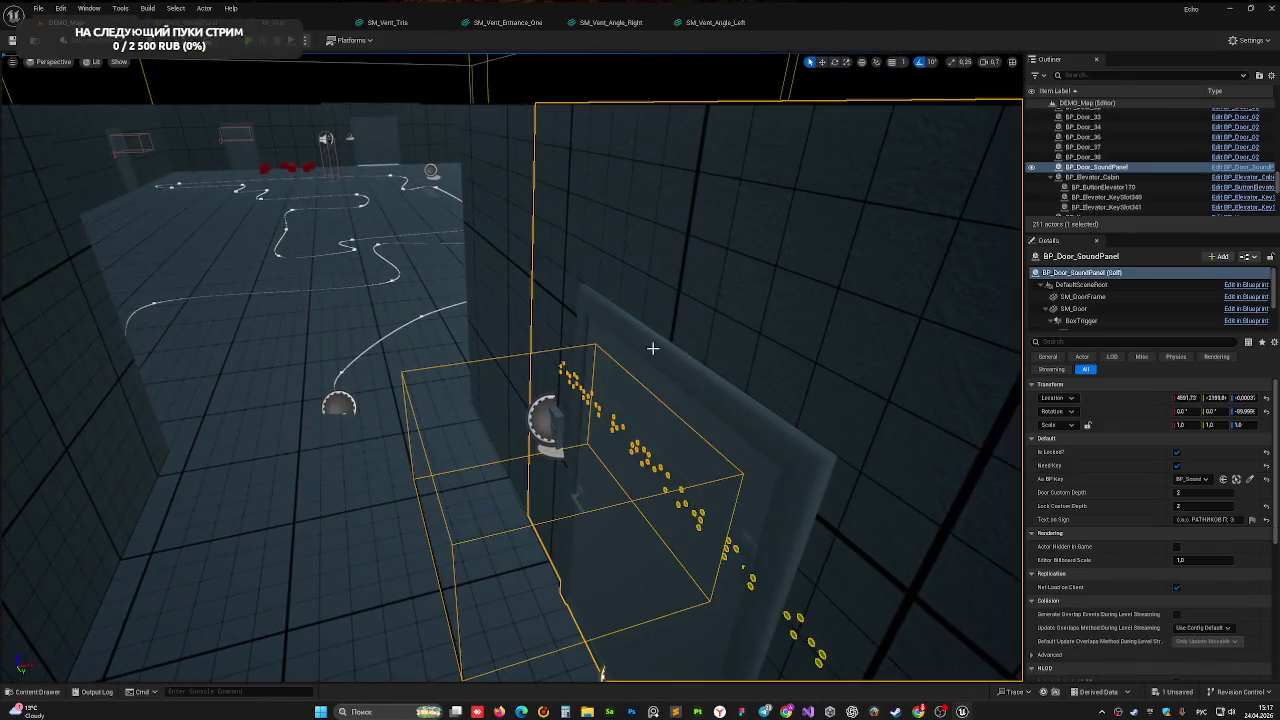
left_click_drag(483, 362, 430, 356)
left_click(411, 351)
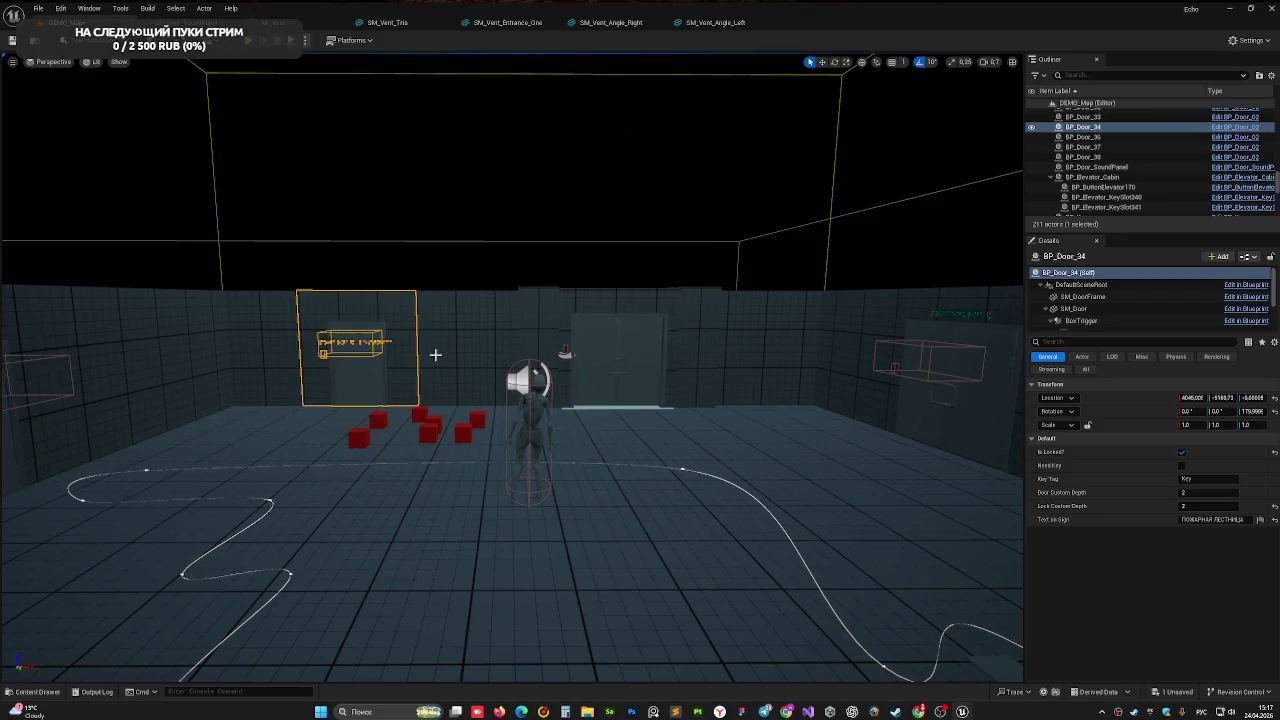
left_click(605, 298)
left_click_drag(615, 313, 711, 343)
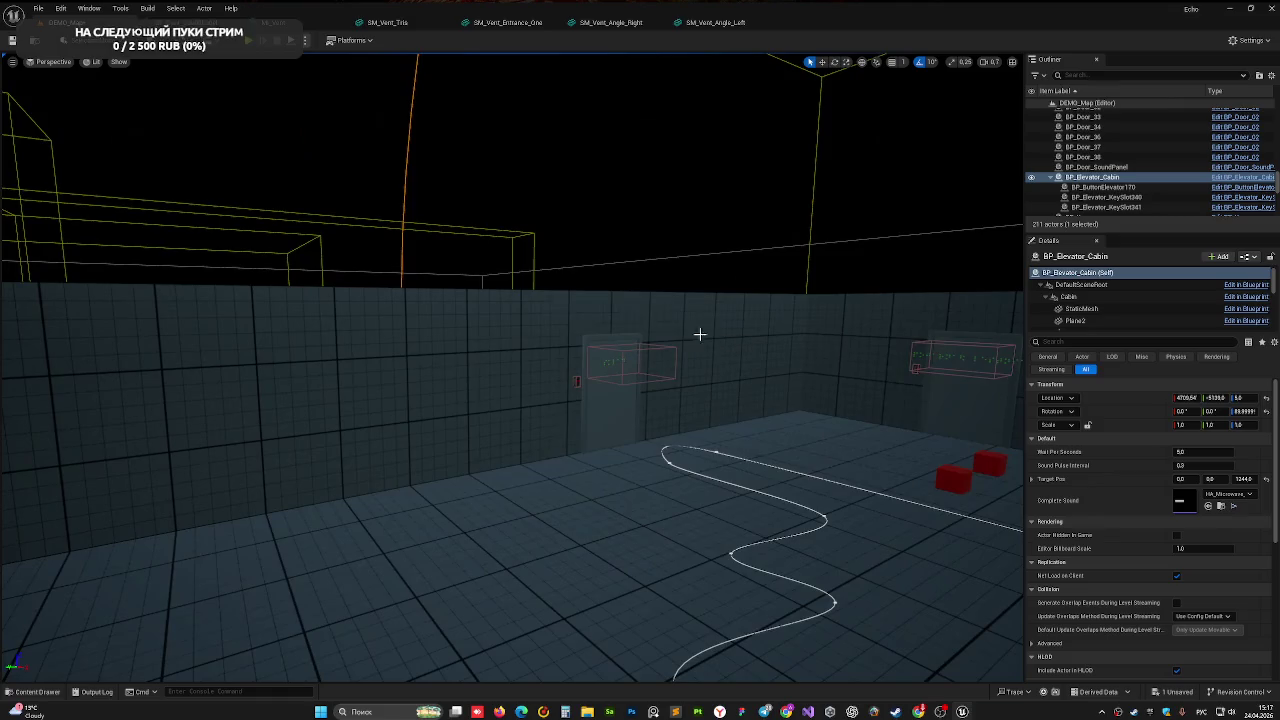
left_click(748, 415)
left_click_drag(675, 400, 677, 400)
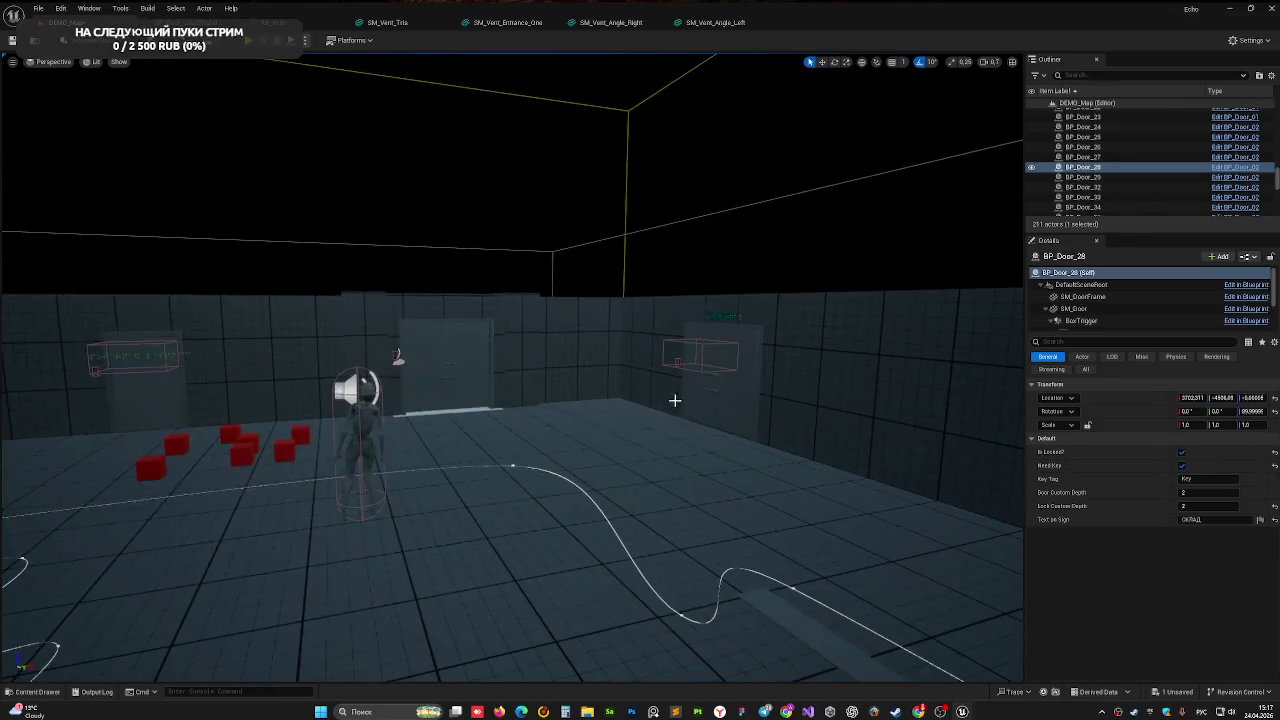
left_click(729, 378)
mouse_move(620, 457)
left_mouse_down()
mouse_move(553, 373)
mouse_move(391, 394)
left_mouse_up()
left_click(553, 378)
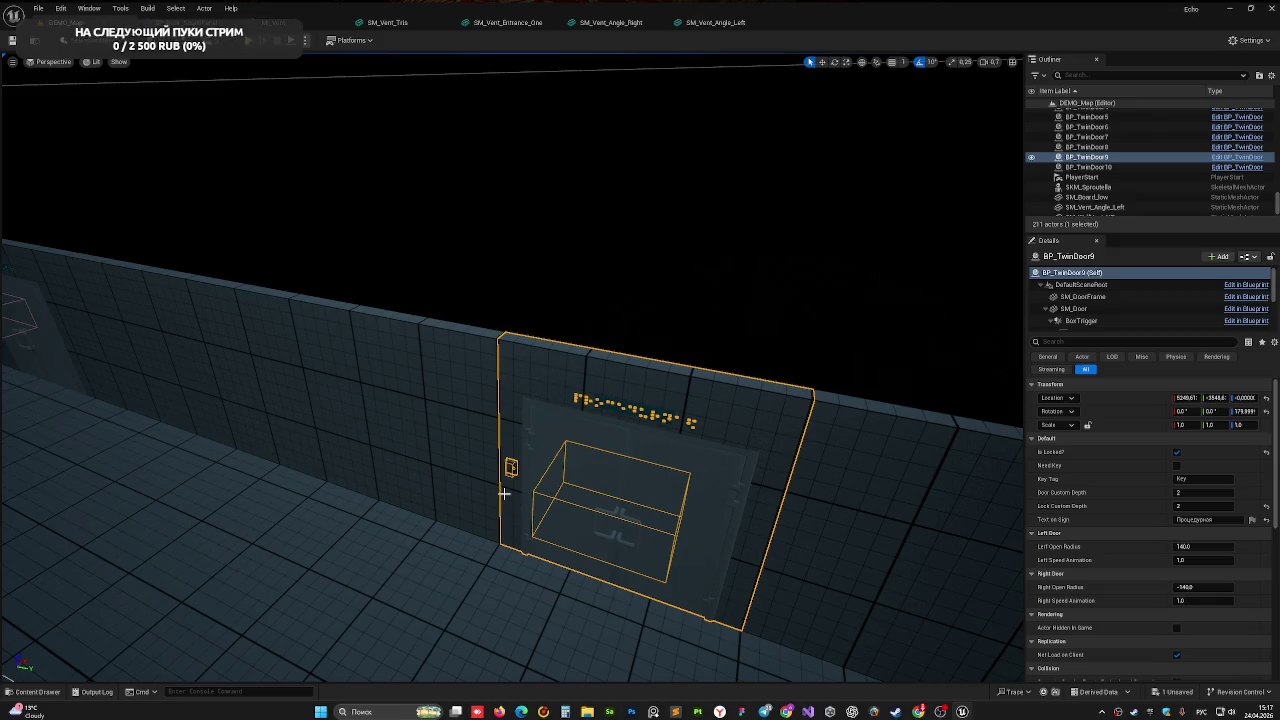
mouse_move(443, 459)
left_mouse_down()
mouse_move(380, 420)
mouse_move(440, 450)
left_mouse_up()
left_click_drag(520, 372, 538, 377)
mouse_move(511, 464)
left_mouse_down()
mouse_move(5, 493)
mouse_move(522, 464)
left_mouse_up()
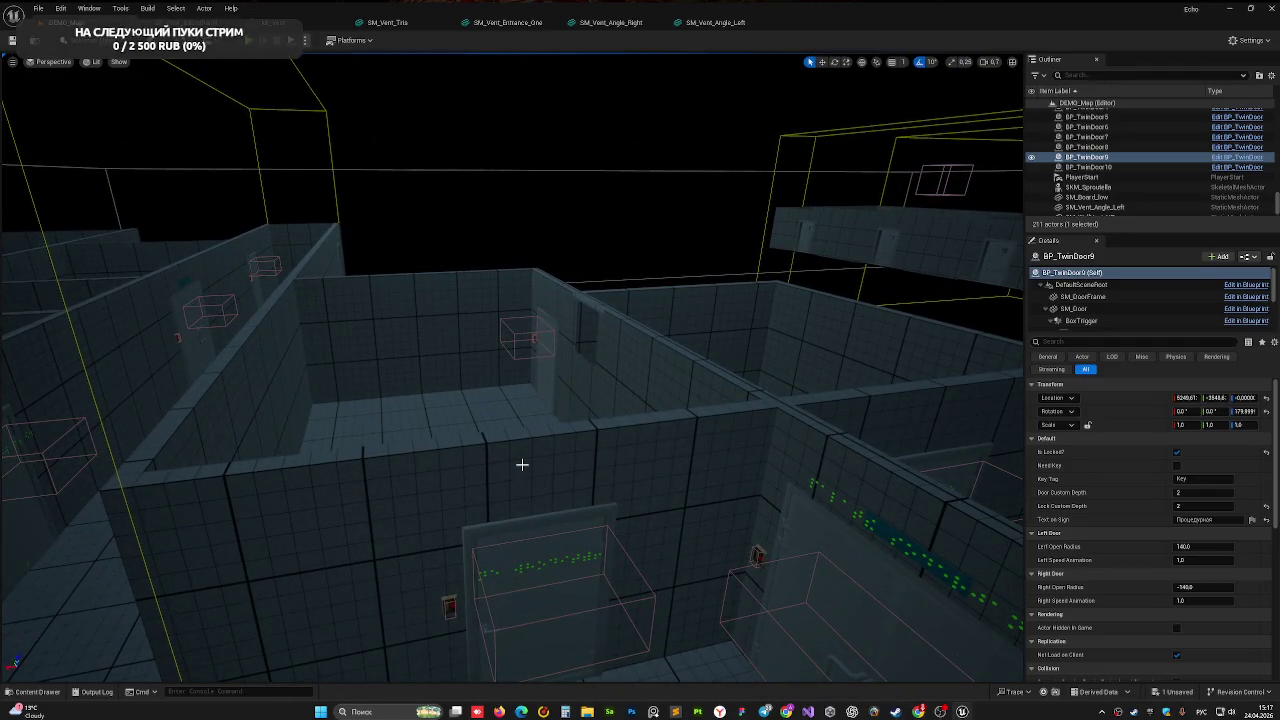
mouse_move(473, 451)
left_mouse_down()
mouse_move(343, 249)
mouse_move(263, 194)
mouse_move(152, 280)
mouse_move(145, 345)
mouse_move(145, 300)
mouse_move(553, 473)
left_mouse_up()
left_click_drag(462, 426, 462, 406)
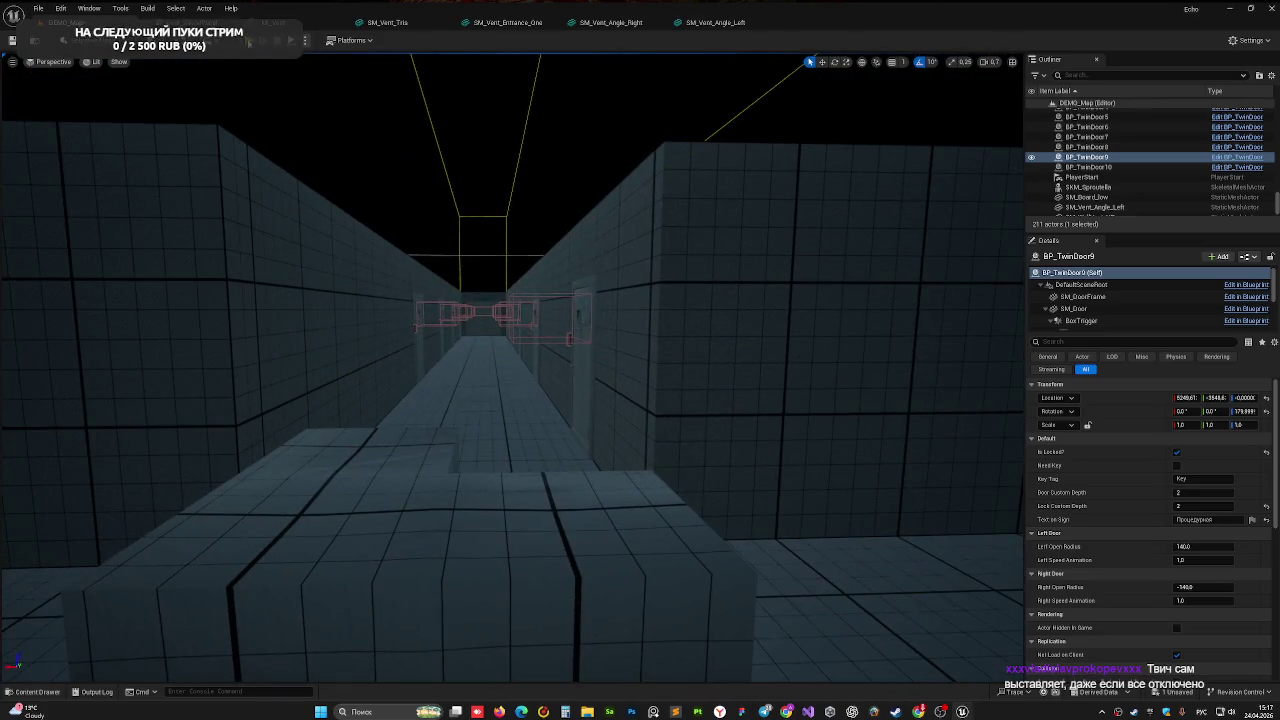
key("alt+p")
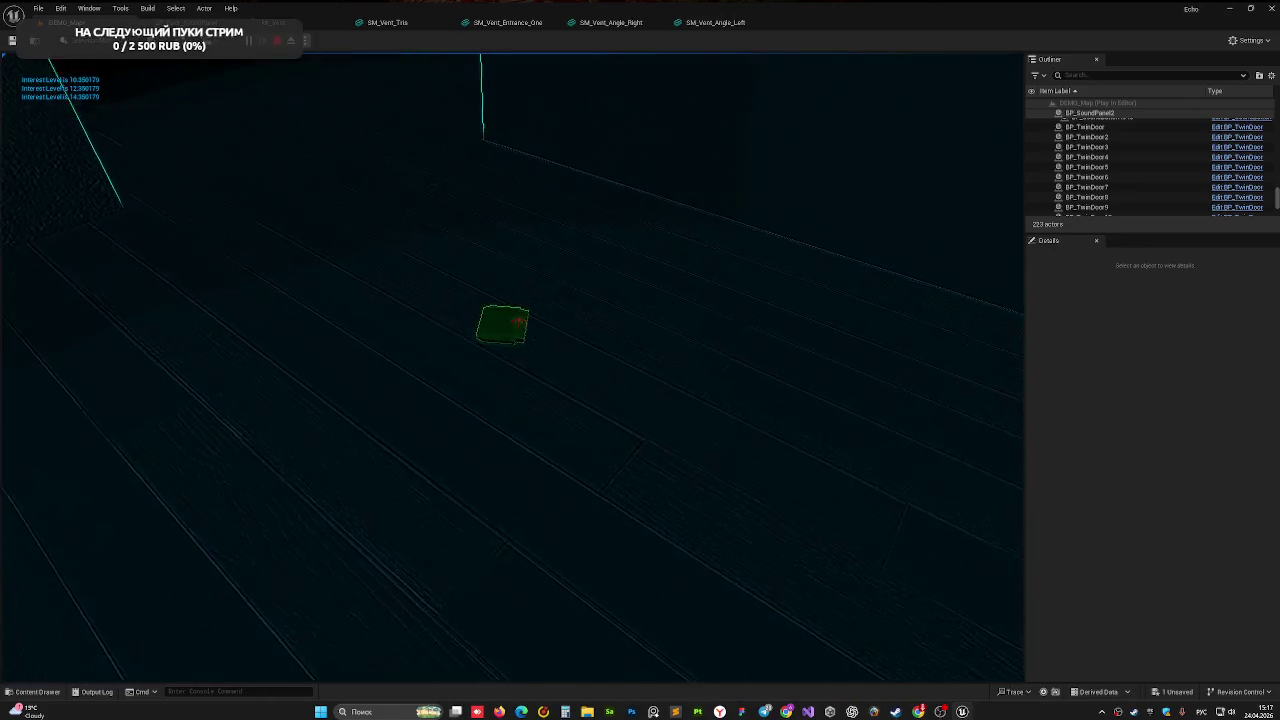
- Pick up the green block, place it at the wall opening, and take it back
left_click(510, 370)
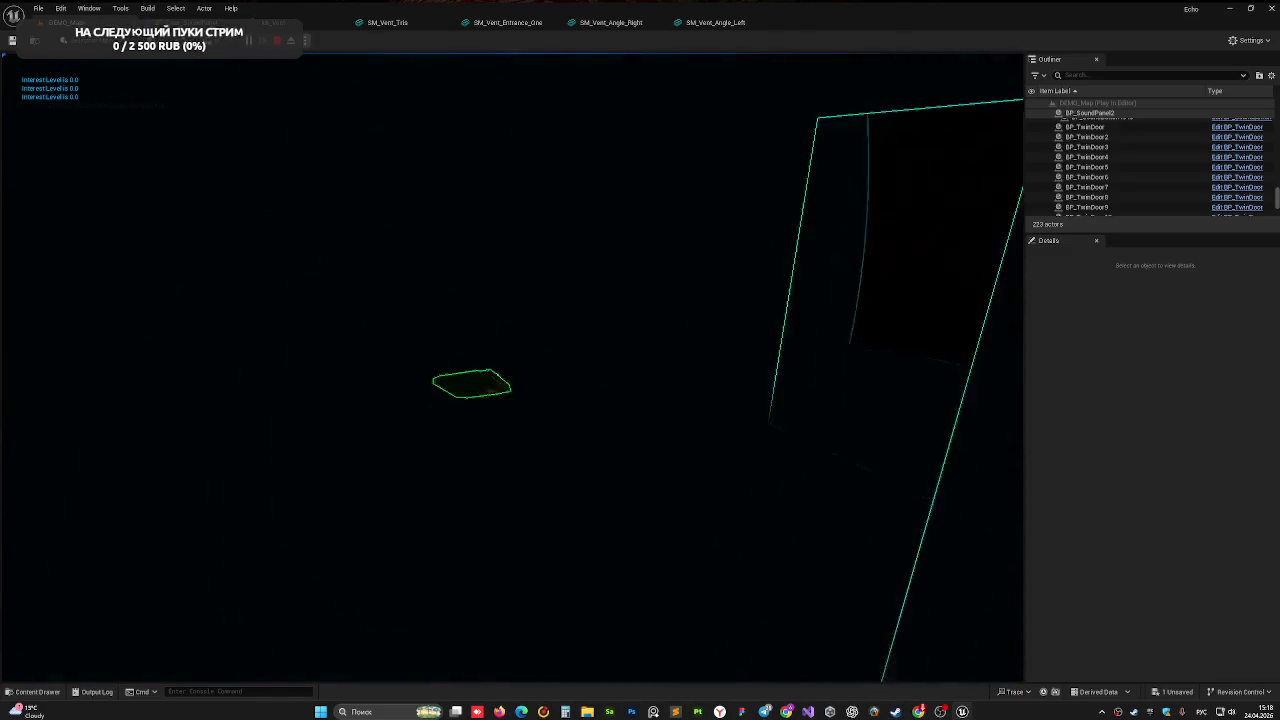
left_click(511, 368)
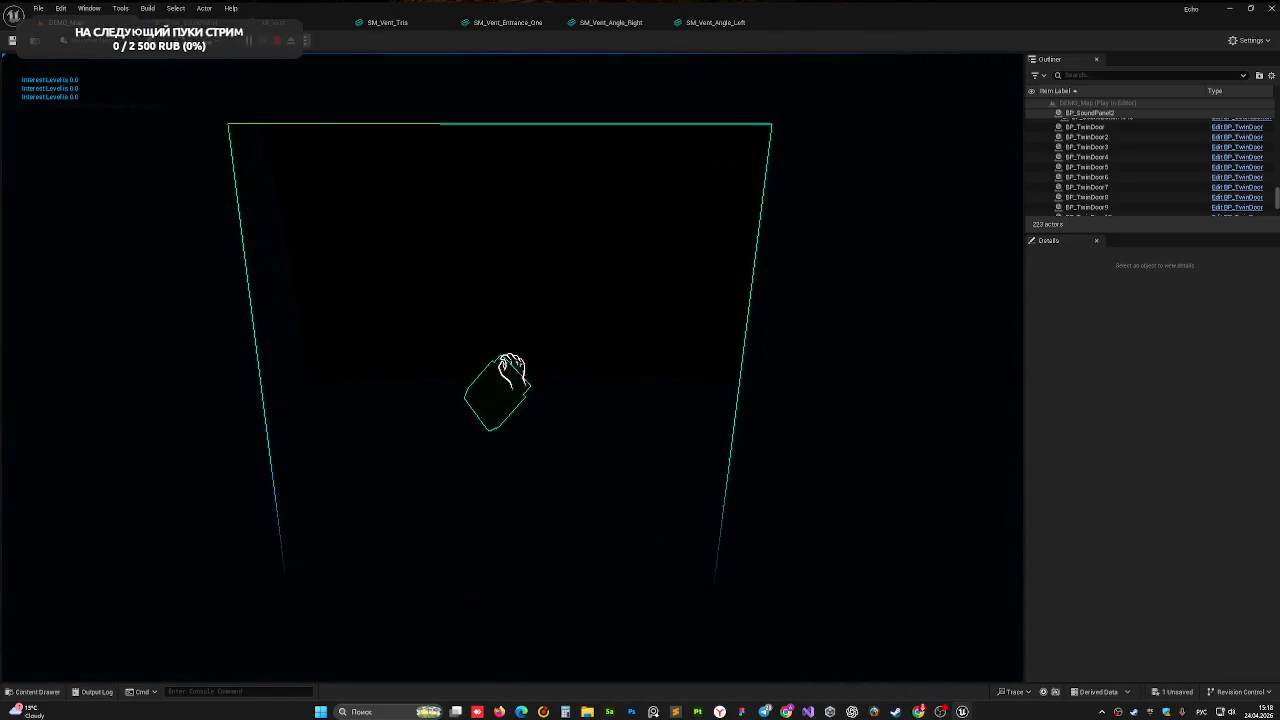
left_click(511, 368)
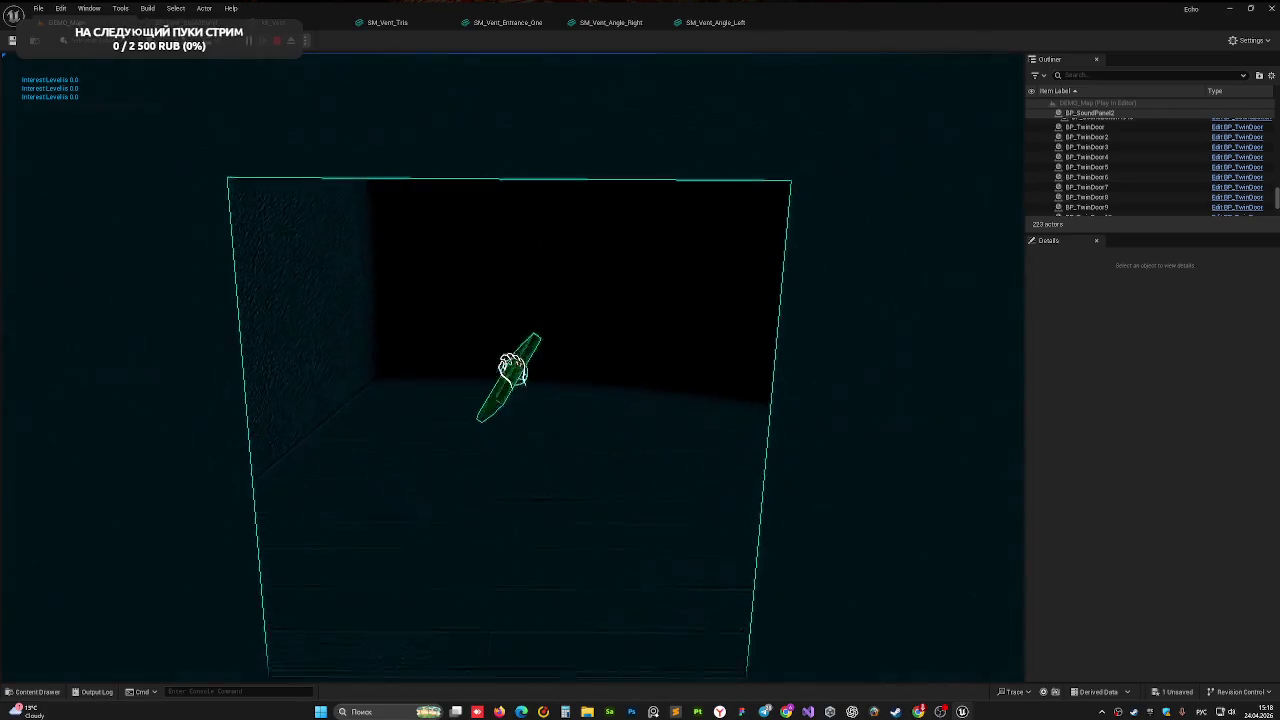
left_click(511, 368)
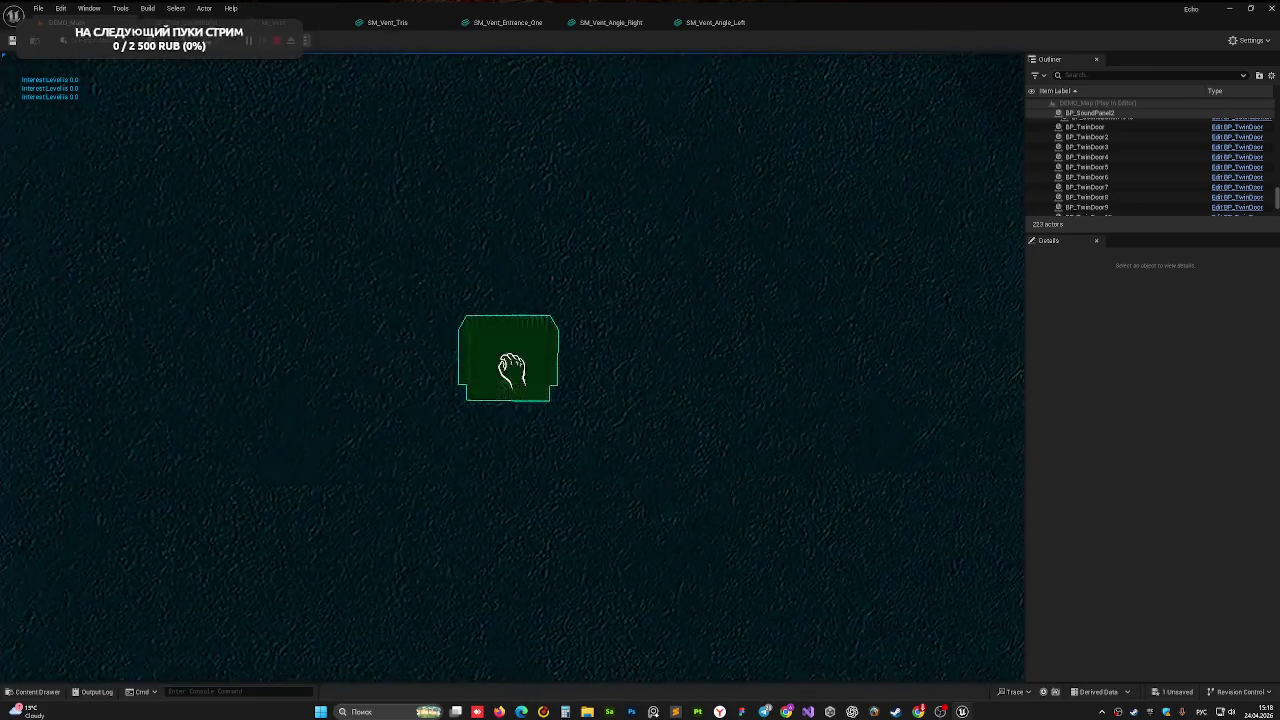
- Drop the green block near the door and pick it up again
key("e")
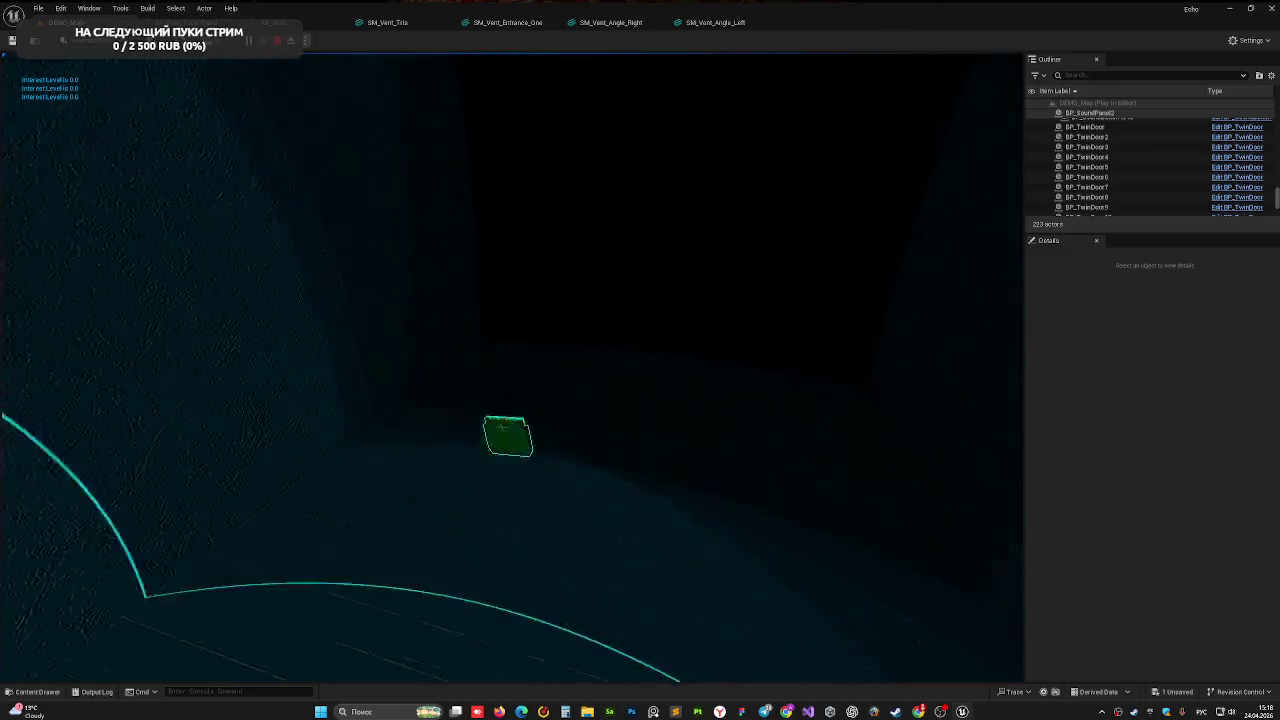
key("e")
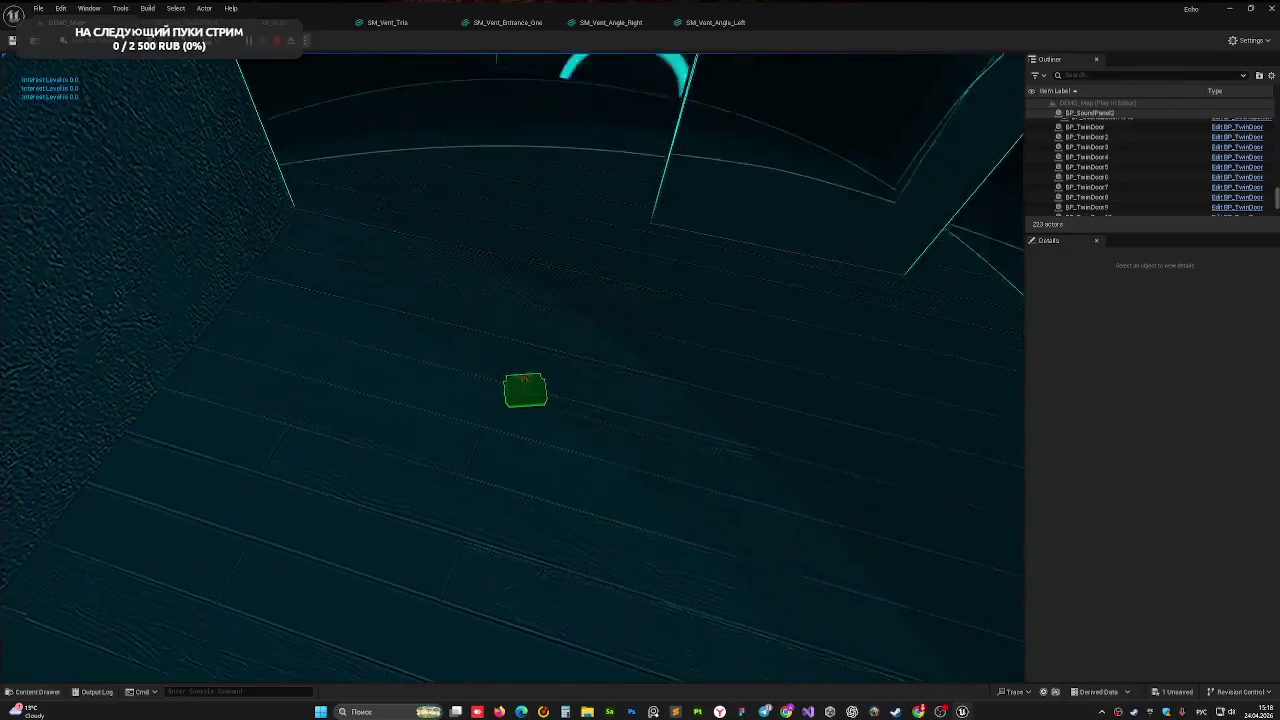
key("e")
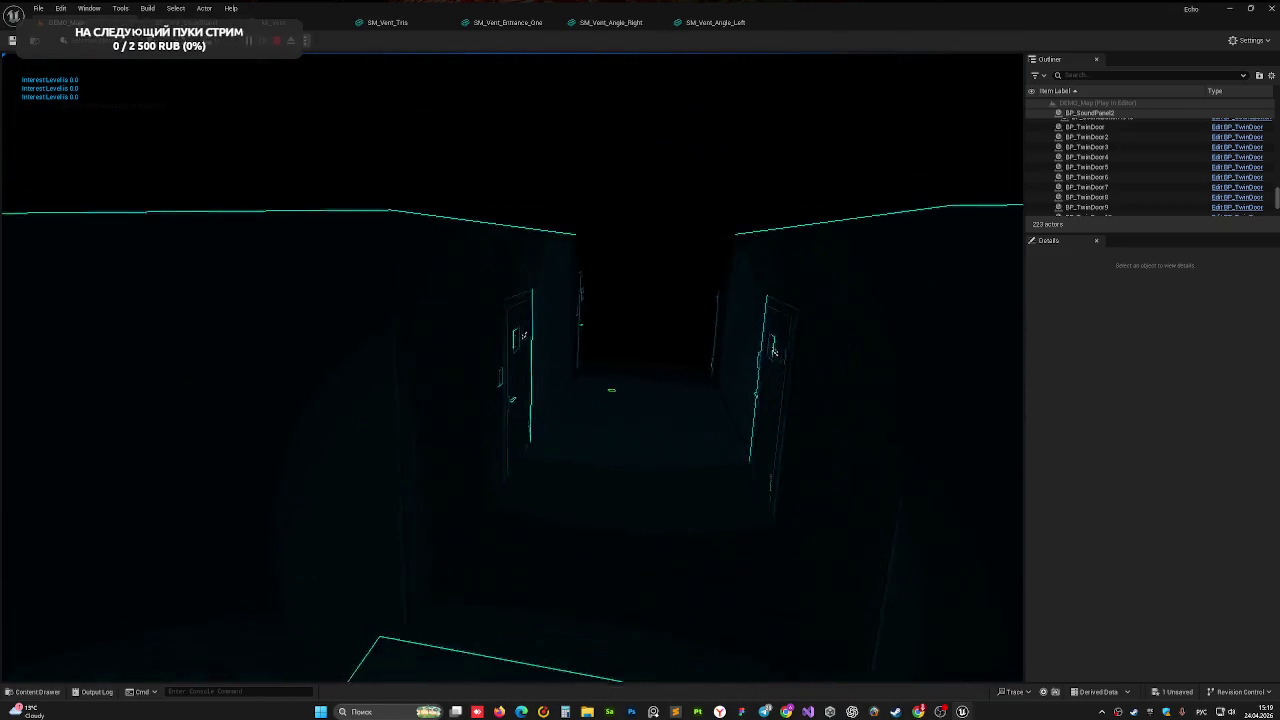
- Walk down the corridor, pick up the green key, and stop the play-test
key("w")
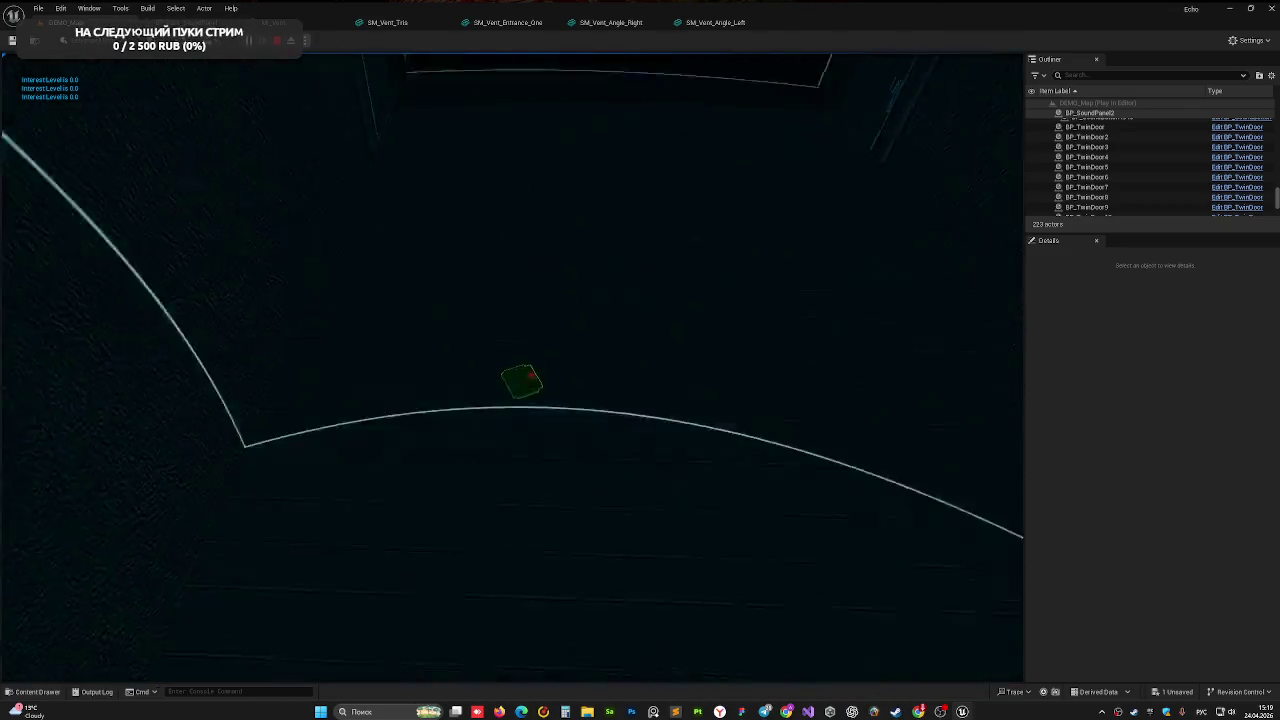
key("w")
key("e")
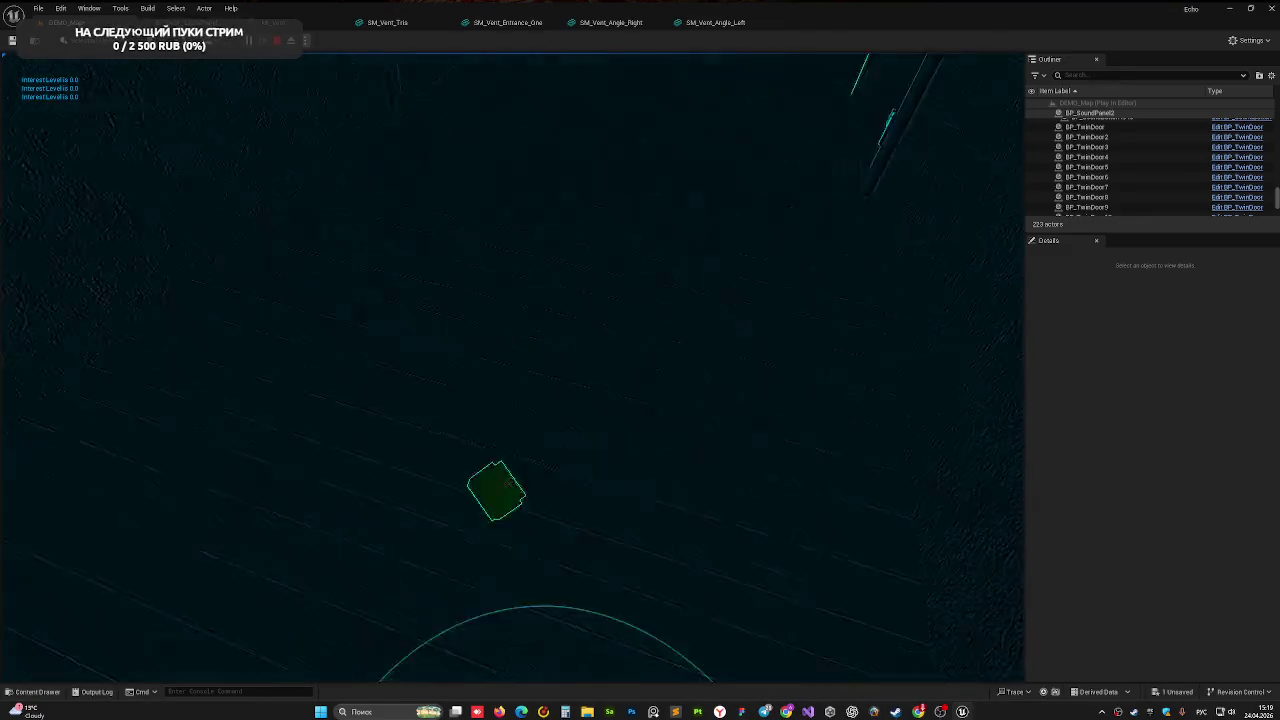
key("w")
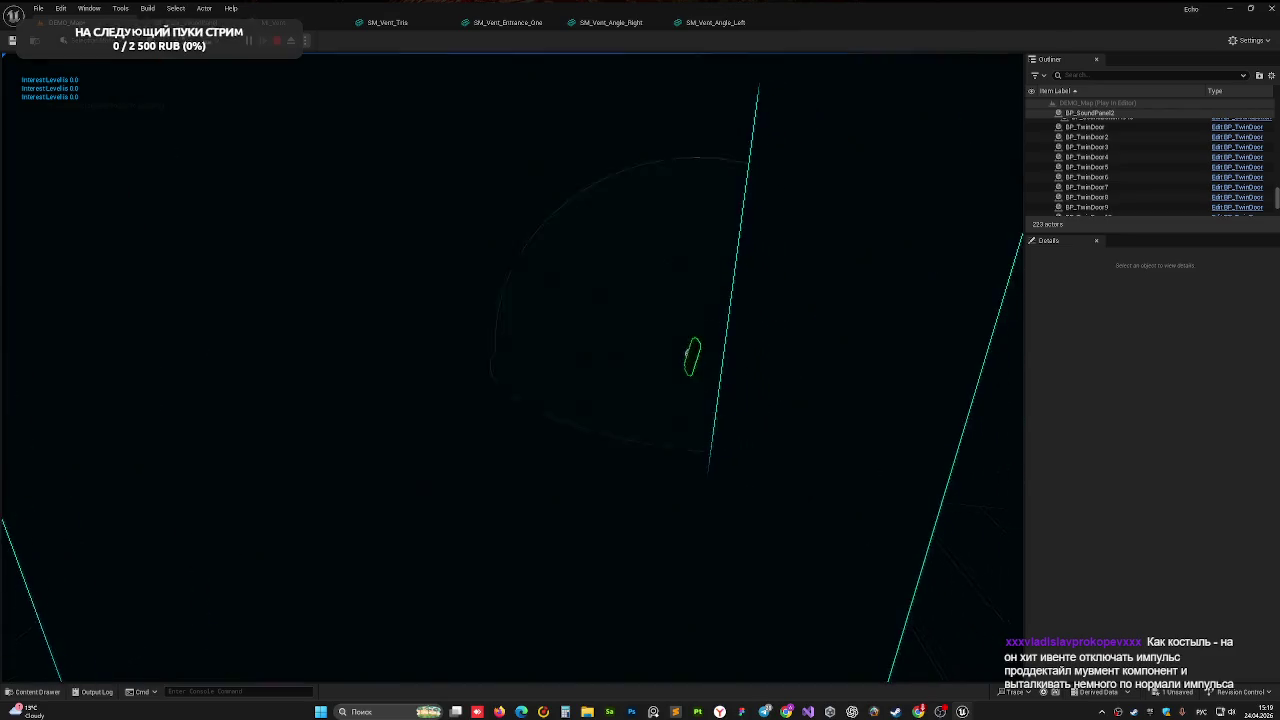
key("Escape")
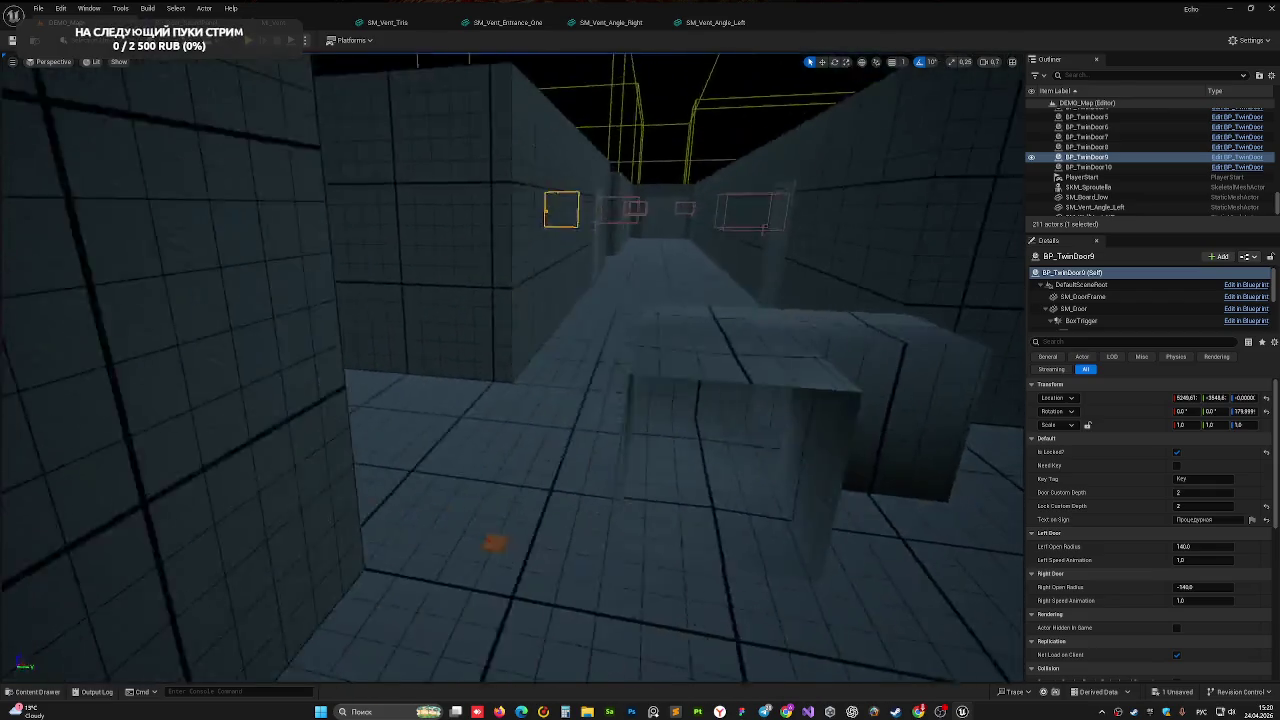
- Select the BP_Key actor on the corridor floor and open its Blueprint with Ctrl+E
mouse_move(380, 250)
left_mouse_down()
mouse_move(360, 210)
mouse_move(376, 292)
left_mouse_up()
left_click(220, 382)
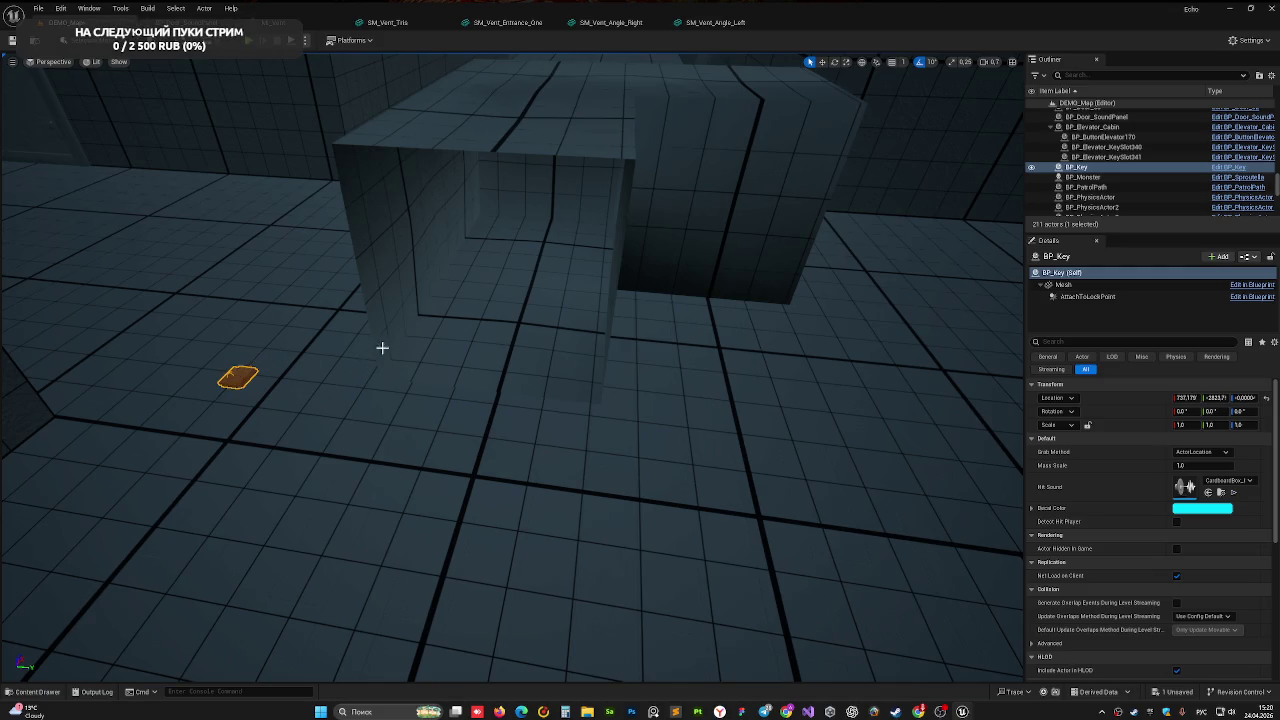
mouse_move(433, 341)
left_mouse_down()
mouse_move(433, 440)
mouse_move(436, 341)
left_mouse_up()
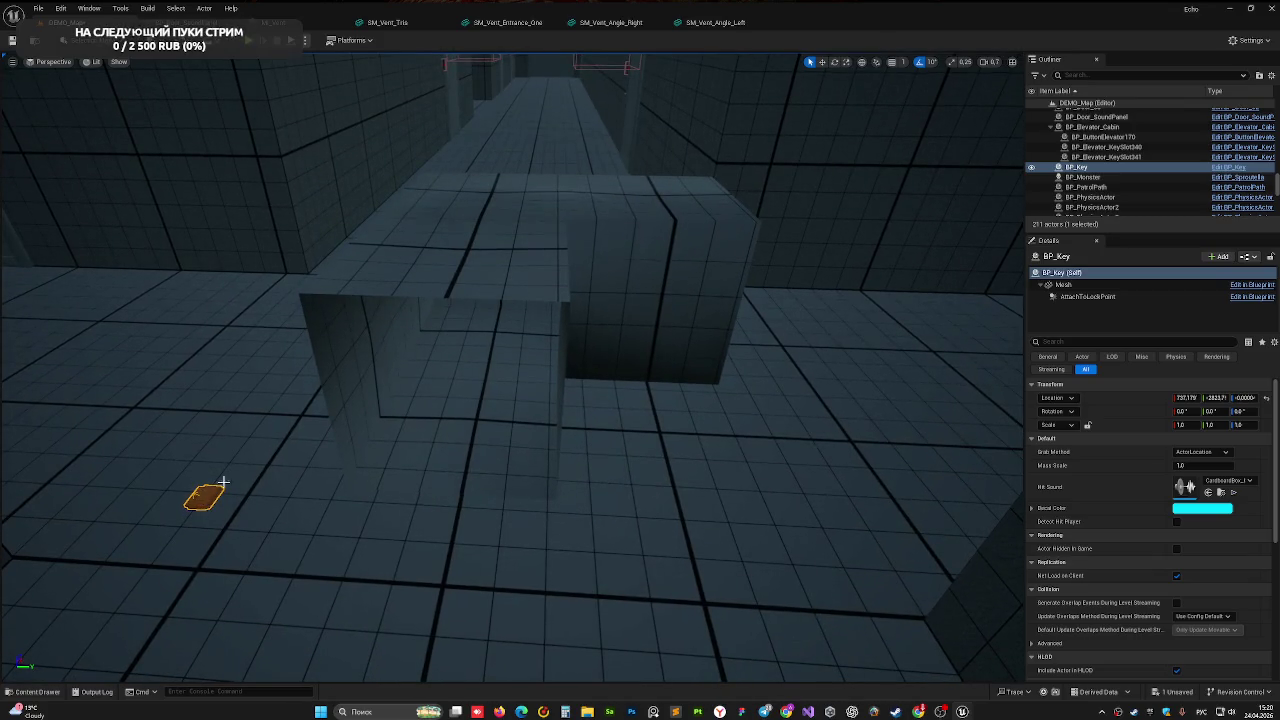
key("ctrl+e")
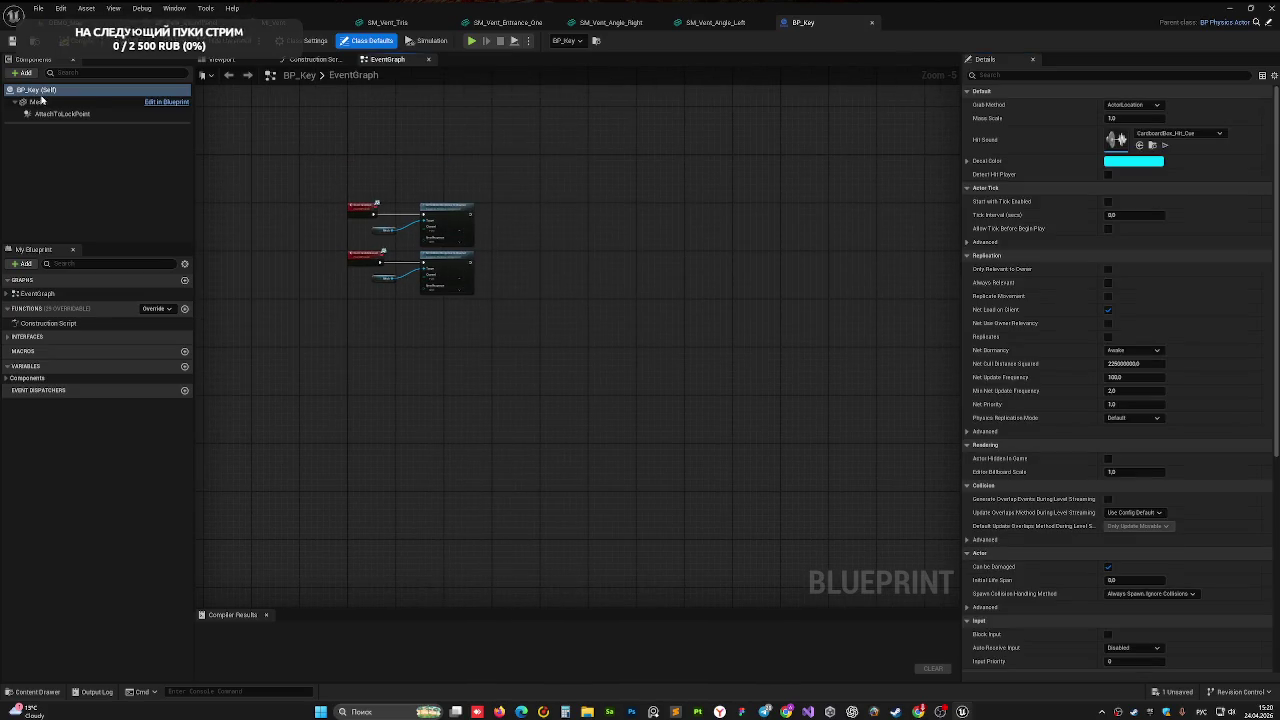
- Select the Mesh component and turn off Apply Impulse on Damage under Physics
scroll(1205, 262, "down", 2)
scroll(1203, 258, "down", 4)
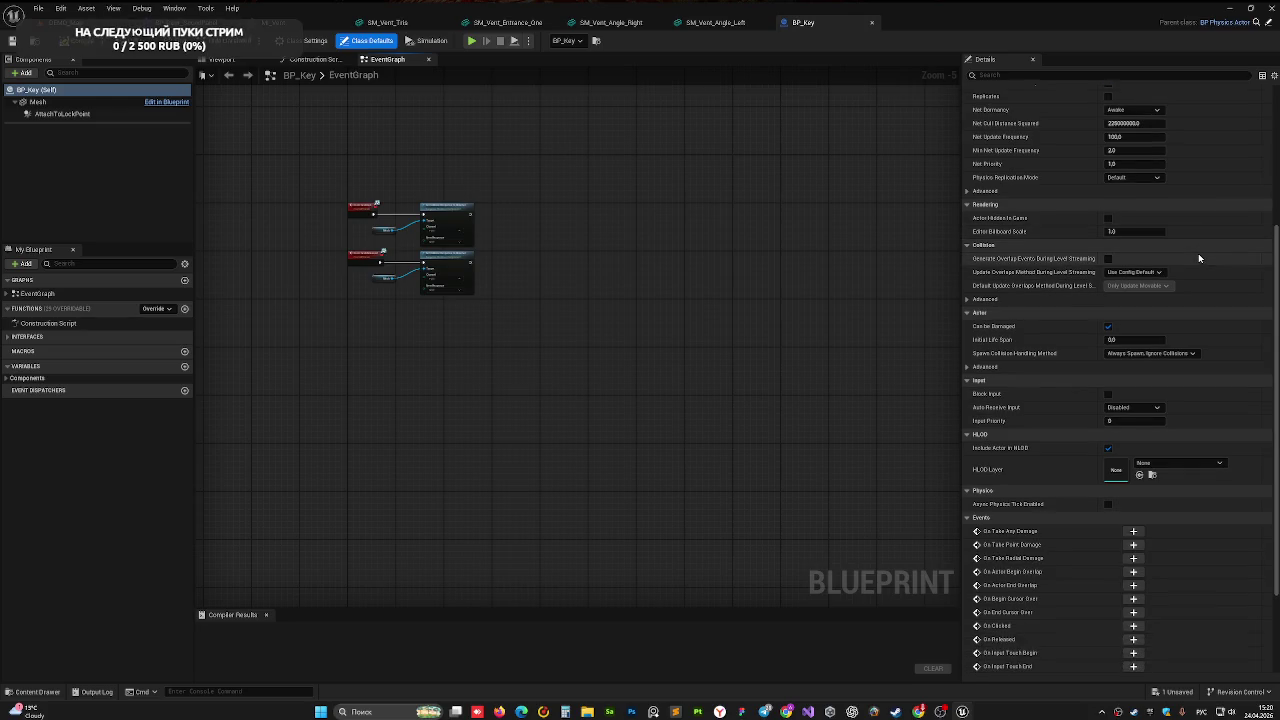
scroll(1038, 420, "up", 3)
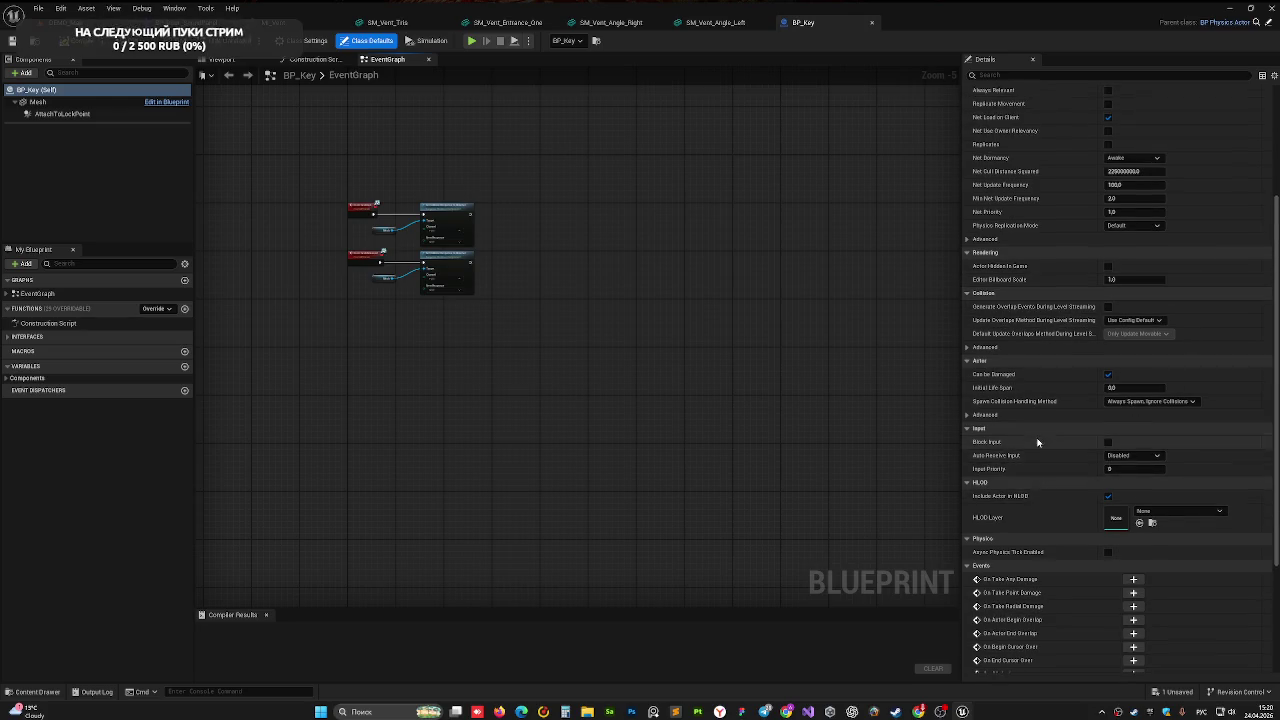
scroll(1022, 282, "up", 1)
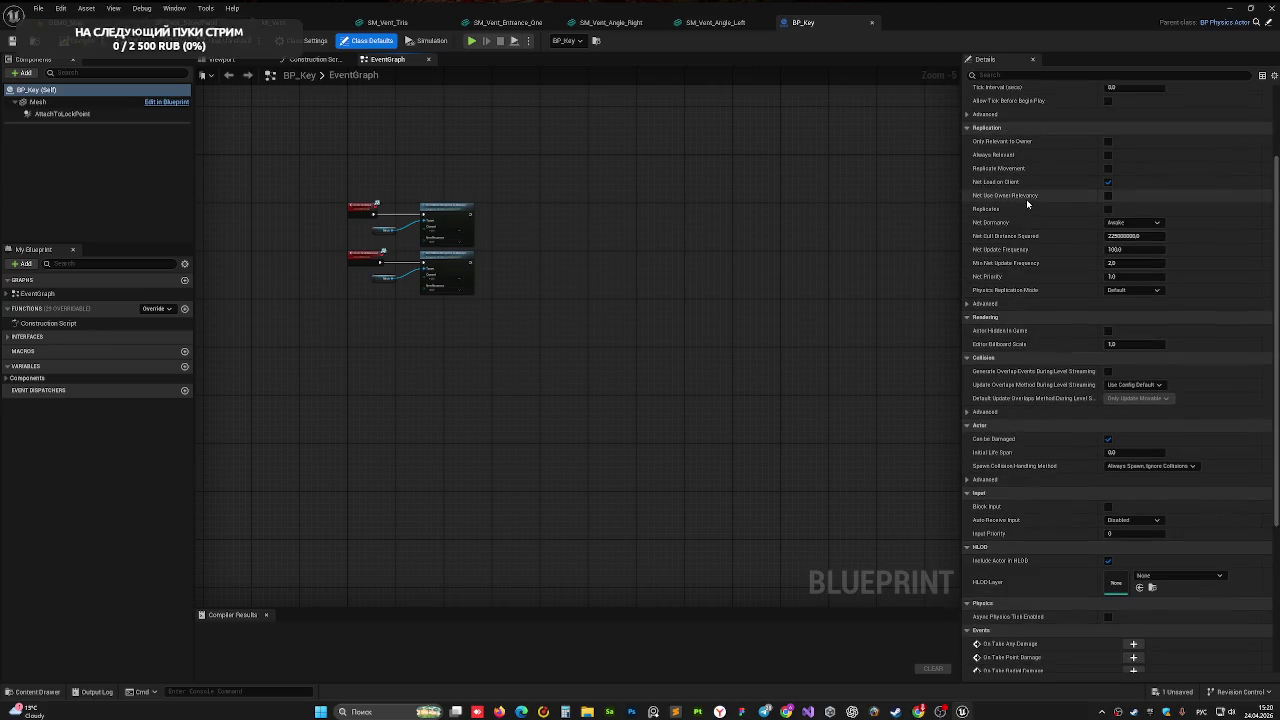
scroll(1033, 189, "up", 4)
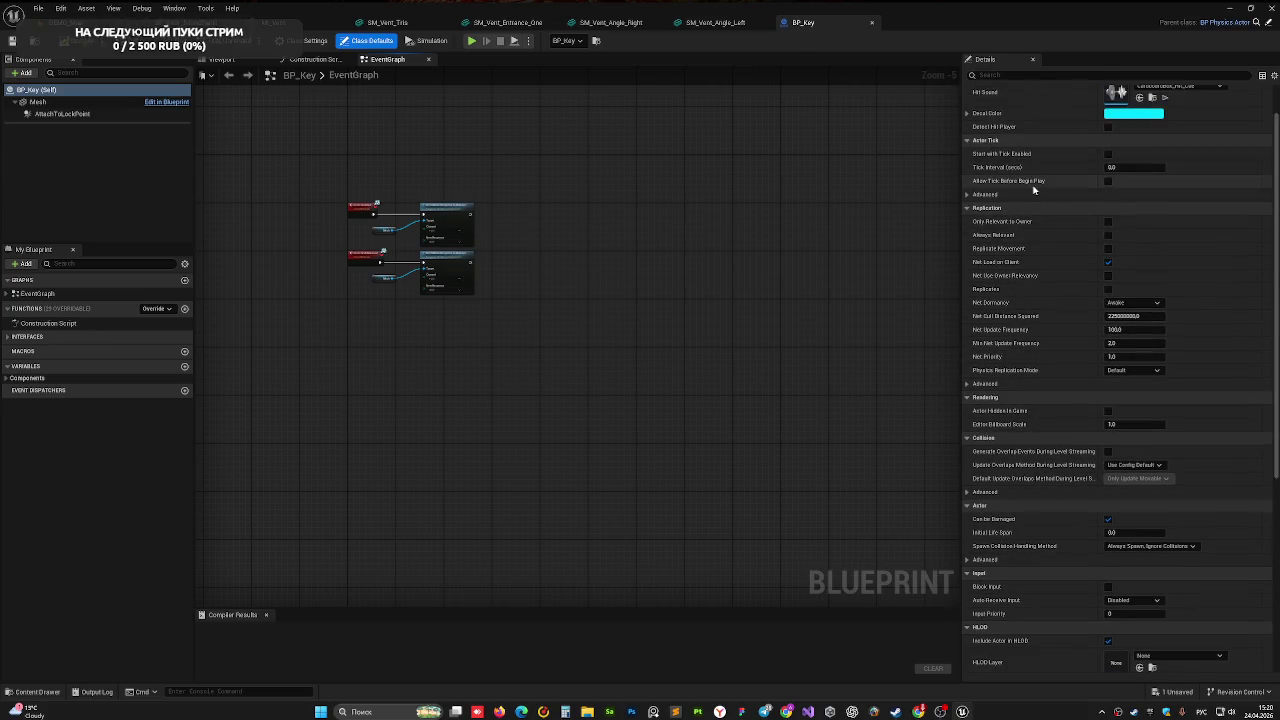
left_click(30, 102)
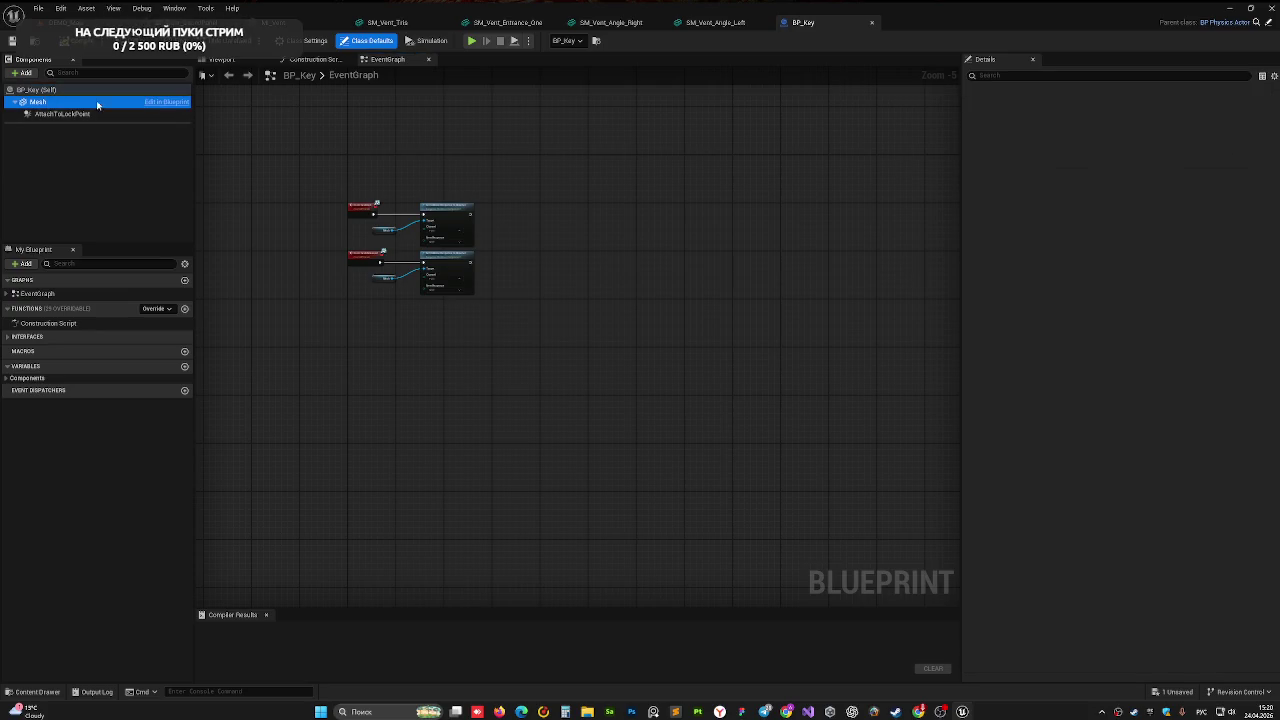
scroll(1057, 255, "down", 2)
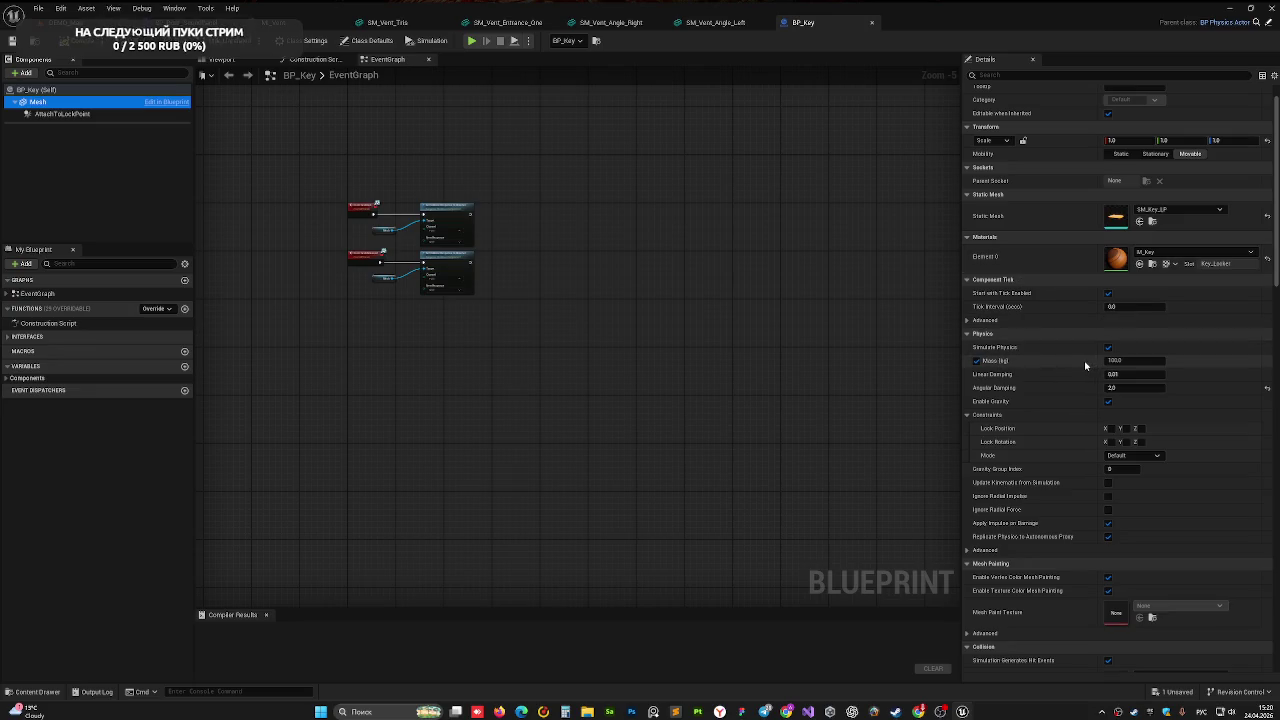
scroll(1085, 365, "down", 2)
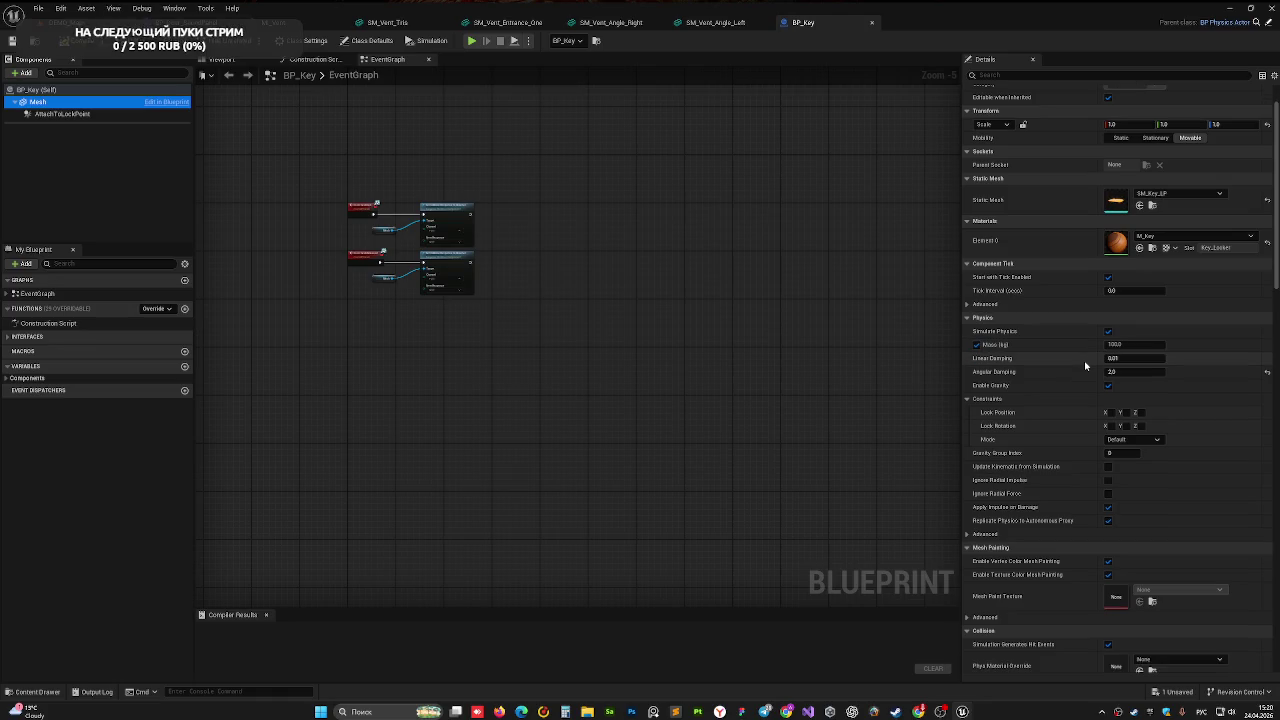
scroll(1083, 362, "down", 1)
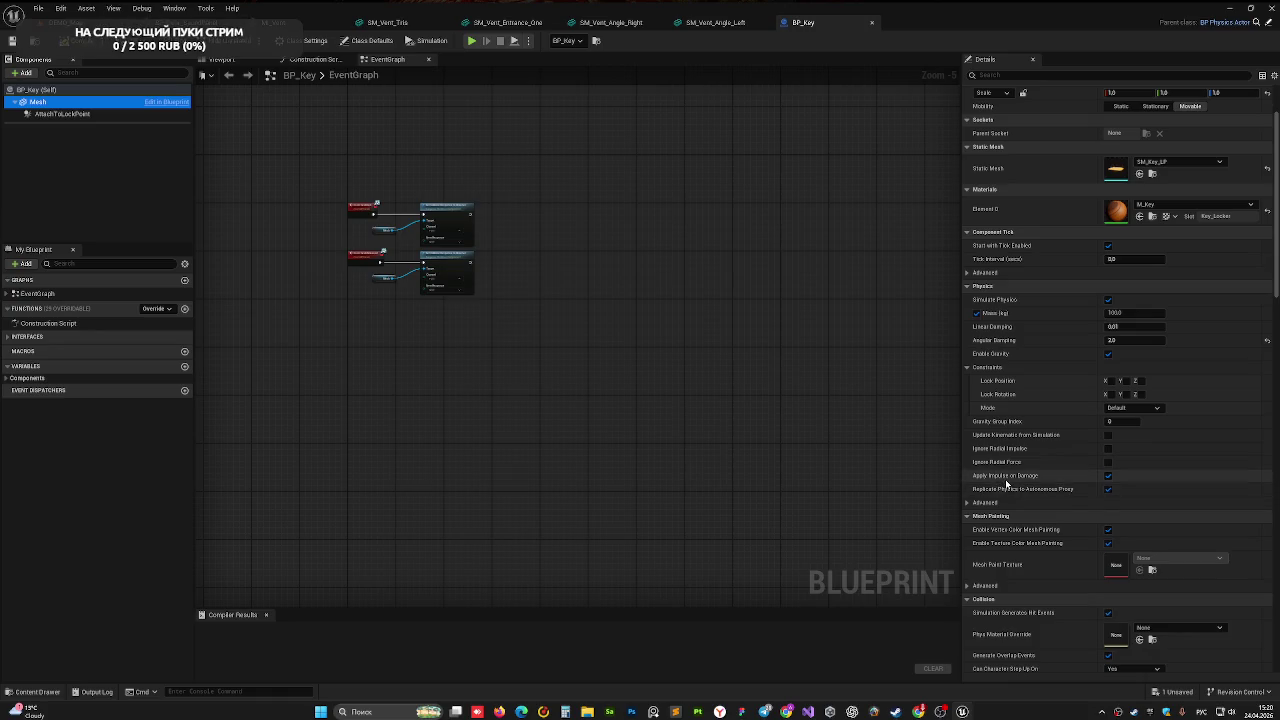
left_click(1108, 476)
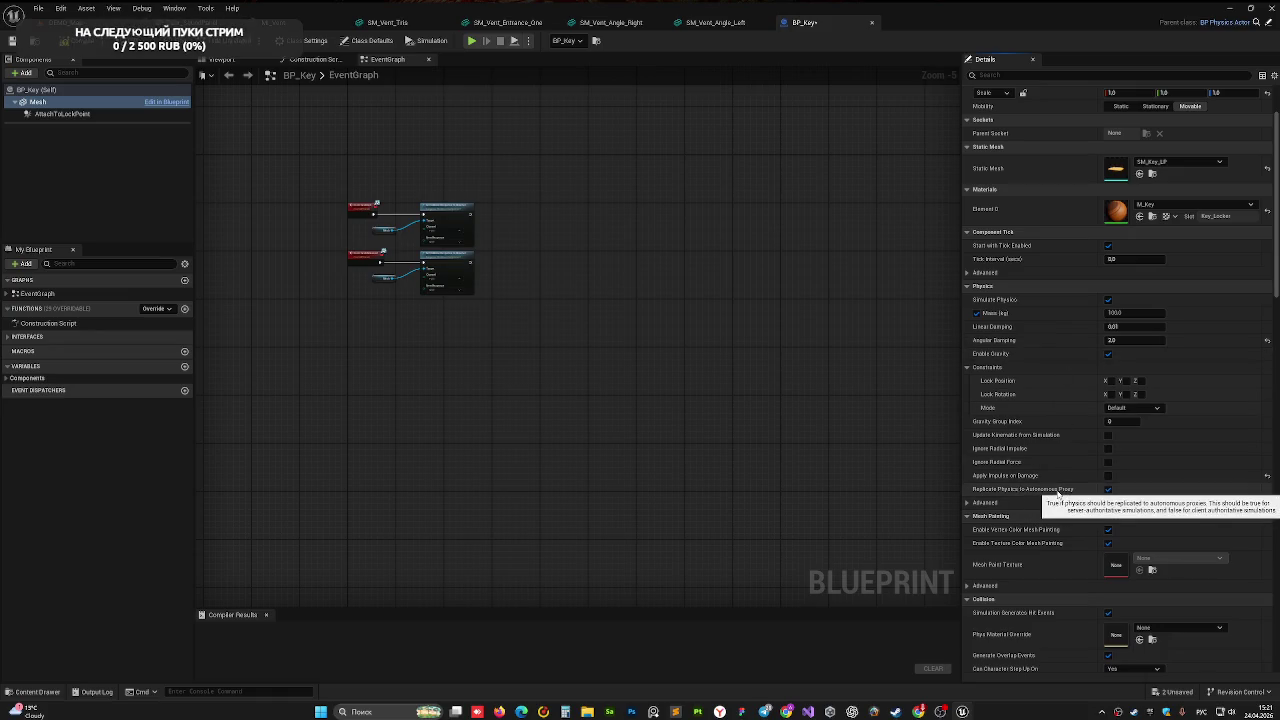
- Scroll the Mesh Details down to the Events section
scroll(1047, 425, "down", 2)
scroll(1050, 419, "down", 1)
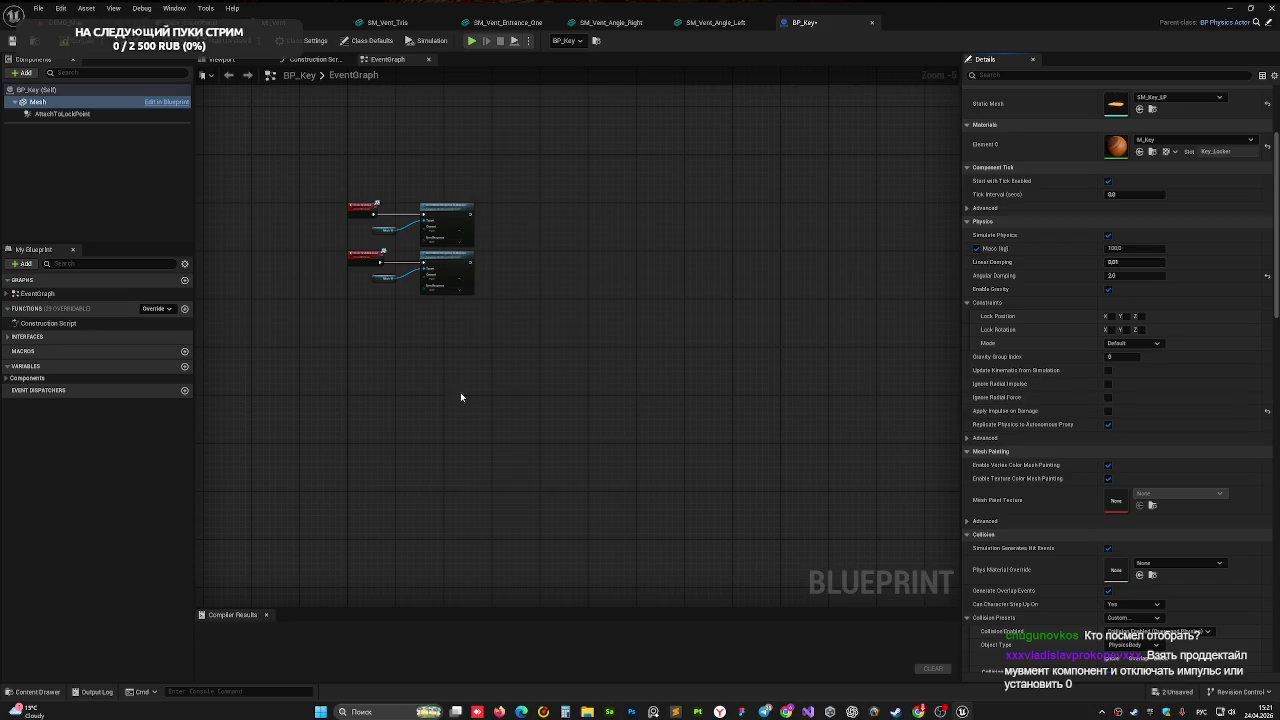
scroll(1055, 442, "down", 7)
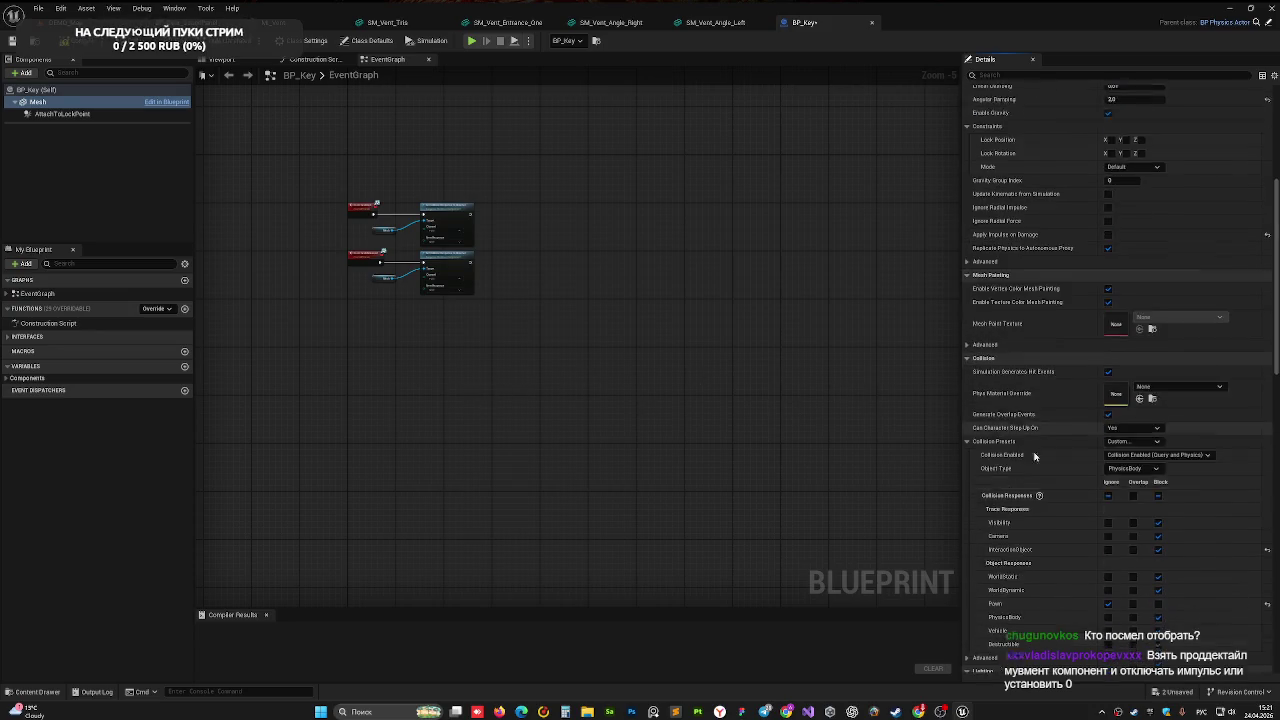
scroll(1055, 442, "down", 4)
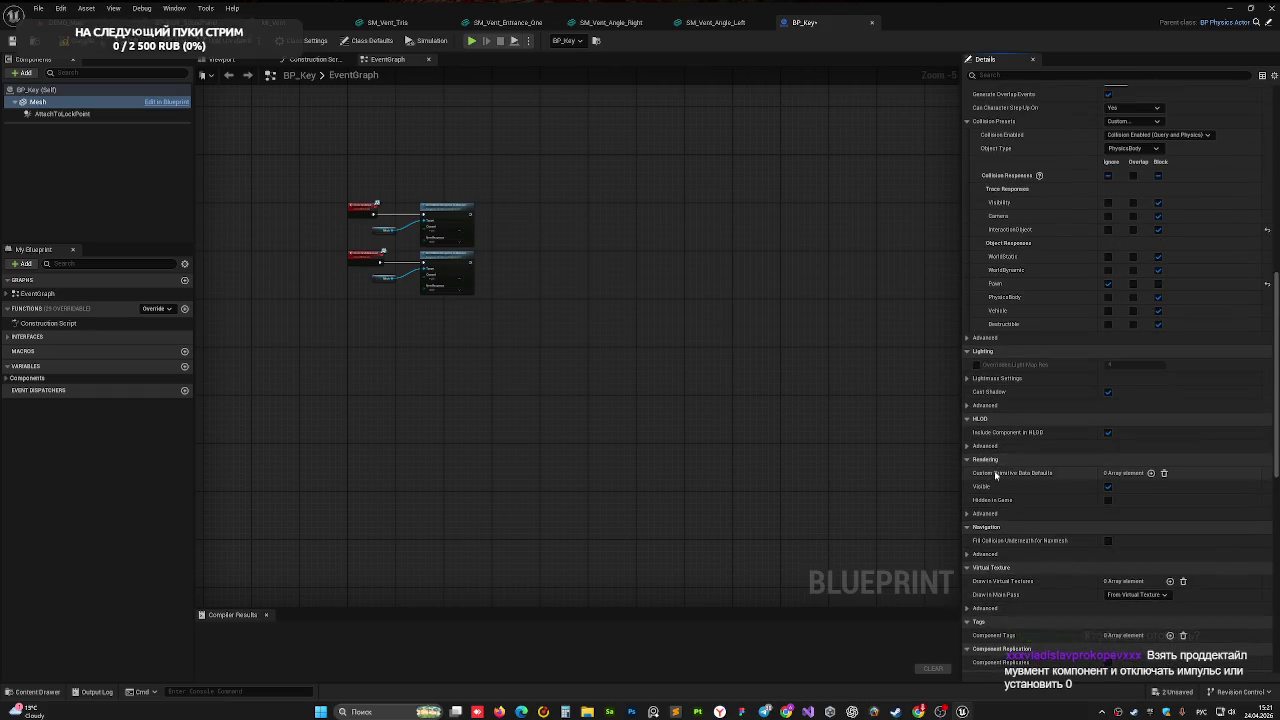
scroll(1004, 507, "up", 4)
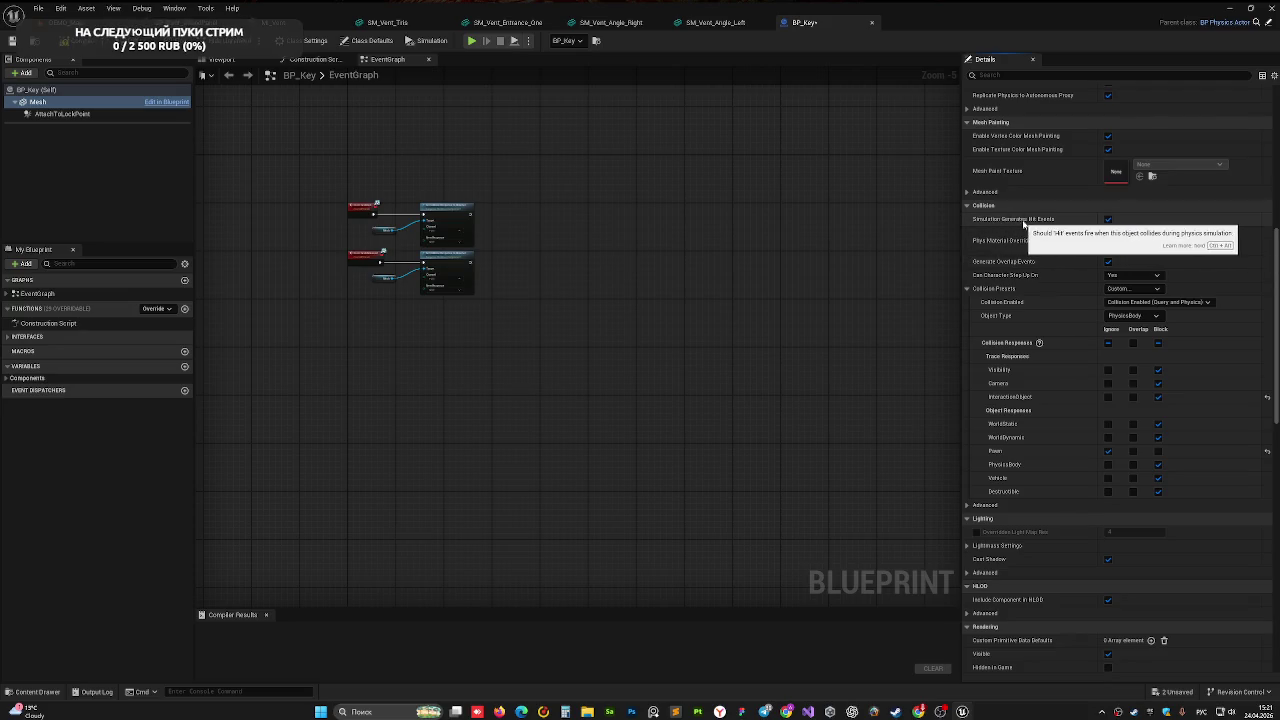
scroll(1060, 224, "down", 10)
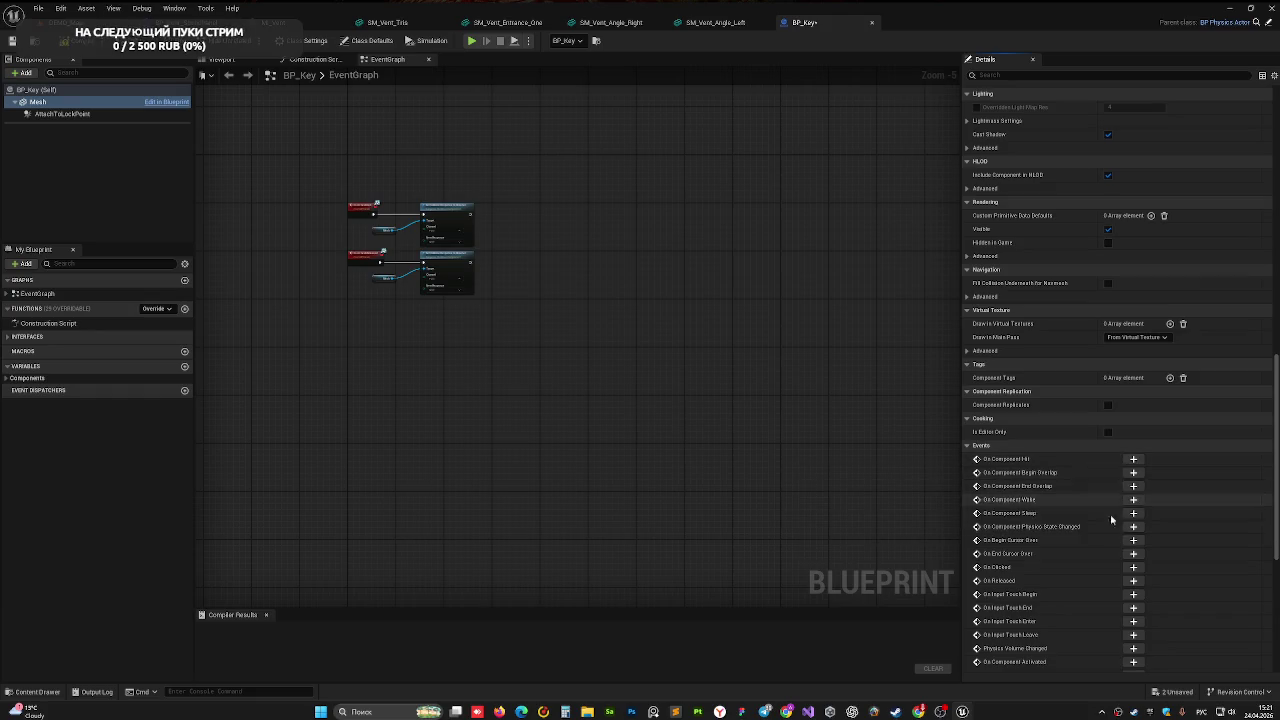
- Add an On Component Hit (Mesh) event and position it in the EventGraph
left_click(1133, 459)
left_click_drag(553, 316, 551, 374)
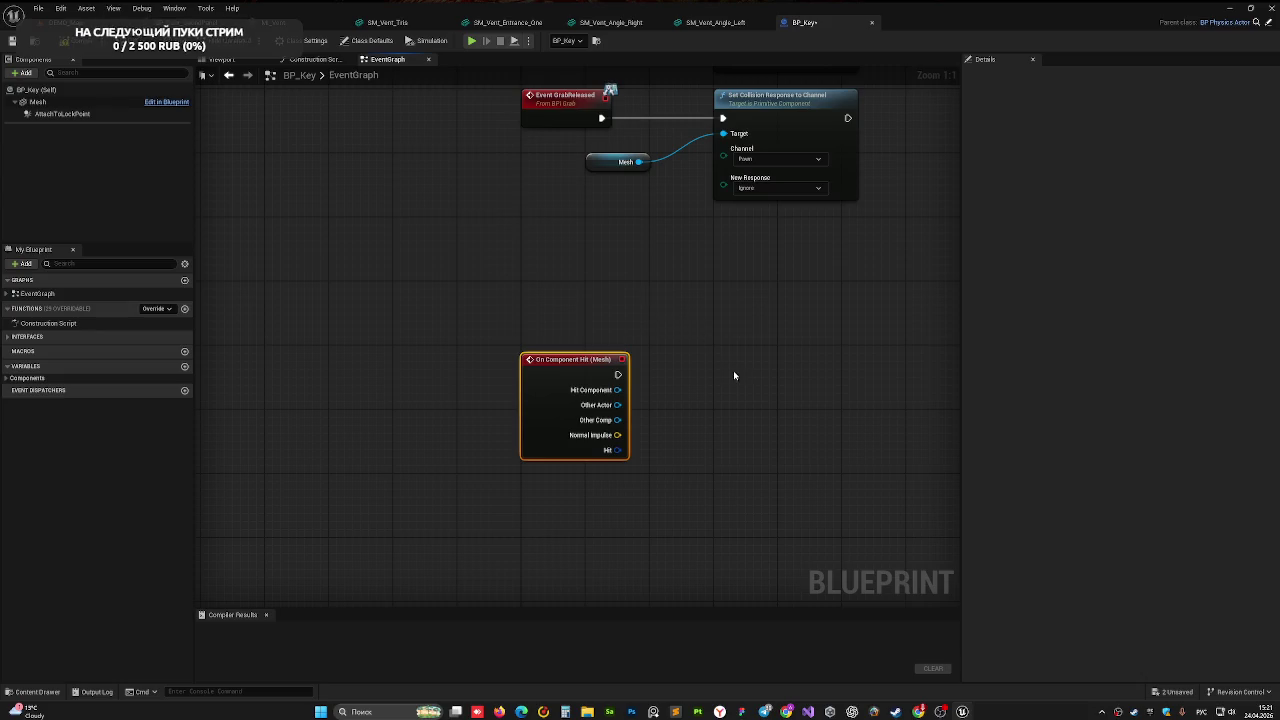
left_click_drag(733, 376, 634, 309)
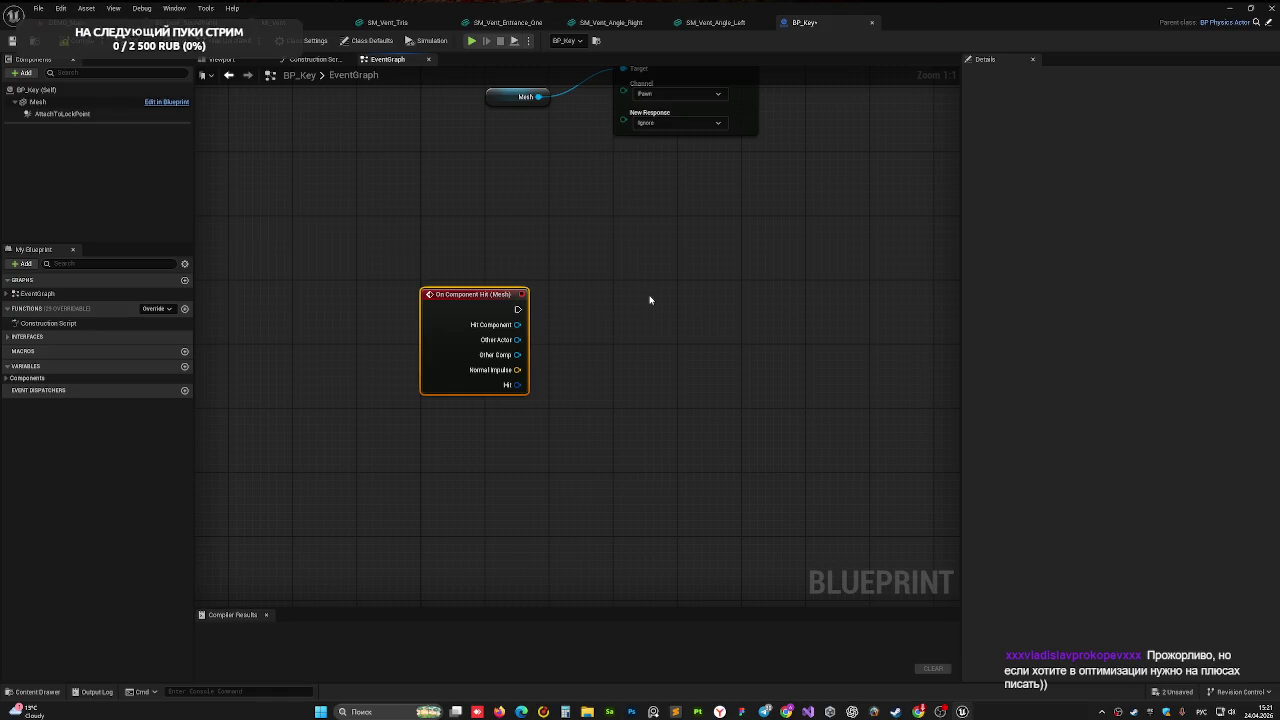
mouse_move(620, 231)
left_mouse_down()
mouse_move(600, 414)
mouse_move(581, 243)
left_mouse_up()
left_click_drag(425, 311, 425, 335)
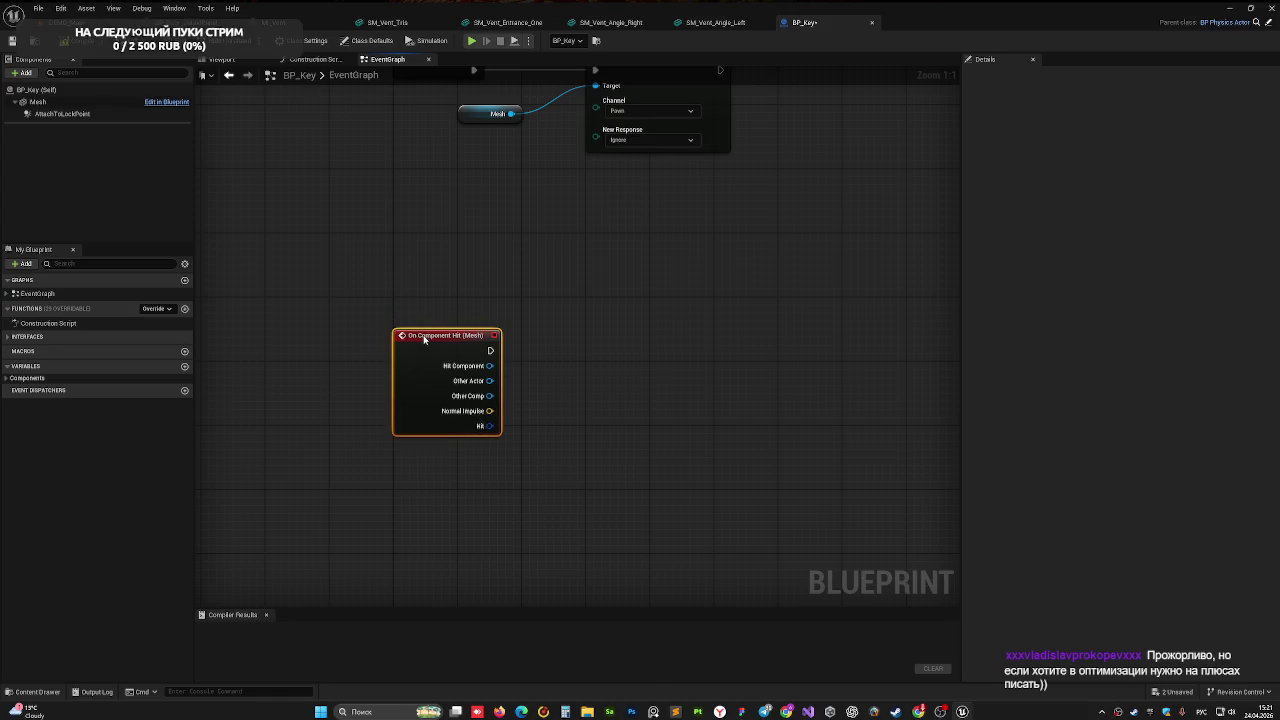
left_click_drag(486, 286, 523, 253)
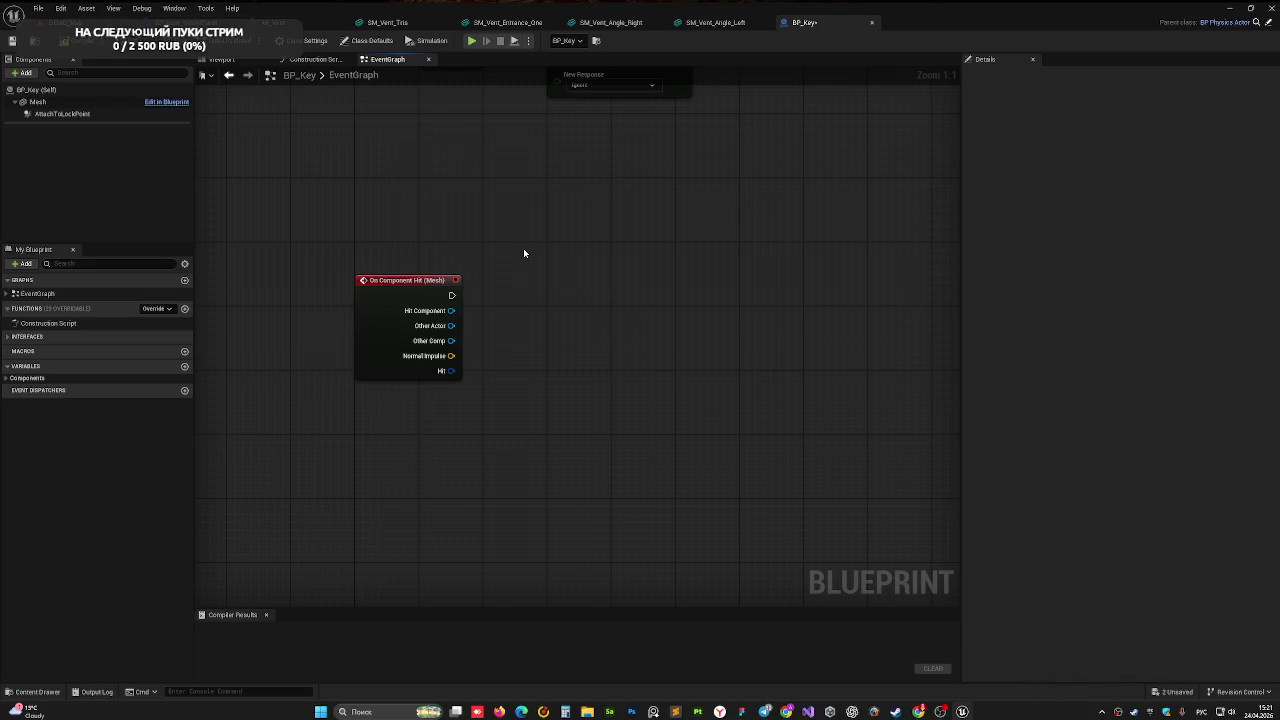
- Drag from the Hit and Hit Component pins, search 'pro', then cancel without adding a node
left_click_drag(451, 371, 537, 357)
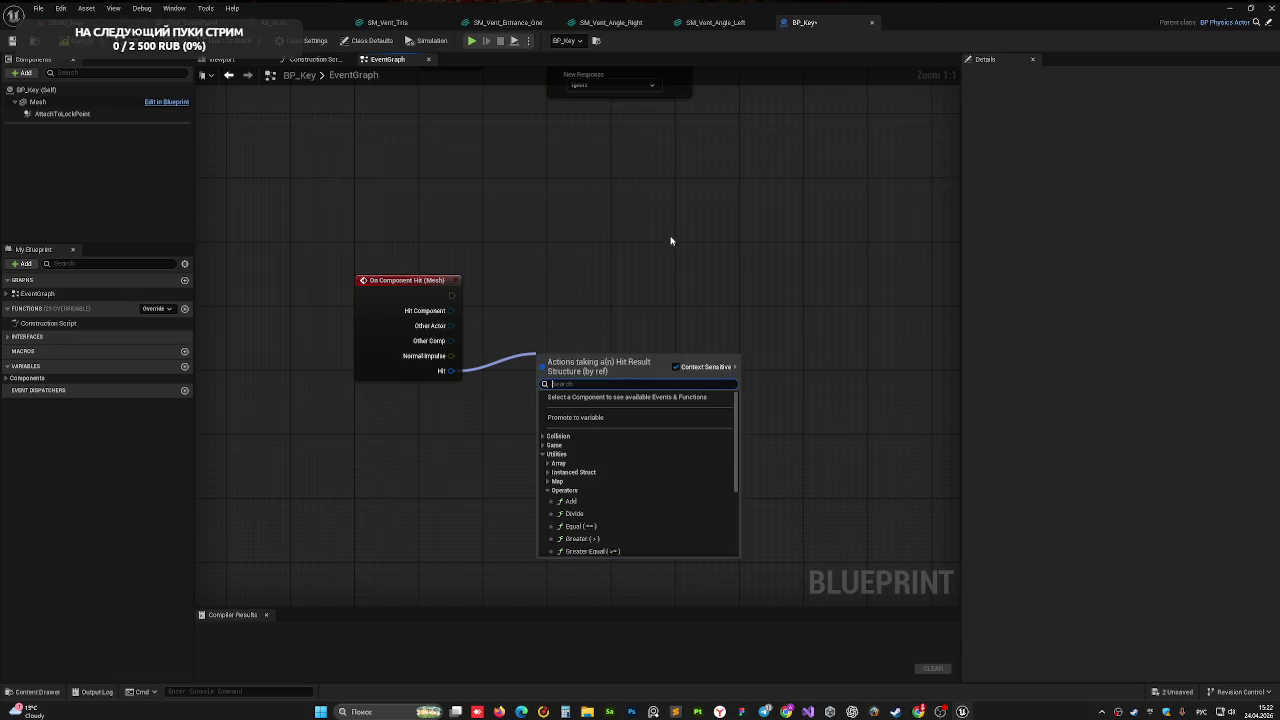
left_click(671, 241)
left_click_drag(451, 311, 536, 332)
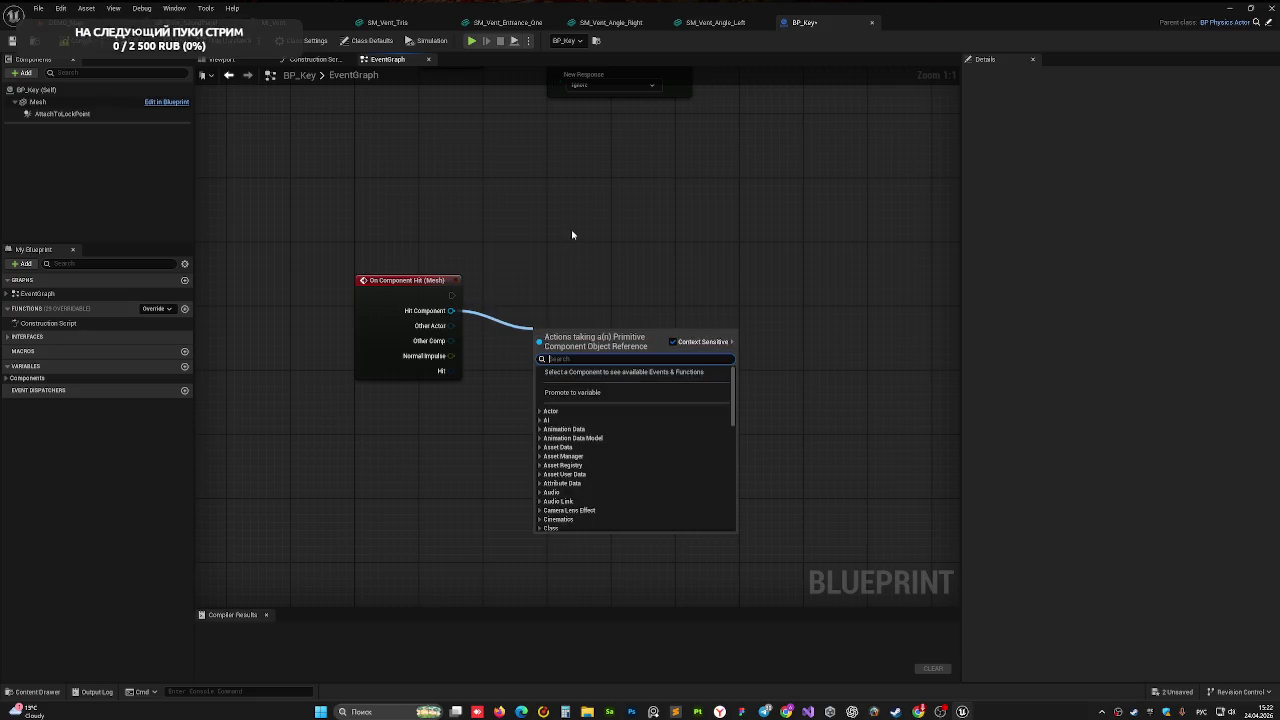
type("зкш")
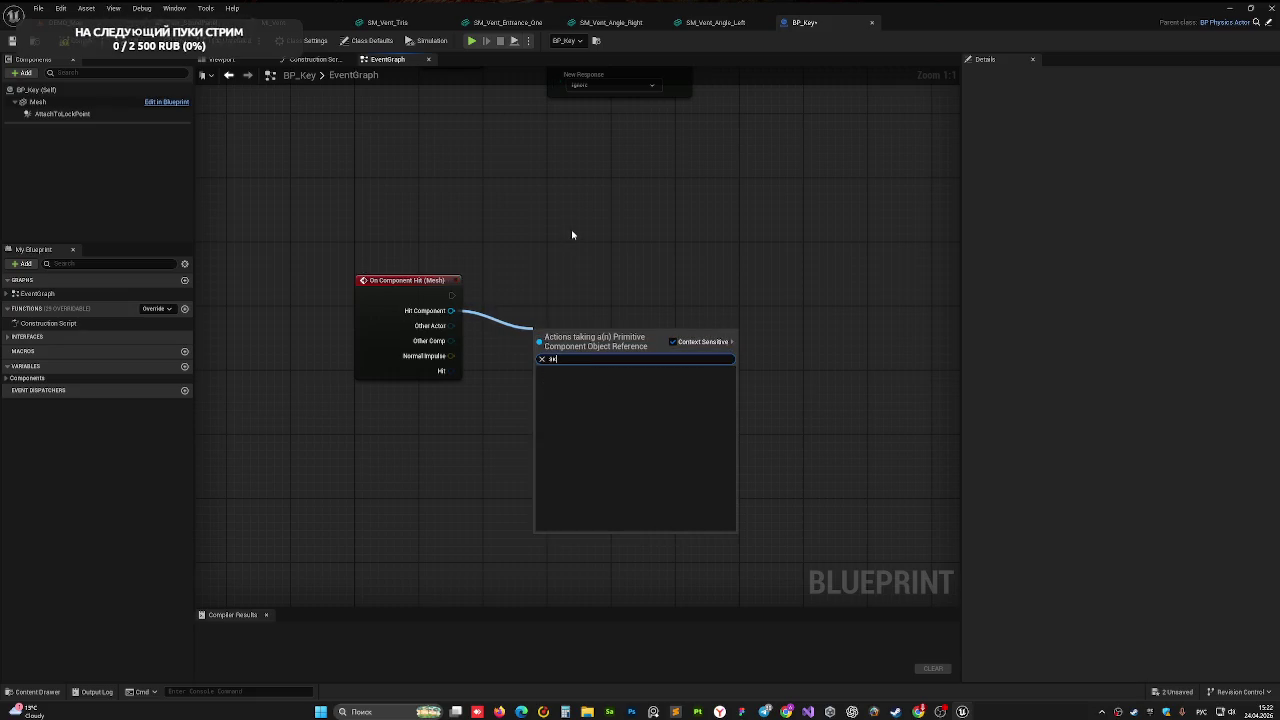
key("BackSpace")
key("BackSpace")
type("pro")
key("BackSpace")
key("BackSpace")
key("BackSpace")
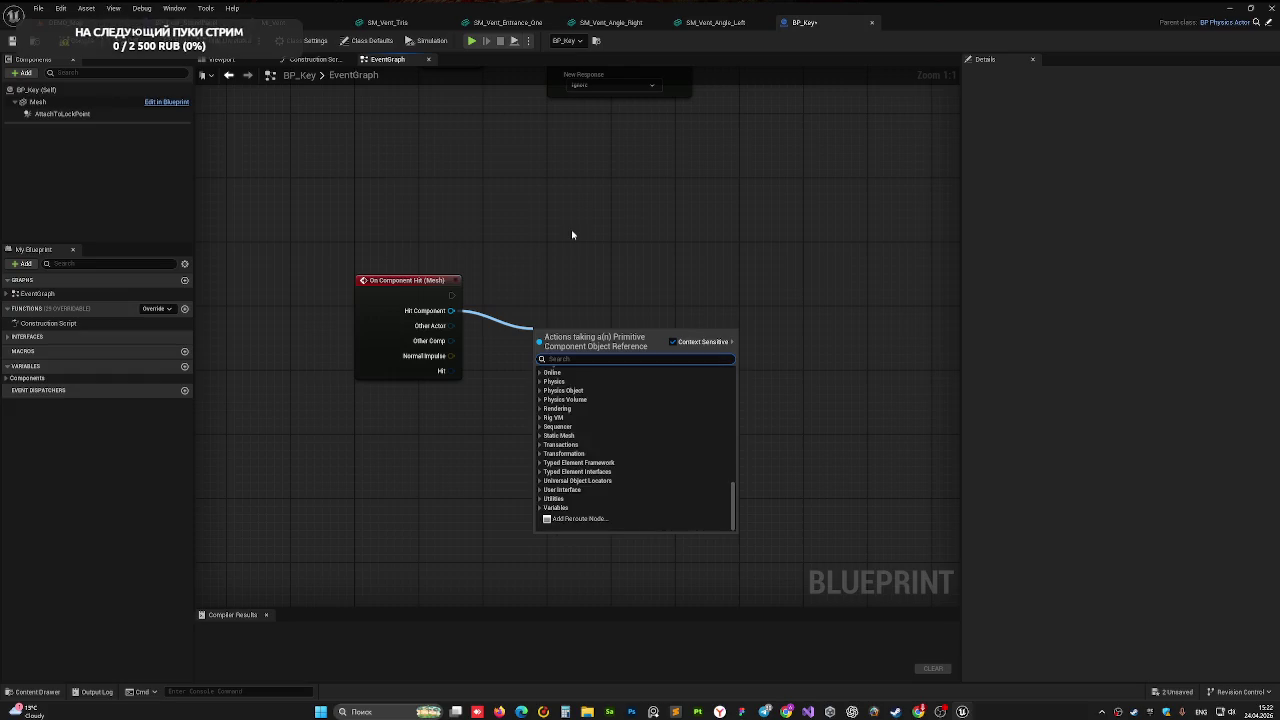
key("Escape")
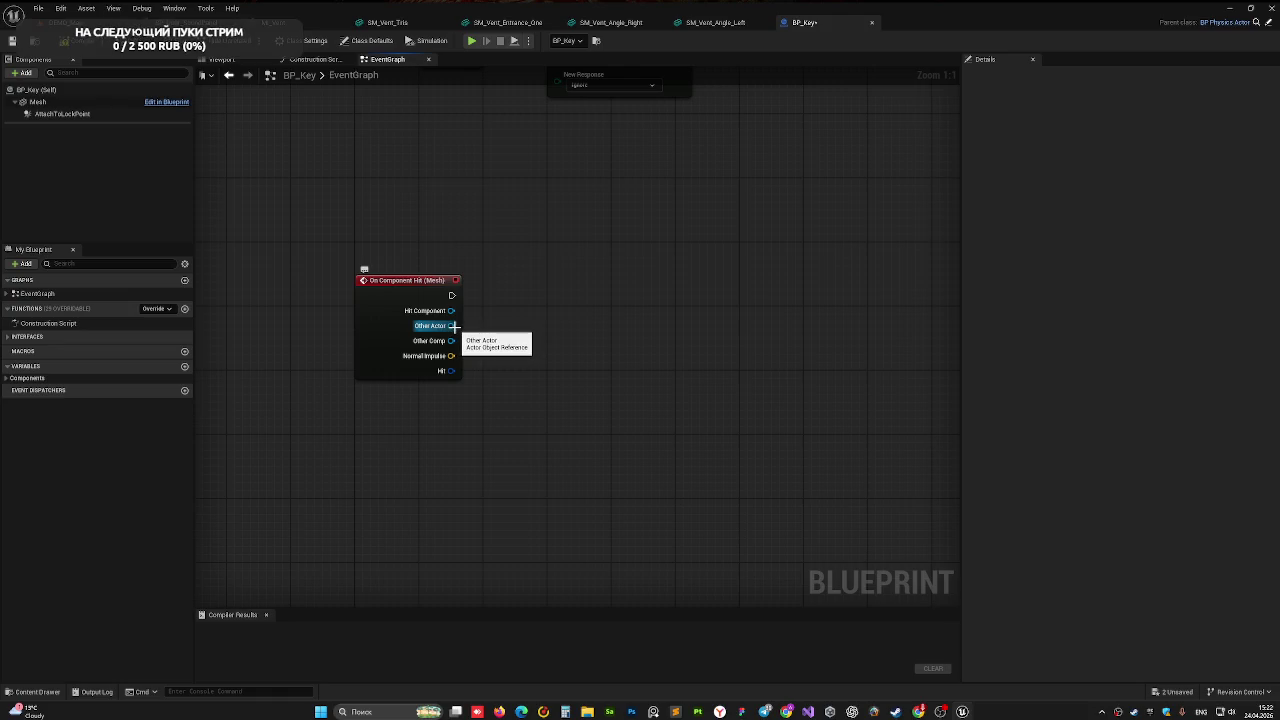
- Retry the 'pro' search from the Hit output, cancel it, and compile BP_Key
left_click_drag(451, 371, 503, 347)
type("pro")
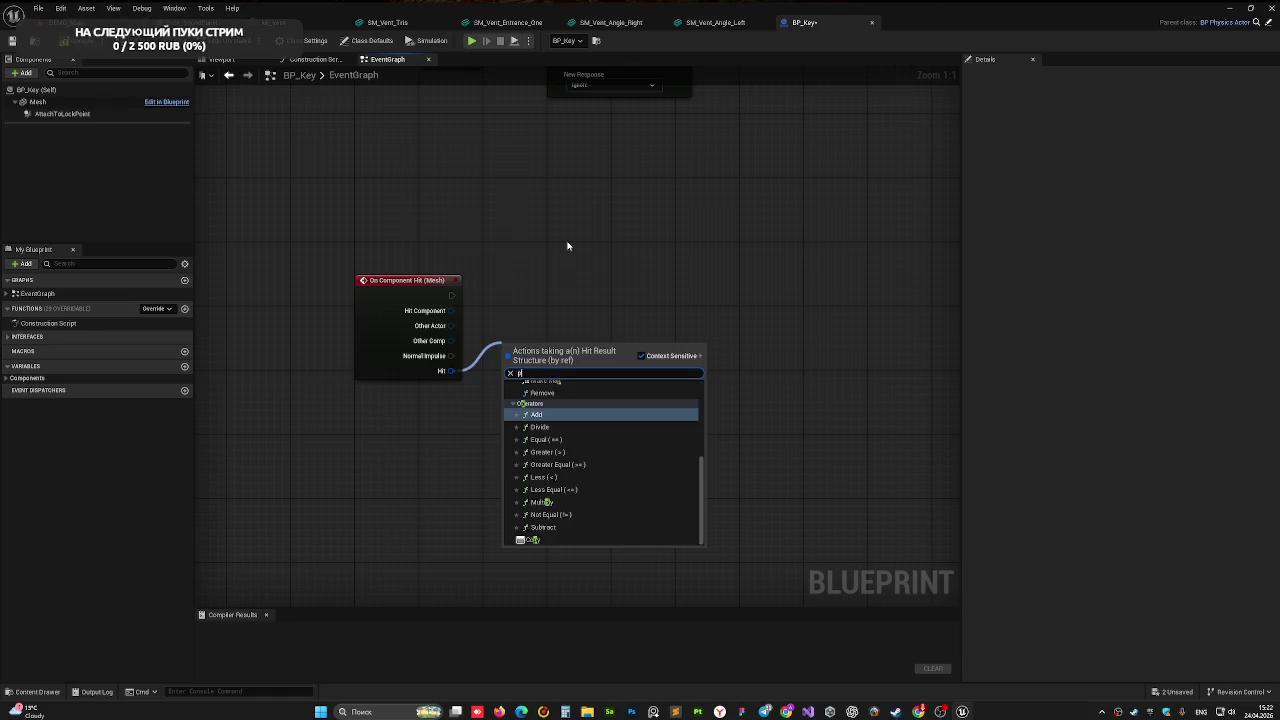
key("BackSpace")
key("BackSpace")
key("BackSpace")
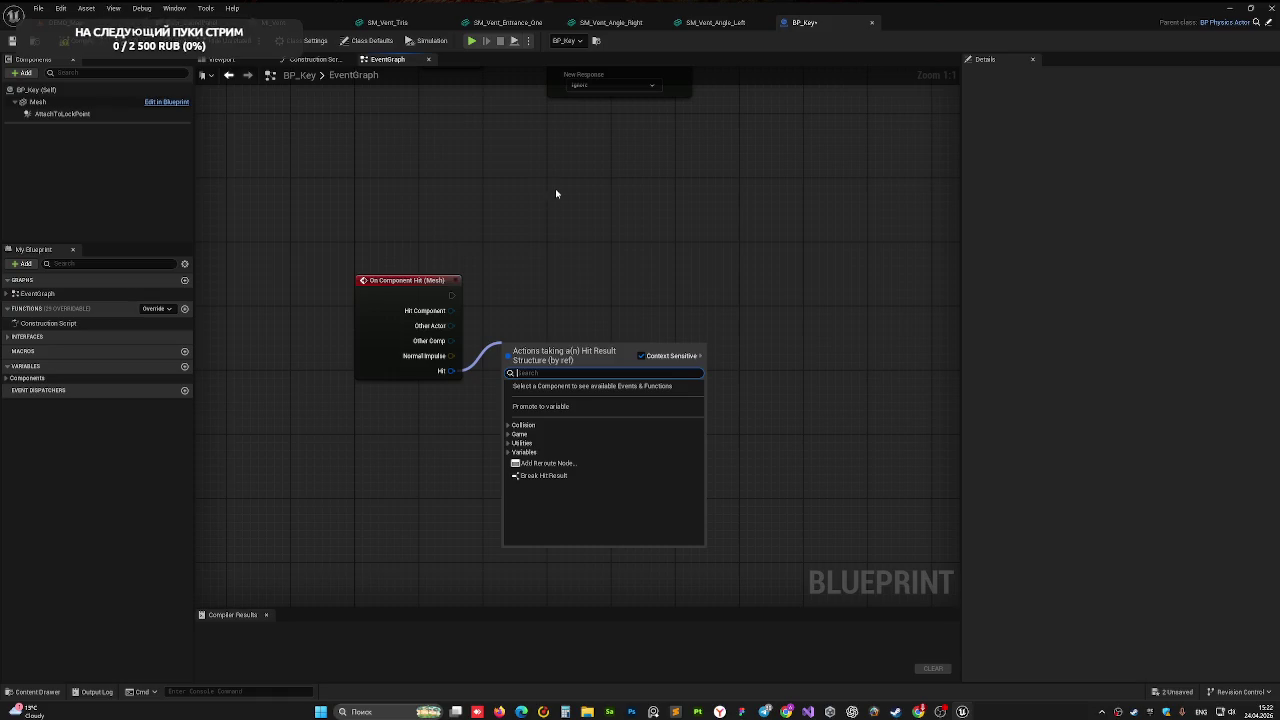
key("Escape")
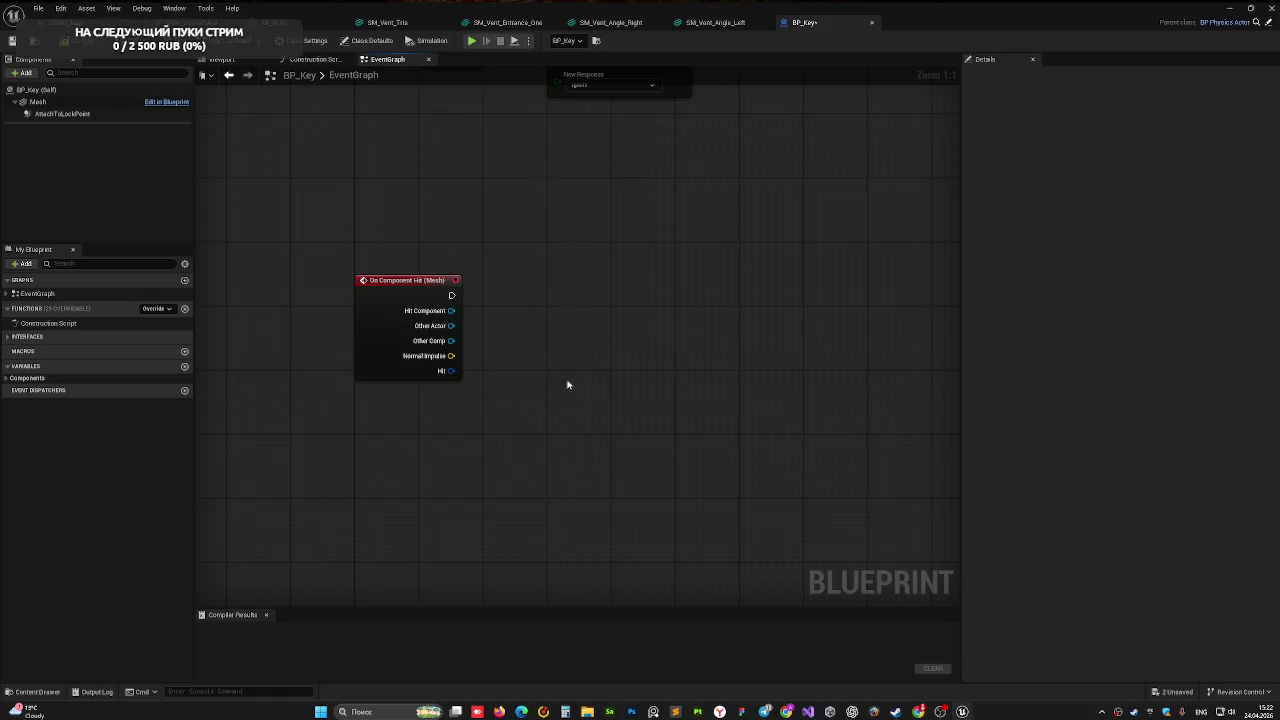
left_click_drag(550, 279, 538, 333)
left_click(72, 47)
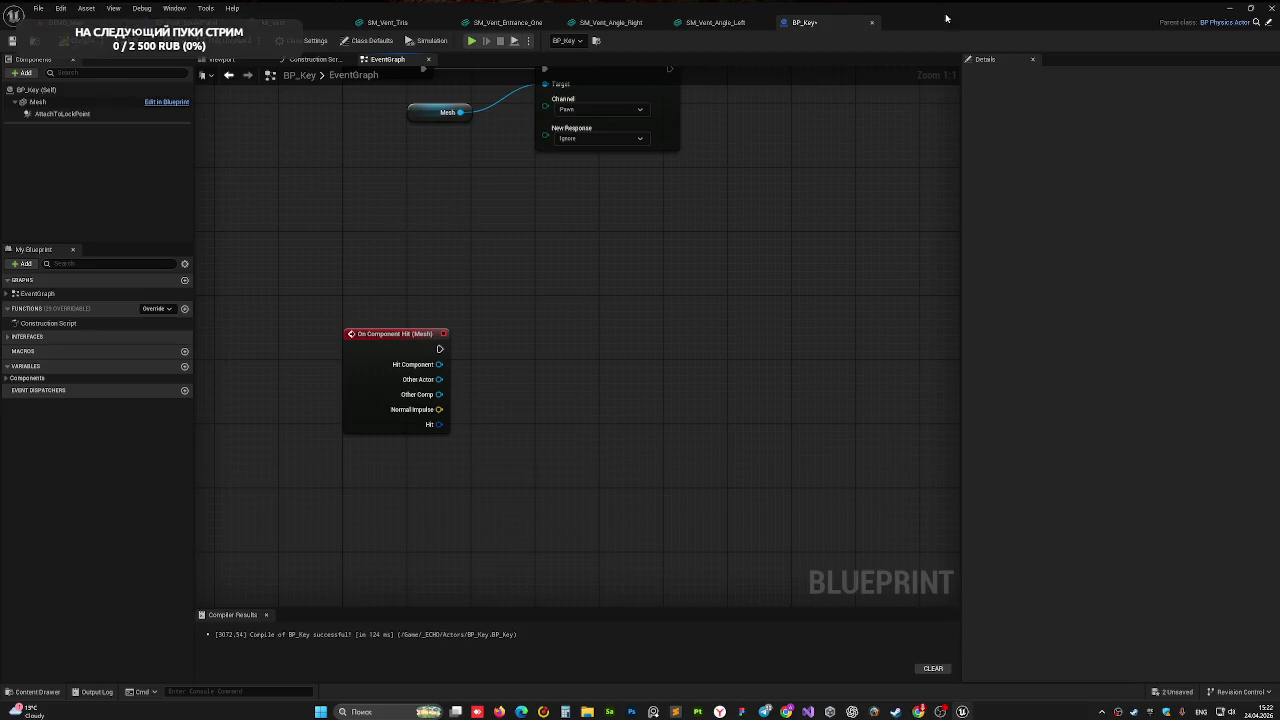
- Close BP_Key, select the BP_Key actor in the level, then reopen and close its blueprint
left_click(871, 22)
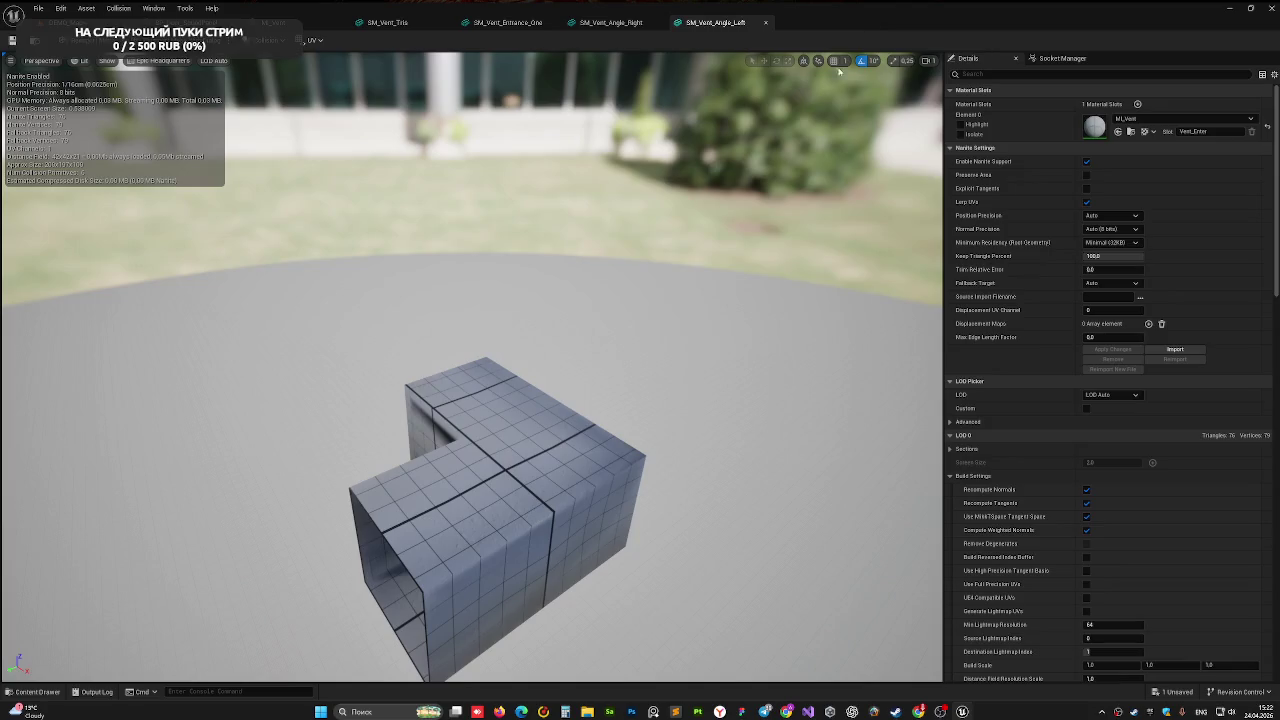
left_click(95, 20)
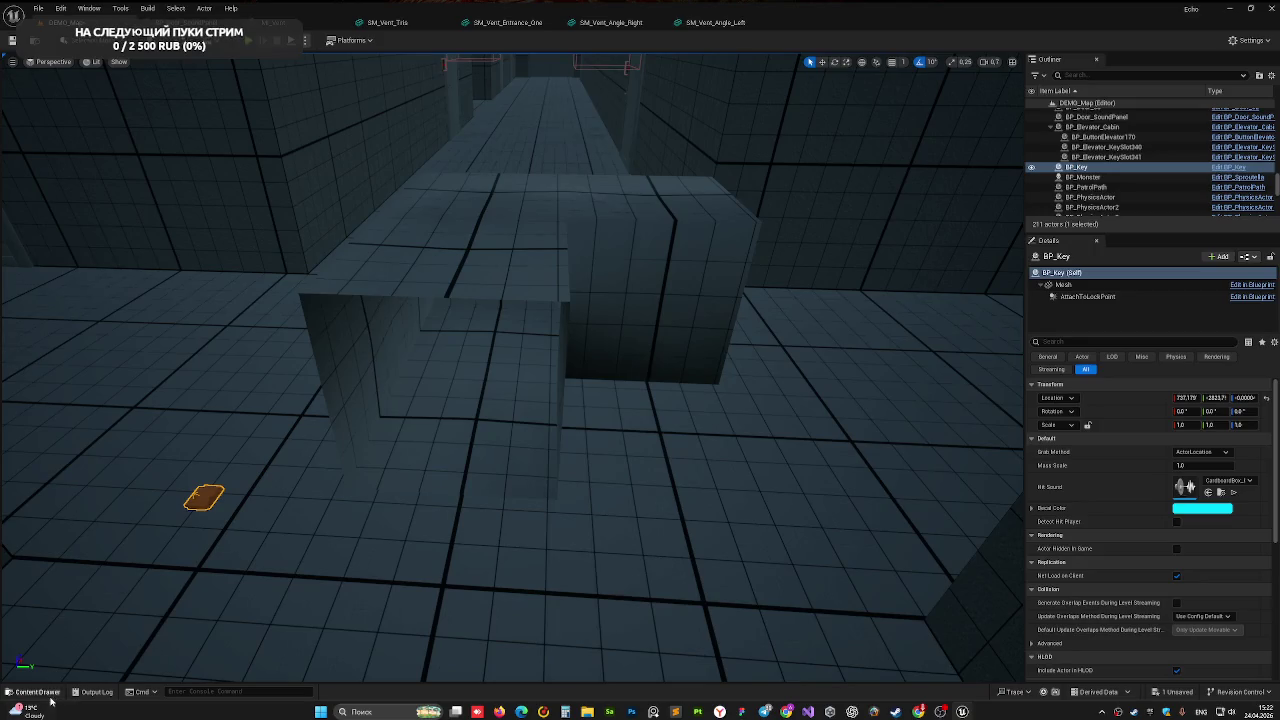
left_click(198, 495)
left_click(198, 495)
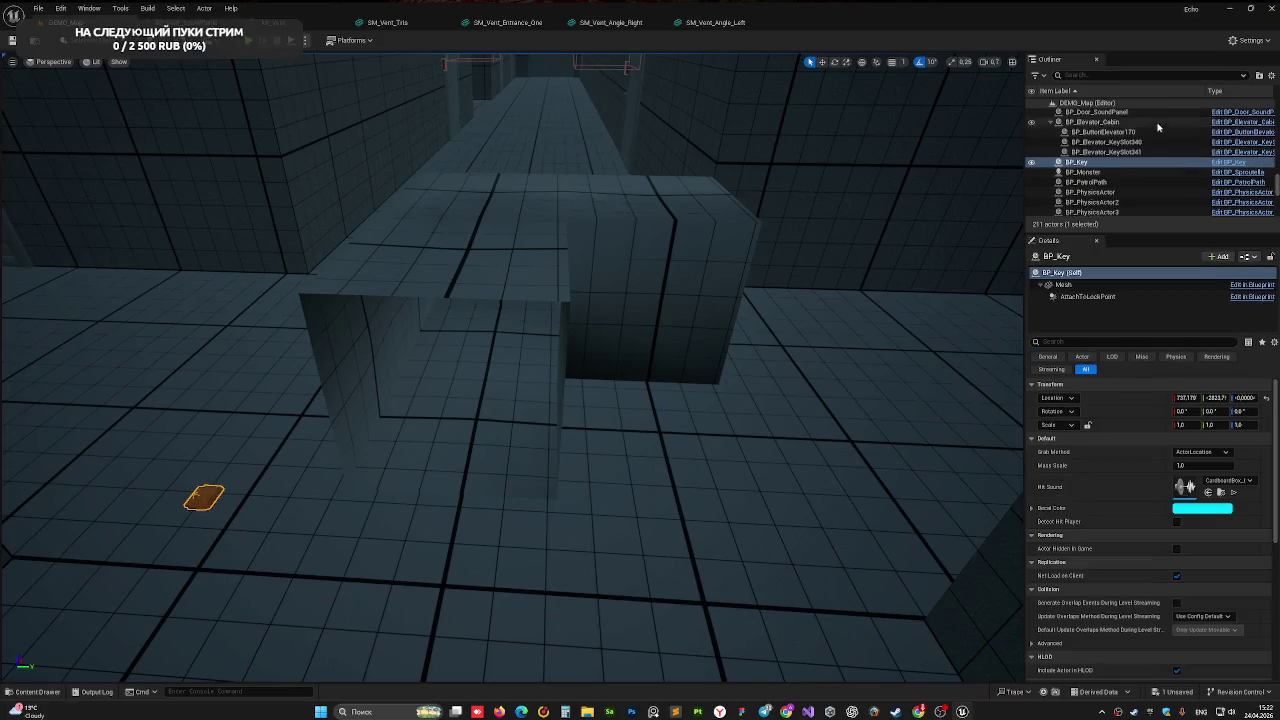
left_click(1235, 164)
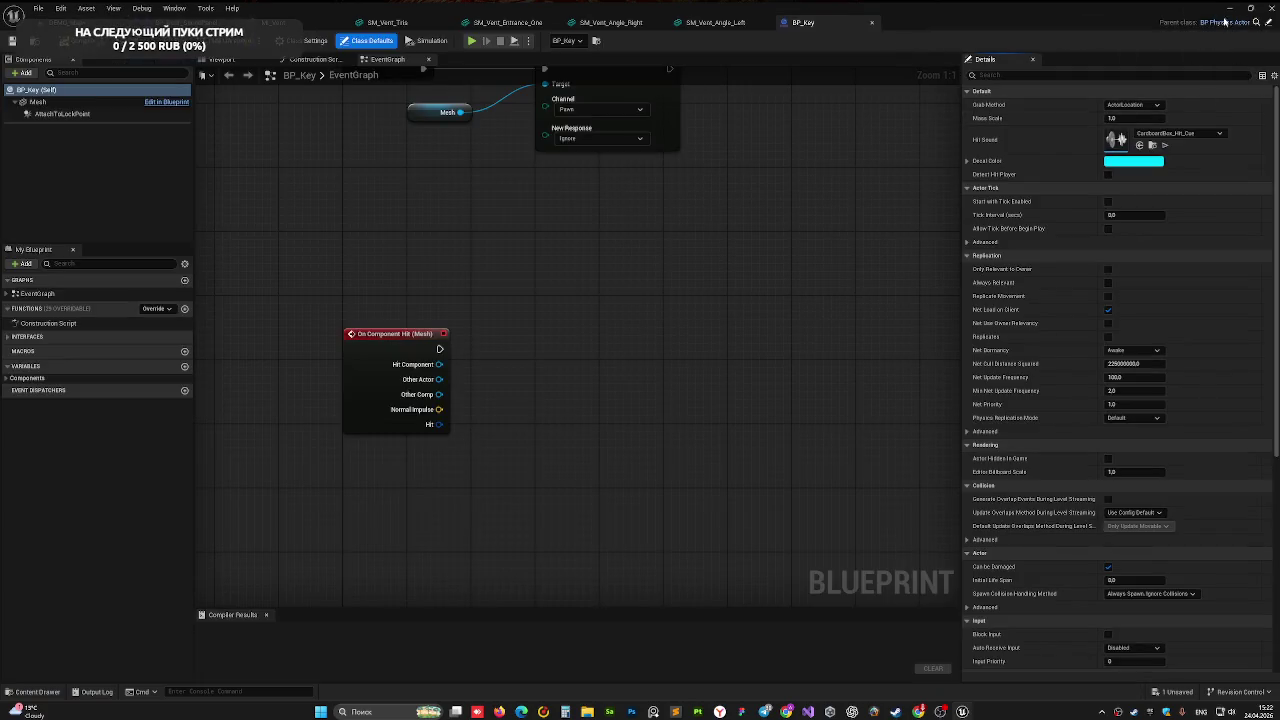
left_click(871, 22)
left_click(67, 22)
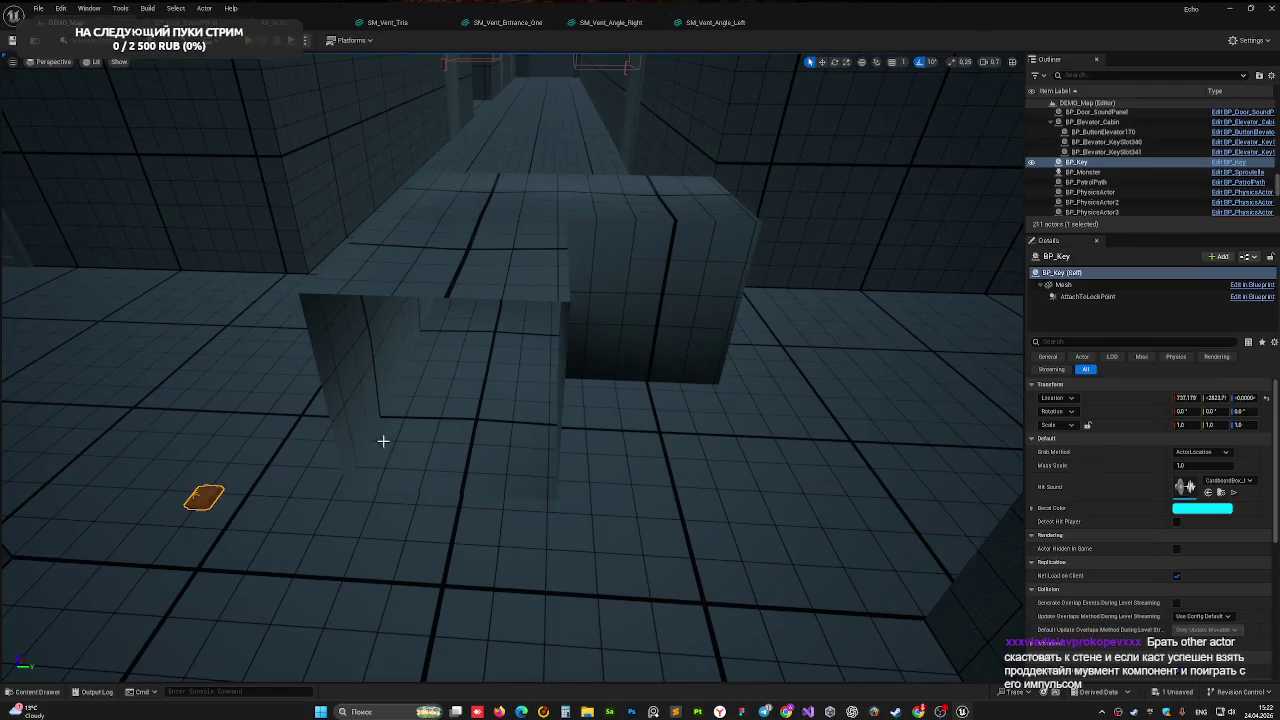
- In the Content Drawer, browse Physics then Actors and open BP_PhysicsActor
key("ctrl+space")
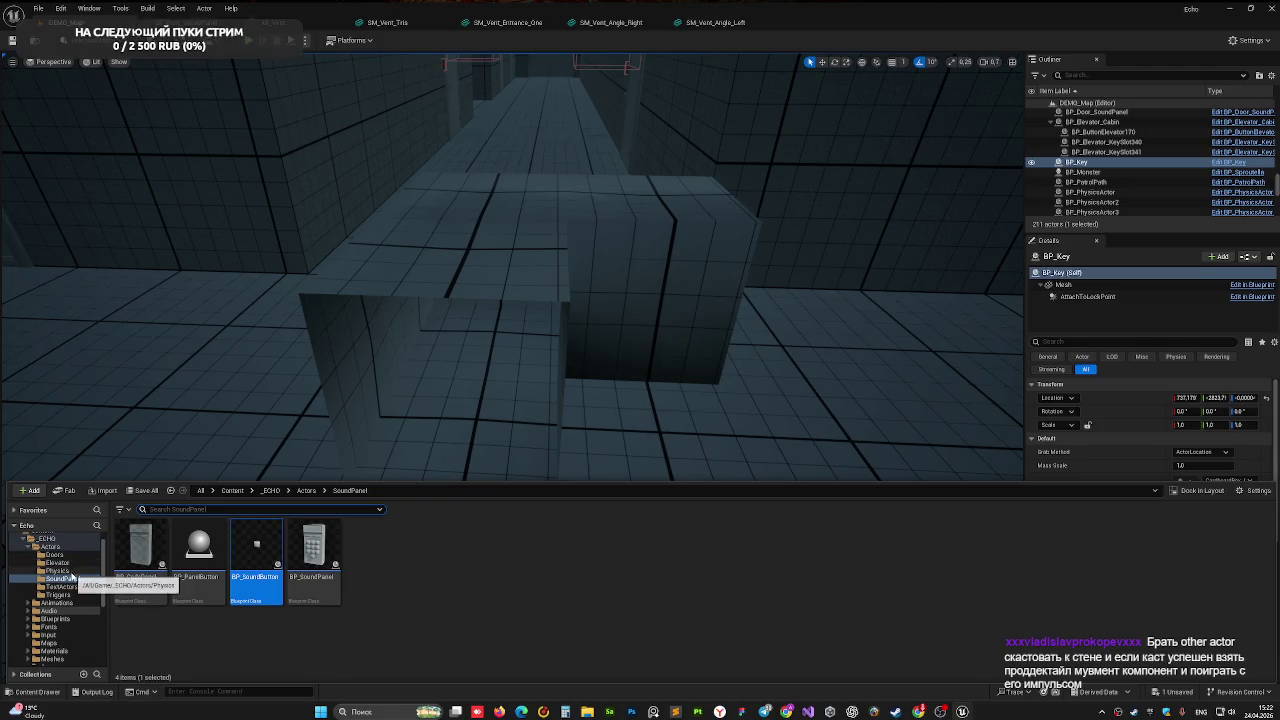
left_click(70, 571)
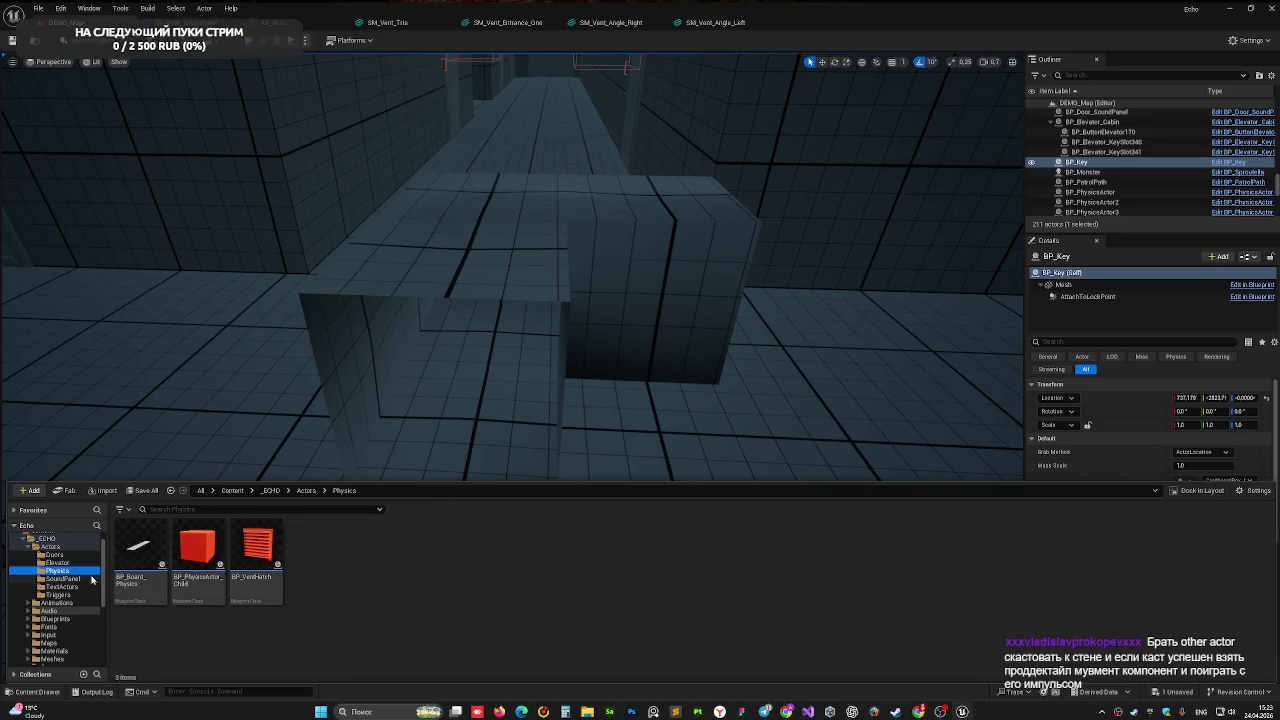
left_click(50, 546)
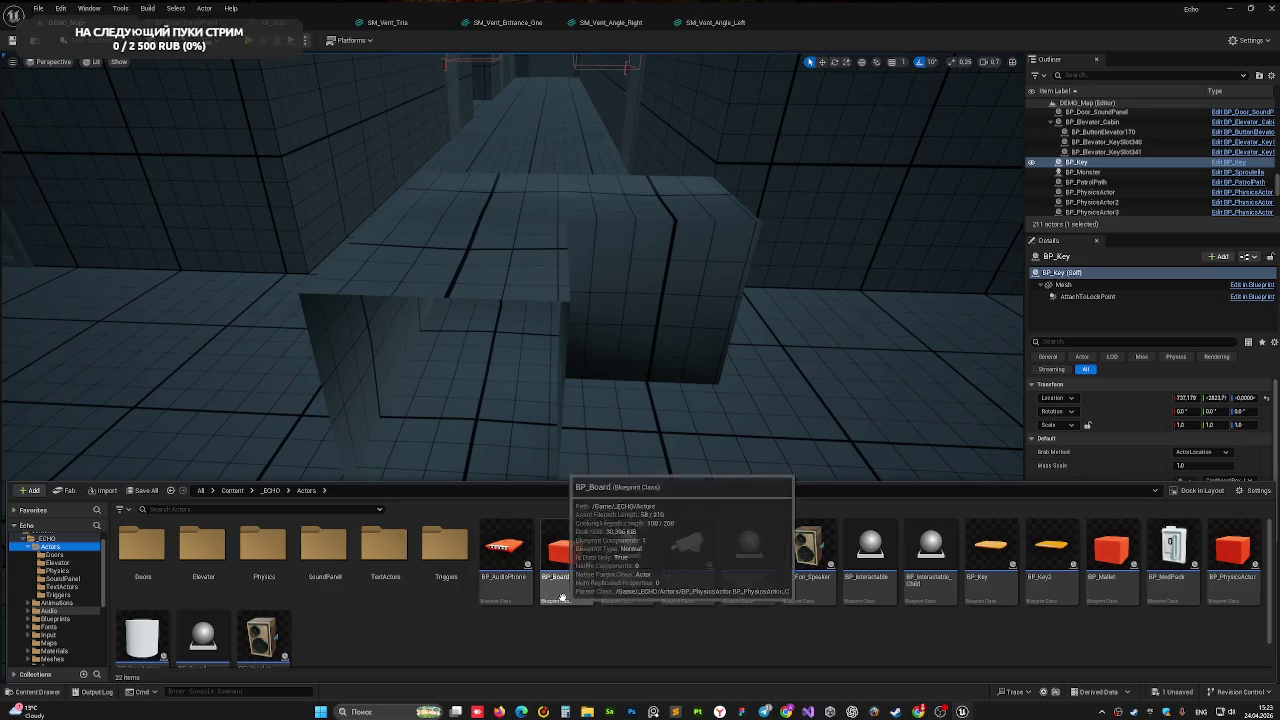
left_click(1230, 598)
double_click(1230, 598)
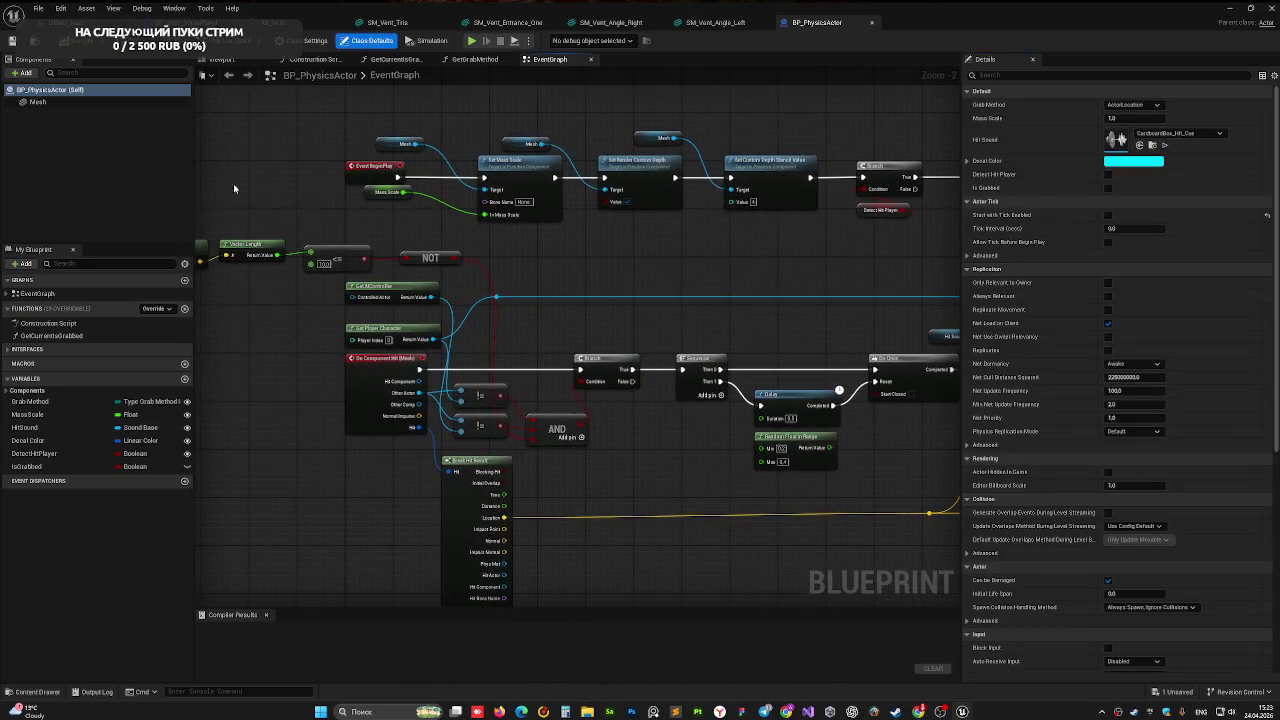
- Select BP_PhysicsActor's Mesh component and jump to its existing On Component Hit event from Details
scroll(300, 300, "down", 3)
scroll(400, 440, "up", 5)
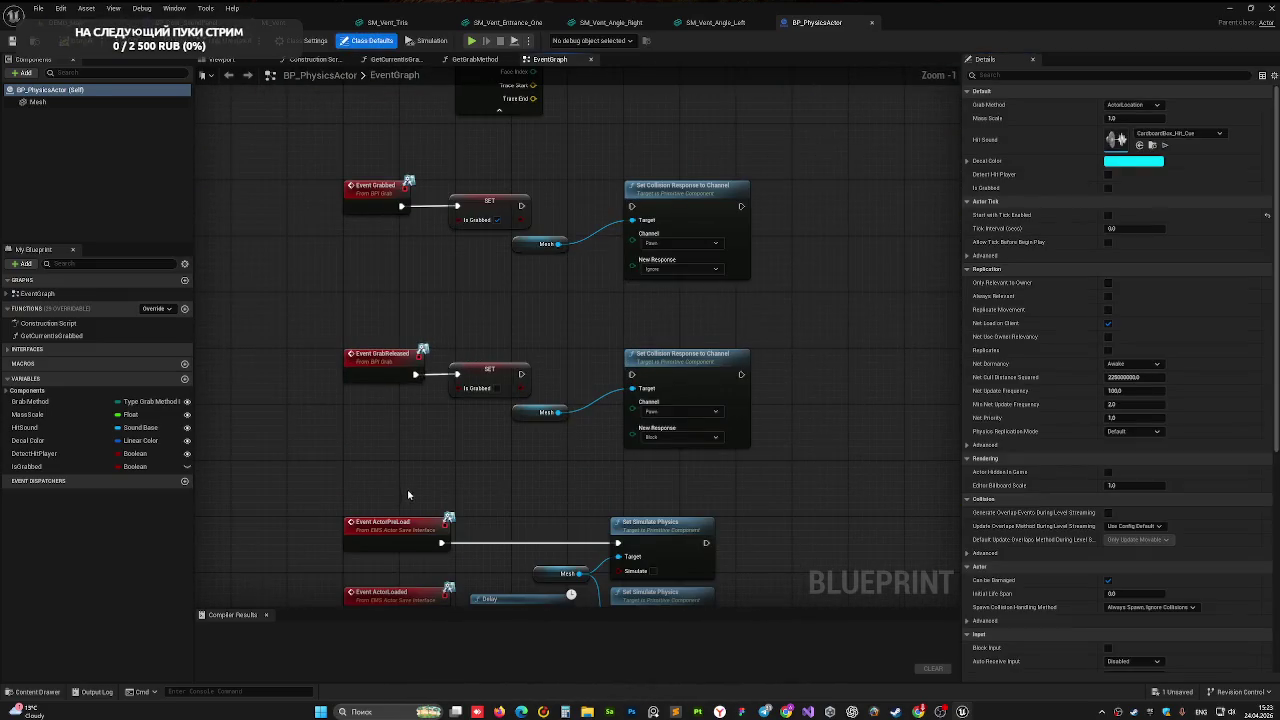
mouse_move(261, 366)
left_mouse_down()
mouse_move(729, 466)
mouse_move(774, 516)
left_mouse_up()
mouse_move(571, 574)
left_mouse_down()
mouse_move(494, 514)
mouse_move(517, 401)
left_mouse_up()
left_click(37, 101)
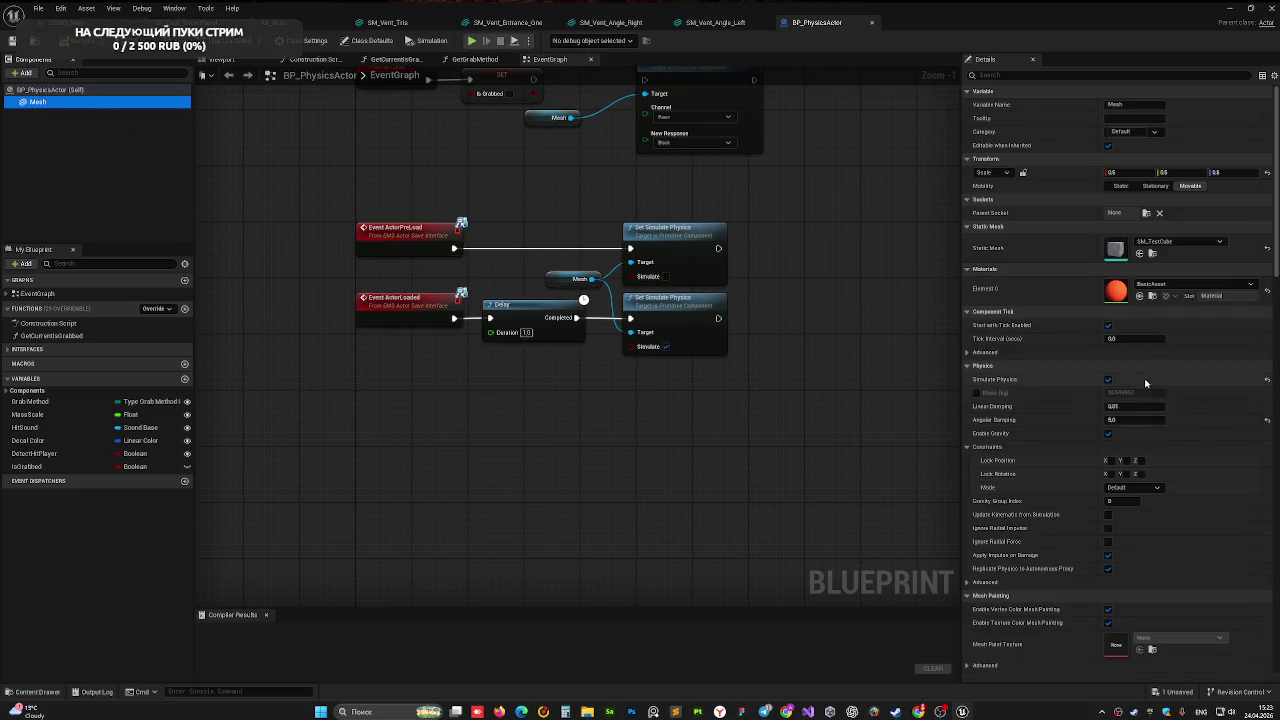
scroll(1145, 388, "down", 10)
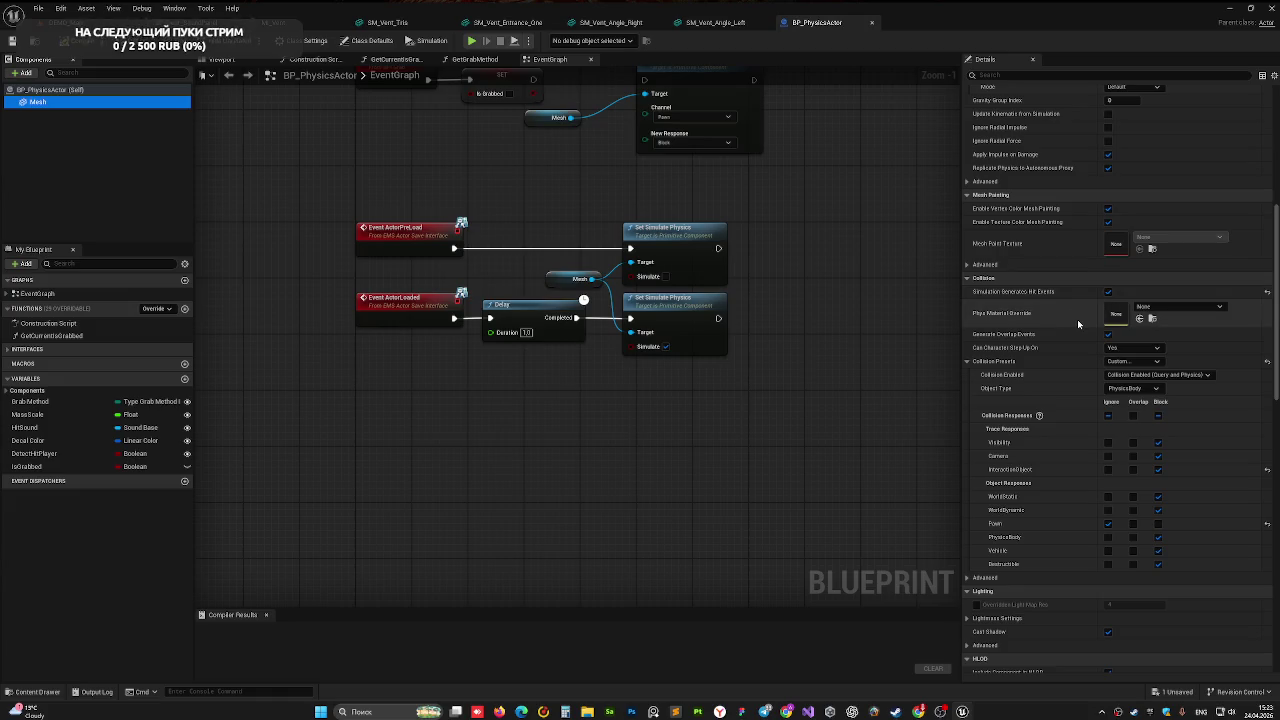
scroll(1078, 323, "down", 13)
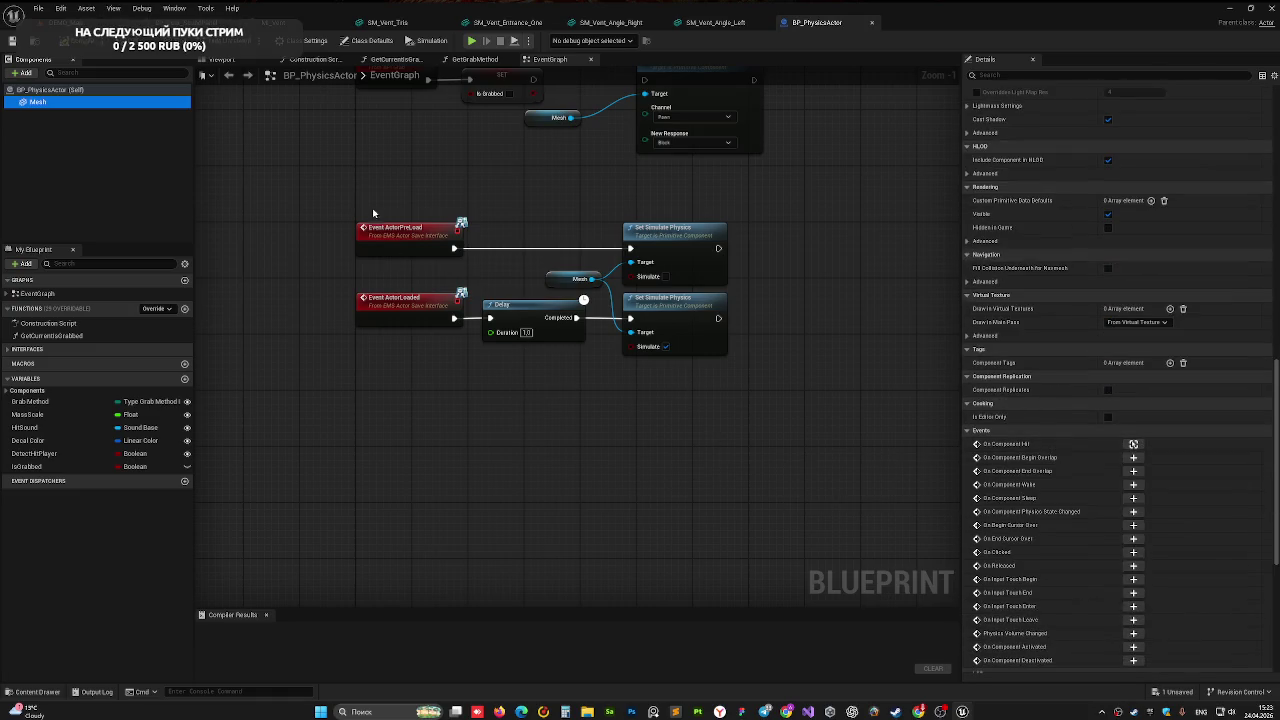
left_click(1133, 444)
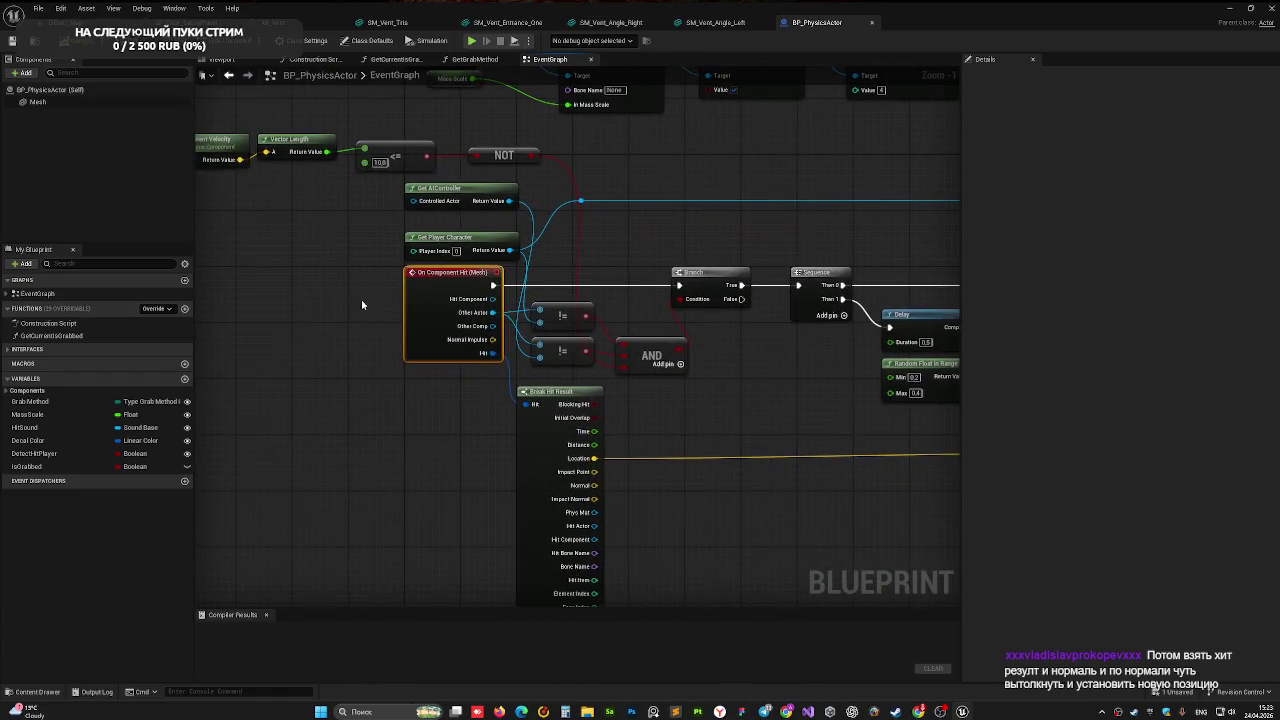
- Trace the hit graph through Spawn Sound at Location, Sequence, Do Once, For Each Loop and SpawnActor
mouse_move(645, 400)
left_mouse_down()
mouse_move(629, 366)
mouse_move(499, 343)
mouse_move(328, 446)
mouse_move(185, 432)
left_mouse_up()
mouse_move(858, 423)
left_mouse_down()
mouse_move(743, 409)
mouse_move(580, 417)
mouse_move(643, 391)
mouse_move(579, 260)
left_mouse_up()
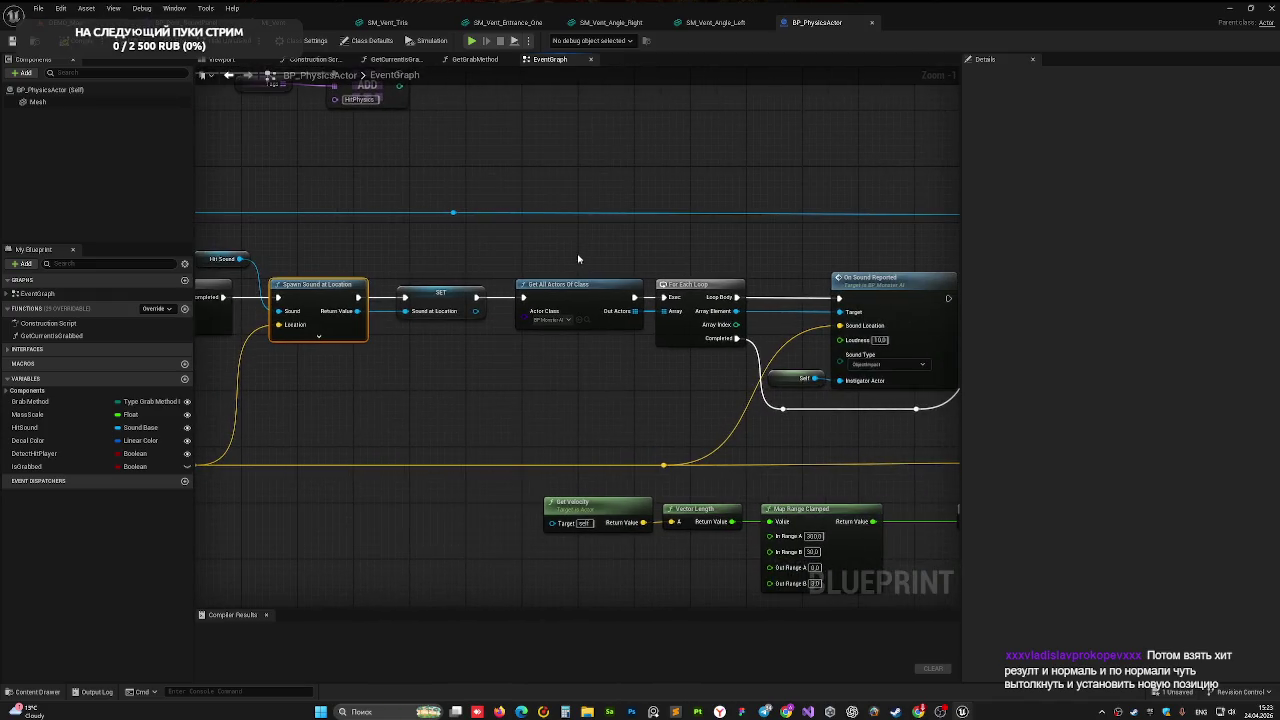
left_click_drag(576, 404, 763, 376)
mouse_move(223, 349)
left_mouse_down()
mouse_move(456, 386)
mouse_move(337, 383)
left_mouse_up()
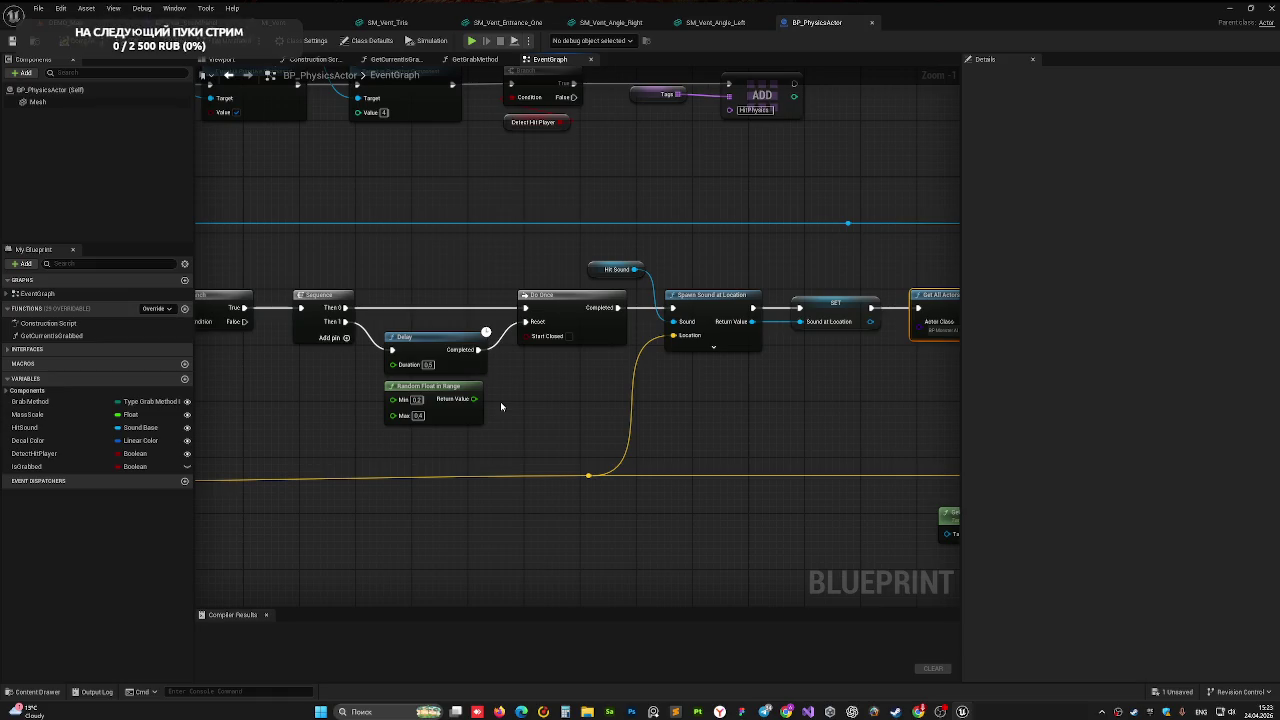
mouse_move(636, 447)
left_mouse_down()
mouse_move(529, 448)
mouse_move(702, 457)
mouse_move(592, 451)
mouse_move(640, 434)
mouse_move(795, 446)
mouse_move(615, 456)
left_mouse_up()
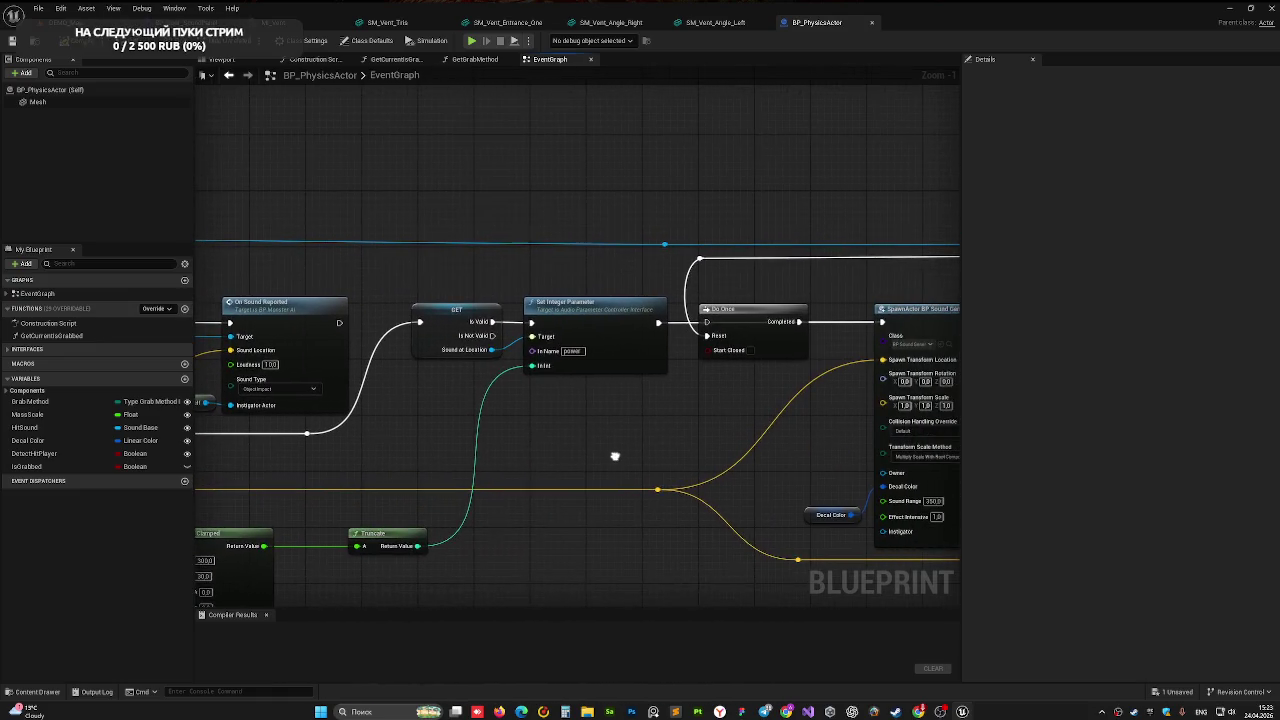
mouse_move(696, 436)
left_mouse_down()
mouse_move(511, 431)
mouse_move(640, 407)
left_mouse_up()
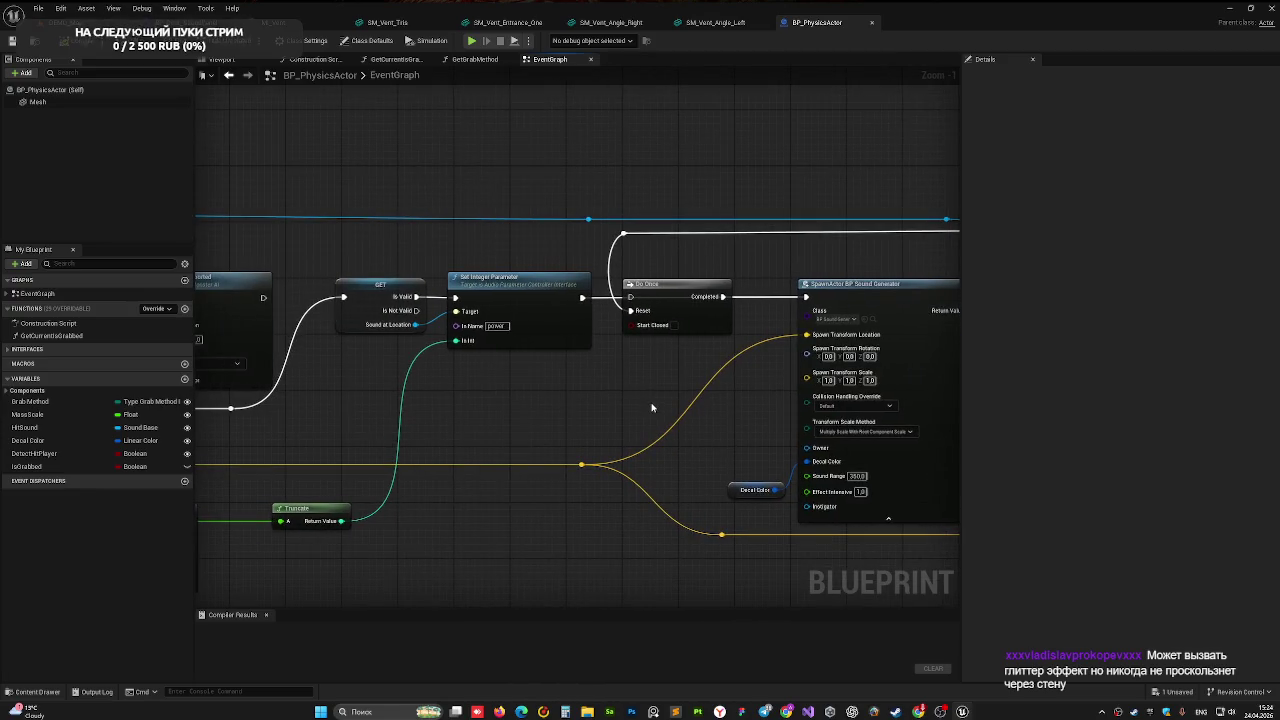
mouse_move(651, 407)
left_mouse_down()
mouse_move(561, 410)
mouse_move(576, 437)
left_mouse_up()
- Return to the On Sound Reported section, save all assets, and fly toward the key
mouse_move(250, 300)
left_mouse_down()
mouse_move(458, 270)
mouse_move(930, 278)
left_mouse_up()
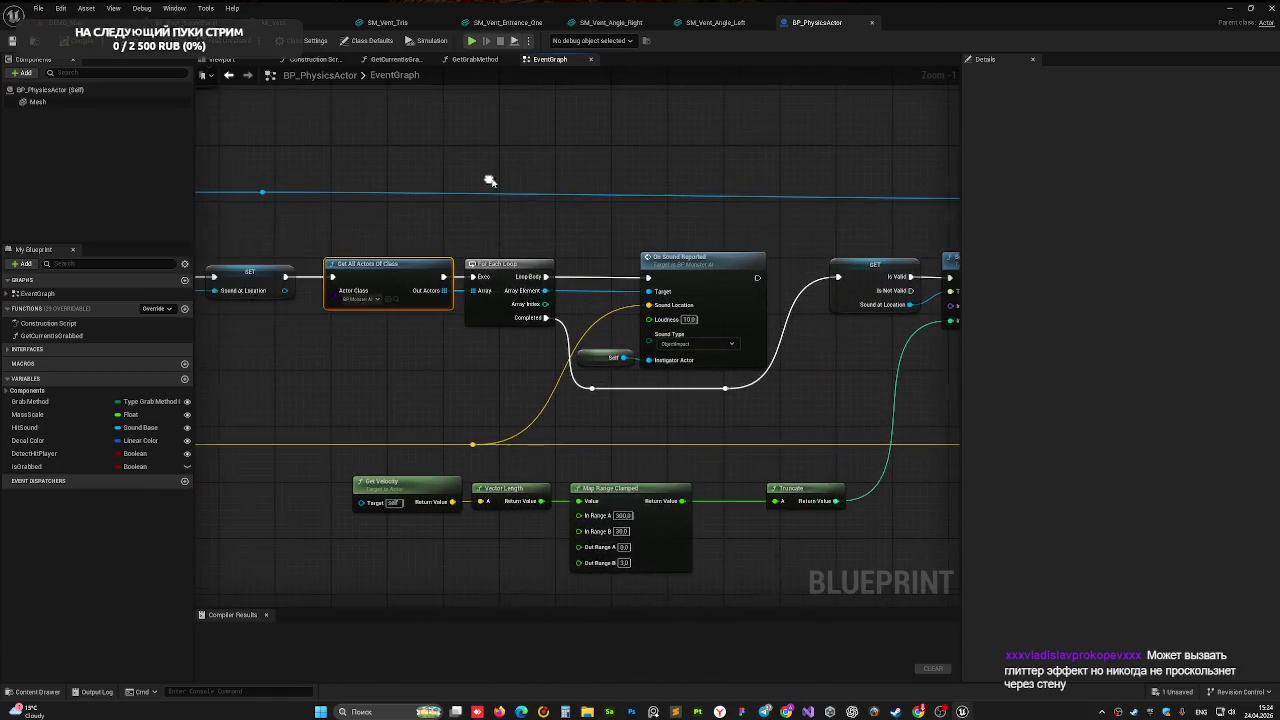
key("ctrl+s")
mouse_move(491, 271)
left_mouse_down()
mouse_move(440, 300)
mouse_move(471, 269)
left_mouse_up()
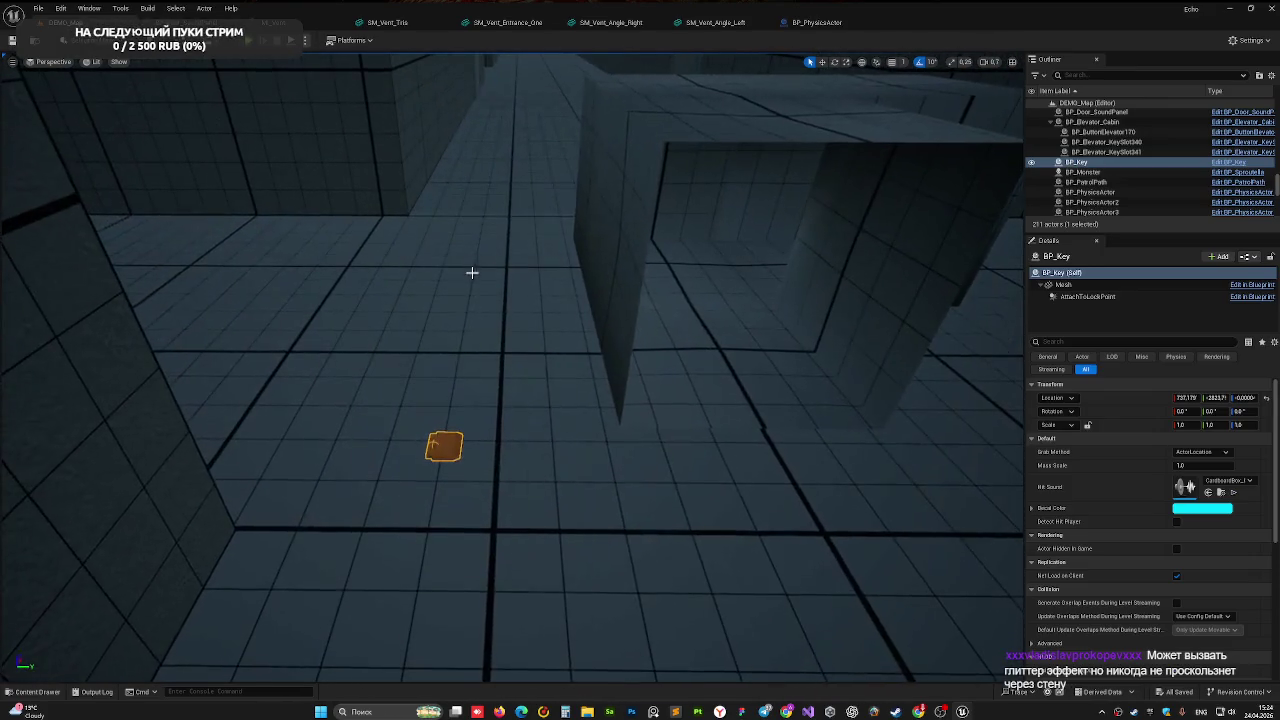
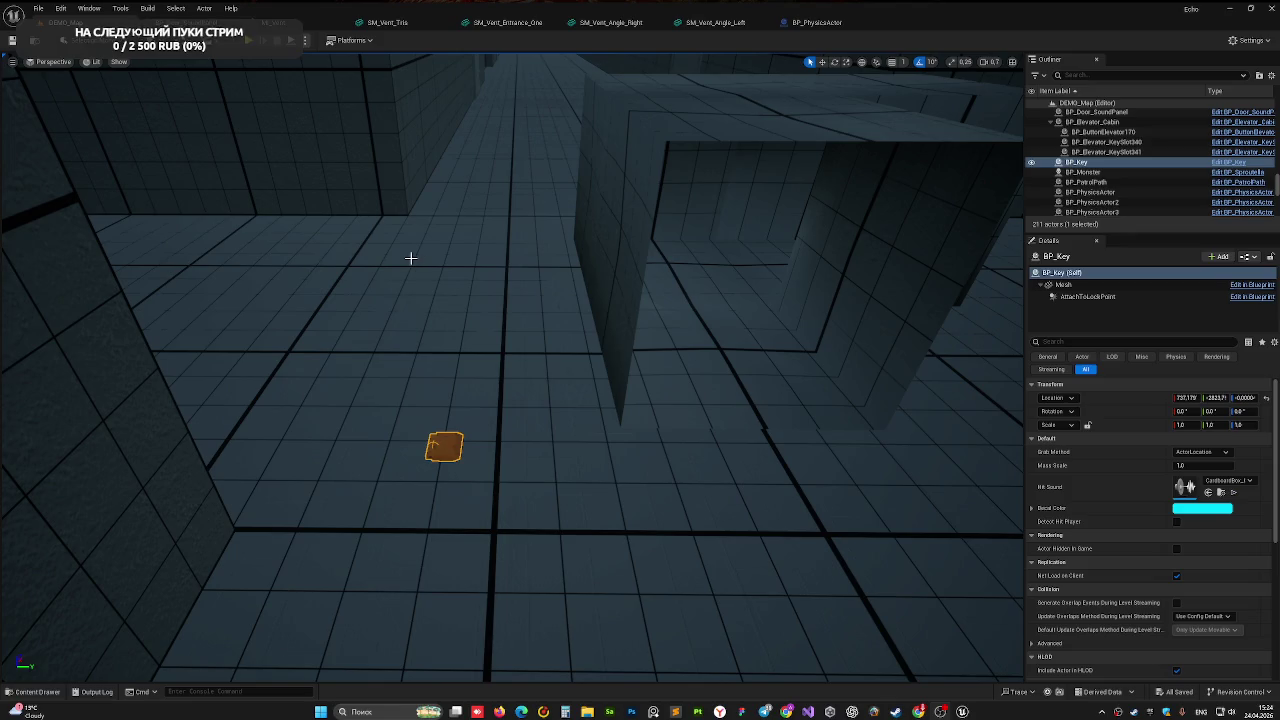
- Move through the level to the key, peek into the Meshes folder, and frame and orbit the key
left_click_drag(298, 274, 372, 432)
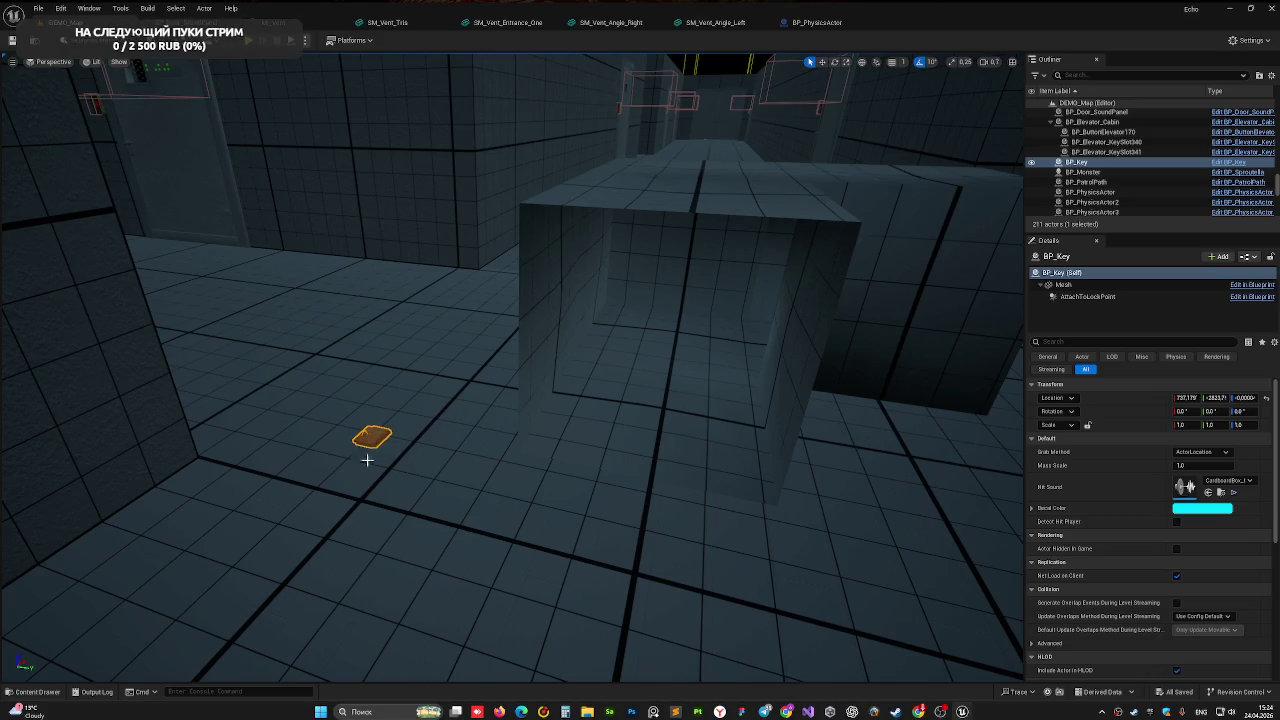
left_click(37, 691)
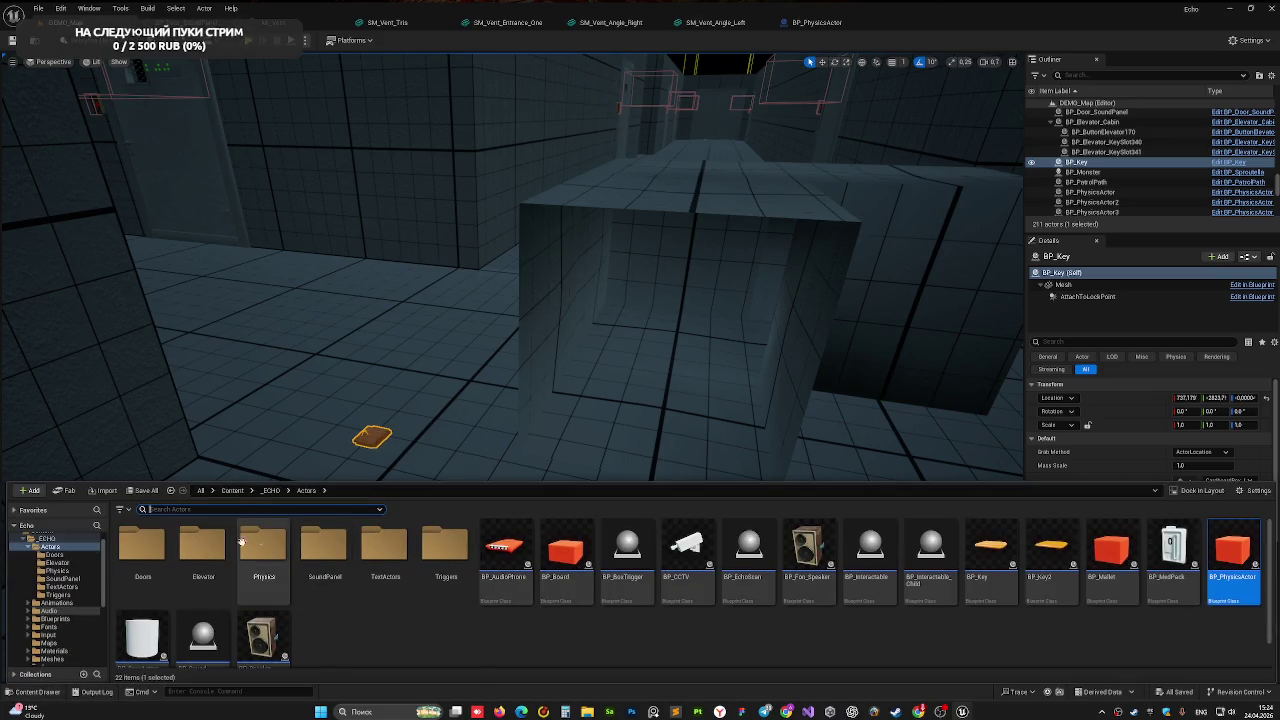
scroll(77, 631, "down", 1)
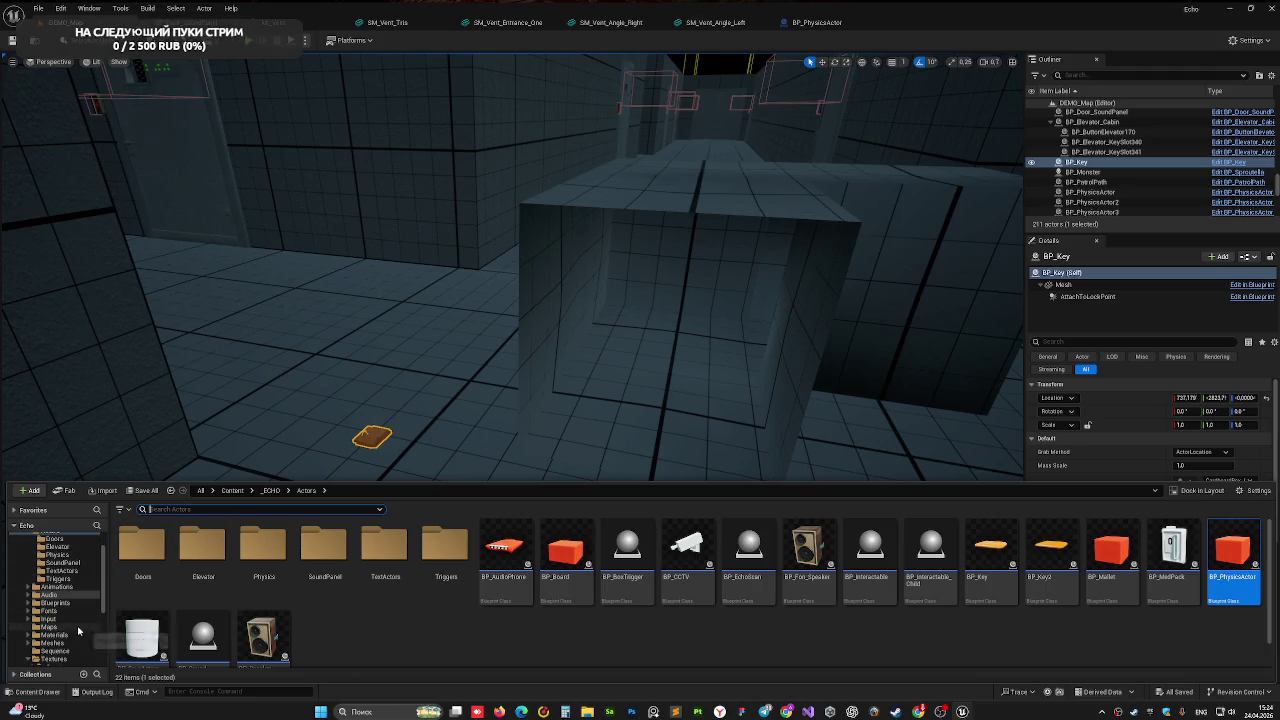
left_click(76, 645)
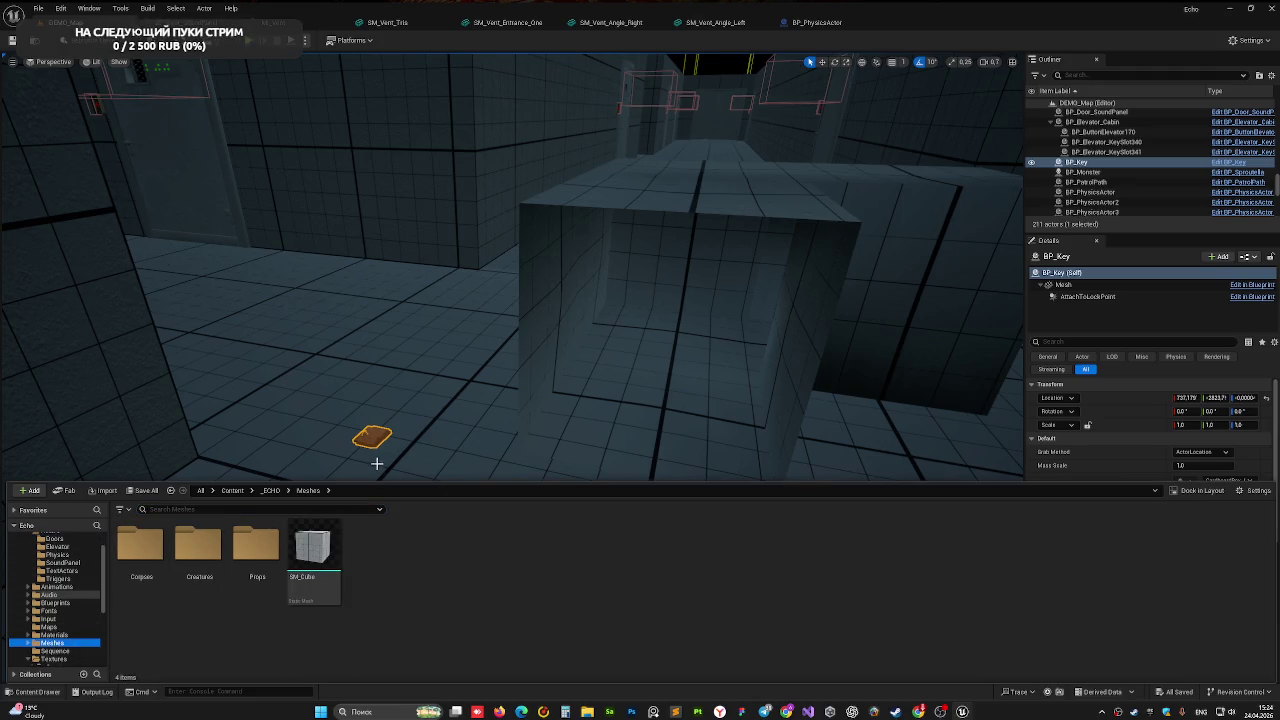
left_click(372, 437)
key("f")
mouse_move(512, 368)
left_mouse_down()
mouse_move(420, 375)
mouse_move(390, 435)
left_mouse_up()
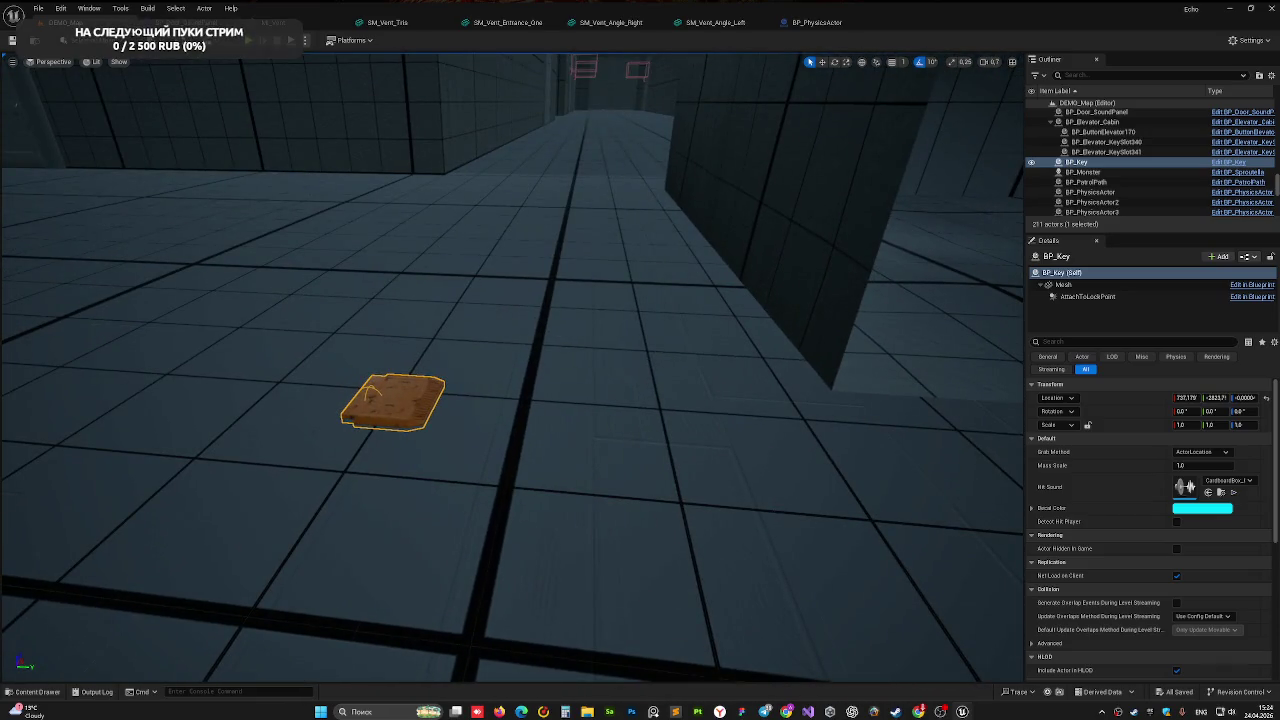
- Find SM_Key_LP under Meshes > Props > Door and display the key's Mesh component details
key("ctrl+space")
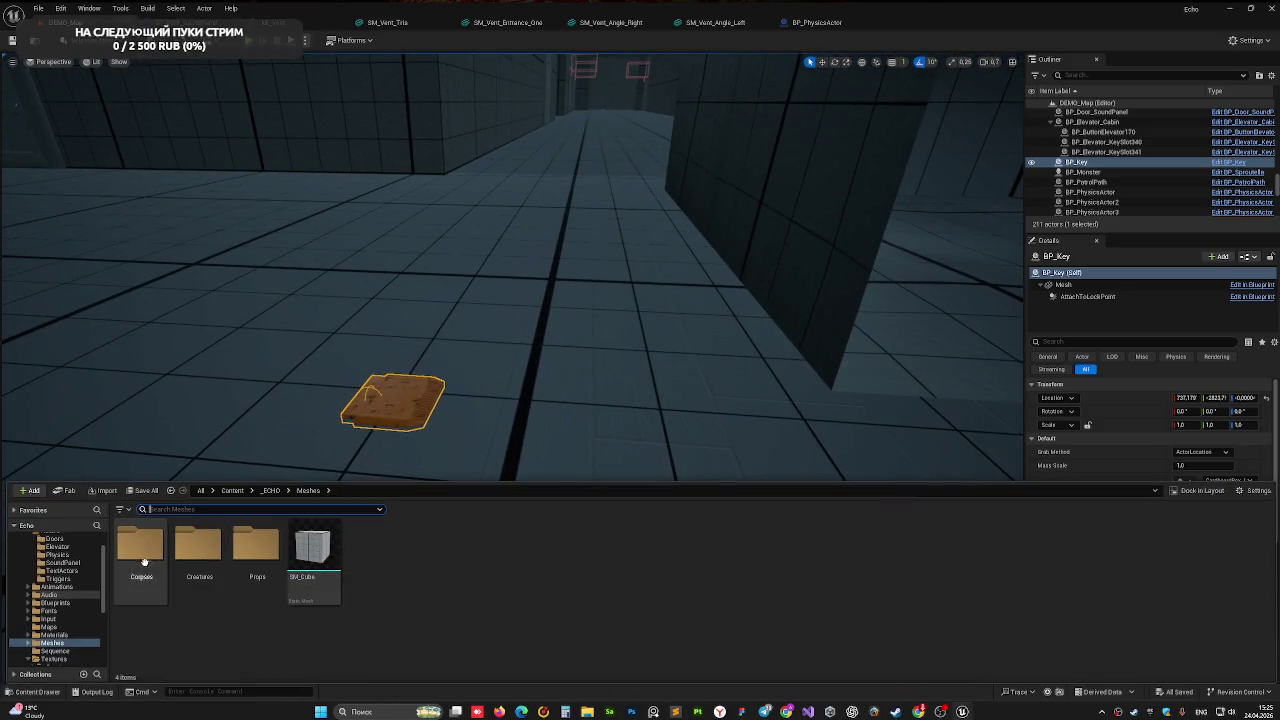
double_click(258, 557)
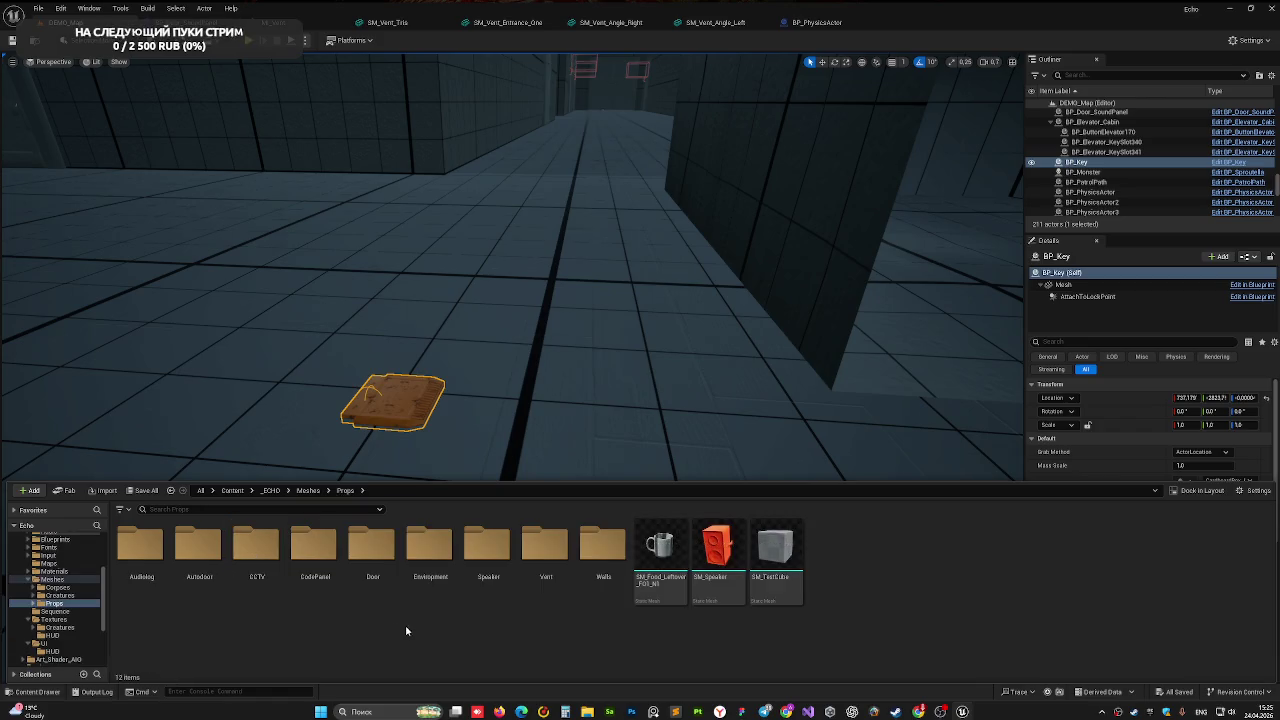
double_click(355, 545)
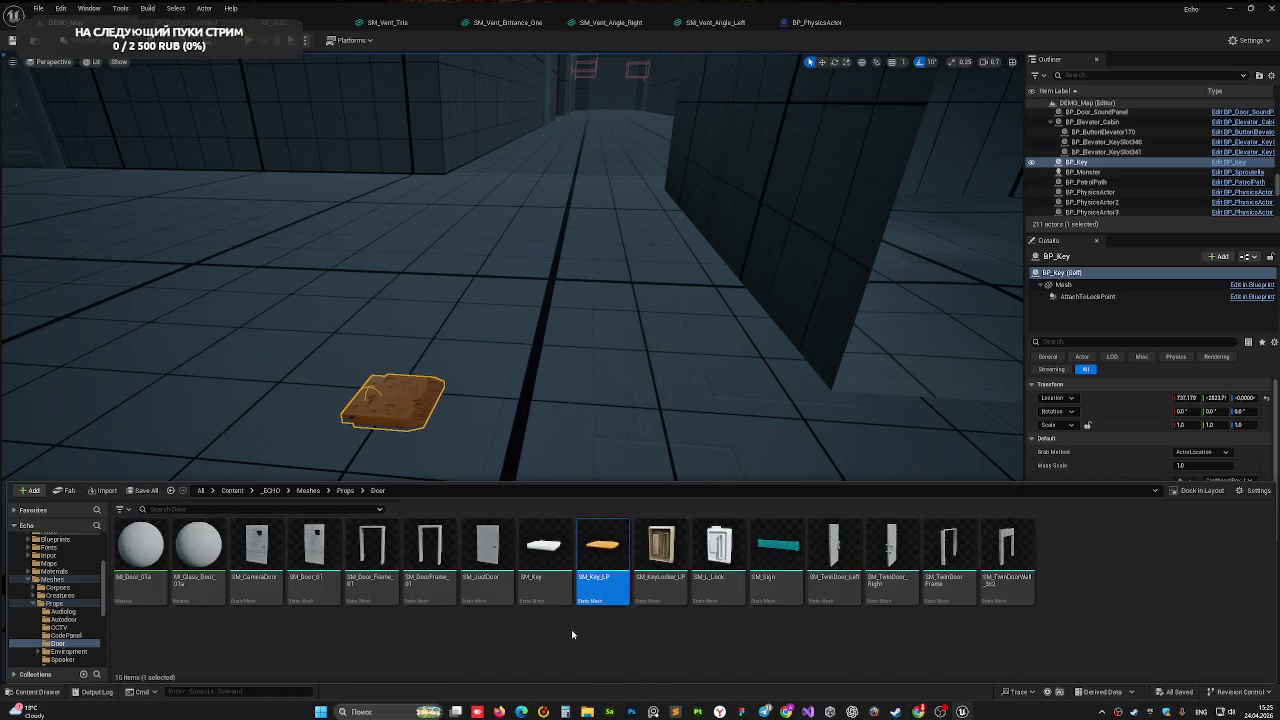
mouse_move(603, 590)
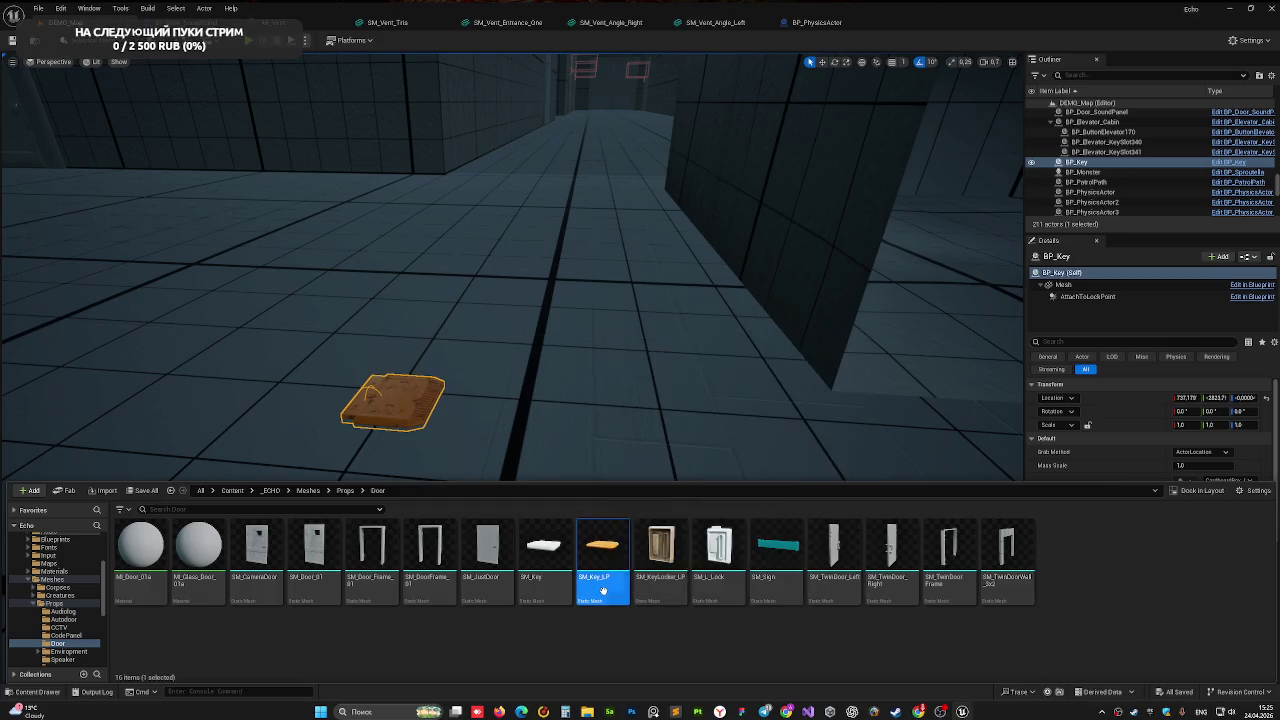
key("ctrl+space")
left_click(1090, 285)
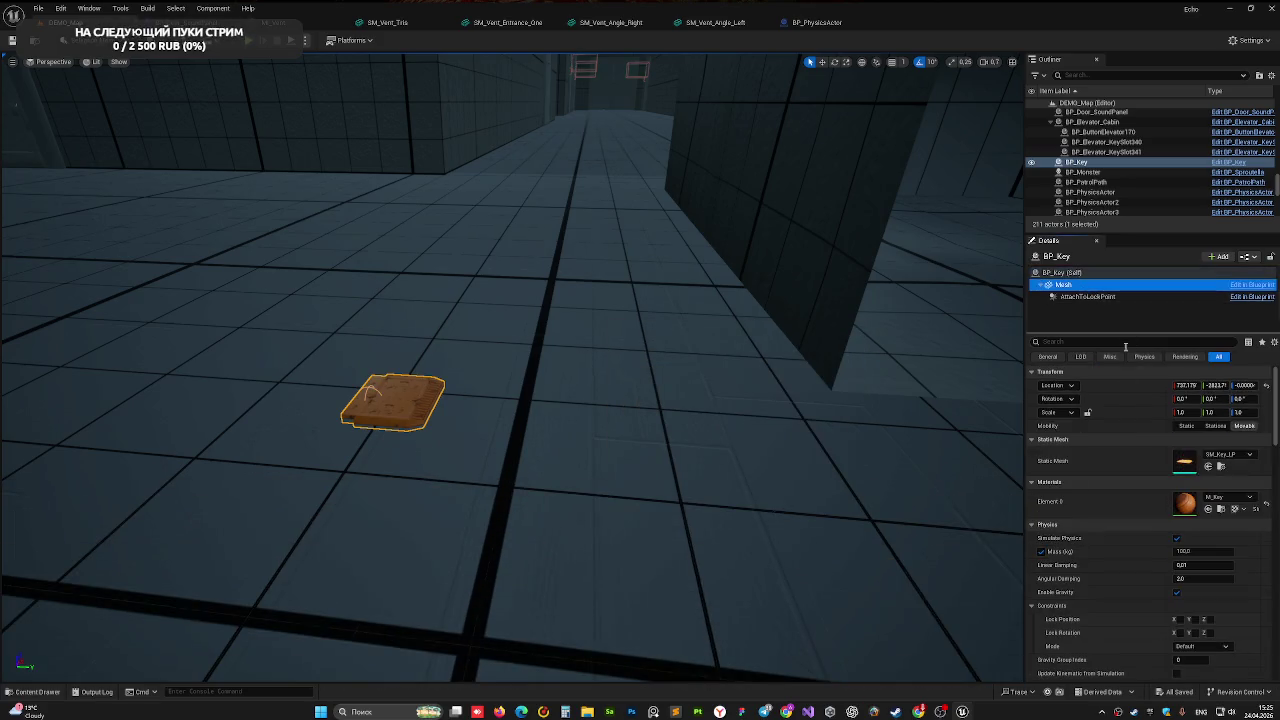
- Remove SM_Key_LP's existing collision, add a box simplified collision, and return to the level
key("ctrl+space")
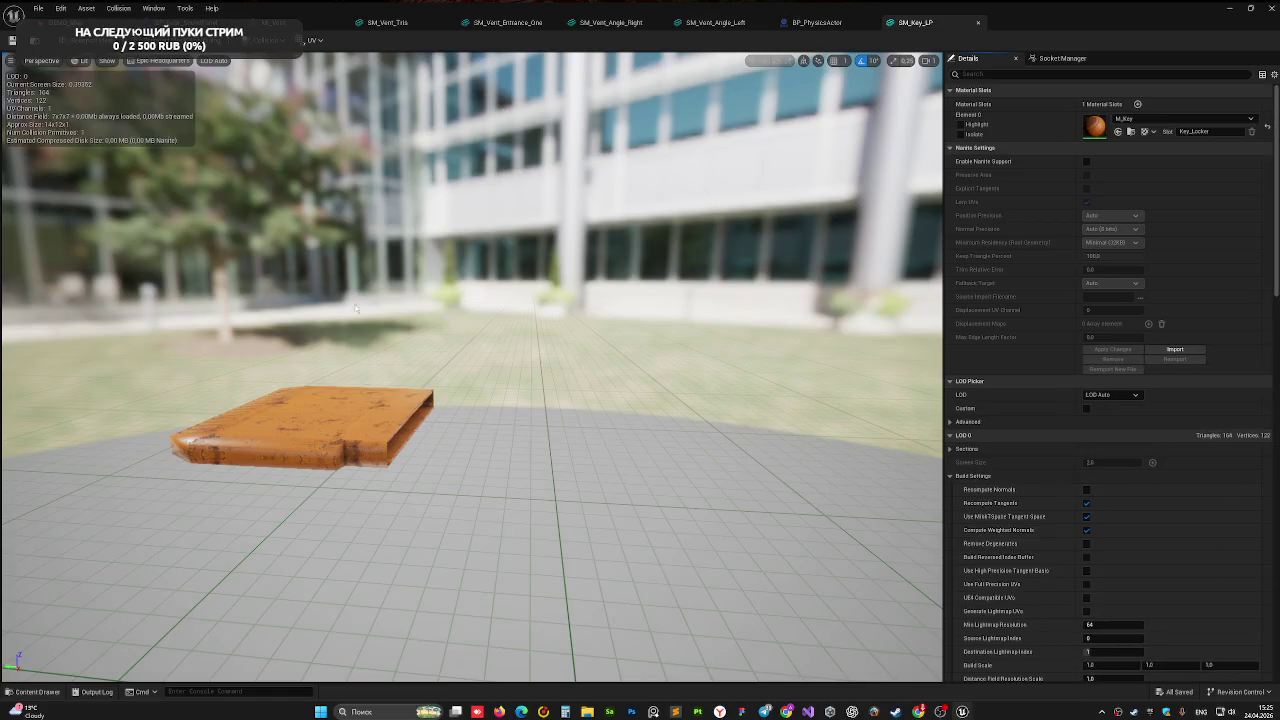
left_click(264, 40)
left_click(274, 176)
left_click(268, 41)
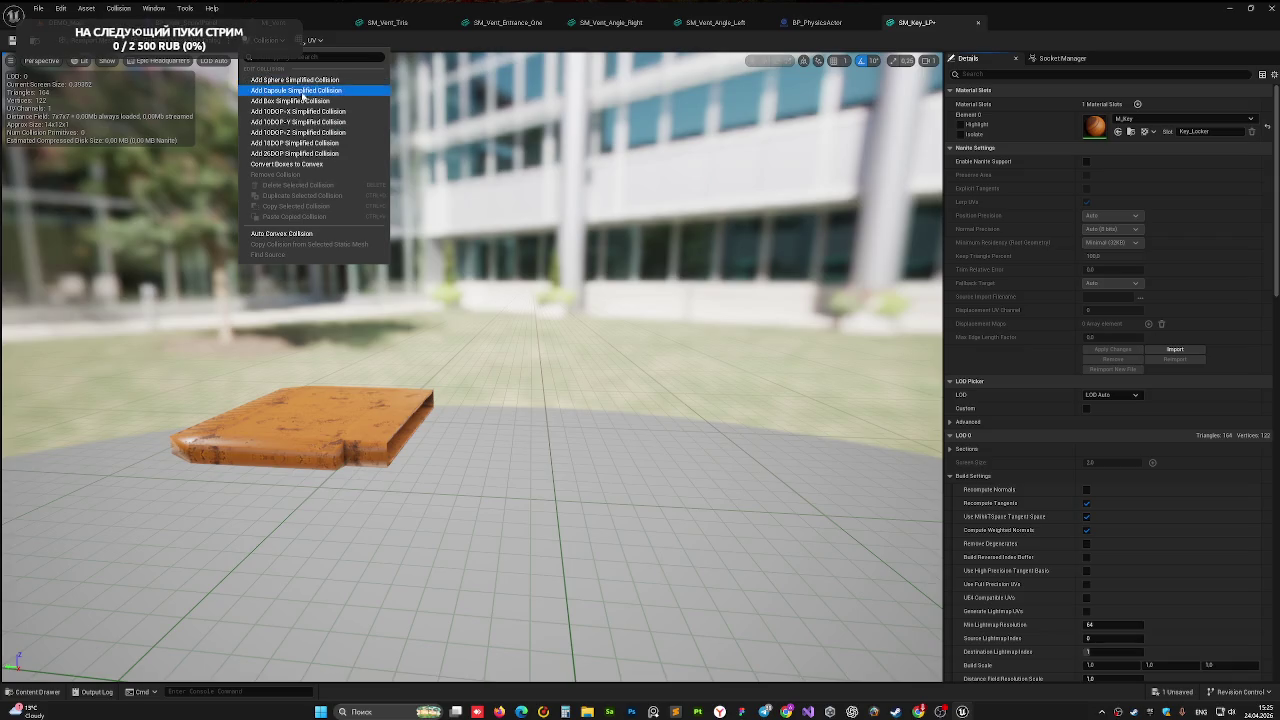
left_click(303, 102)
mouse_move(470, 360)
left_mouse_down()
mouse_move(430, 380)
mouse_move(560, 365)
mouse_move(540, 362)
mouse_move(500, 300)
mouse_move(413, 351)
left_mouse_up()
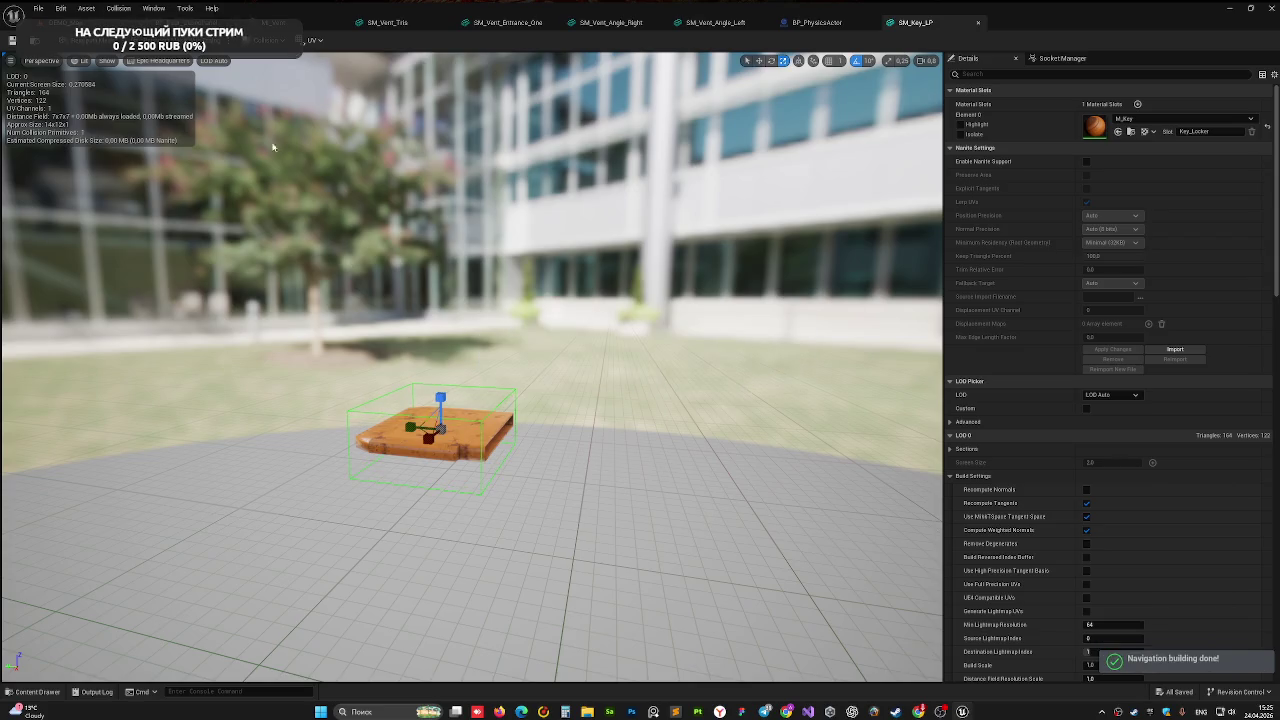
left_click(56, 21)
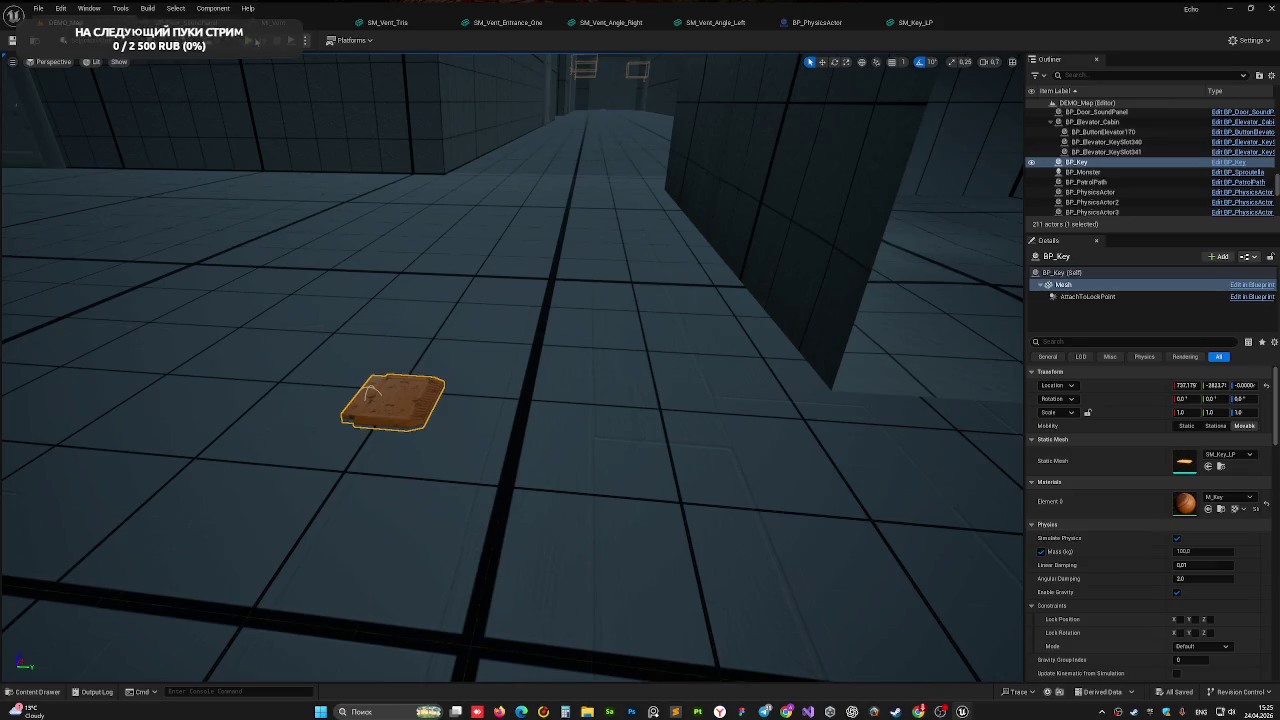
- Show collision shapes in the viewport, start play-testing, then drop and pick up the key
left_click(119, 62)
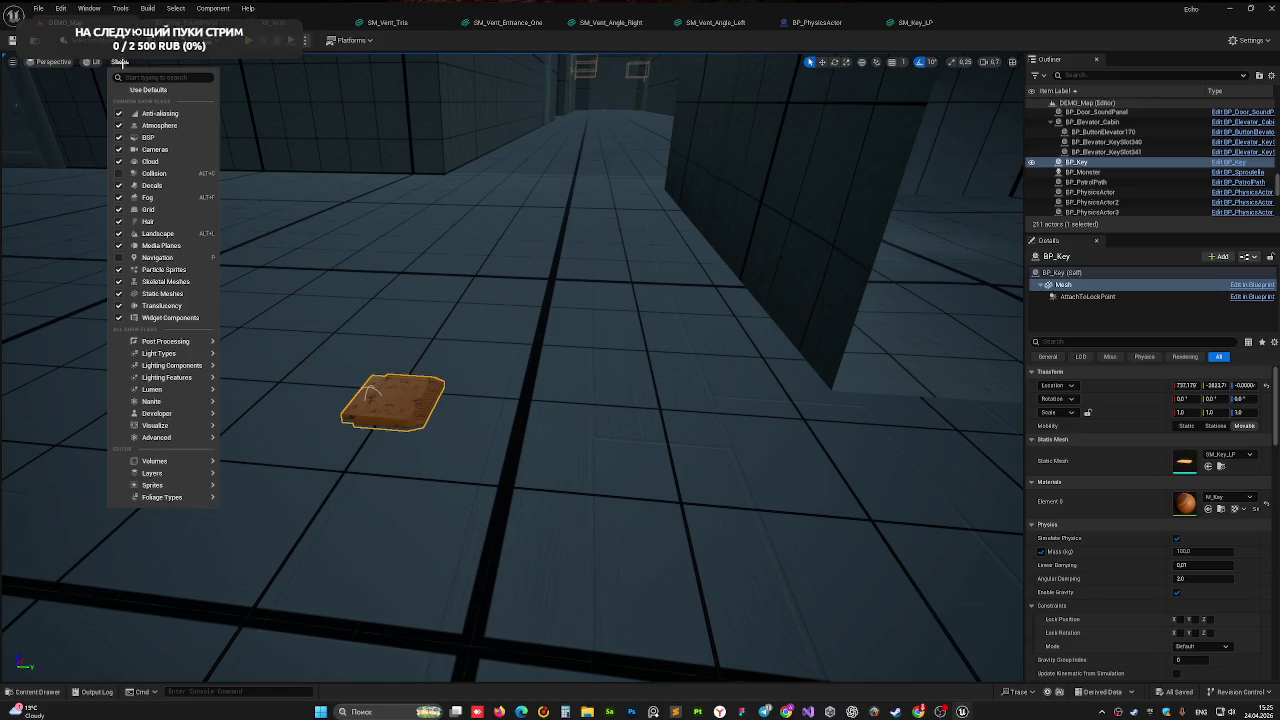
left_click(152, 174)
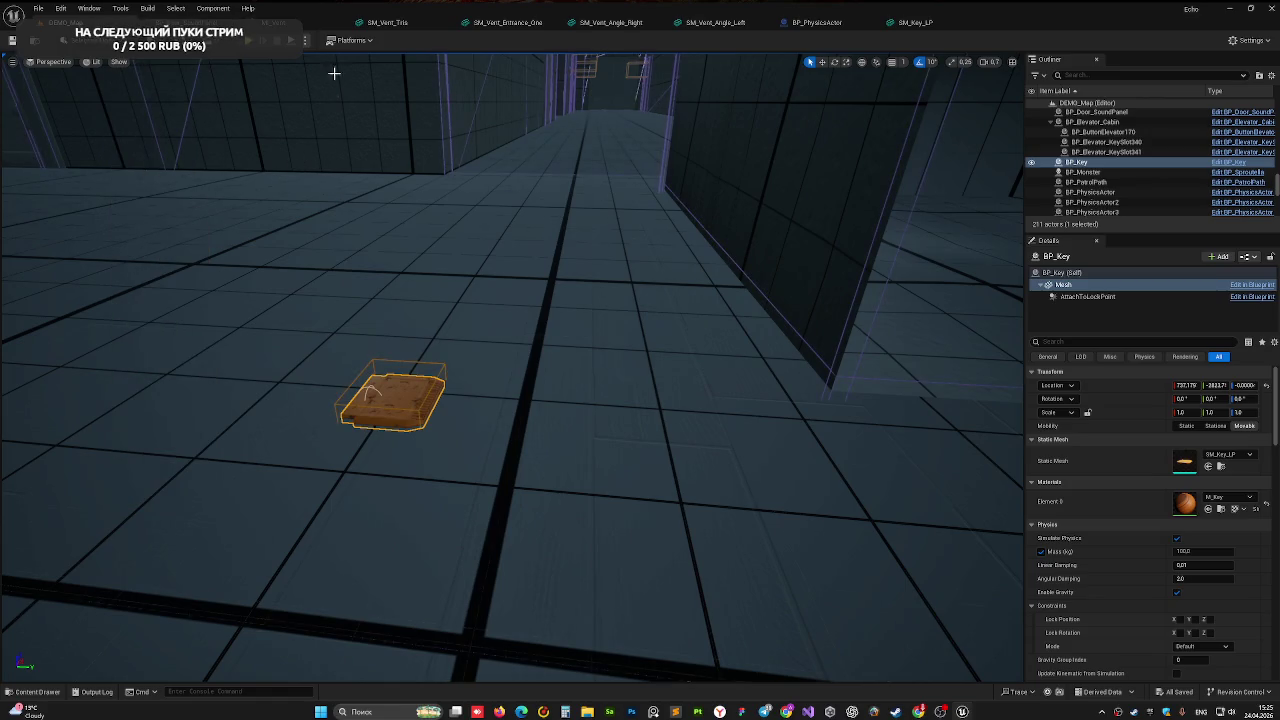
key("alt+p")
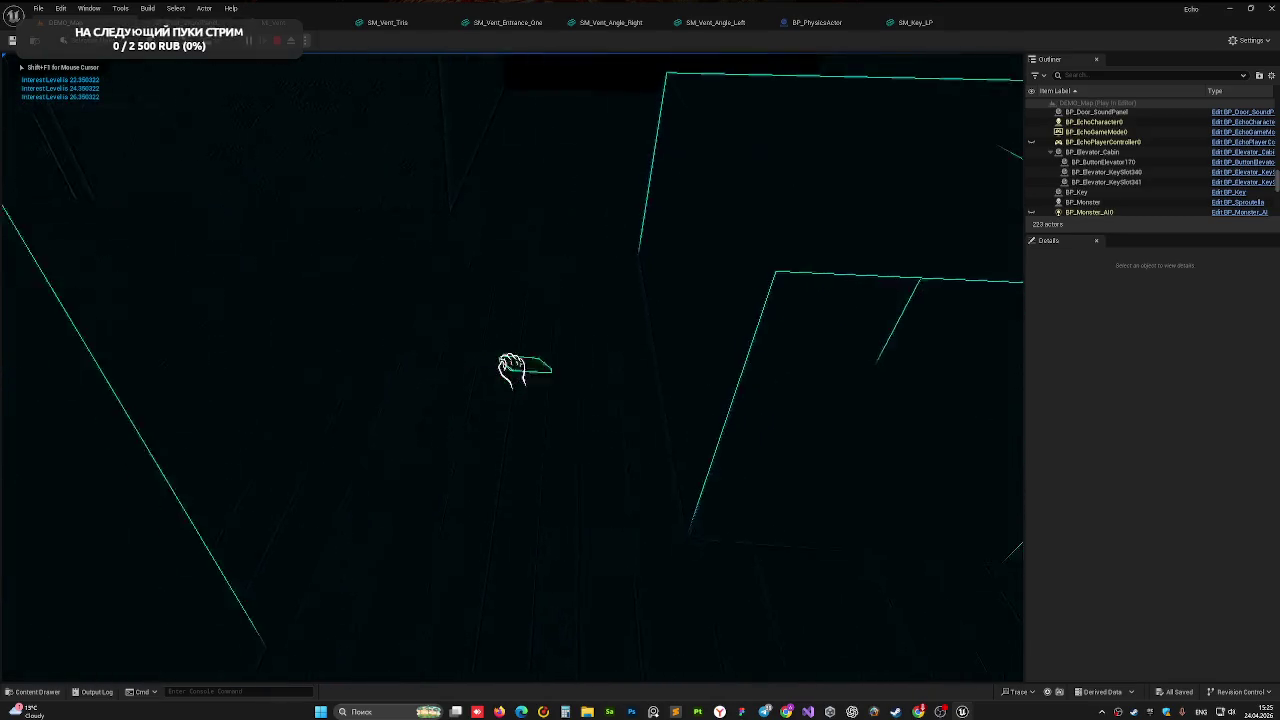
left_click(511, 367)
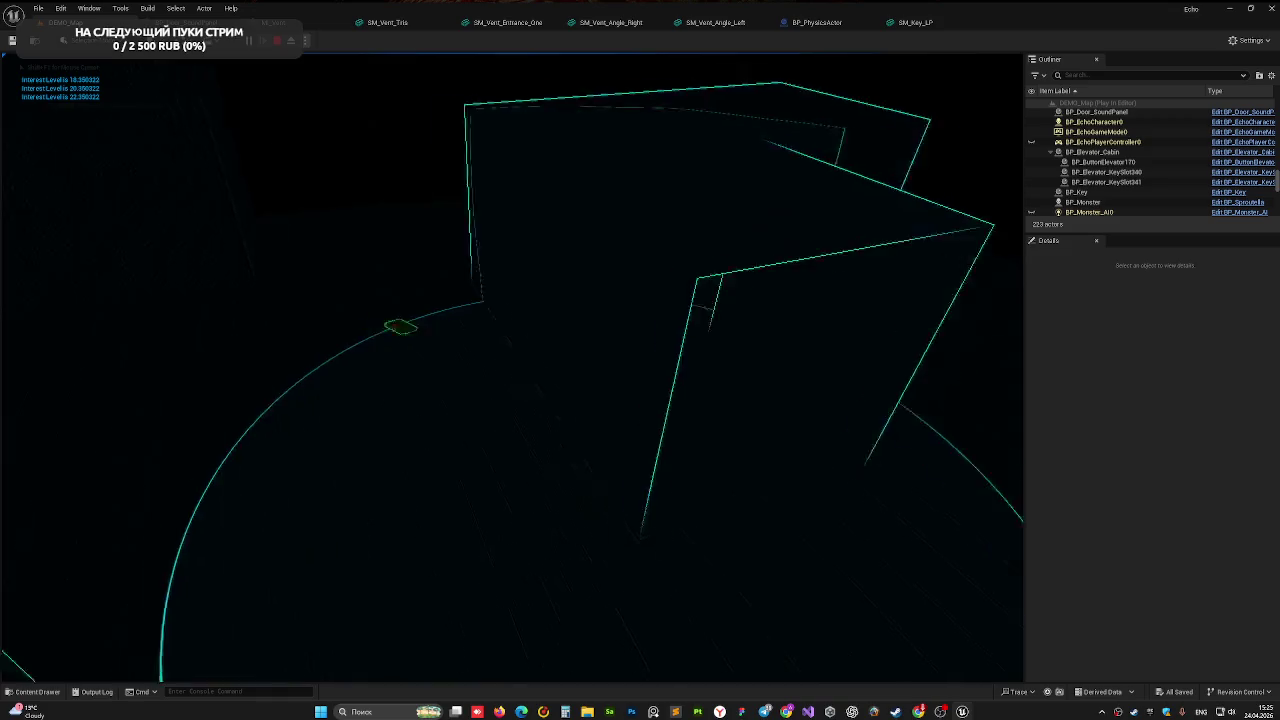
left_click(512, 367)
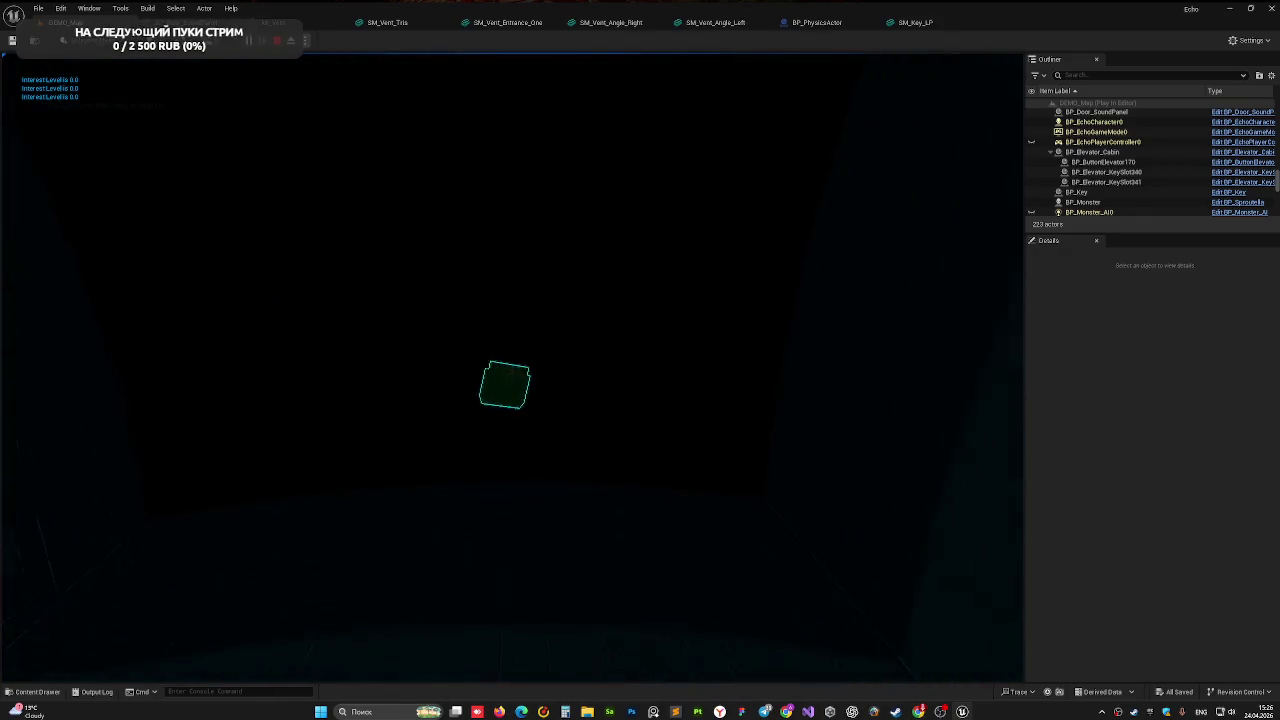
- Drop, re-grab and carry the key from the wall into the darker room, then stop play
key("e")
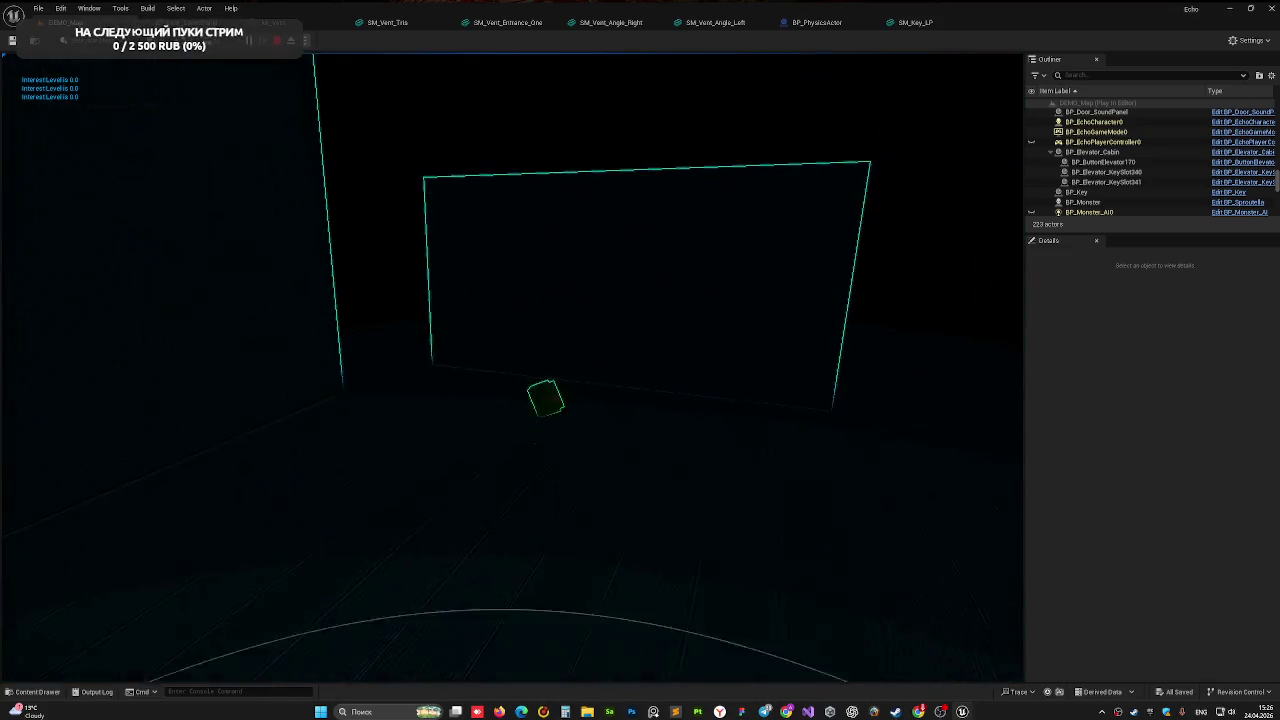
key("e")
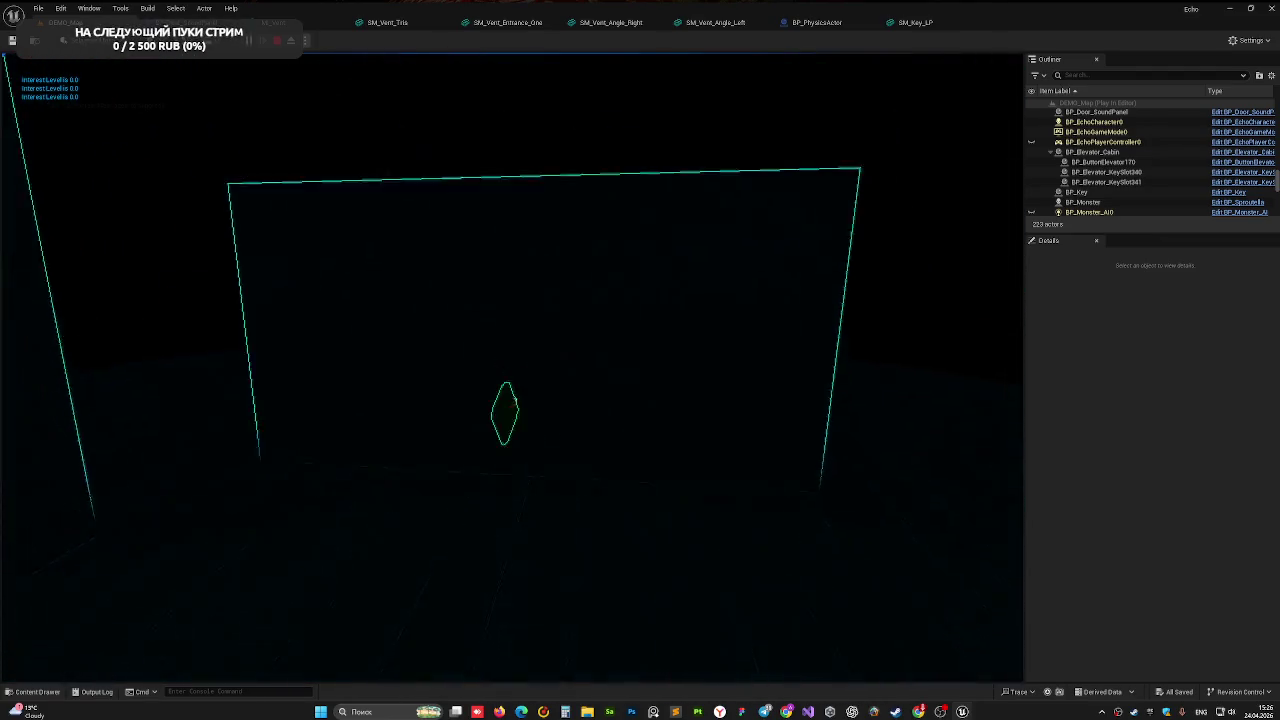
key("e")
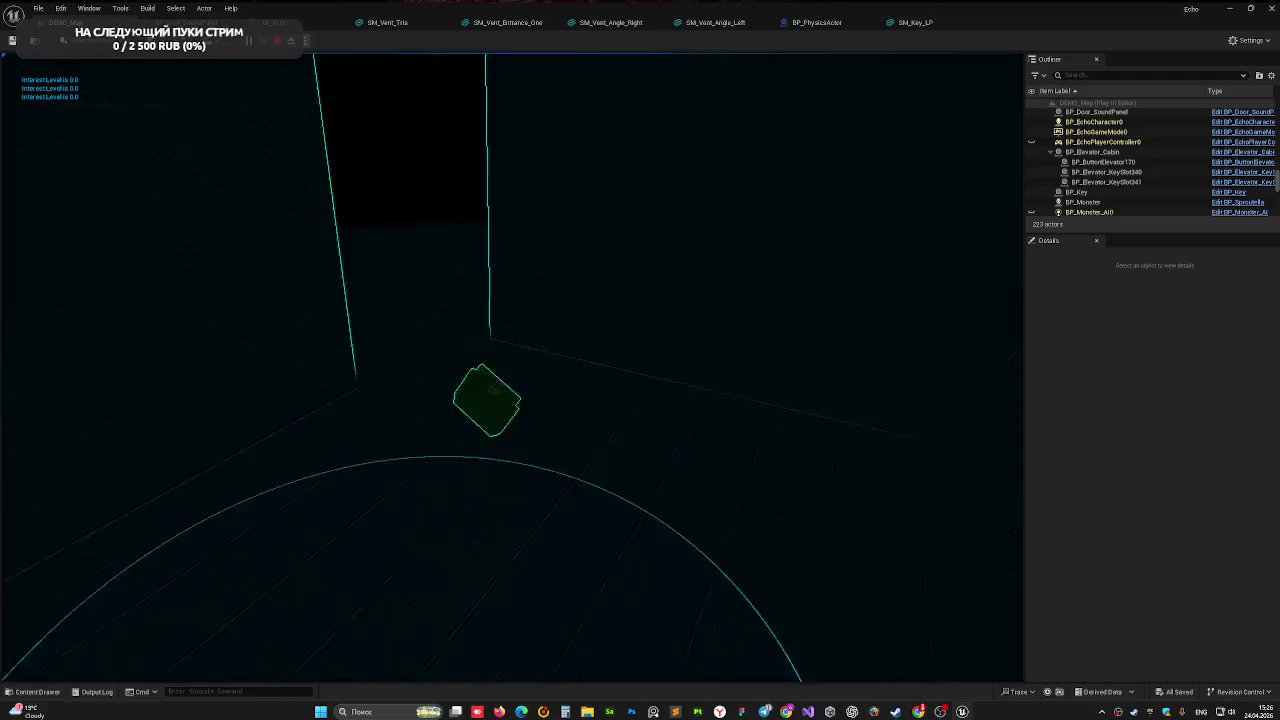
key("w")
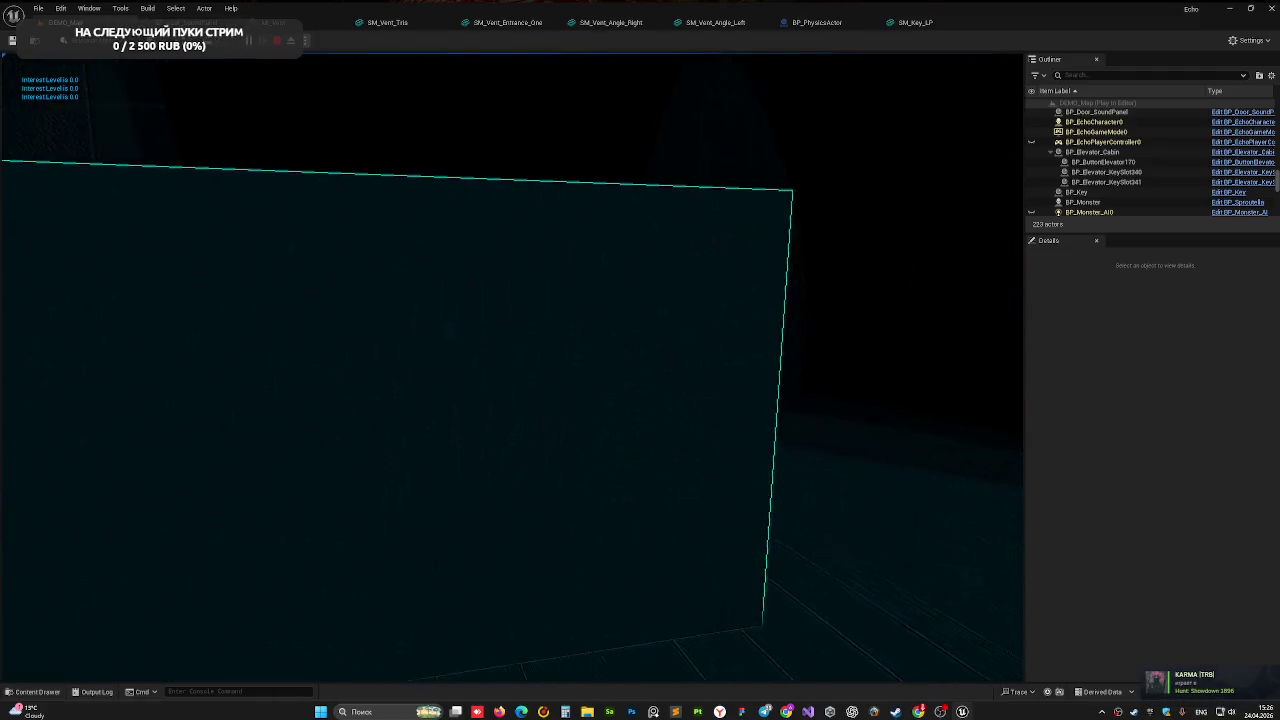
key("w")
key("w")
key("w")
key("w")
key("w")
key("w")
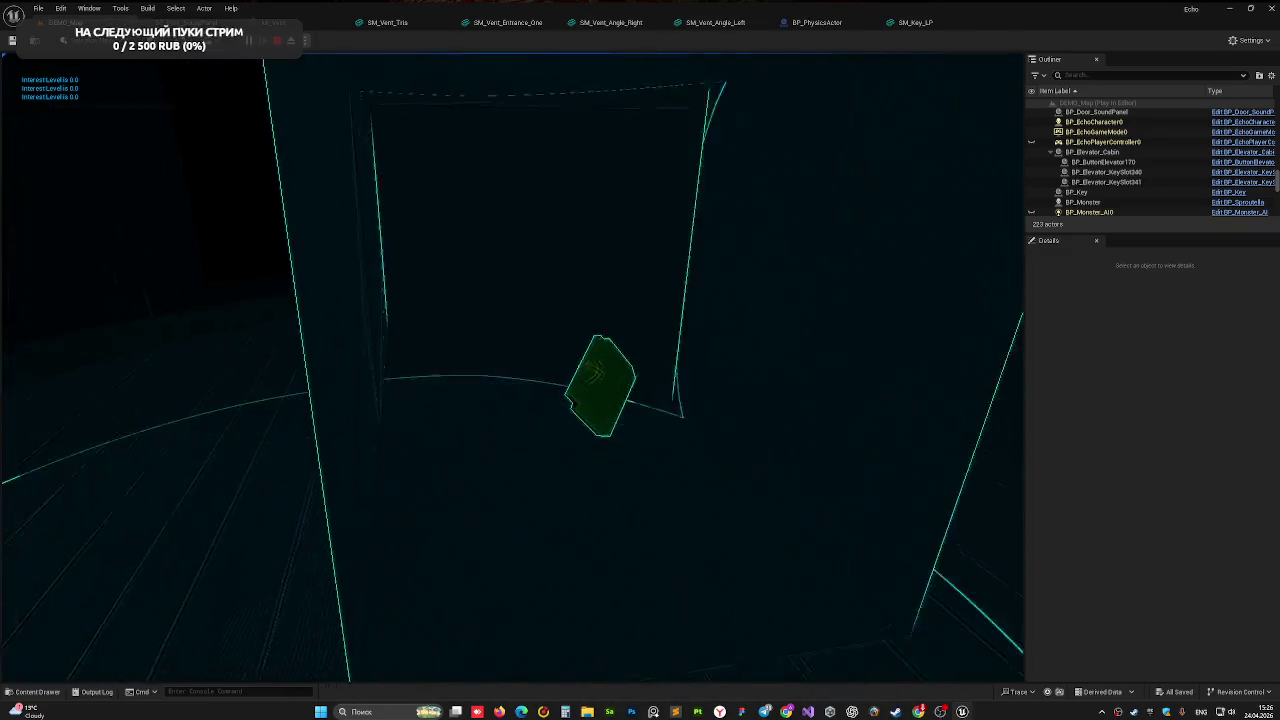
key("w")
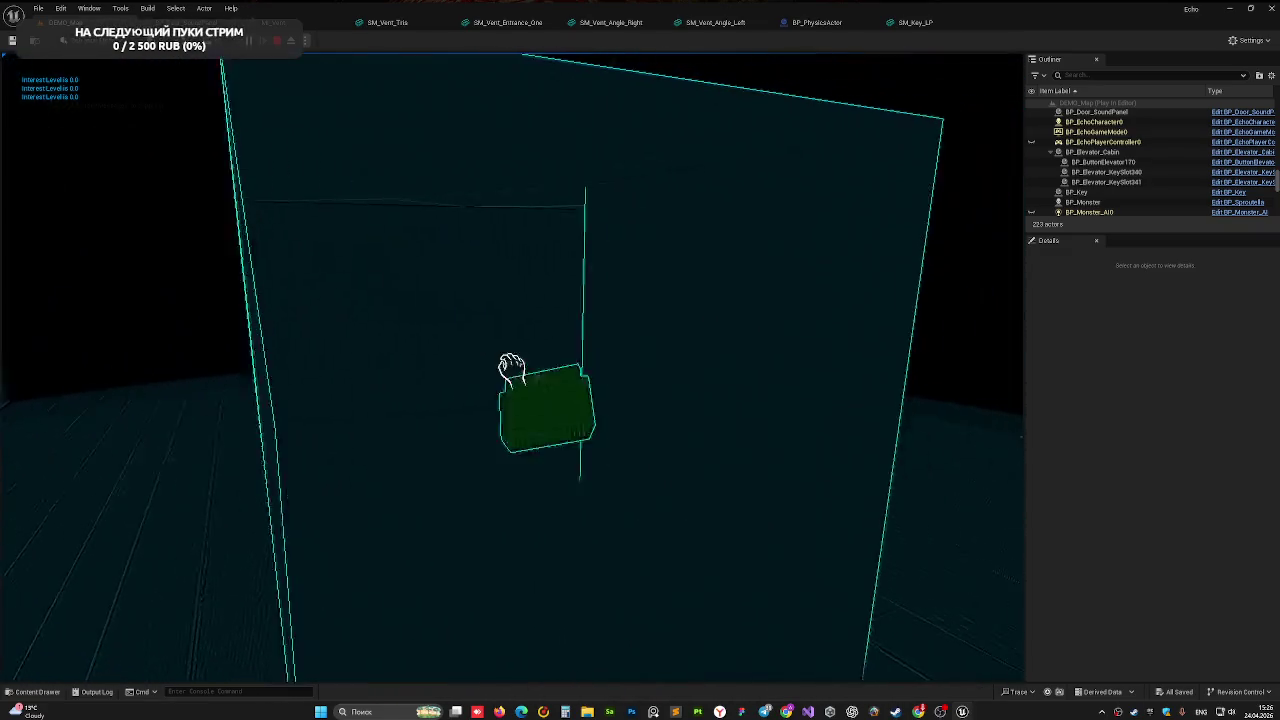
key("e")
key("w")
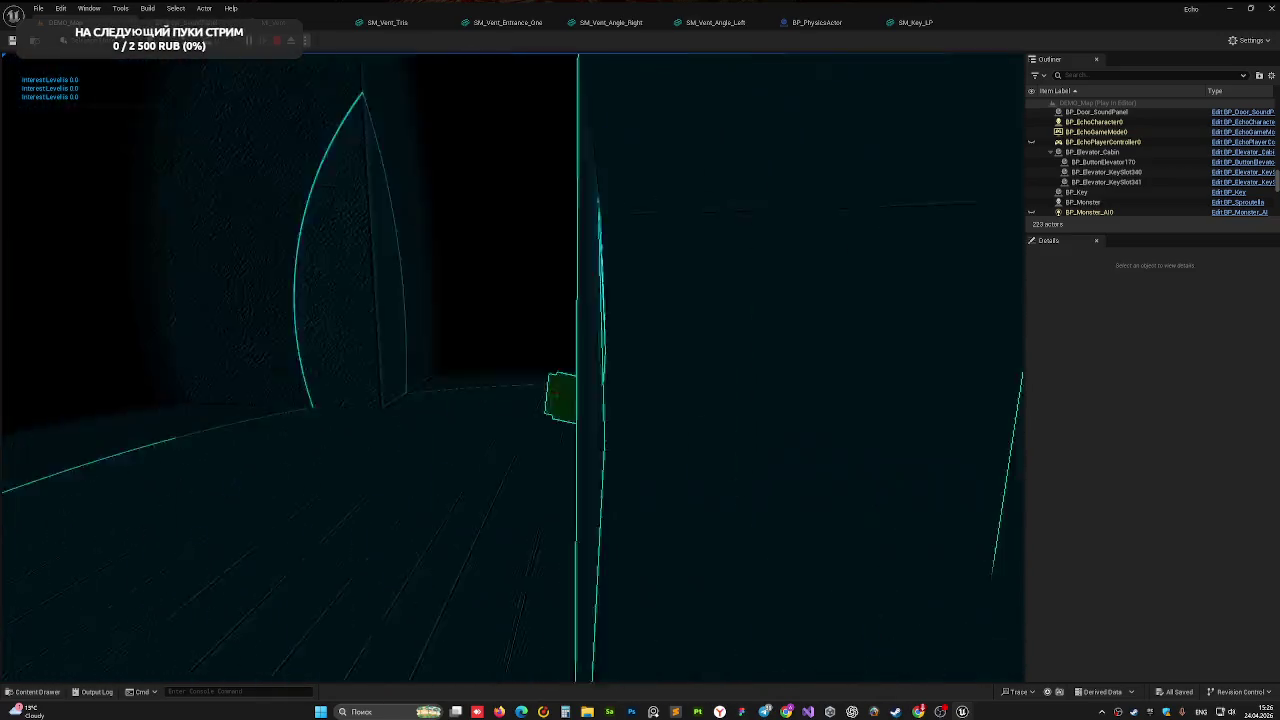
key("e")
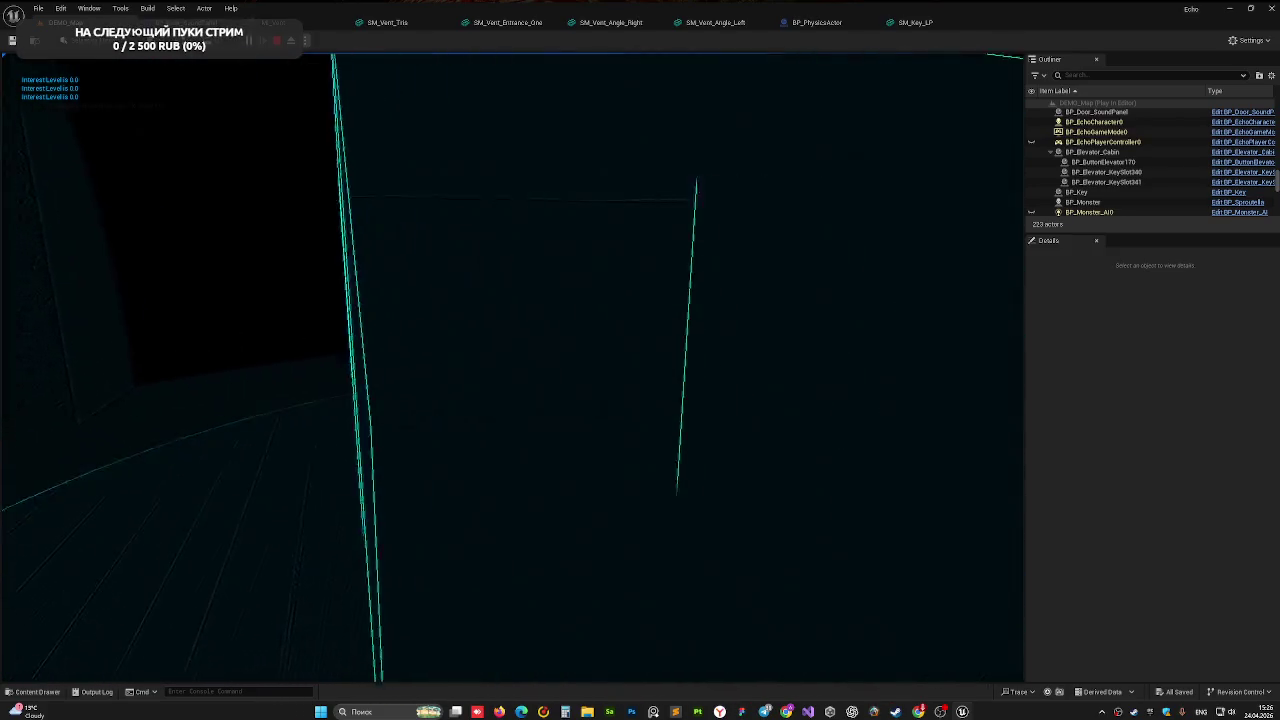
key("w")
key("w")
key("w")
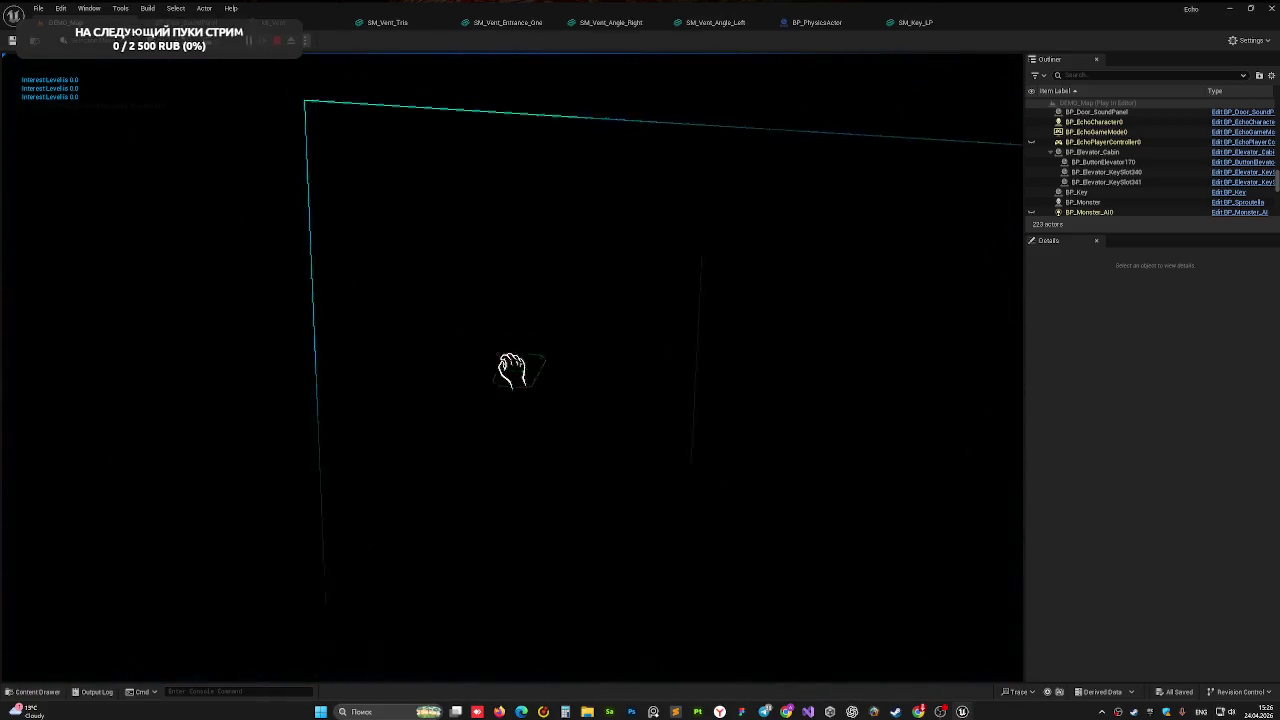
key("Escape")
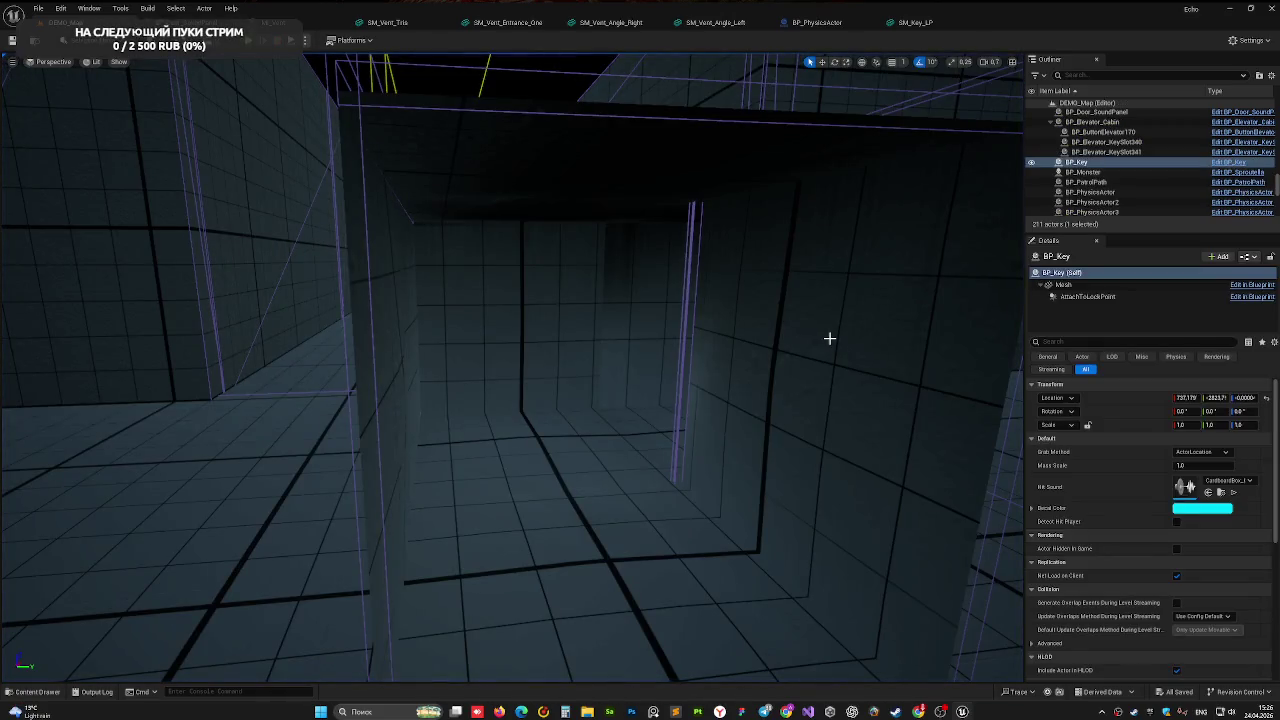
- Scroll through the SM_Key_LP mesh editor's details to review its settings
left_click(925, 22)
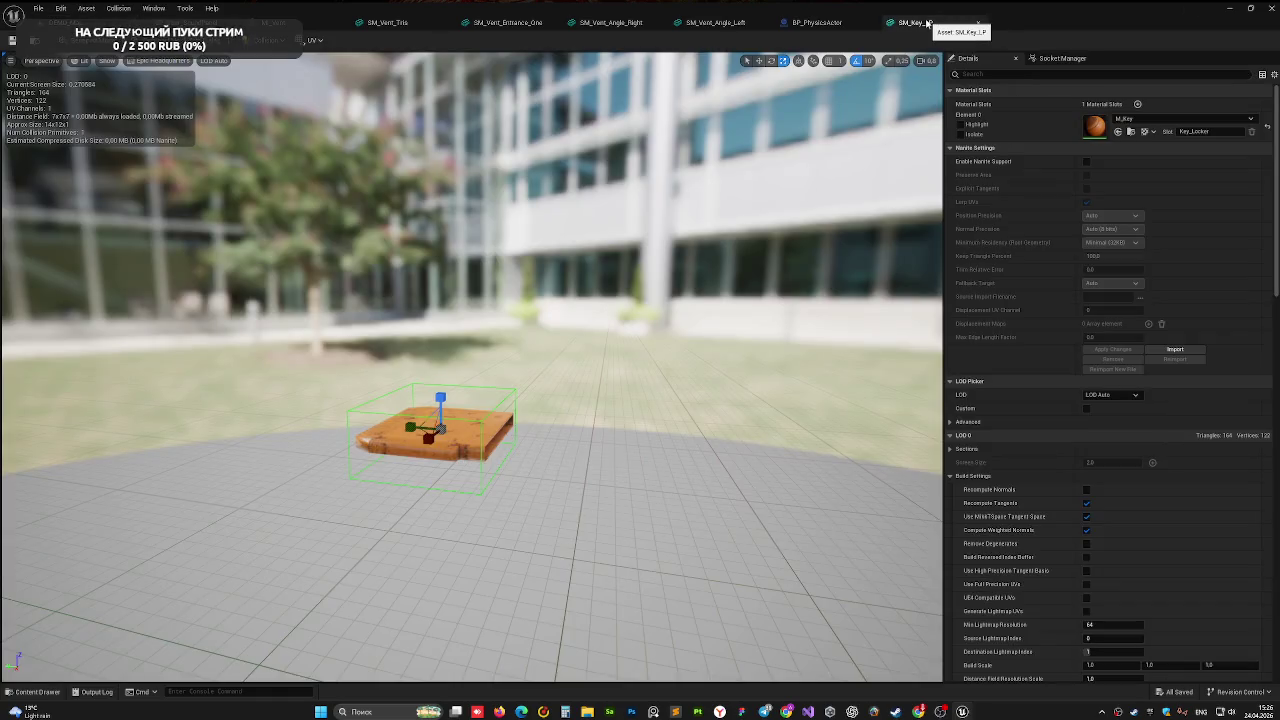
scroll(1070, 454, "down", 3)
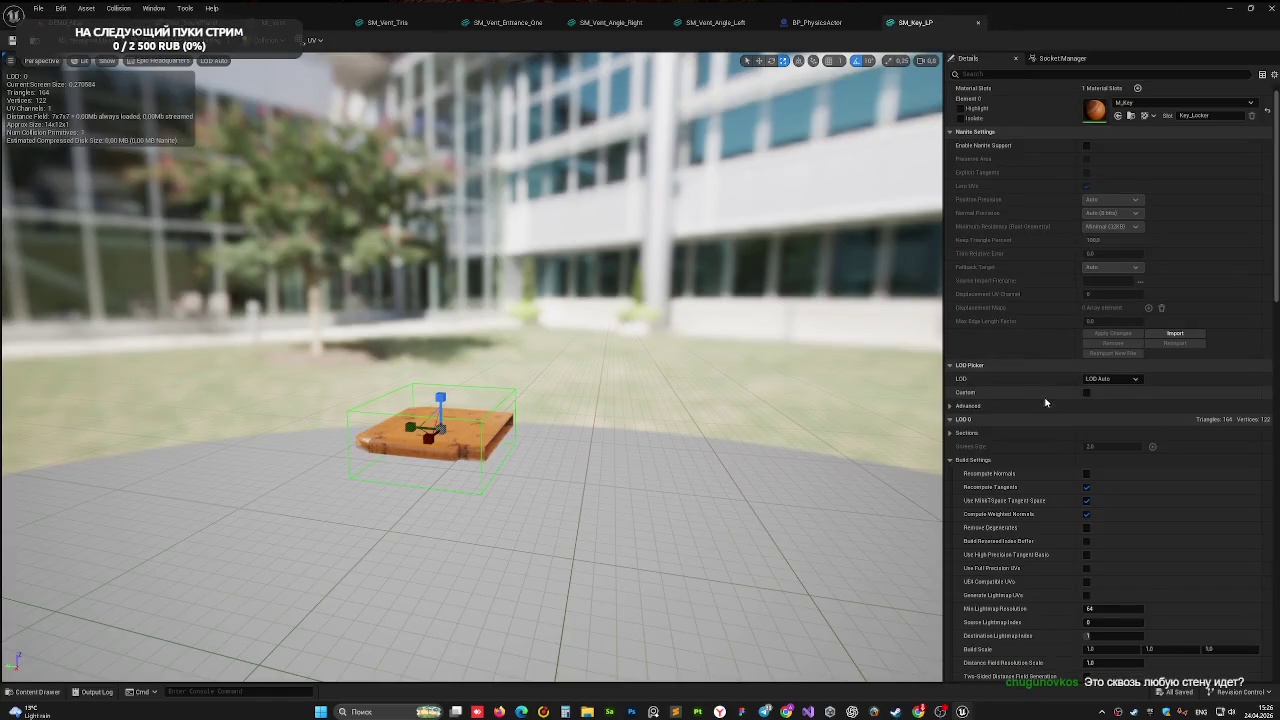
scroll(1078, 440, "down", 5)
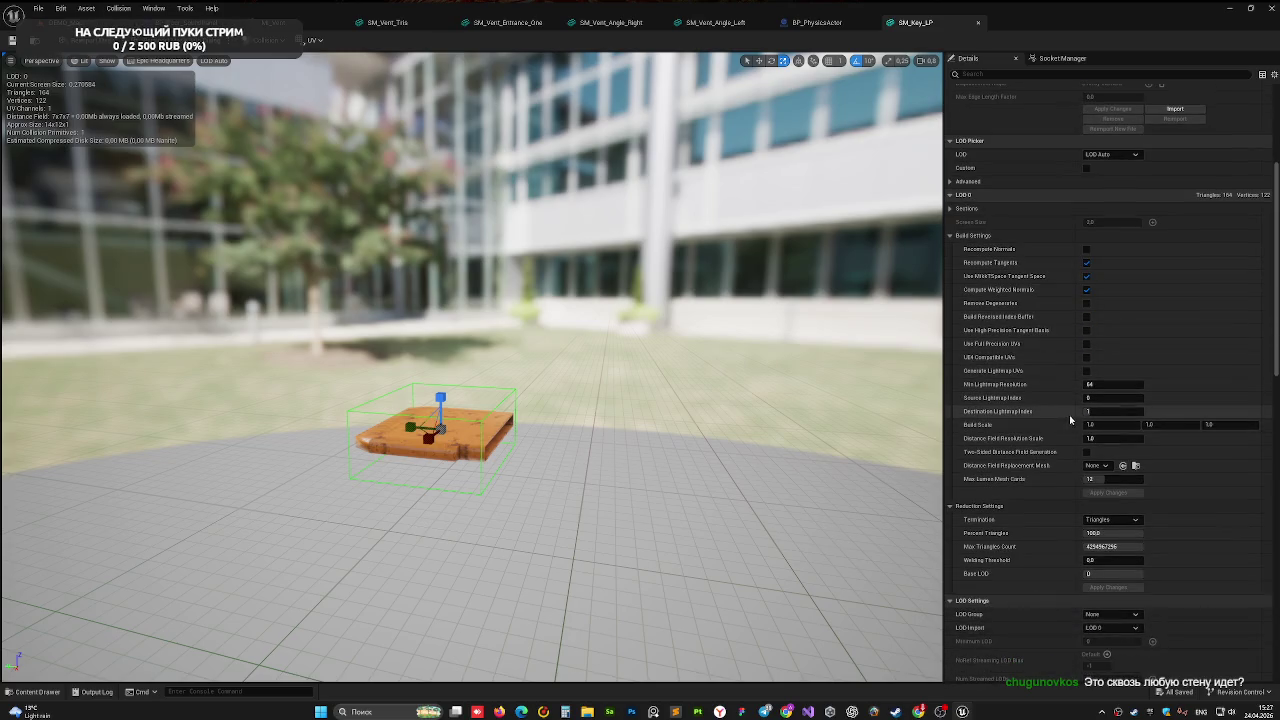
scroll(1072, 411, "down", 7)
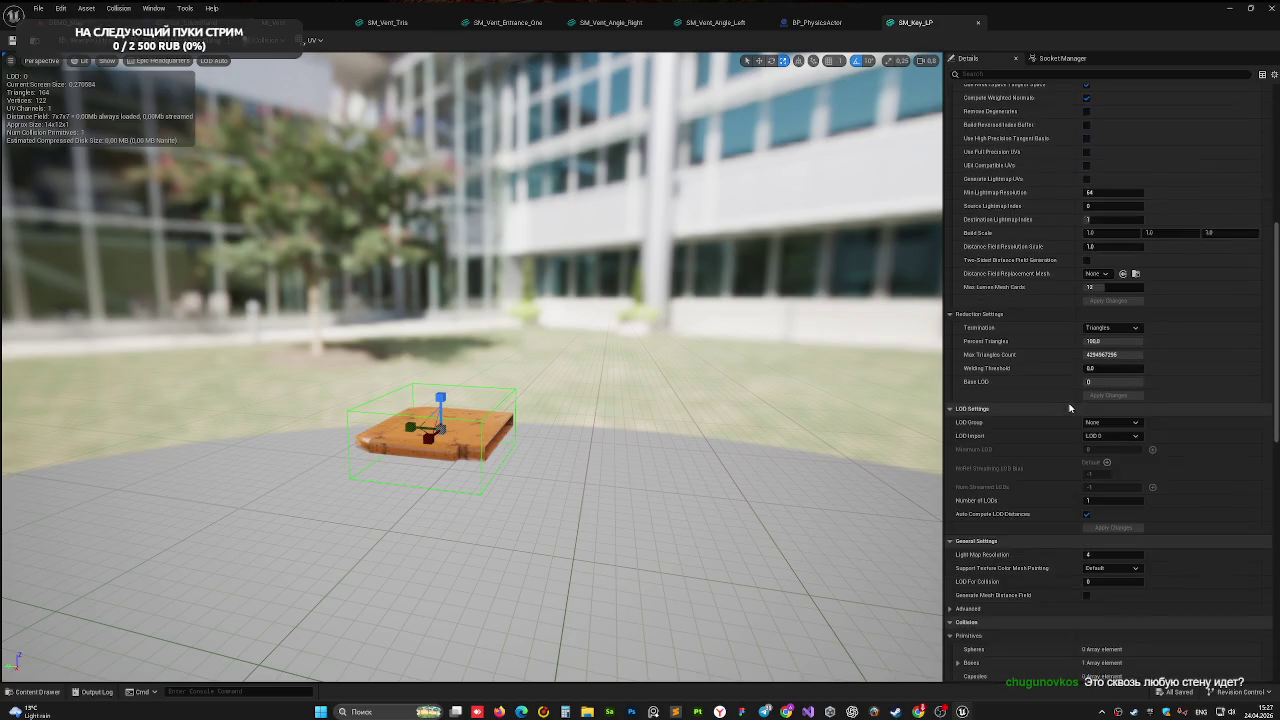
scroll(1069, 405, "down", 9)
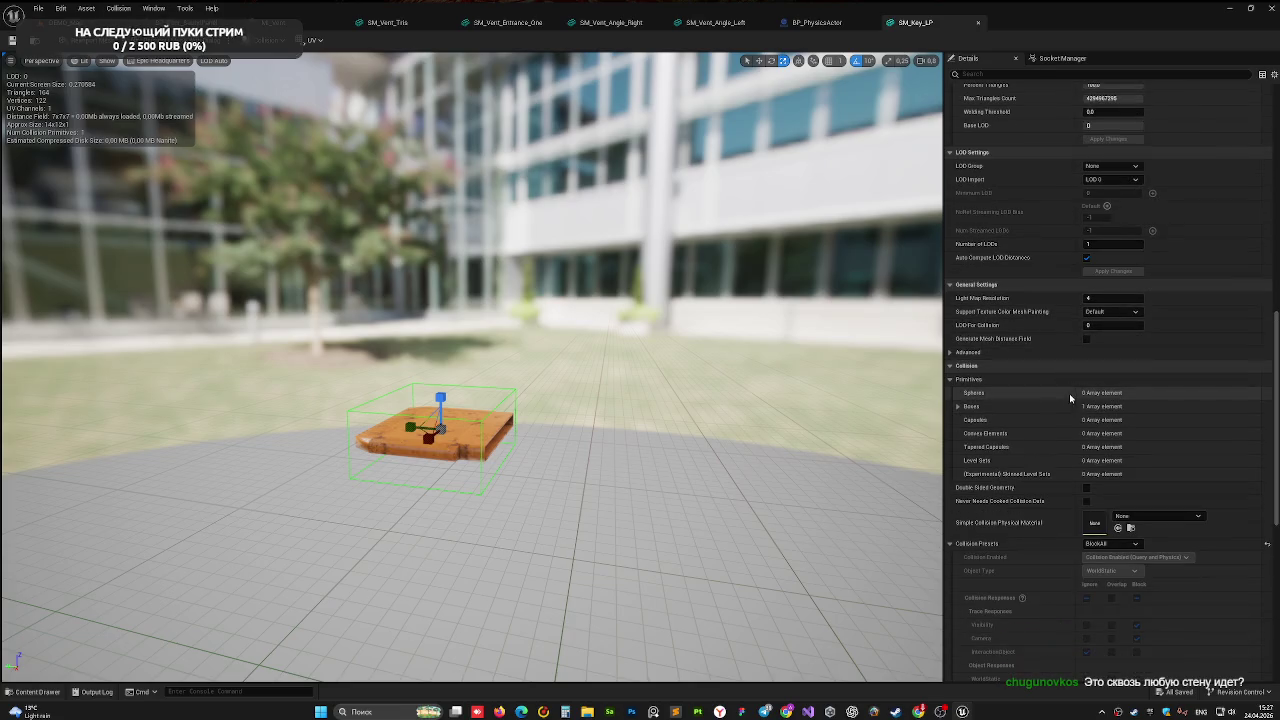
scroll(1035, 398, "down", 4)
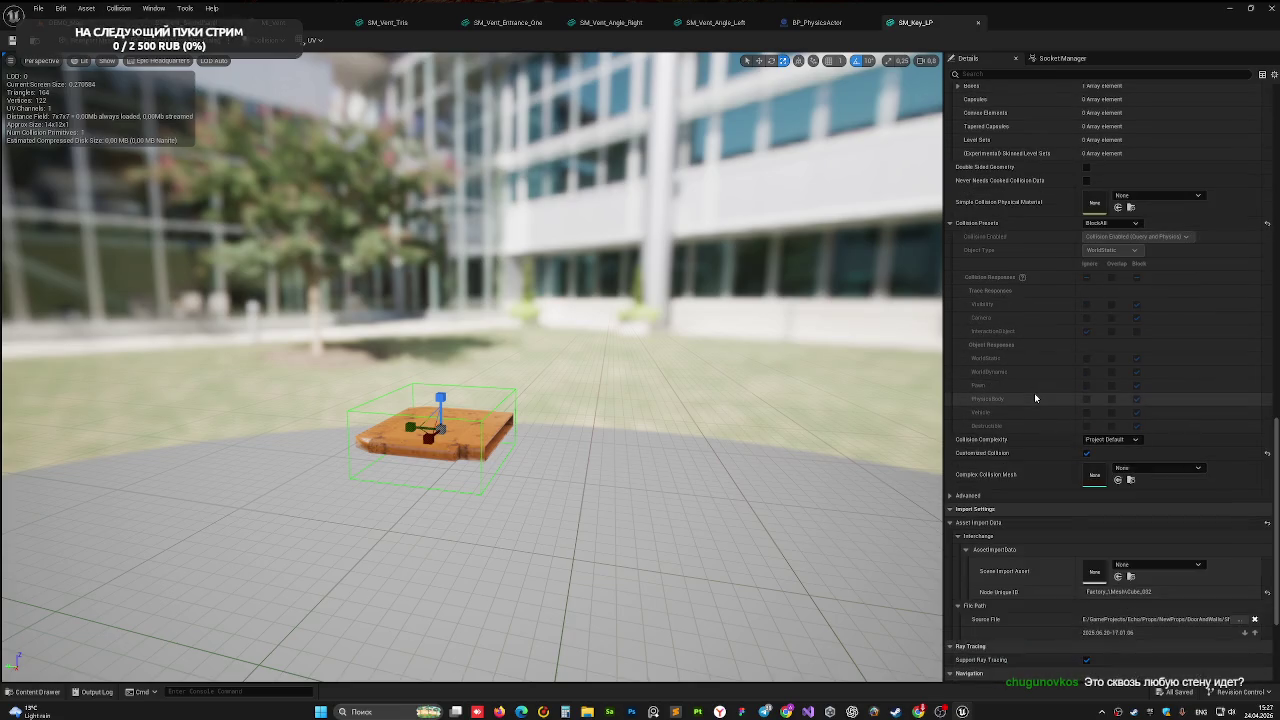
scroll(1035, 398, "down", 4)
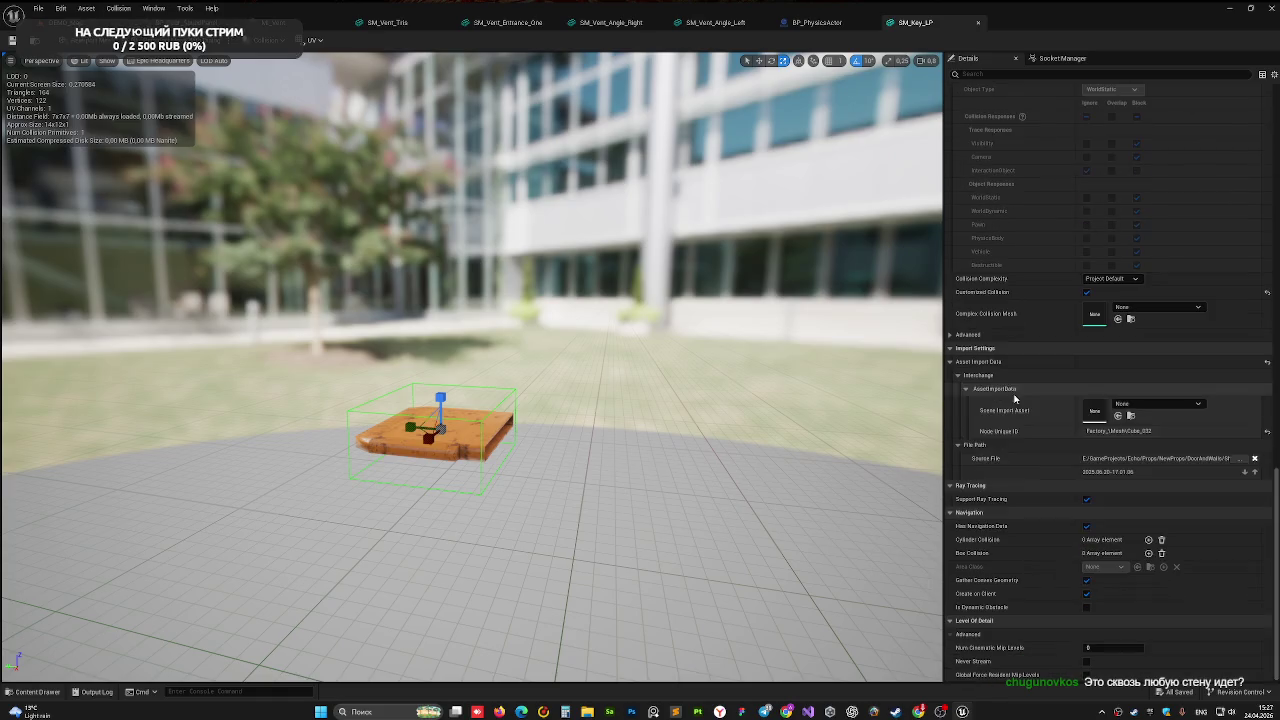
scroll(1021, 481, "down", 20)
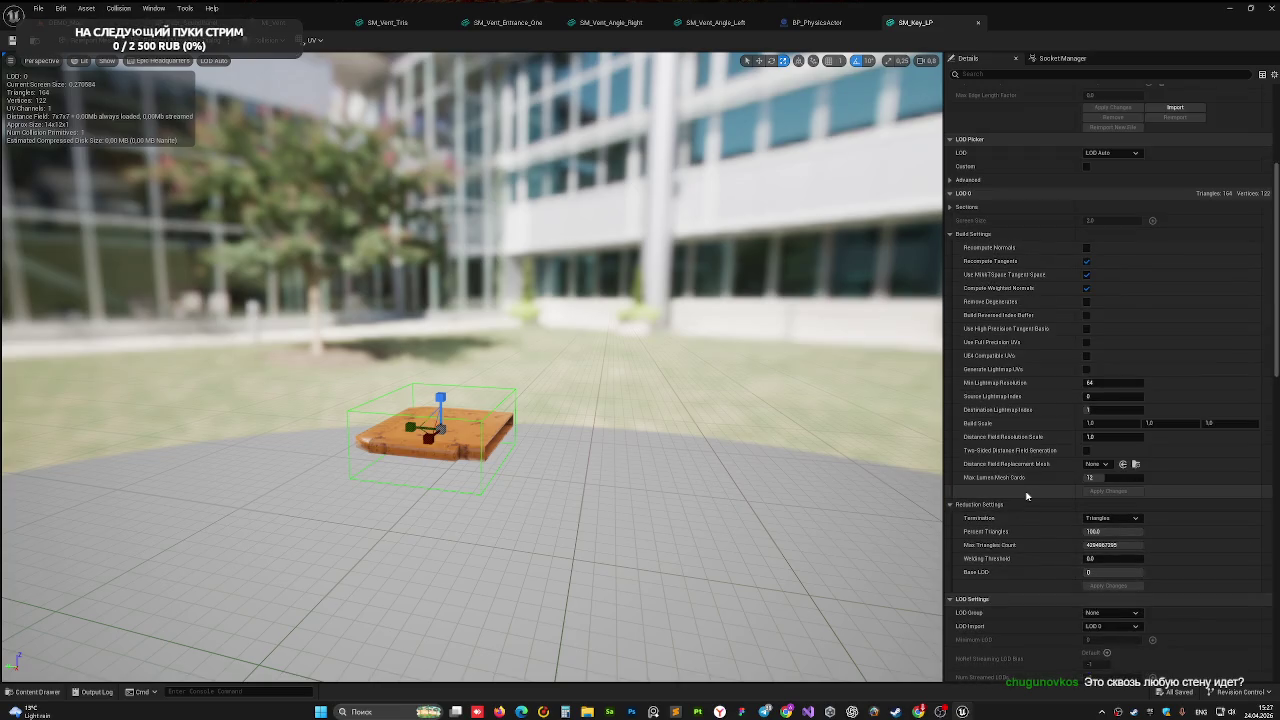
scroll(1028, 490, "up", 5)
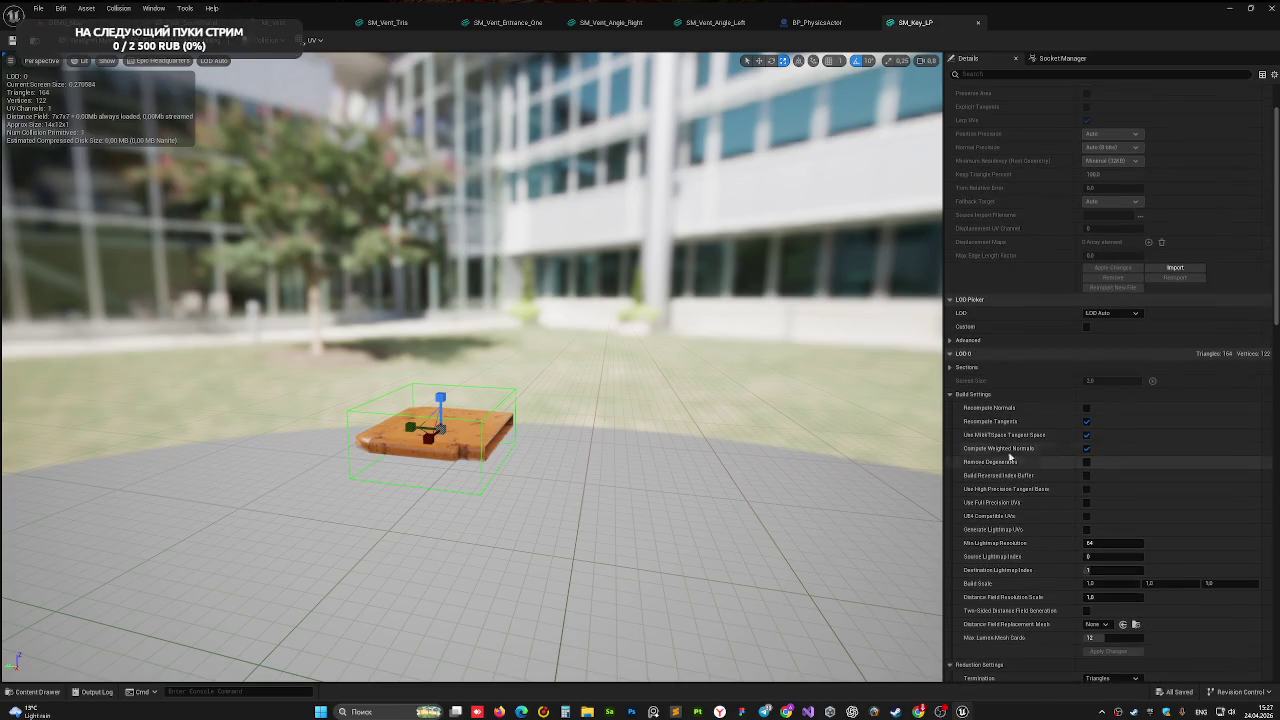
scroll(994, 410, "up", 3)
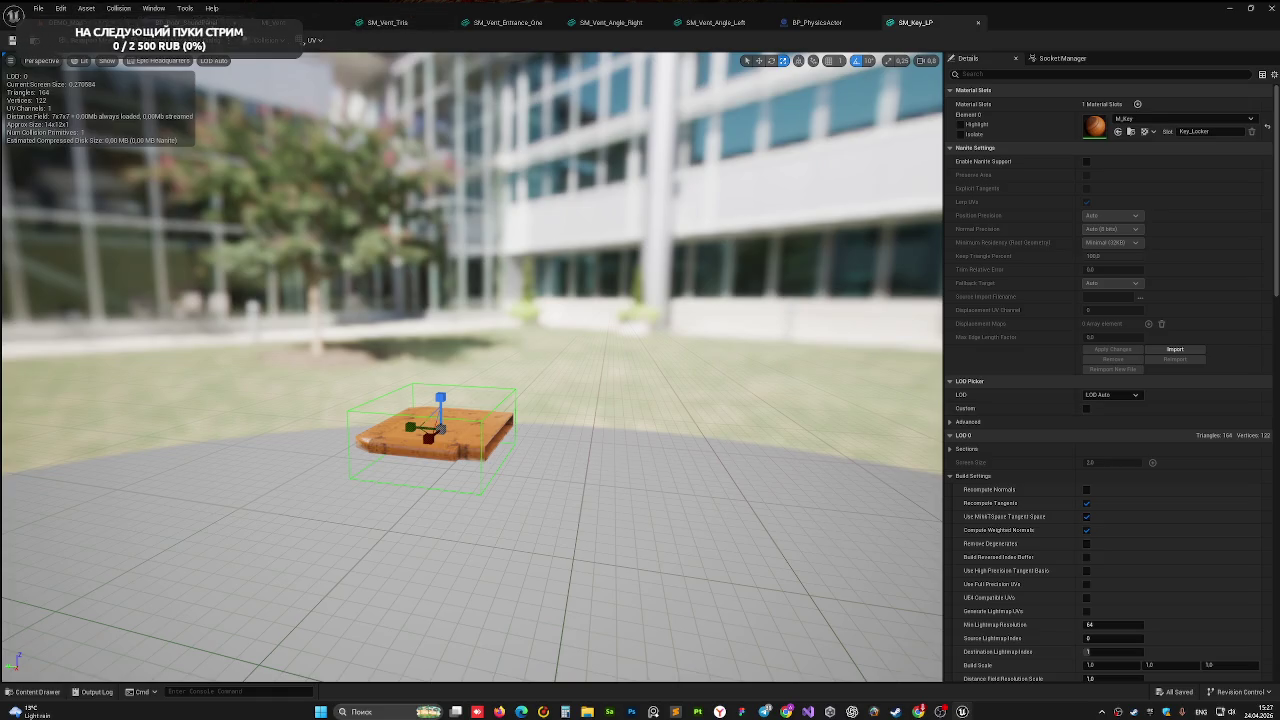
- Pass through the BP_PhysicsActor tab back to the level and frame BP_Key on the corridor floor
left_click(812, 22)
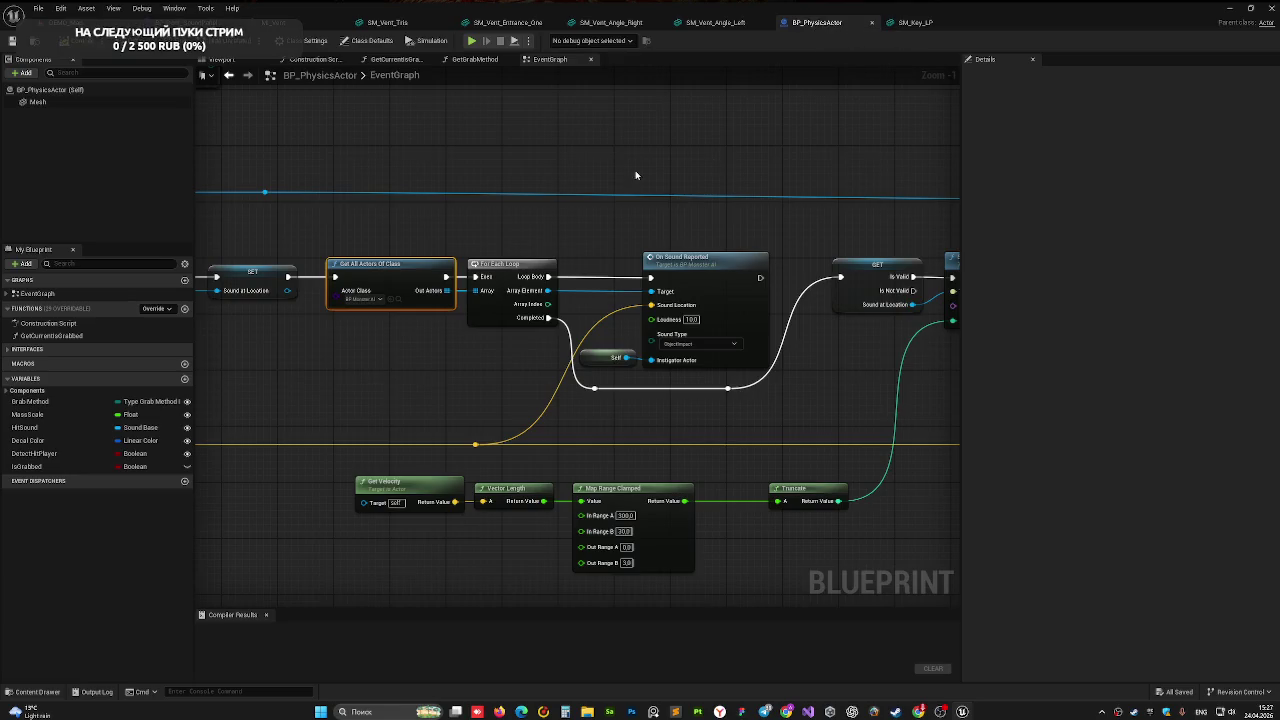
left_click(40, 27)
mouse_move(659, 429)
left_mouse_down()
mouse_move(630, 470)
mouse_move(600, 470)
mouse_move(657, 449)
mouse_move(484, 562)
left_mouse_up()
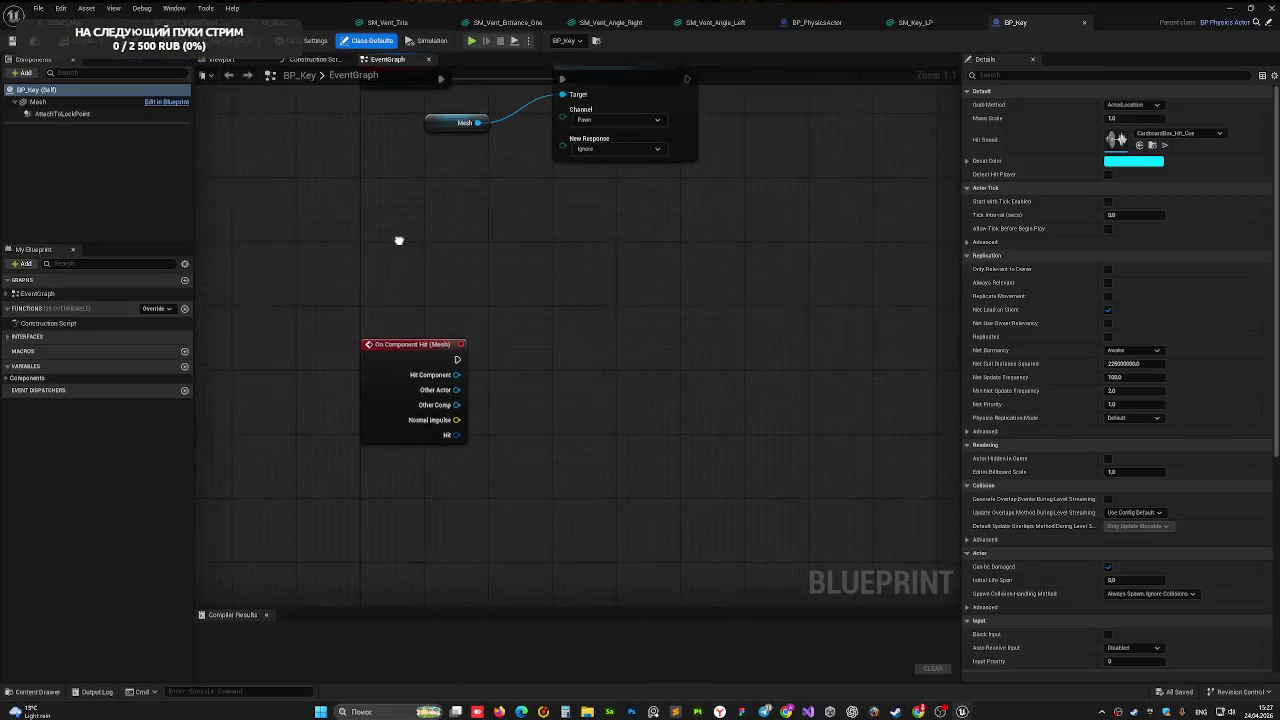
- Change the BP_Key Mesh component's Mass (kg) from 1000 to a heavier value and compile
left_click(60, 103)
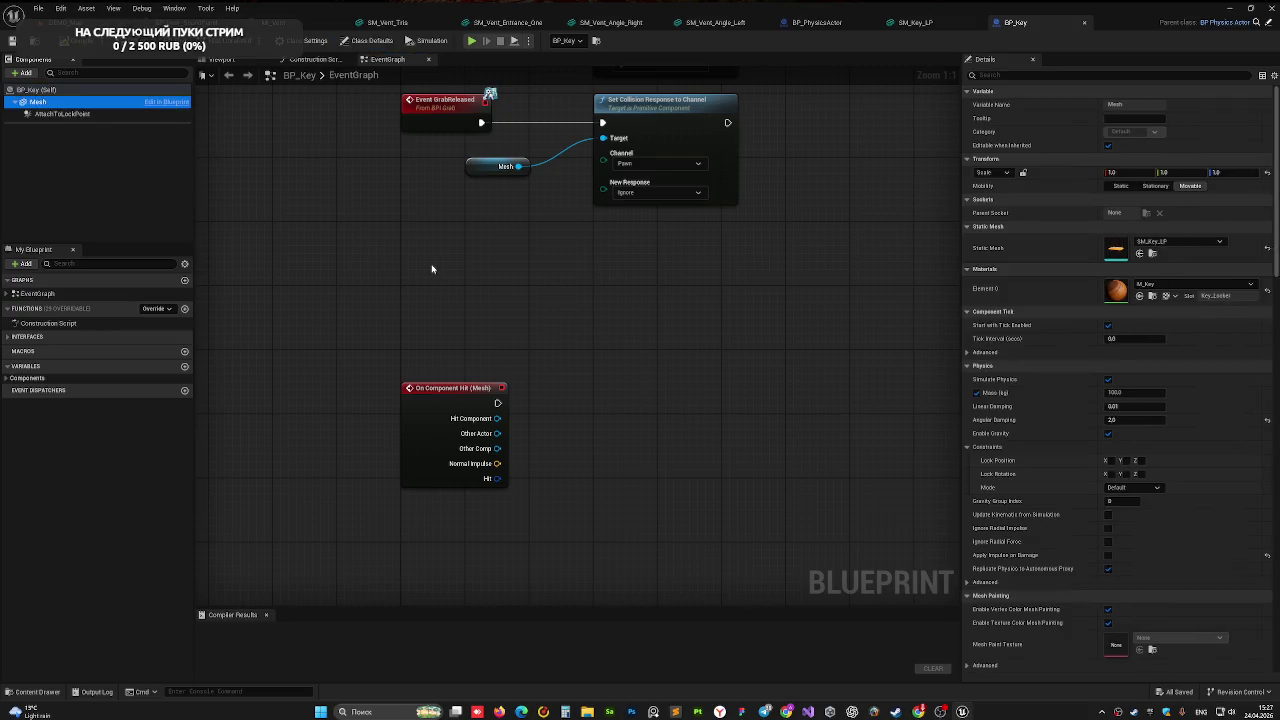
scroll(1203, 413, "down", 1)
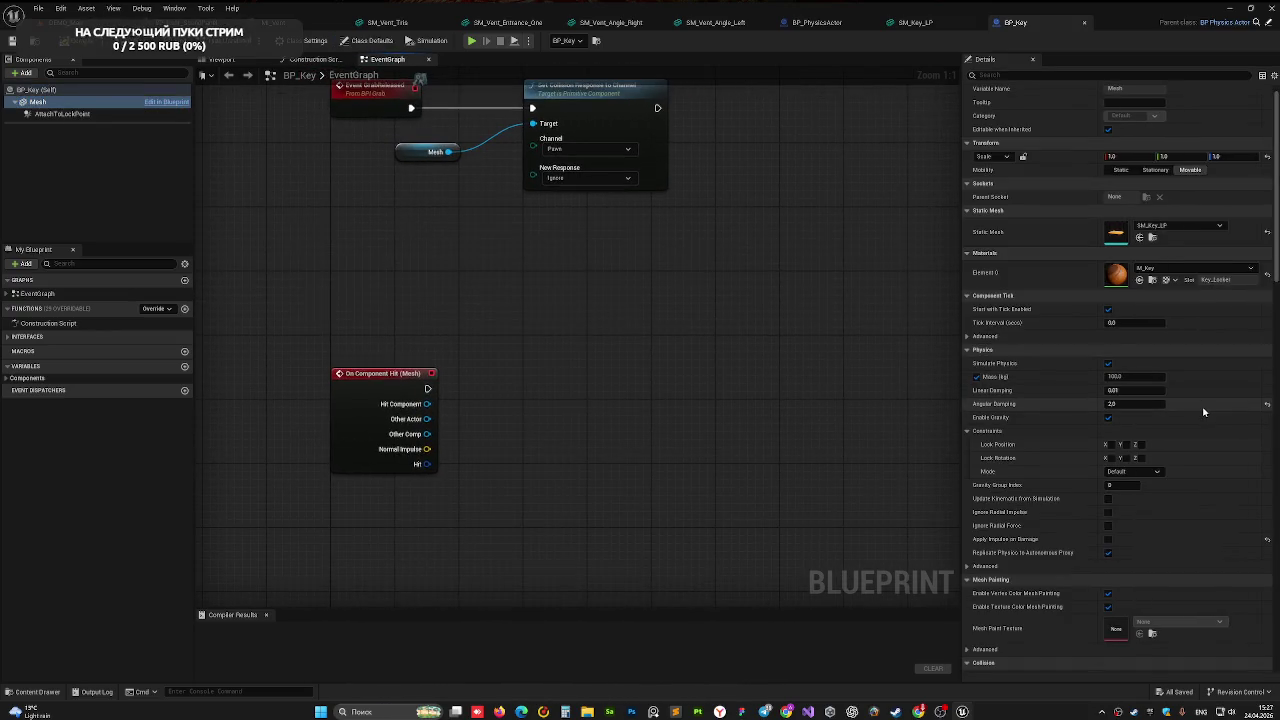
left_click(1139, 379)
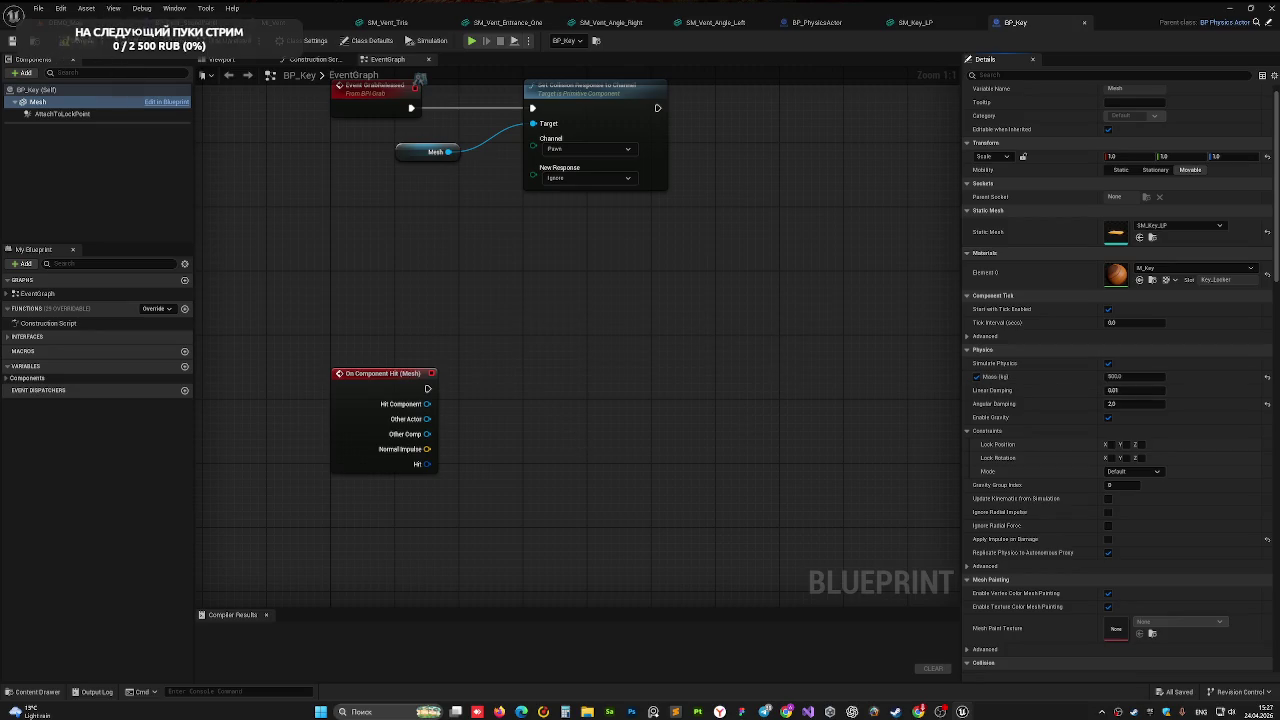
key("F7")
- Back in DEMO_Map, play-test the heavier key against the walls and end the session
left_click(60, 22)
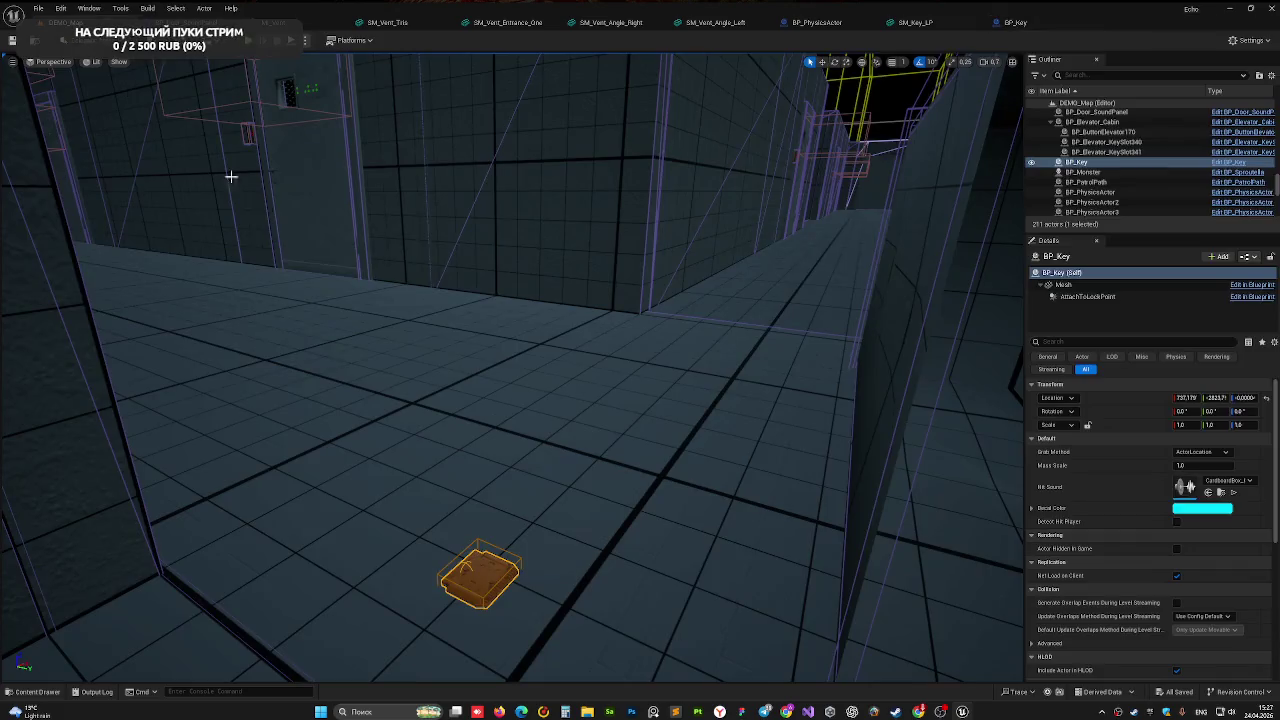
left_click(367, 317)
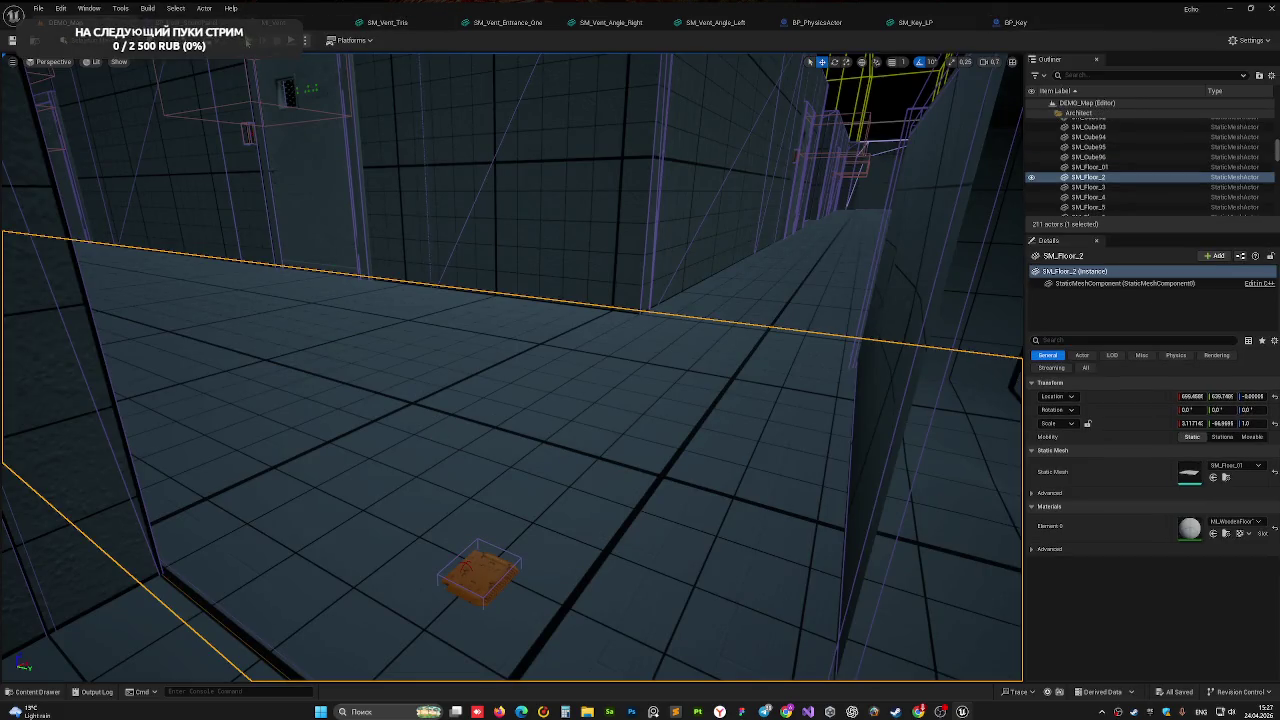
left_click(249, 40)
left_click(352, 310)
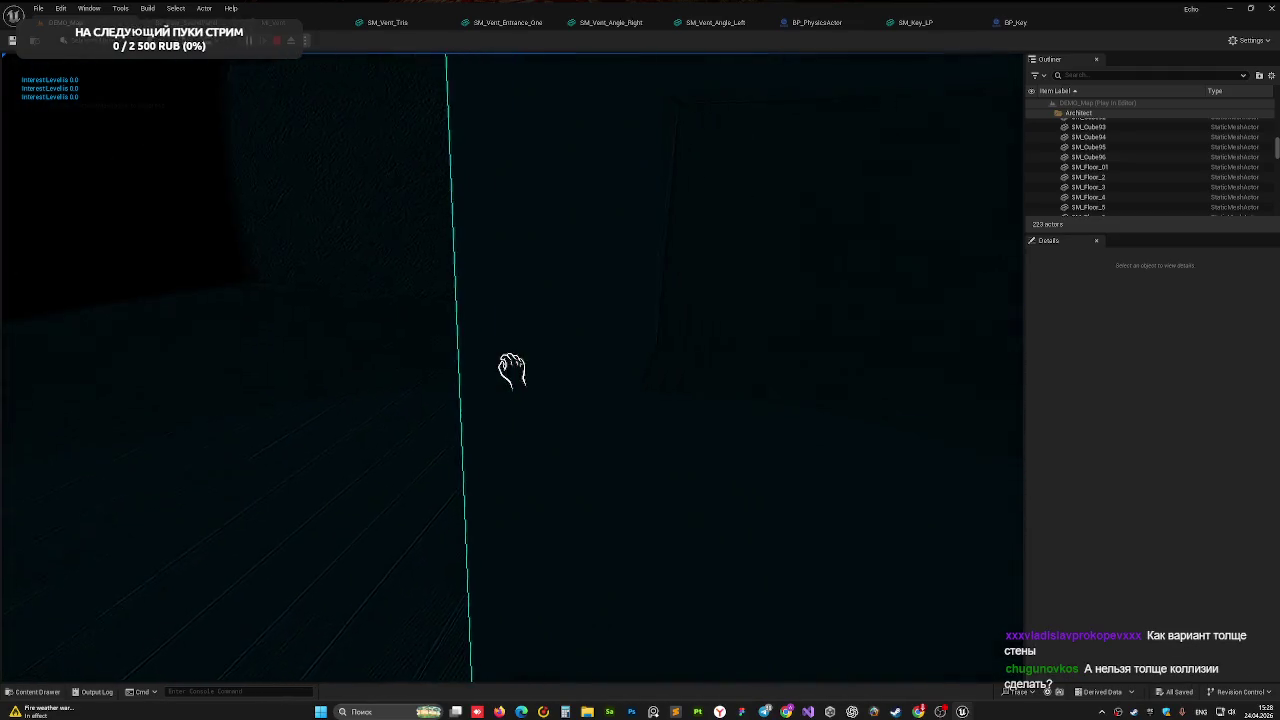
key("Escape")
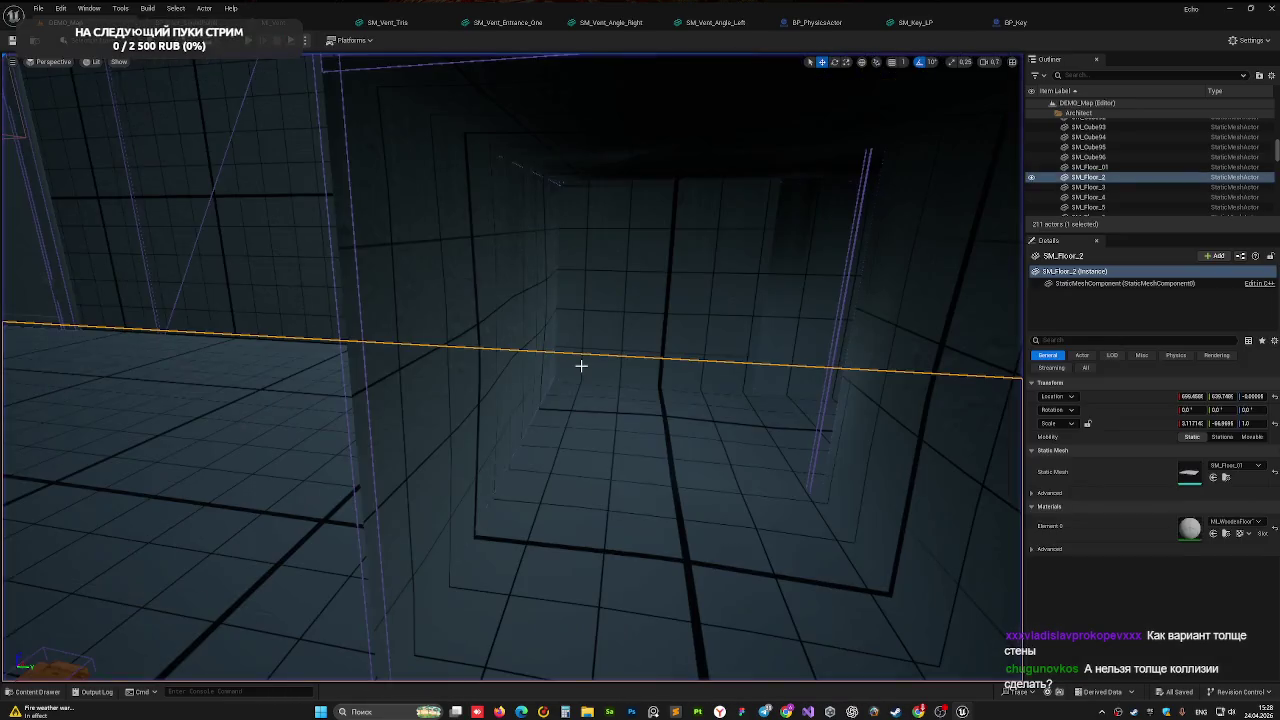
- Select the SM_Vent_Angle_Left vent in the level, browse to its asset, and open it
left_click_drag(492, 264, 351, 293)
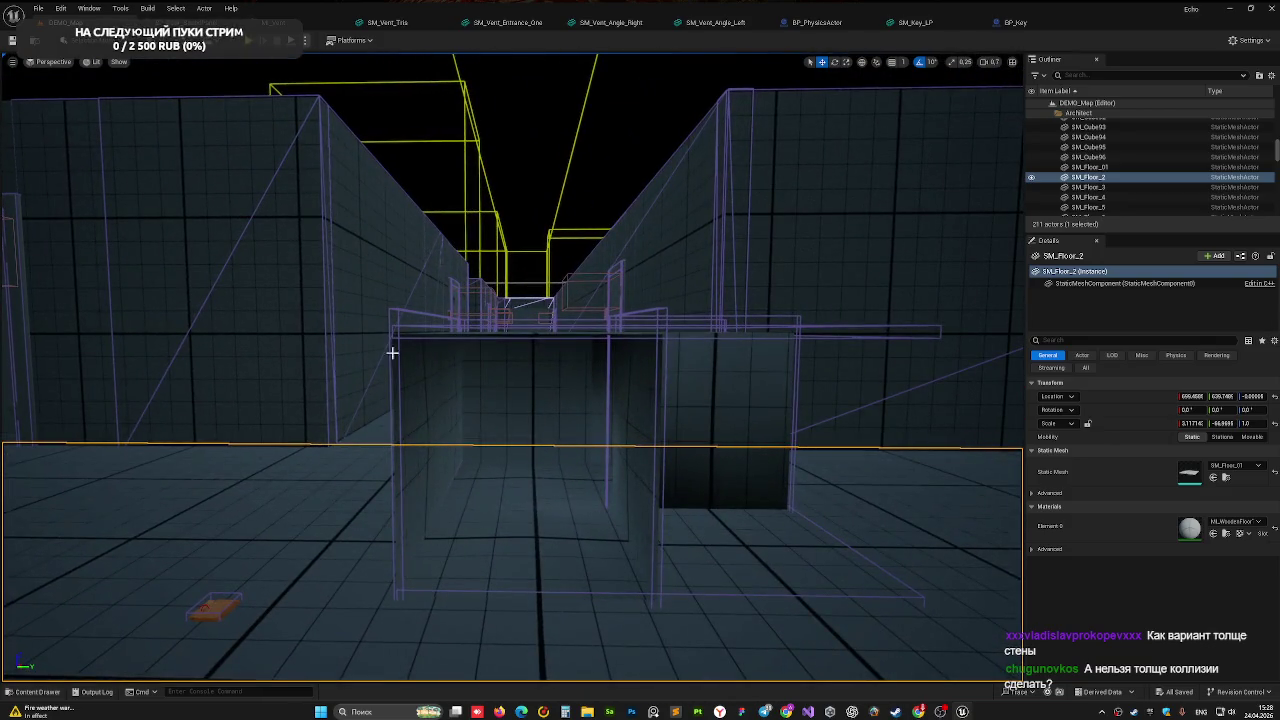
left_click_drag(714, 383, 491, 294)
left_click(583, 318)
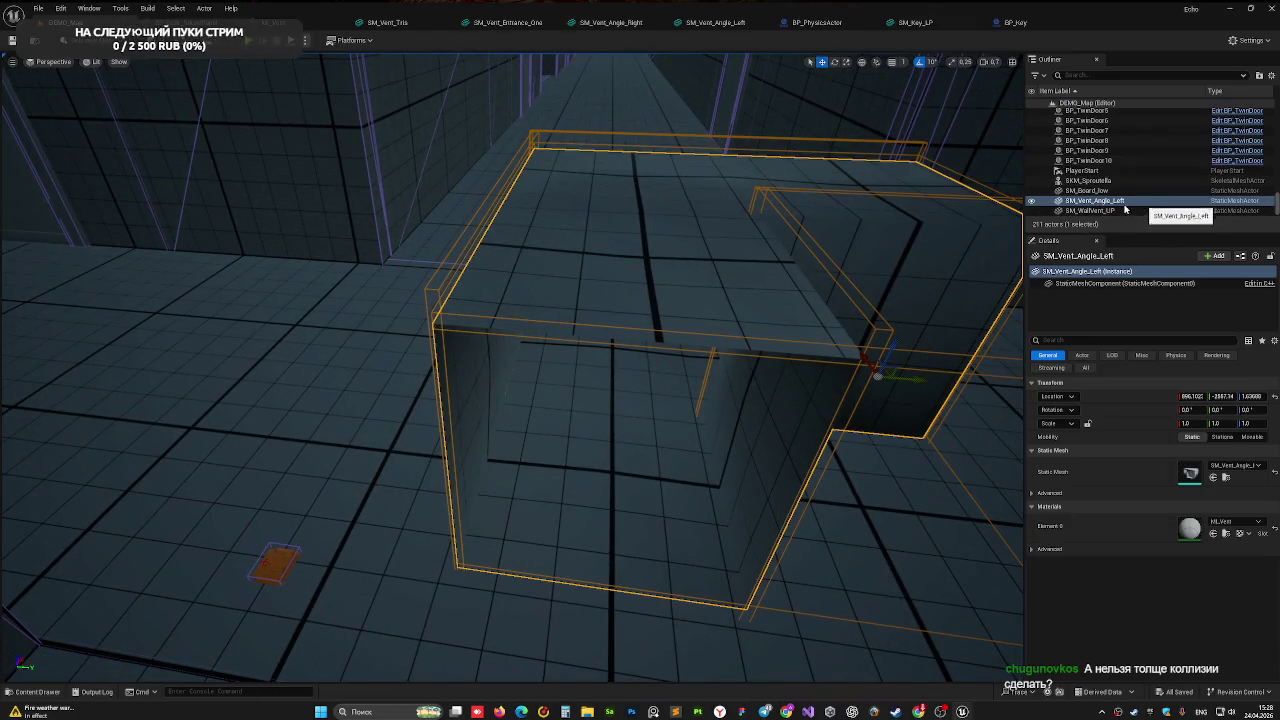
left_click(1226, 478)
double_click(140, 584)
- Enable Simple Collision in the vent mesh editor and orbit to inspect the green collision boxes
mouse_move(470, 270)
left_mouse_down()
mouse_move(607, 382)
mouse_move(535, 262)
left_mouse_up()
scroll(607, 382, "up", 5)
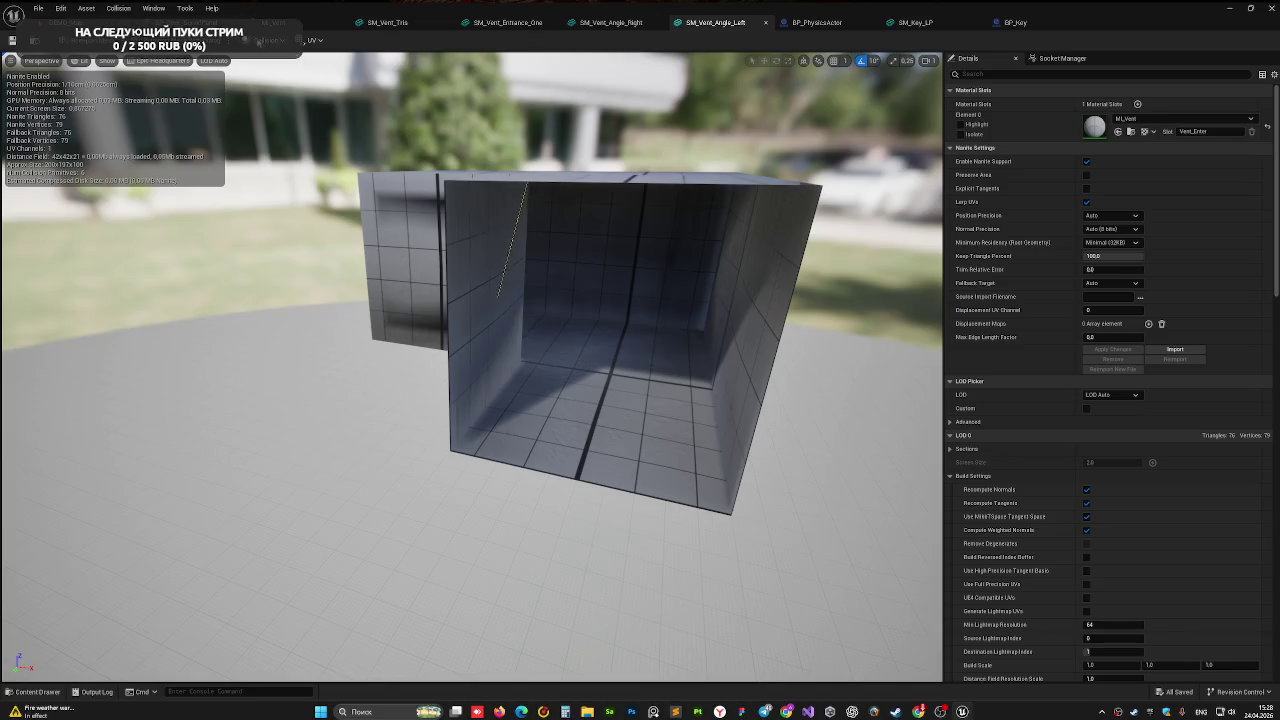
left_click(255, 40)
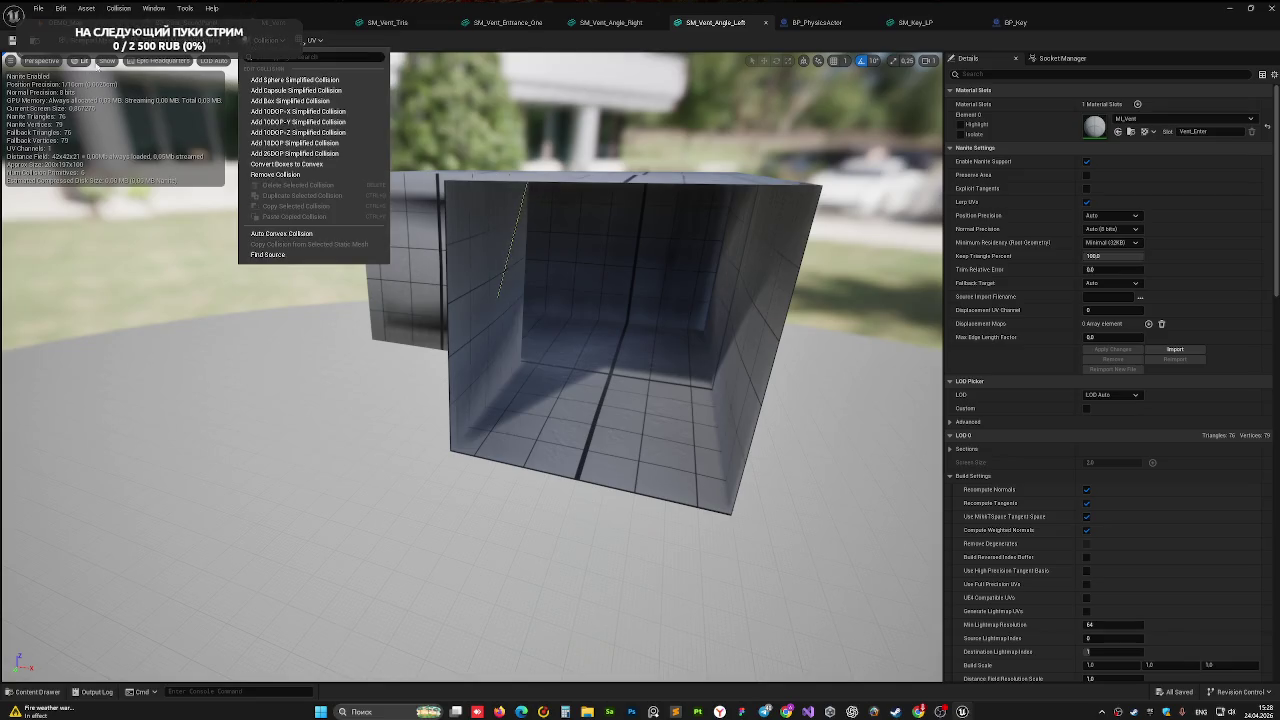
left_click(106, 61)
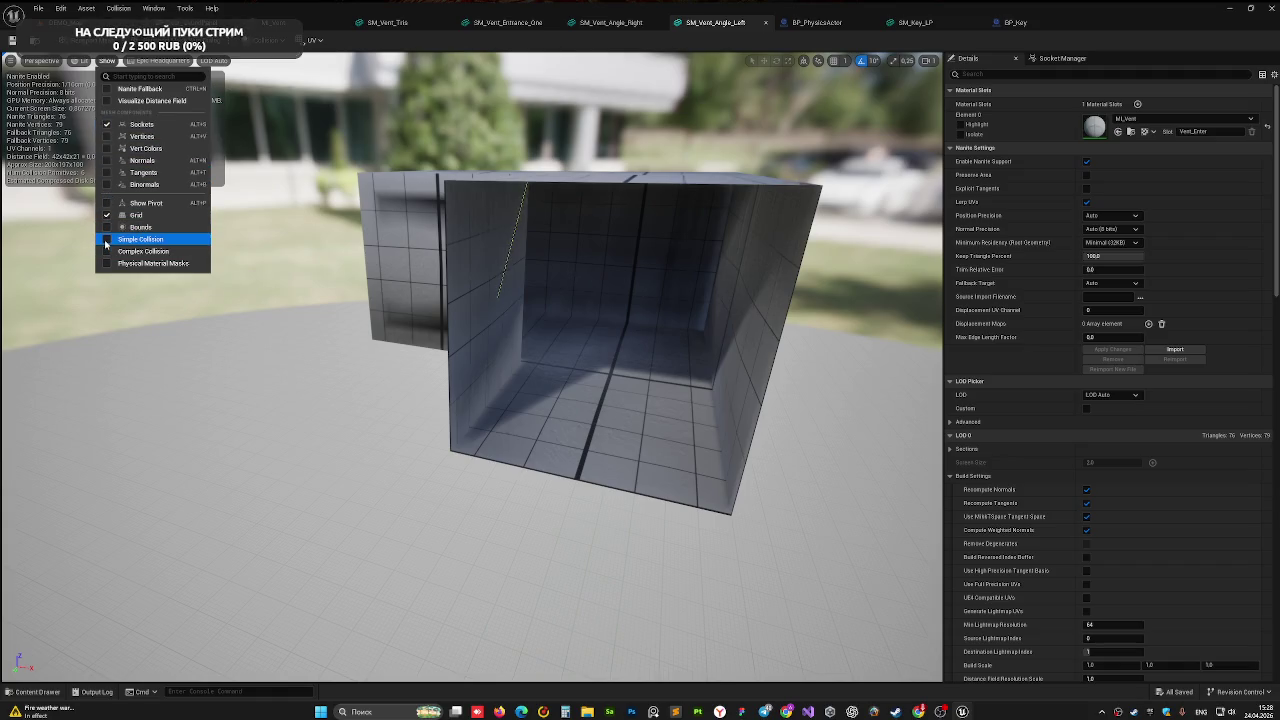
left_click(106, 240)
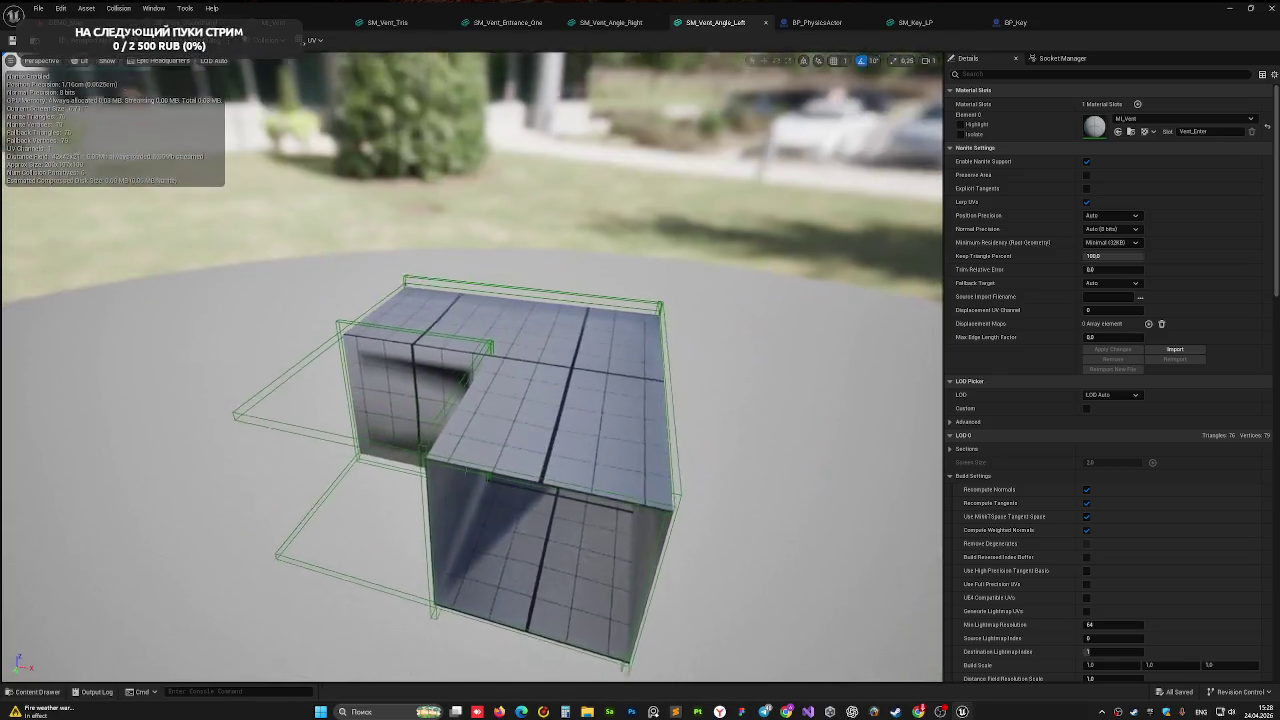
left_click_drag(454, 230, 511, 213)
scroll(454, 230, "down", 5)
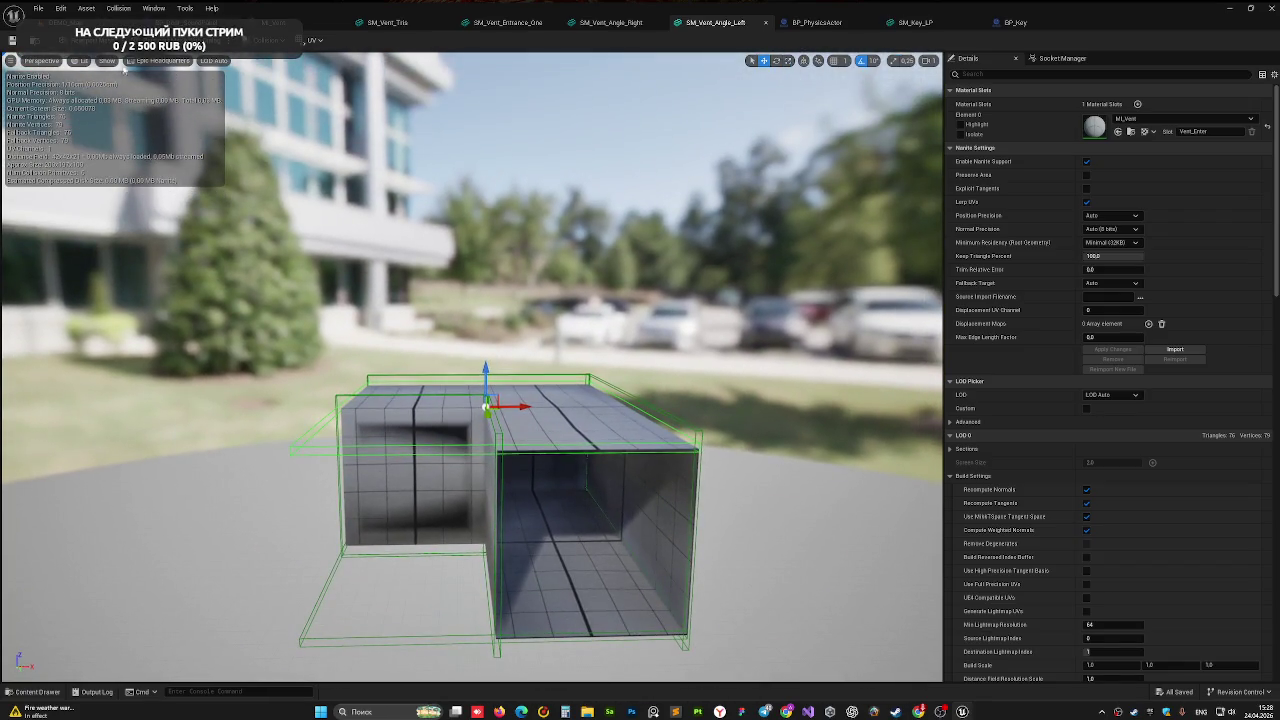
left_click(105, 61)
left_click(40, 61)
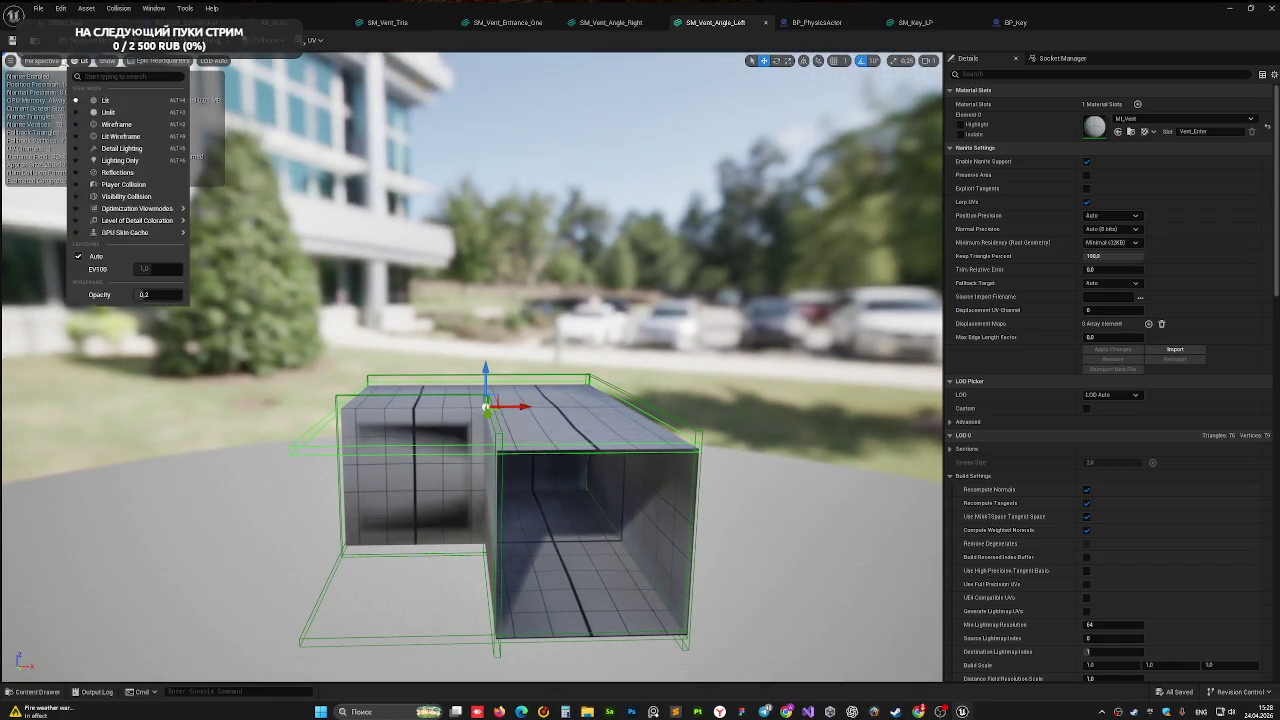
- In the Left orthographic view, raise, narrow and slide the vent's left and right collision boxes
left_click(60, 101)
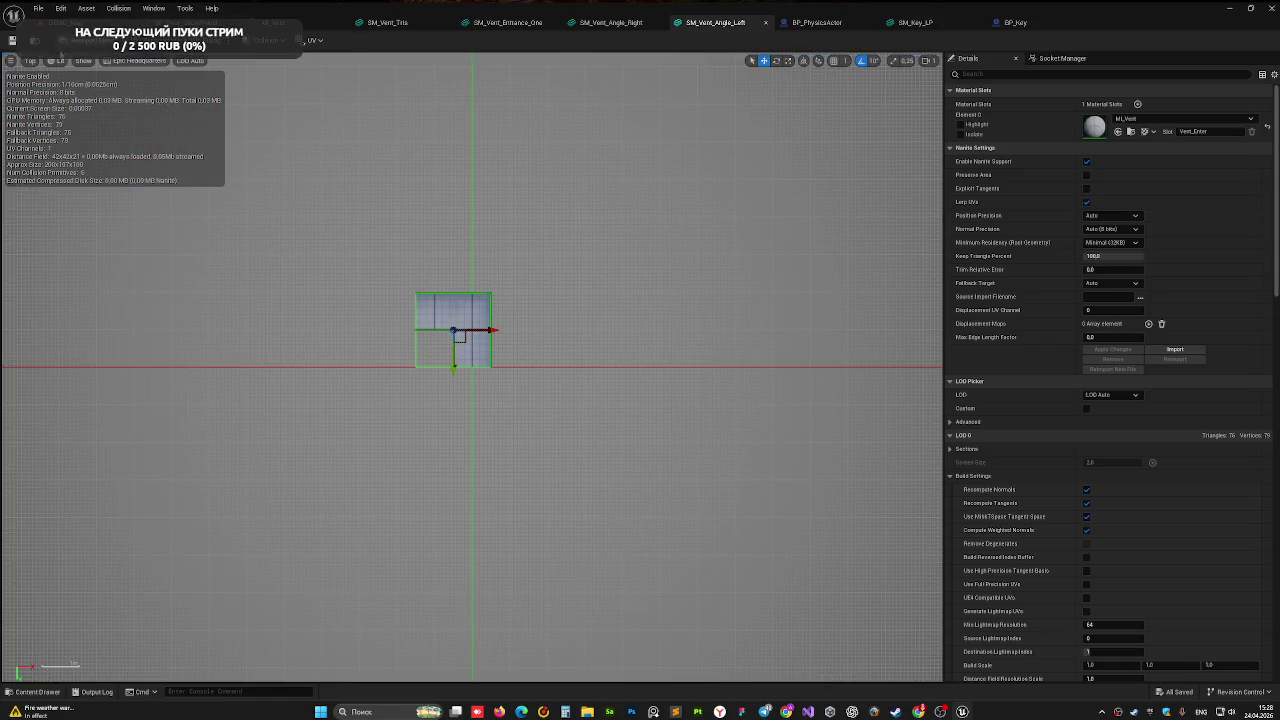
left_click(35, 61)
left_click(57, 124)
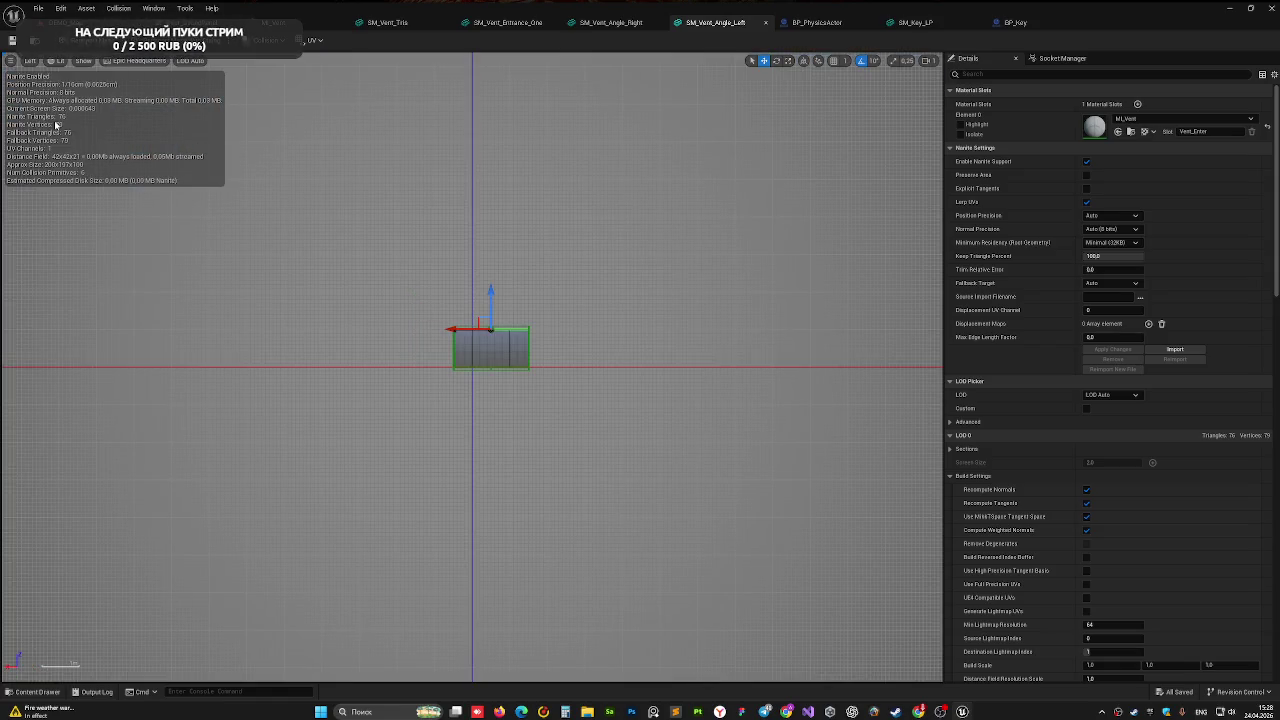
scroll(500, 320, "up", 4)
scroll(465, 345, "down", 3)
scroll(473, 340, "up", 1)
scroll(473, 340, "up", 1)
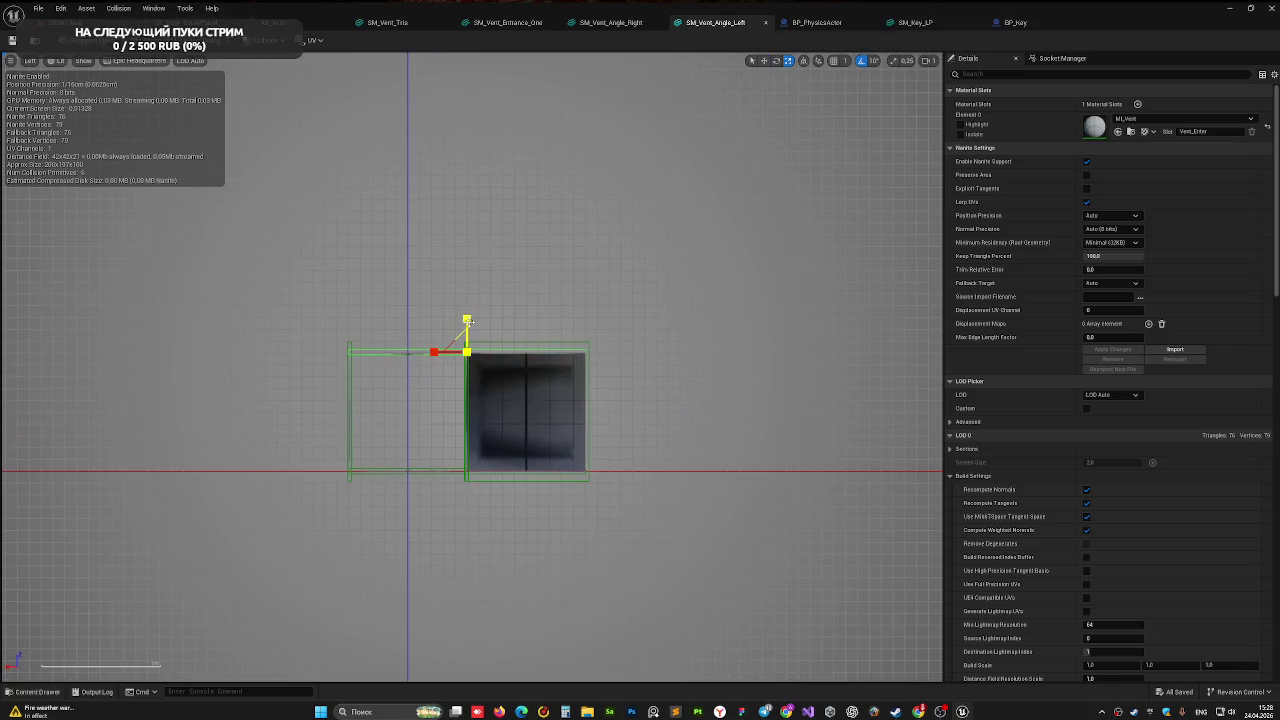
left_click_drag(465, 320, 479, 312)
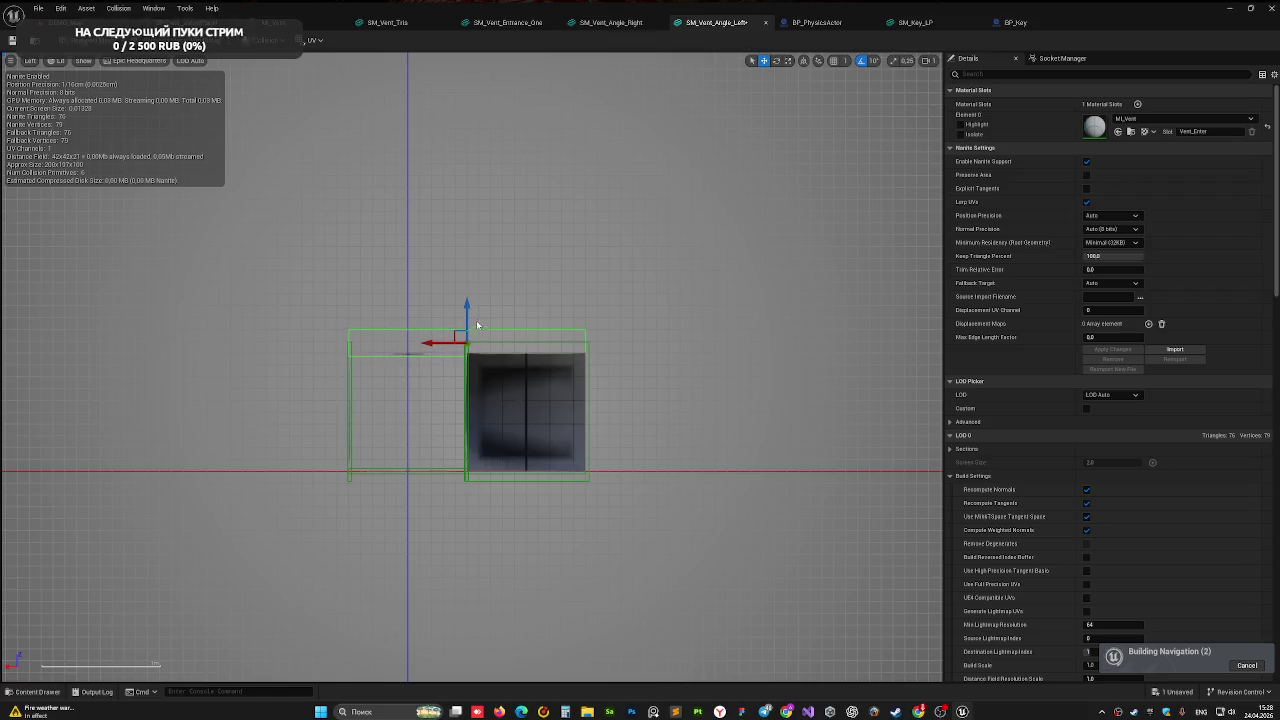
left_click(352, 447)
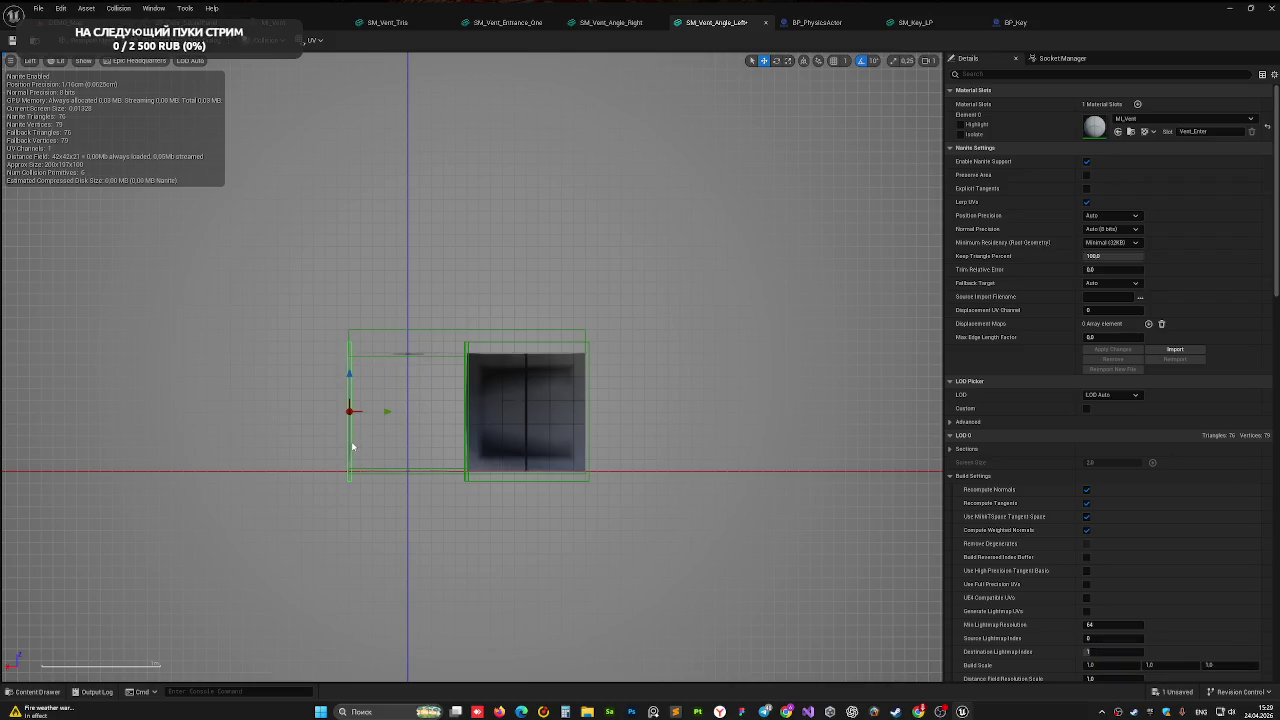
left_click_drag(382, 411, 398, 411)
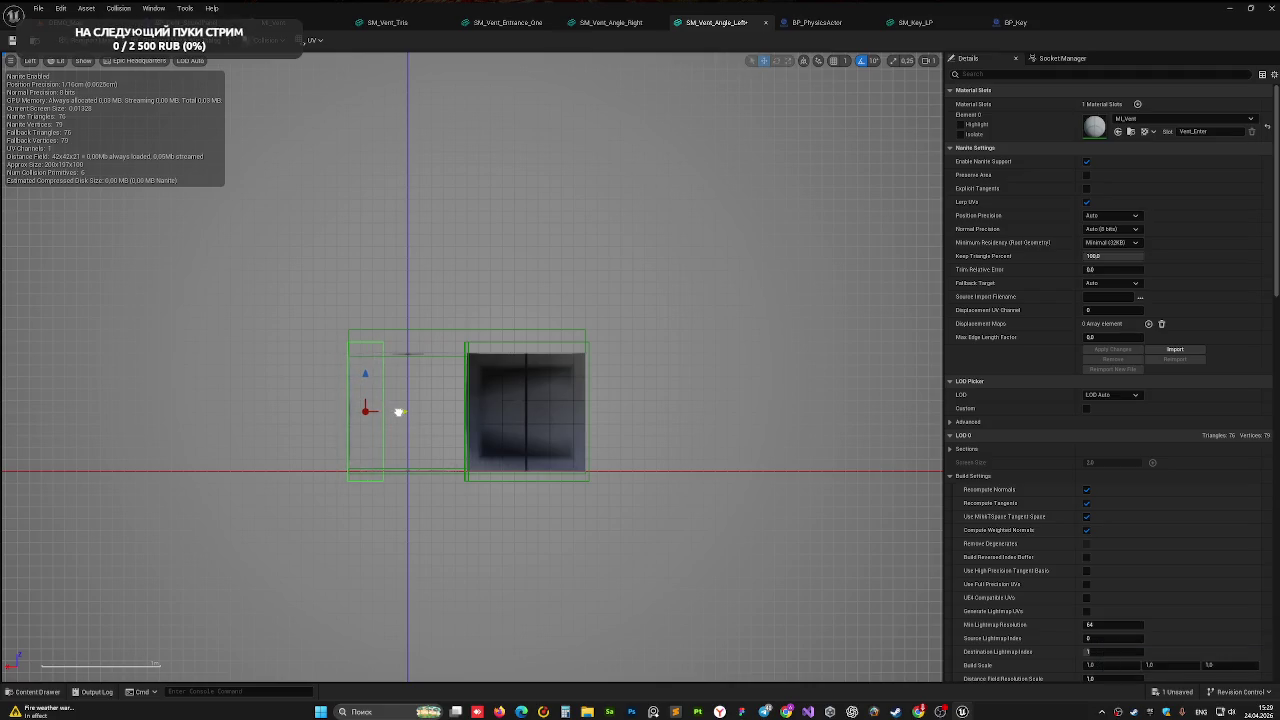
left_click(466, 353)
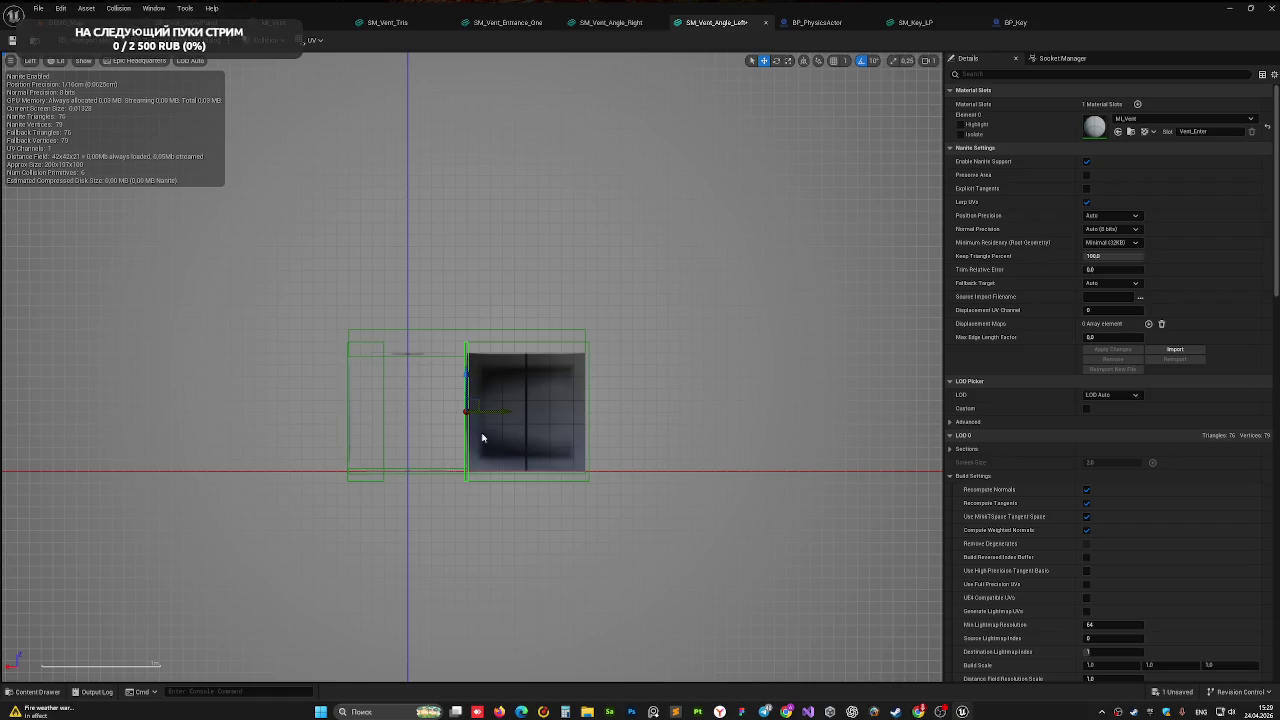
left_click_drag(503, 422, 487, 412)
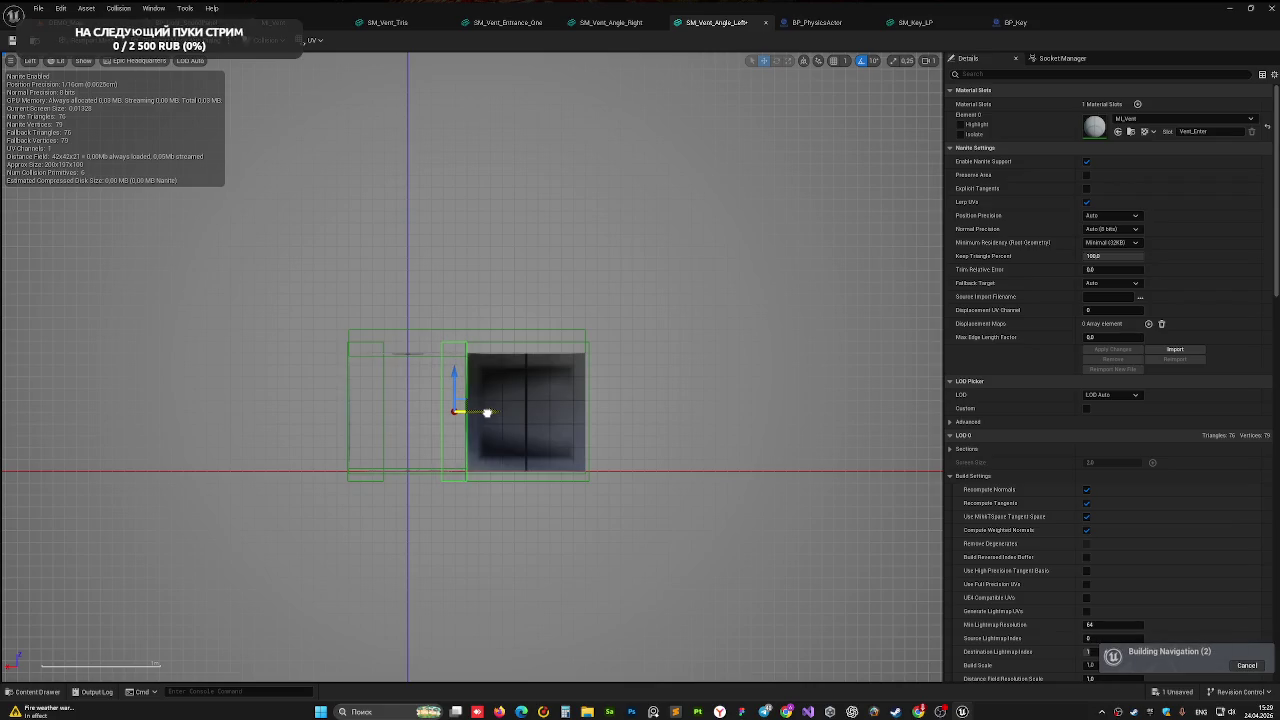
left_click(588, 382)
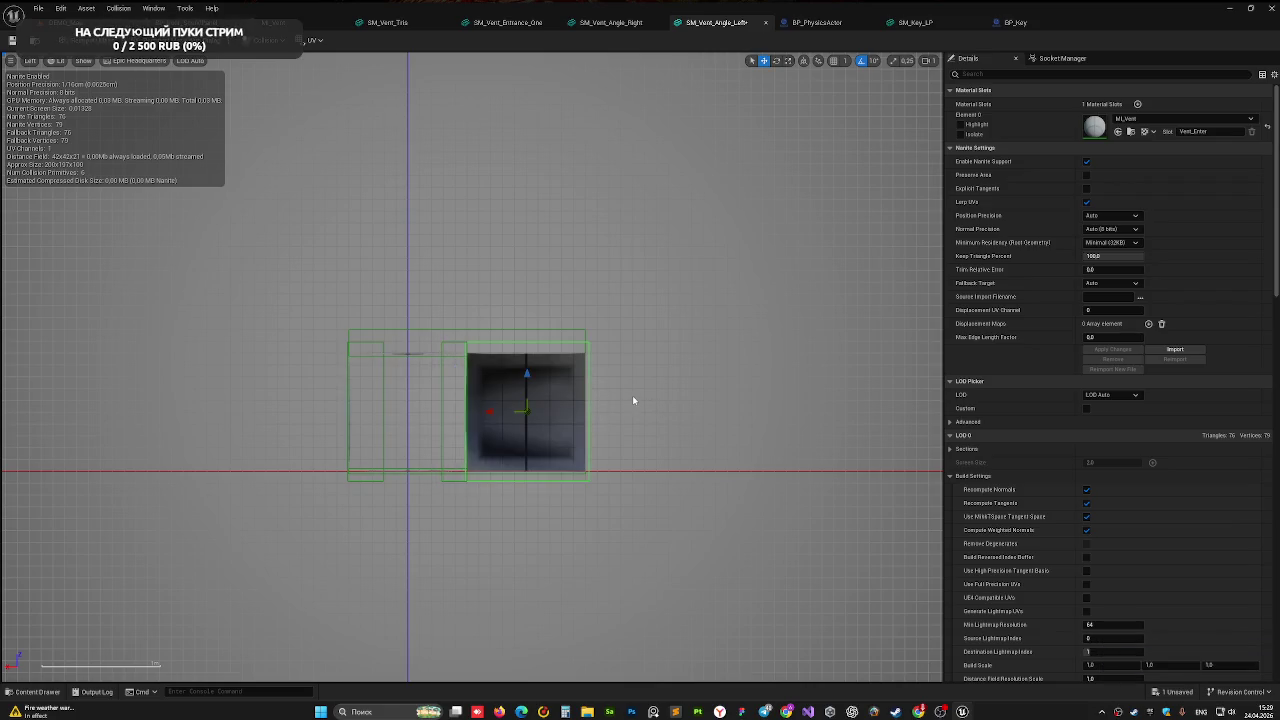
- In the Right side view, shift the bottom collision strip and lower a bottom box into place
left_click(30, 61)
left_click(45, 128)
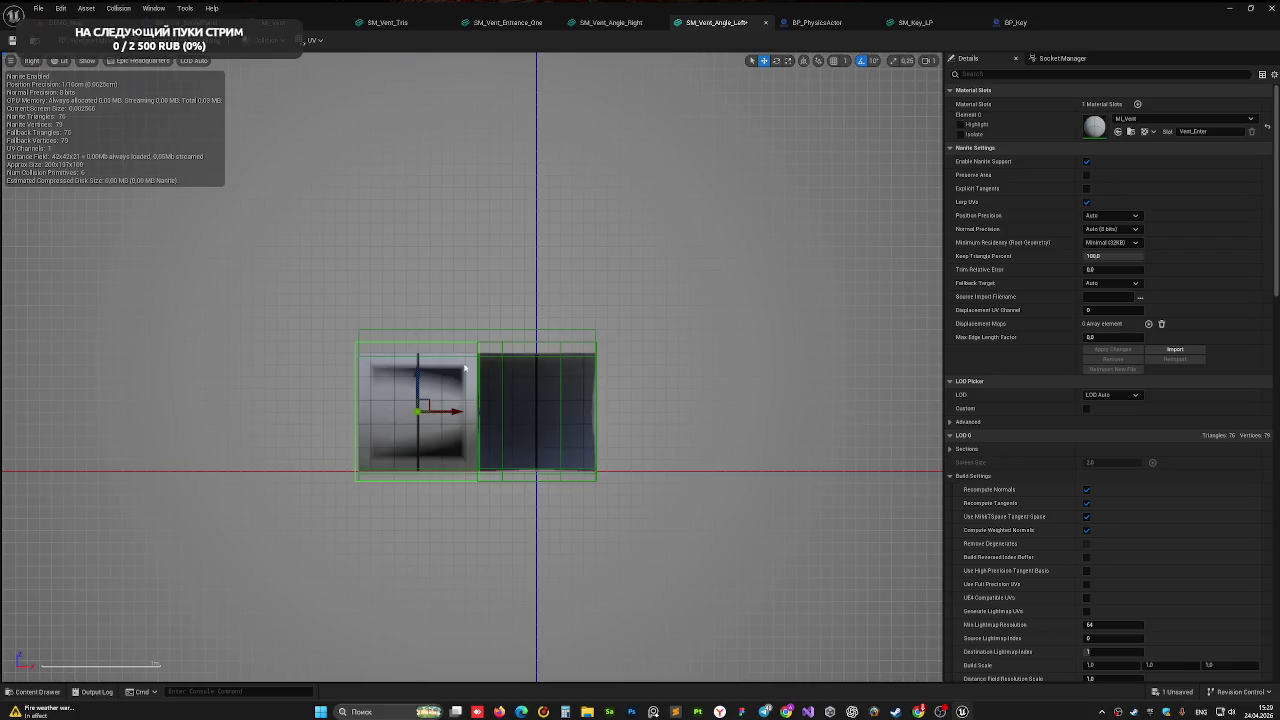
left_click(506, 358)
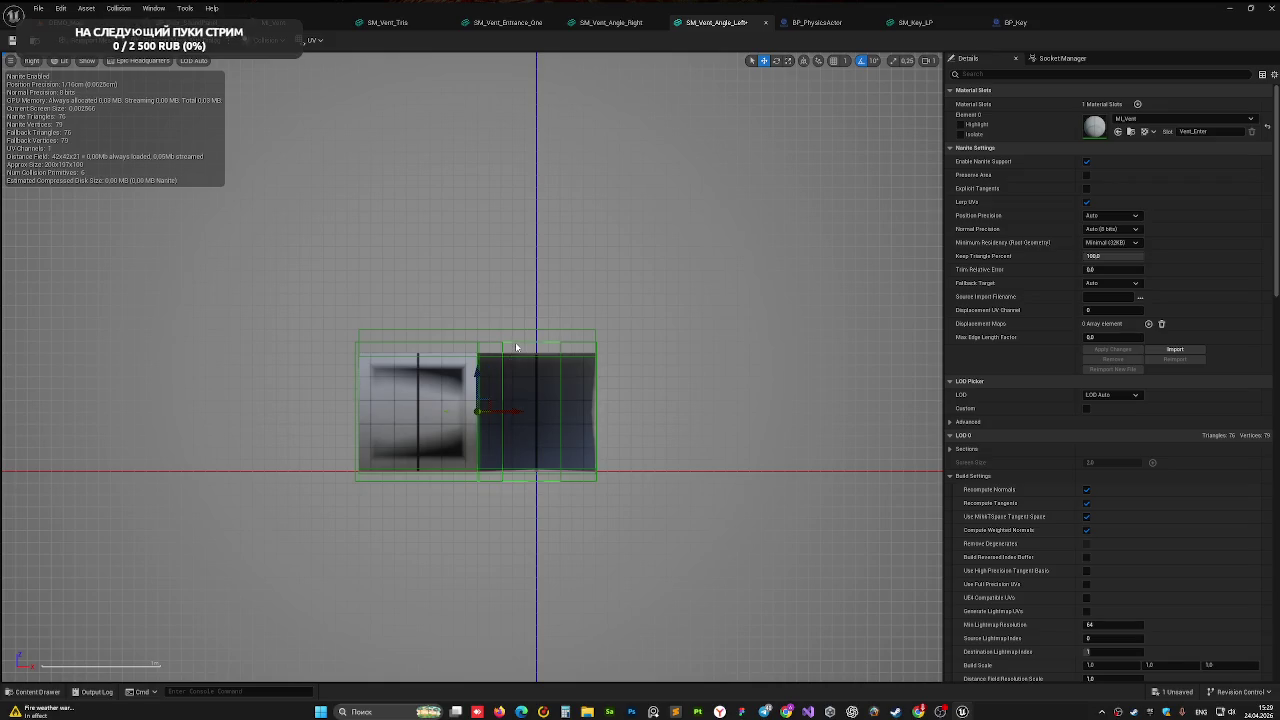
left_click(355, 356)
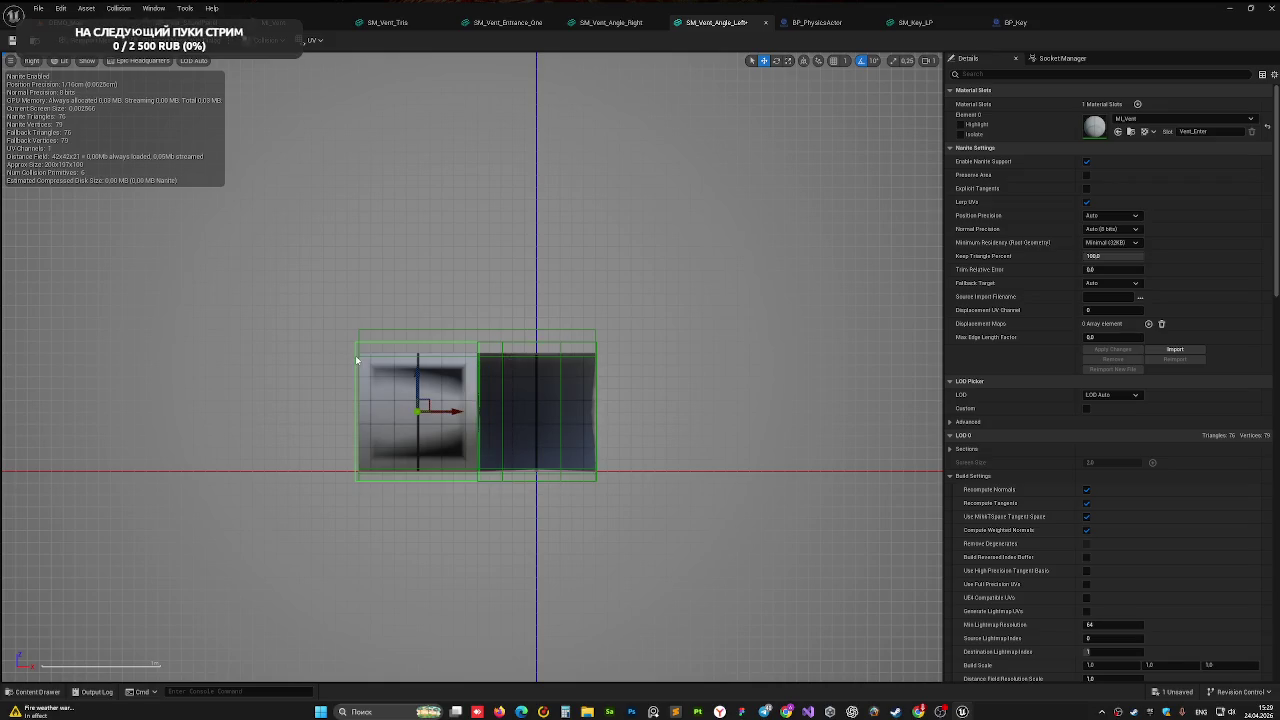
left_click(488, 474)
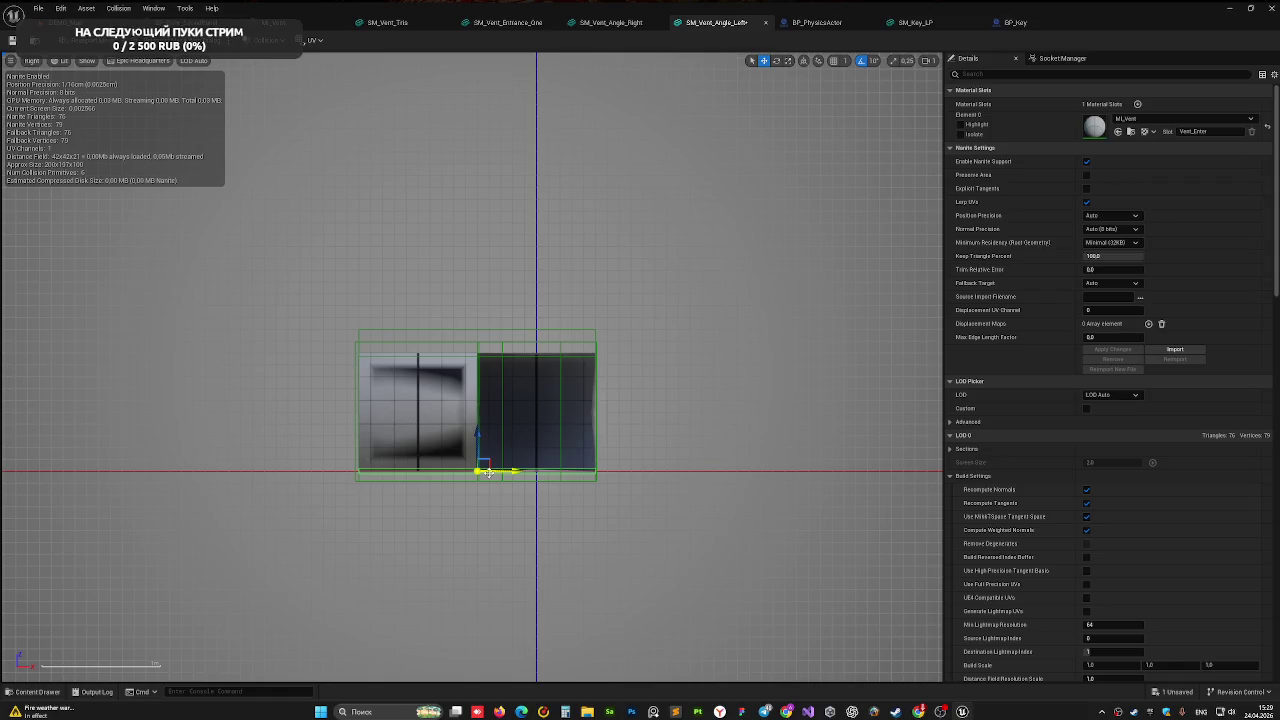
left_click_drag(480, 442, 478, 447)
left_click(481, 473)
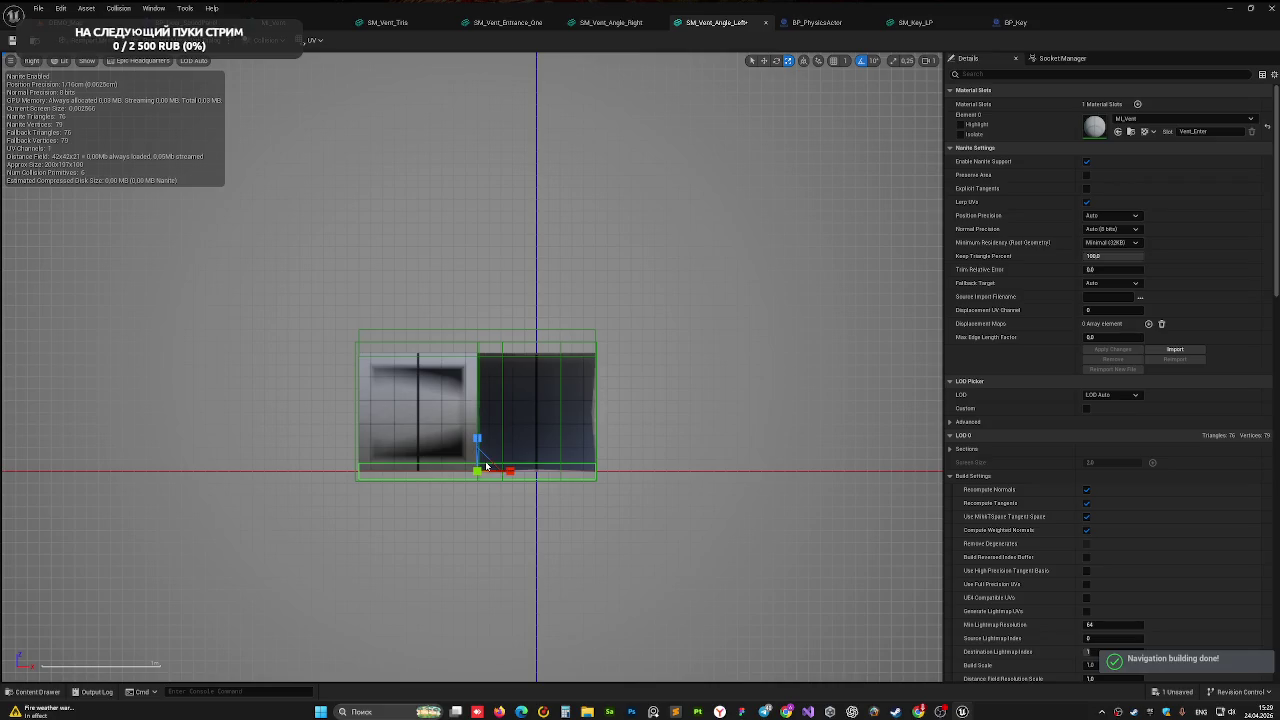
left_click(478, 442)
left_click(482, 459)
left_click(482, 458)
left_click_drag(476, 438, 478, 441)
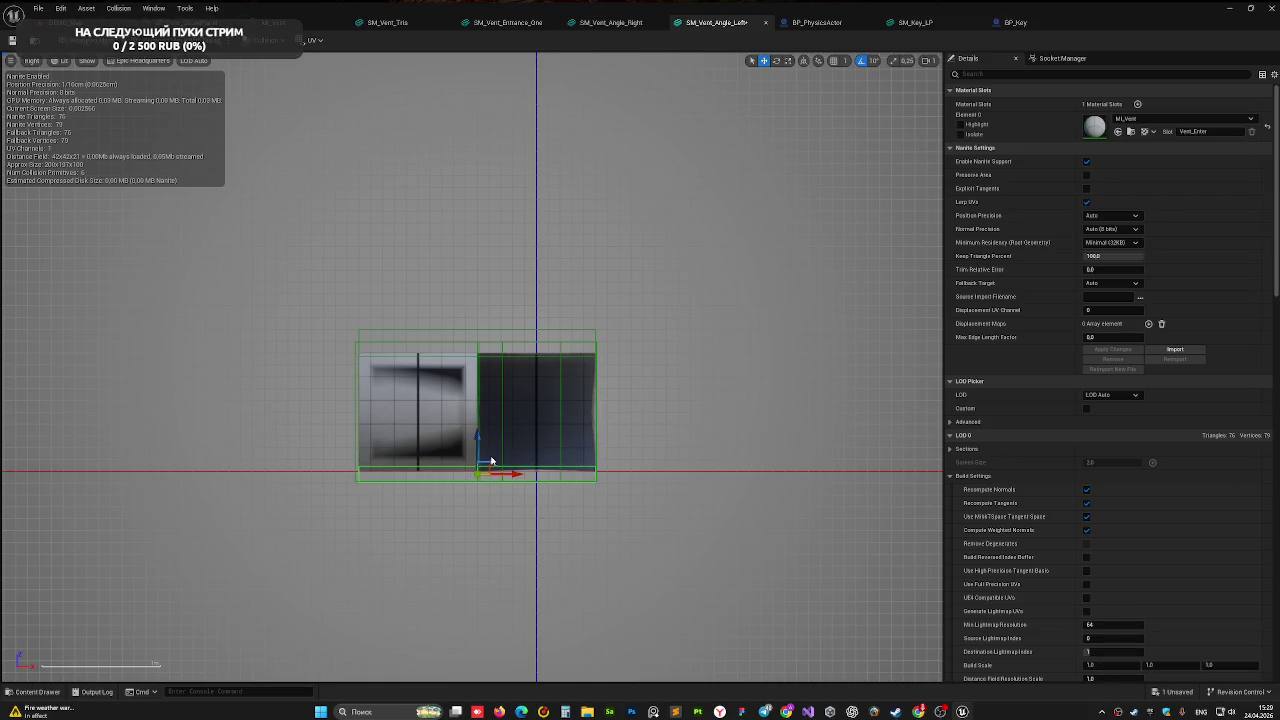
left_click(401, 551)
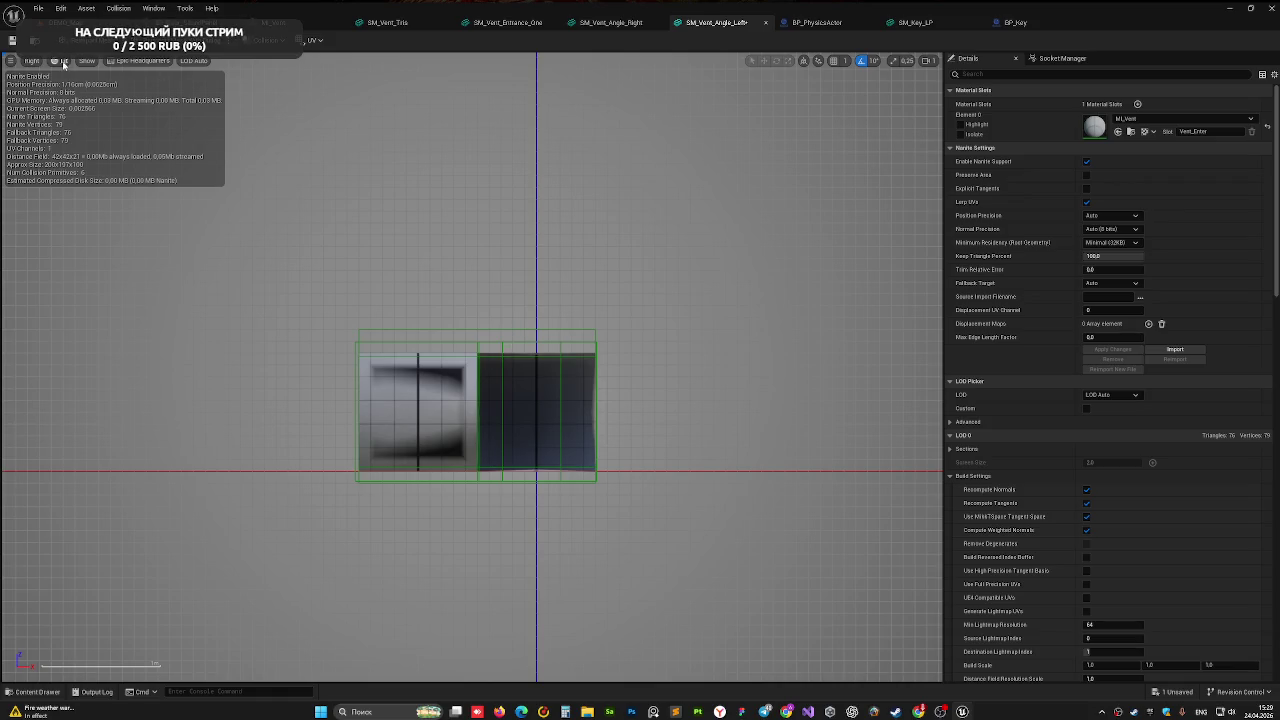
- Set the mesh editor viewport back to Perspective and orbit around the vent
left_click(64, 62)
left_click(32, 61)
left_click(60, 79)
mouse_move(470, 400)
left_mouse_down()
mouse_move(500, 360)
mouse_move(380, 370)
mouse_move(360, 375)
mouse_move(420, 365)
mouse_move(286, 400)
mouse_move(305, 400)
left_mouse_up()
key("w")
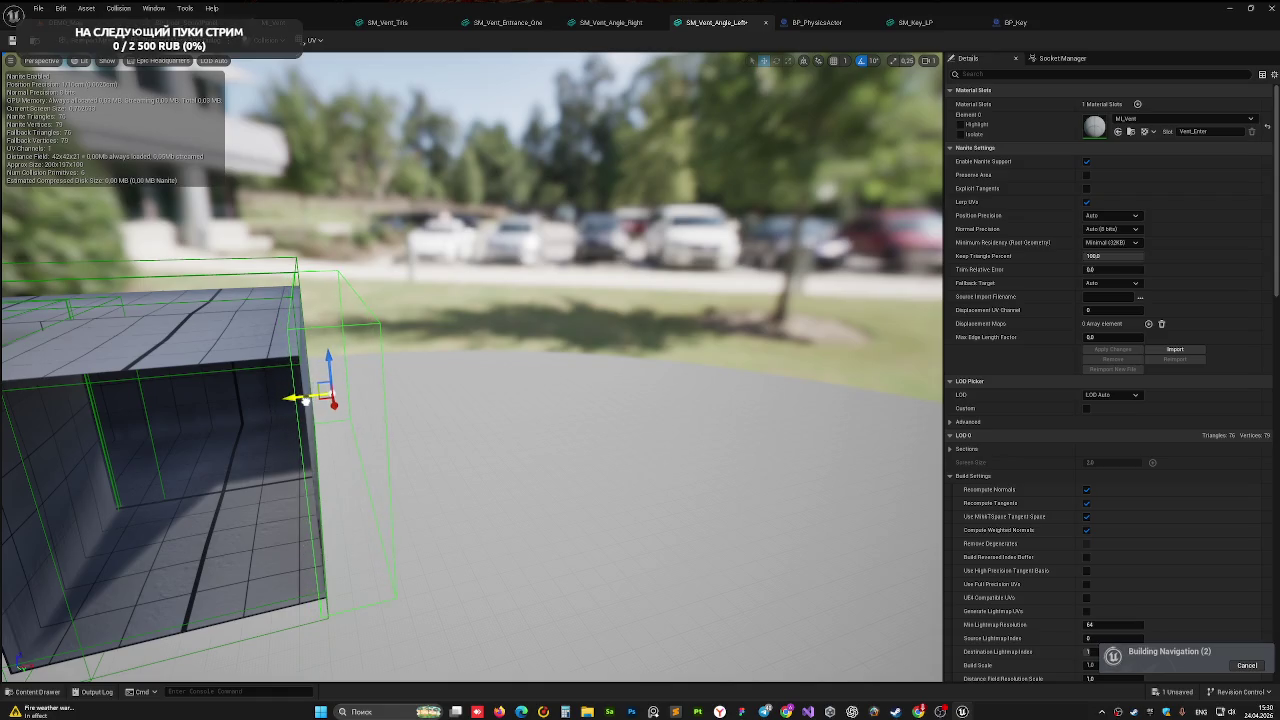
- Move the thin left-wall collision box leftward and stretch it along one axis
key("f")
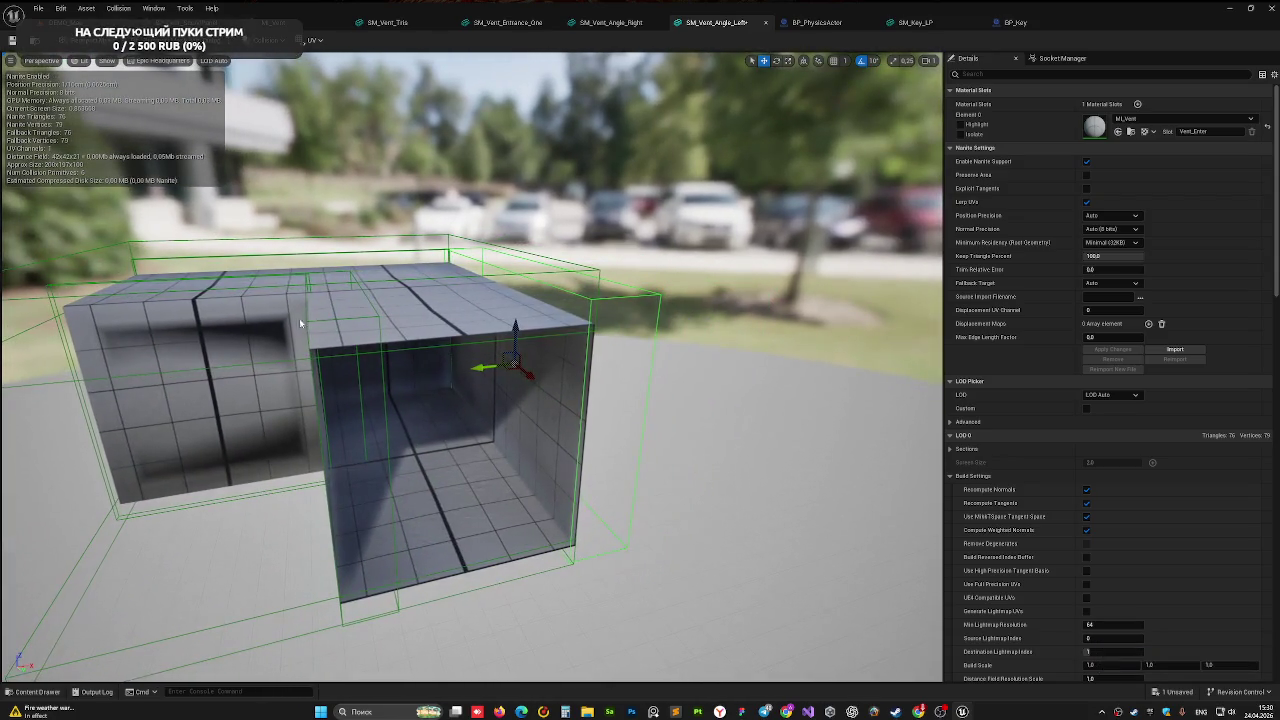
left_click(325, 323)
left_click_drag(302, 430, 265, 432)
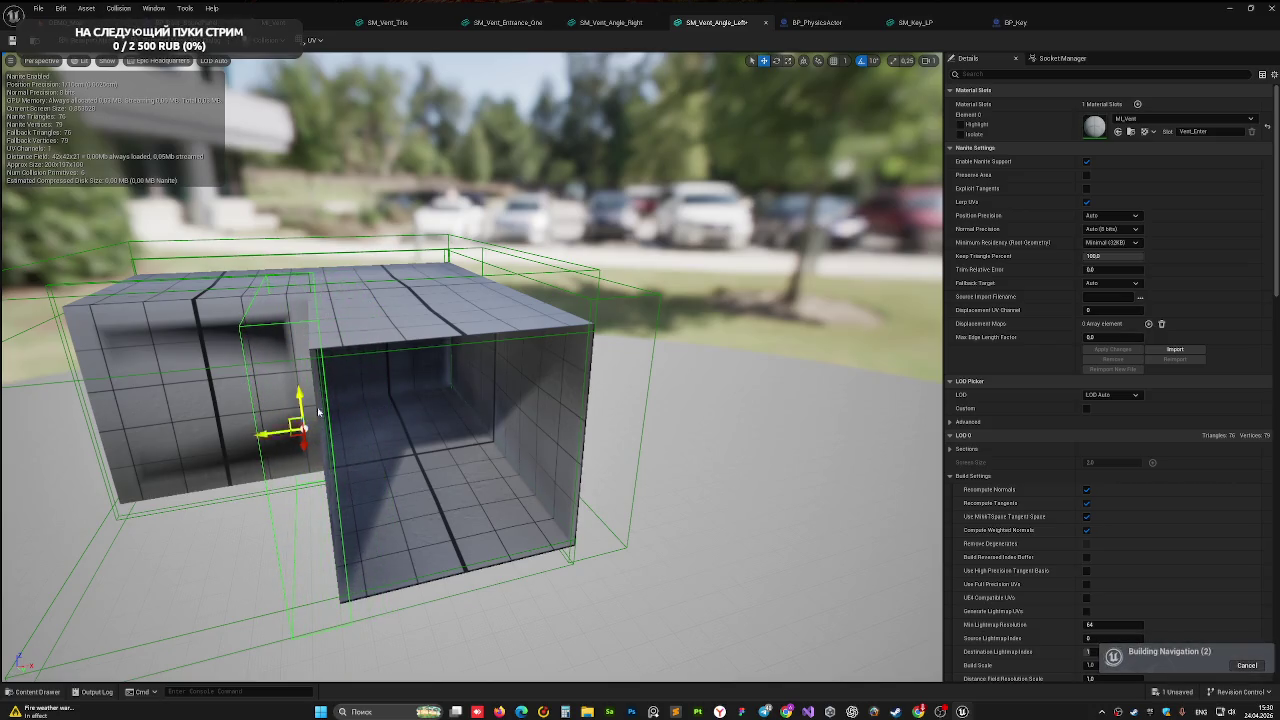
scroll(305, 410, "up", 3)
left_click_drag(384, 392, 383, 391)
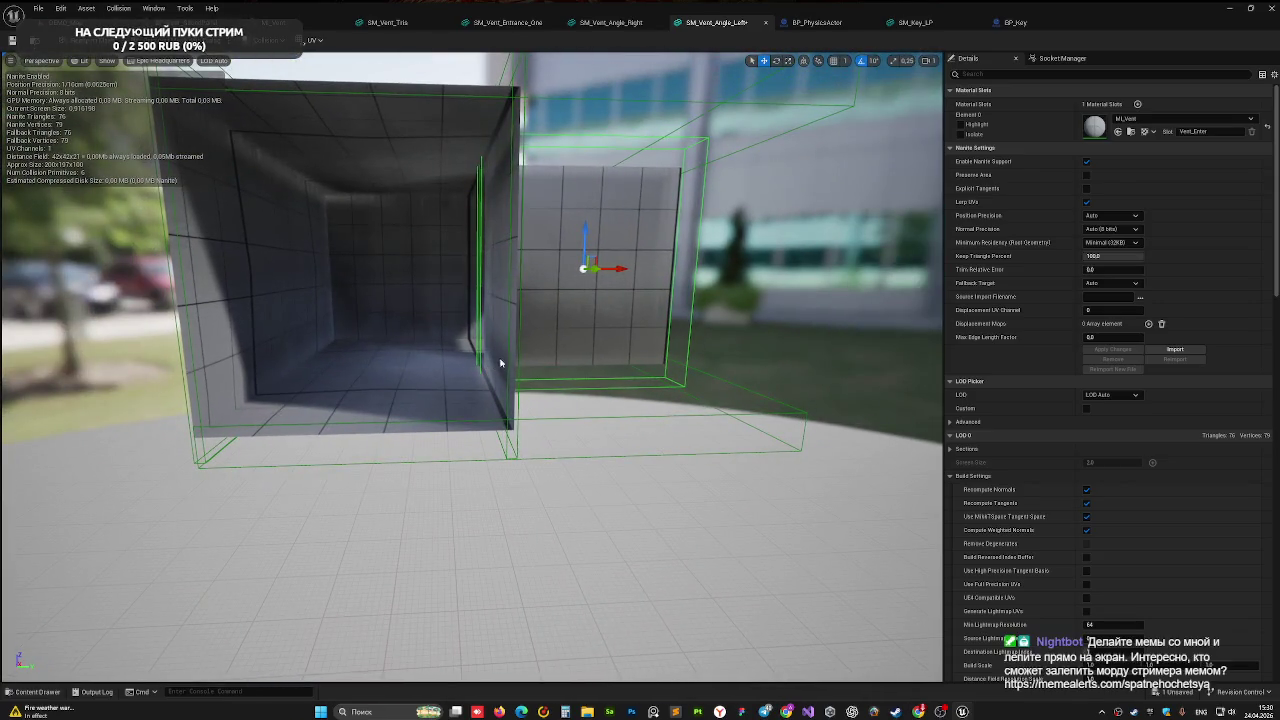
left_click_drag(507, 361, 507, 361)
left_click_drag(521, 268, 538, 270)
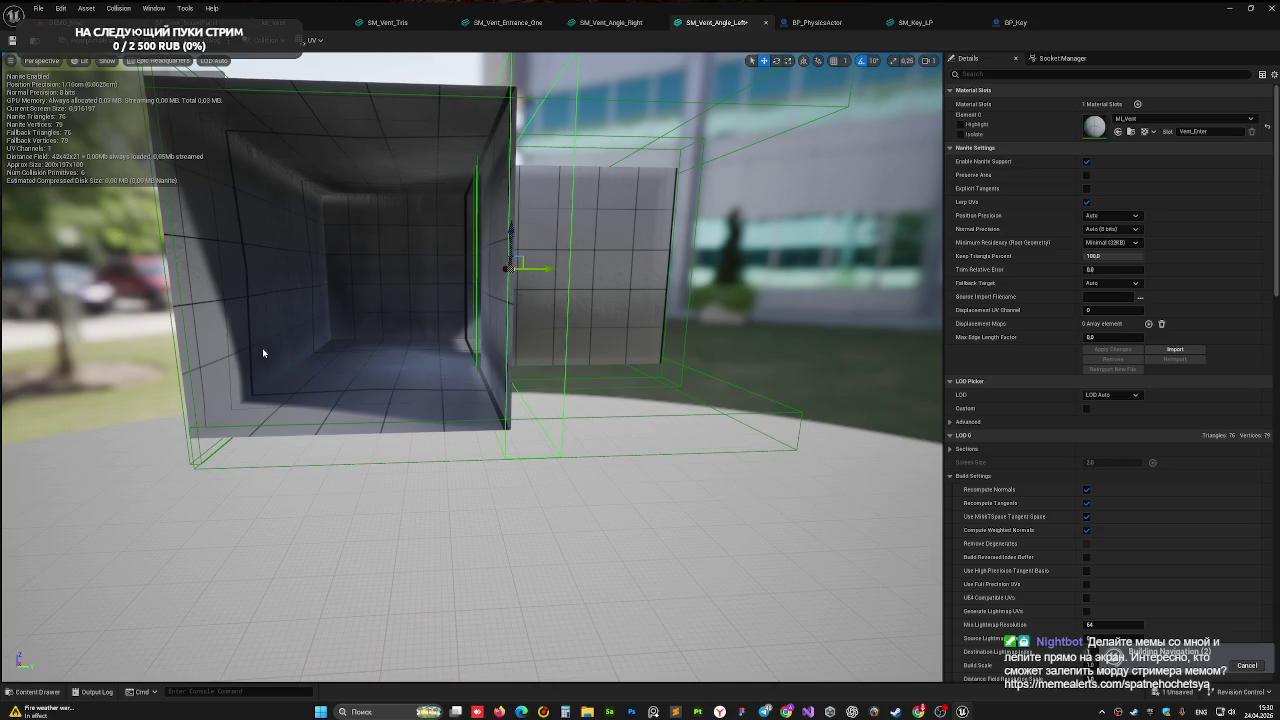
left_click_drag(262, 351, 234, 366)
- Pull the left collision box's edge inward, review the whole L-shaped vent, and return to DEMO_Map
left_click(371, 355)
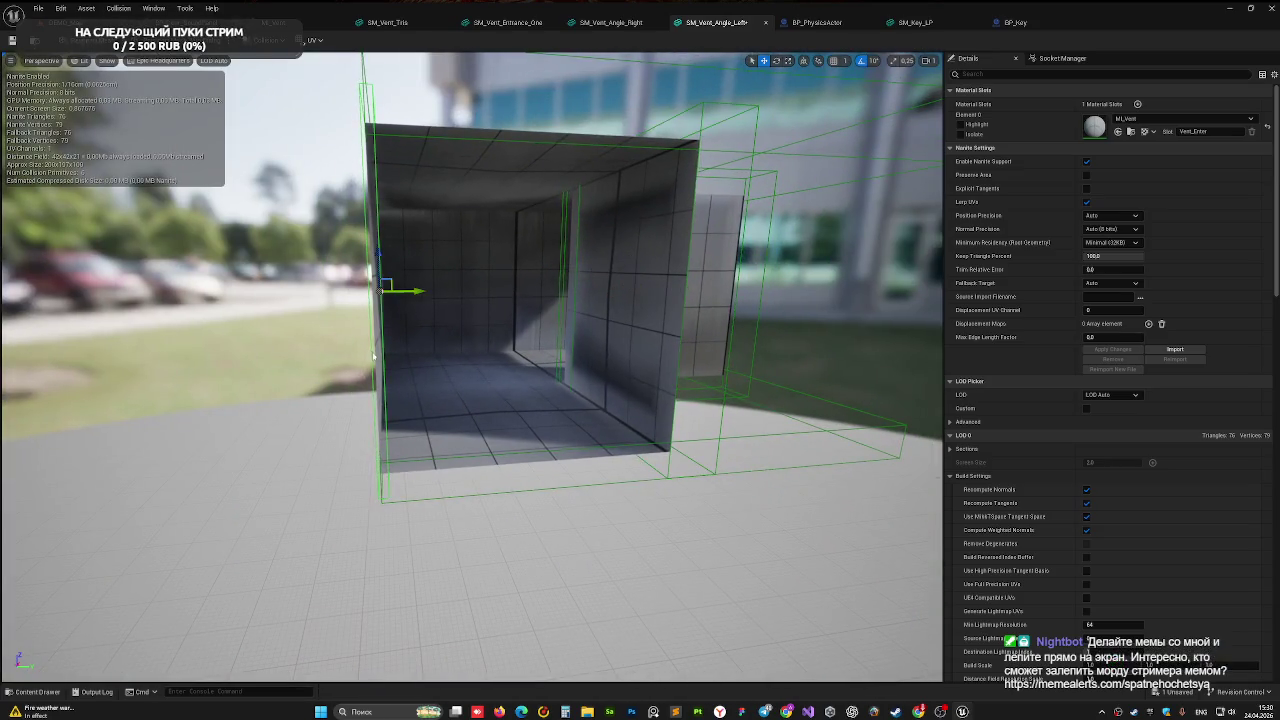
left_click_drag(412, 291, 410, 291)
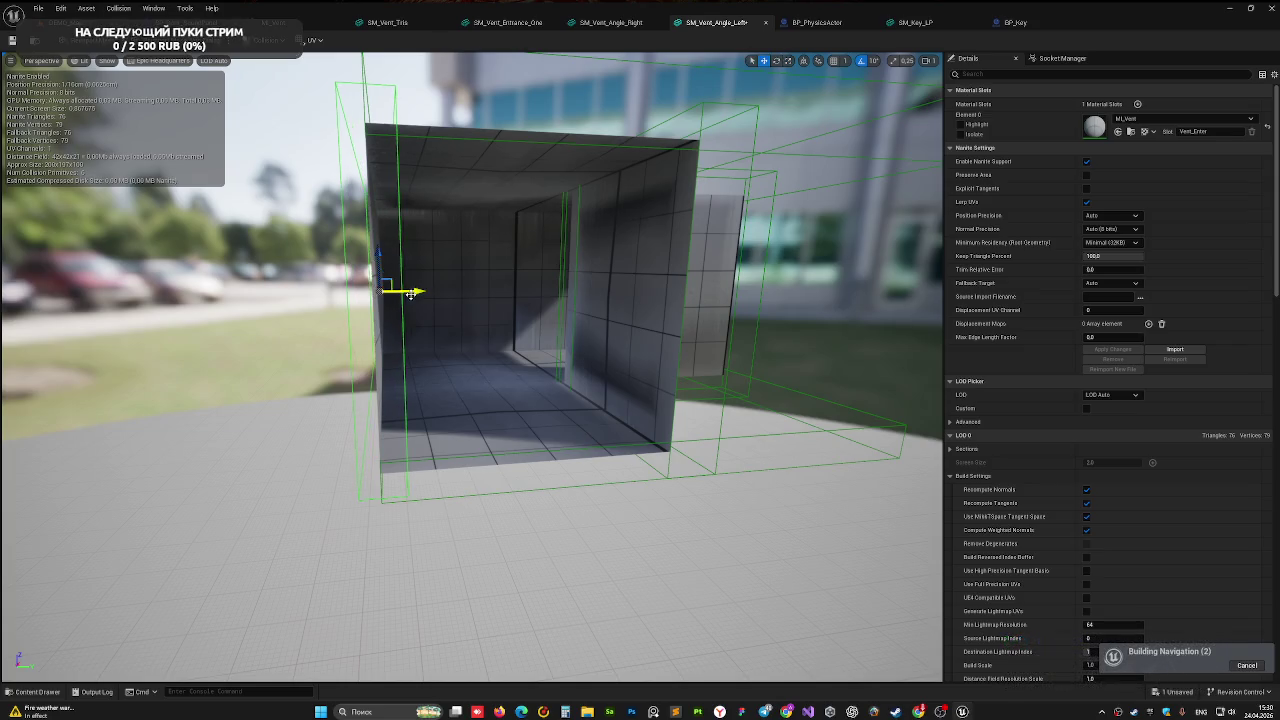
mouse_move(398, 295)
left_mouse_down()
mouse_move(430, 345)
mouse_move(450, 306)
mouse_move(488, 298)
mouse_move(505, 340)
mouse_move(532, 305)
mouse_move(535, 402)
mouse_move(487, 430)
mouse_move(456, 471)
left_mouse_up()
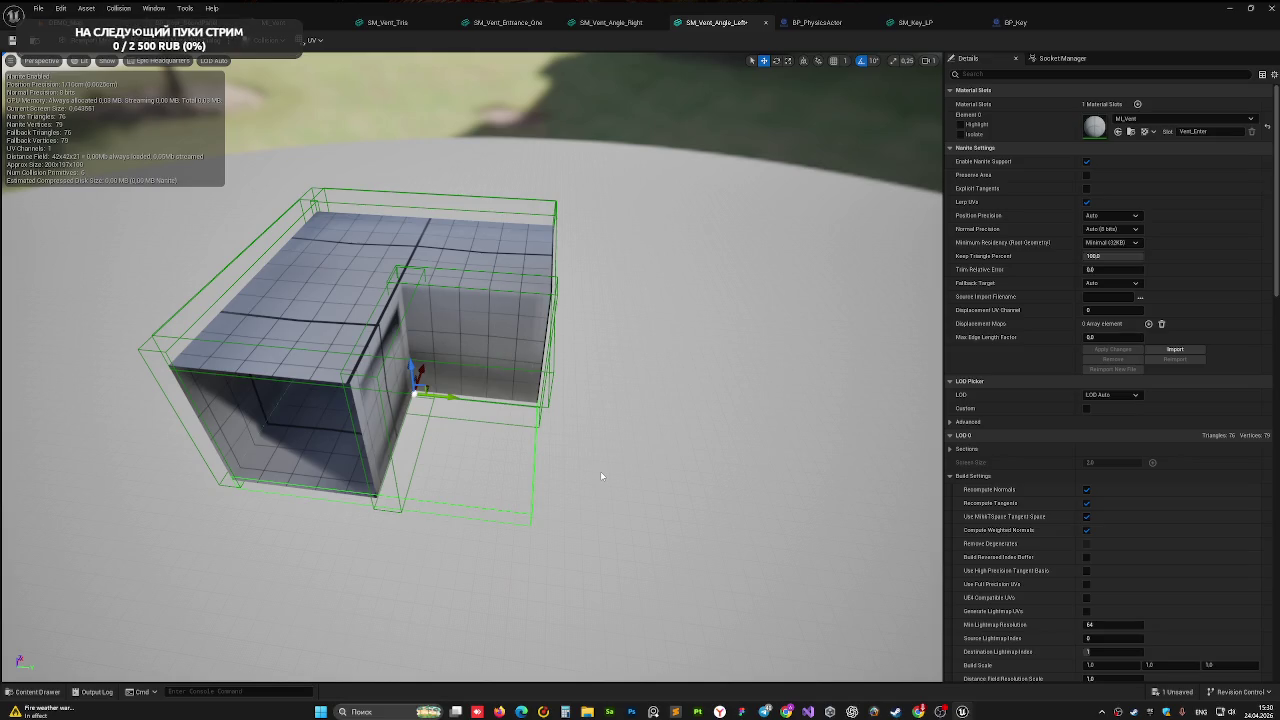
mouse_move(600, 471)
left_mouse_down()
mouse_move(455, 492)
mouse_move(484, 490)
left_mouse_up()
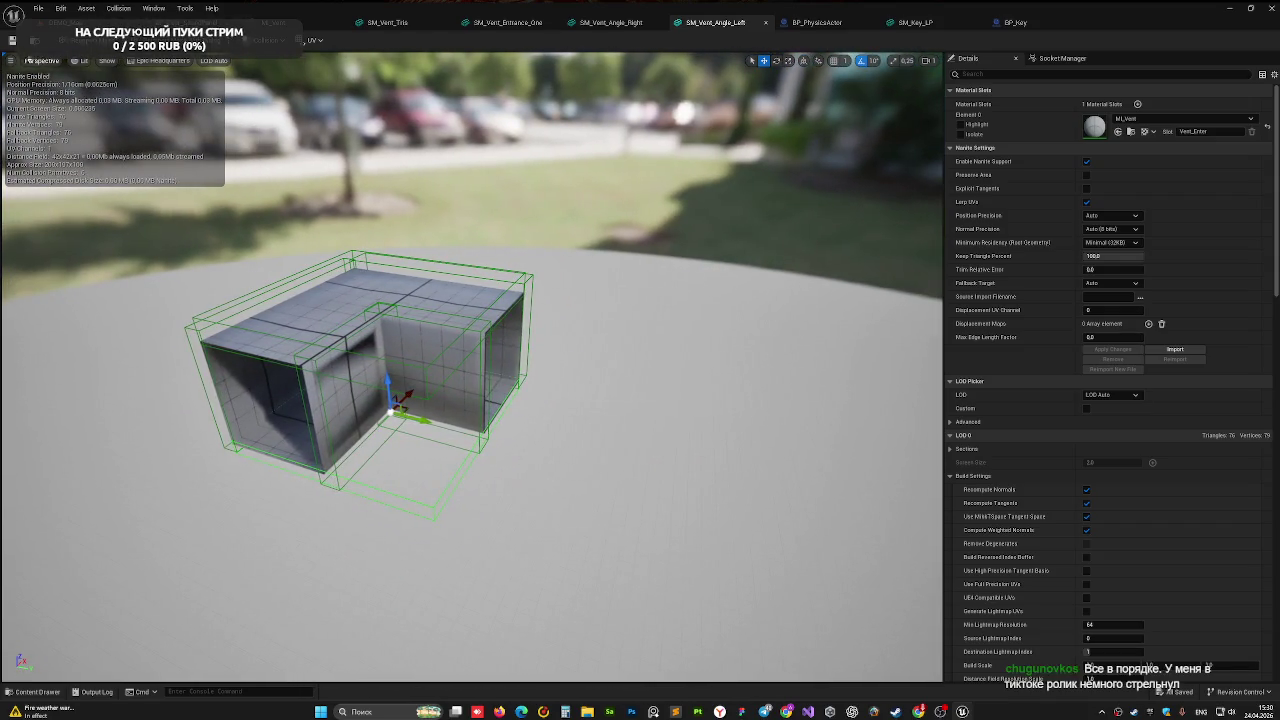
left_click(62, 22)
mouse_move(309, 211)
left_mouse_down()
mouse_move(290, 200)
mouse_move(315, 132)
left_mouse_up()
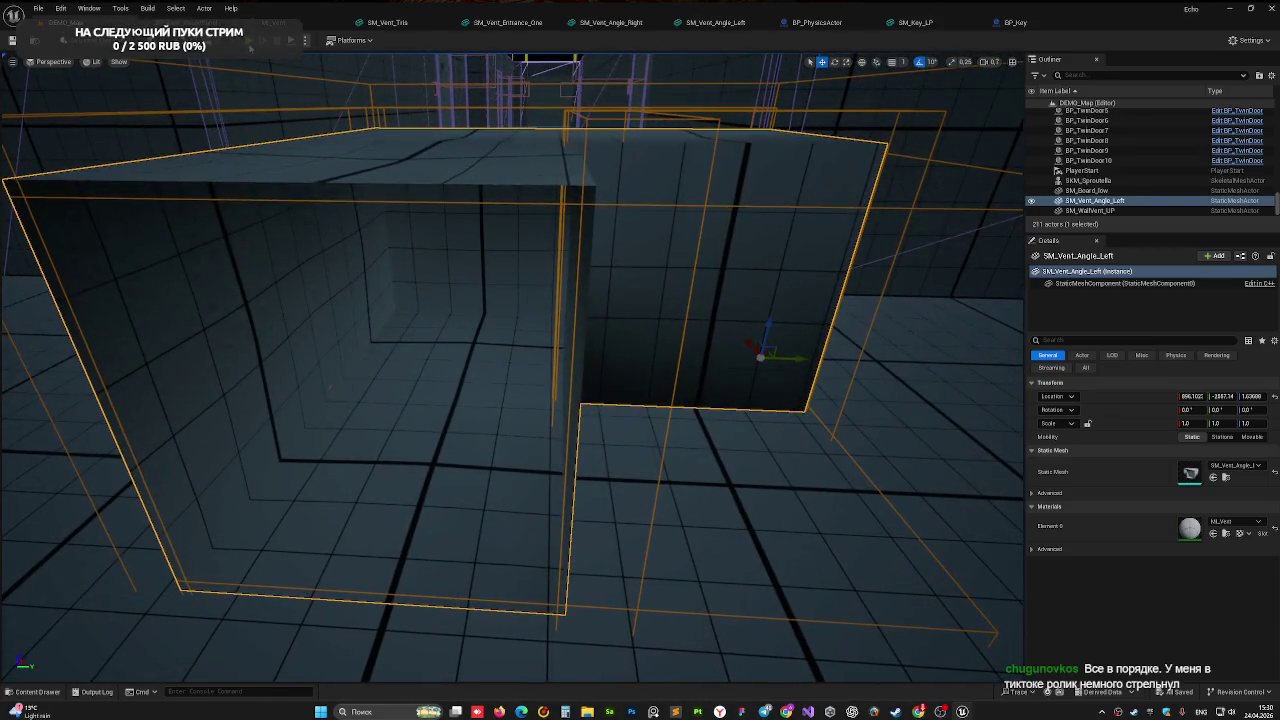
key("alt+p")
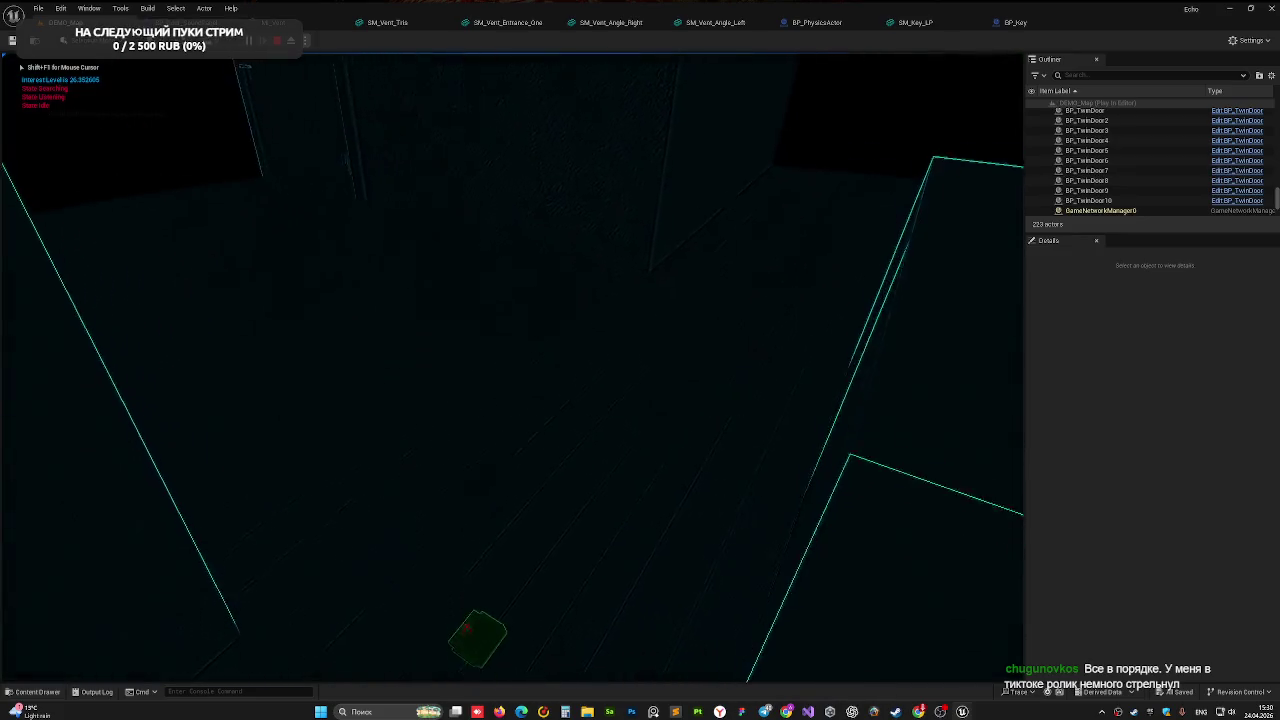
left_click(512, 370)
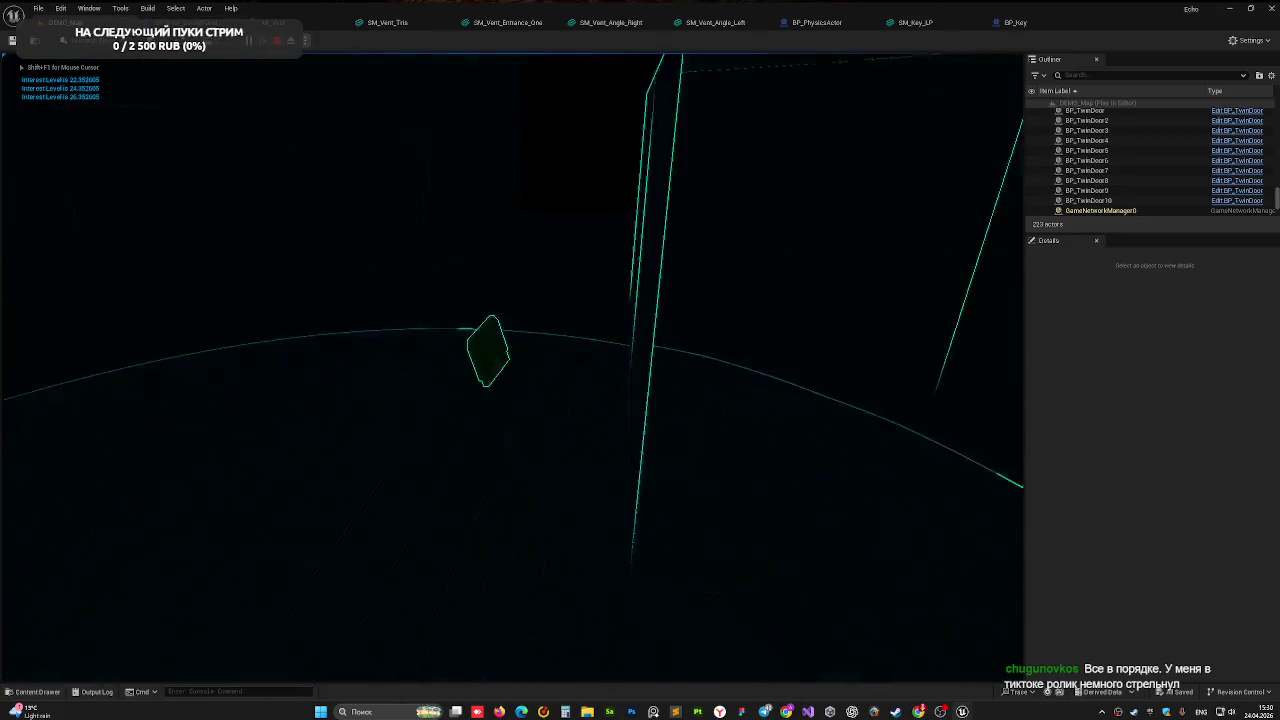
mouse_move(512, 370)
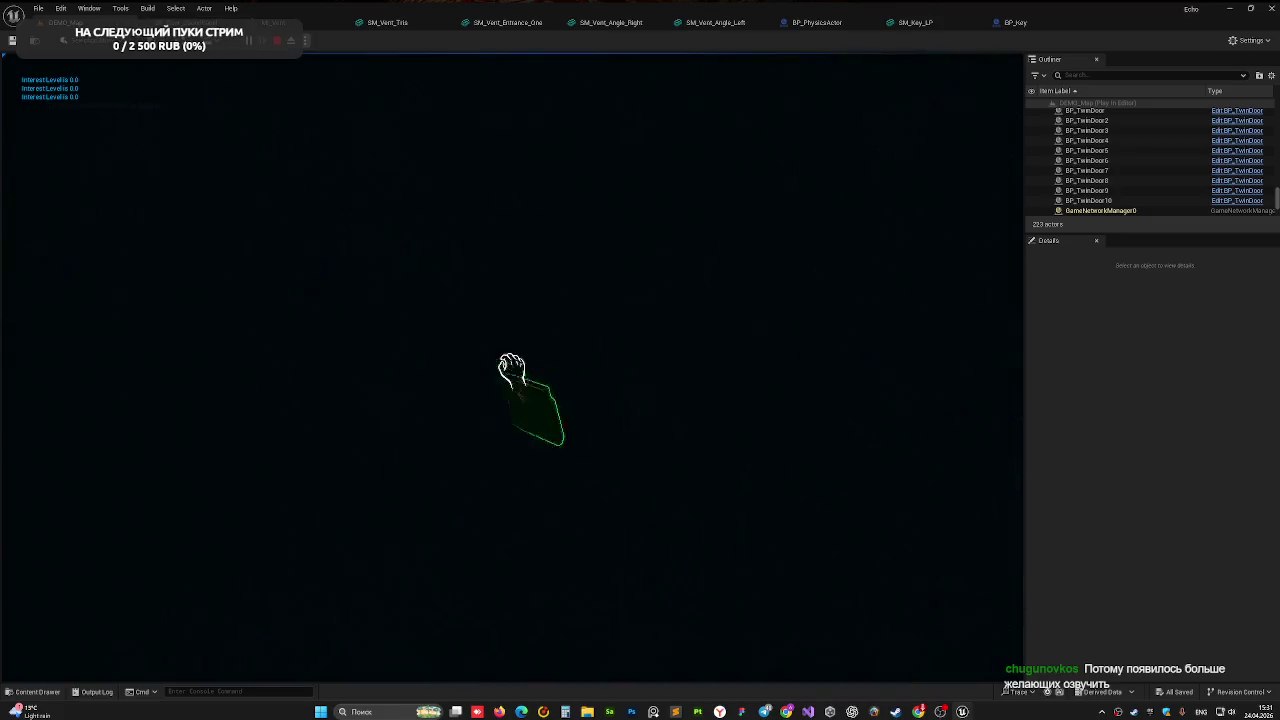
left_click(512, 370)
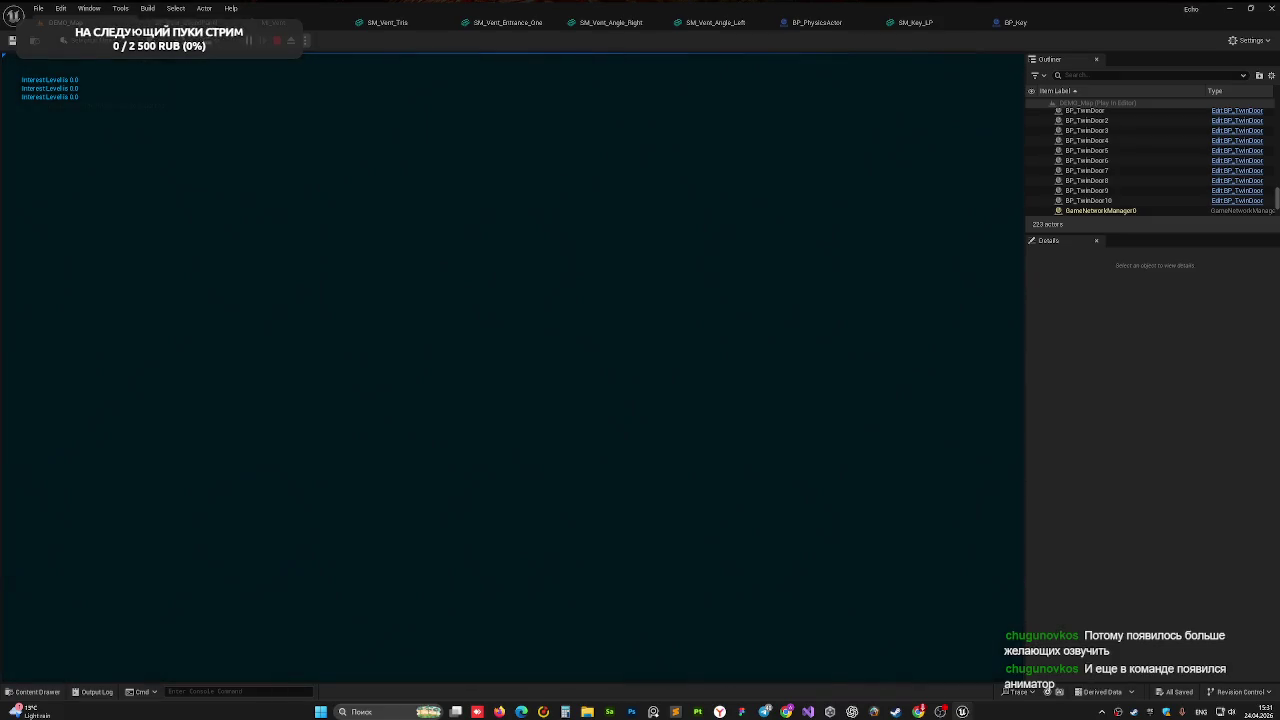
mouse_move(512, 370)
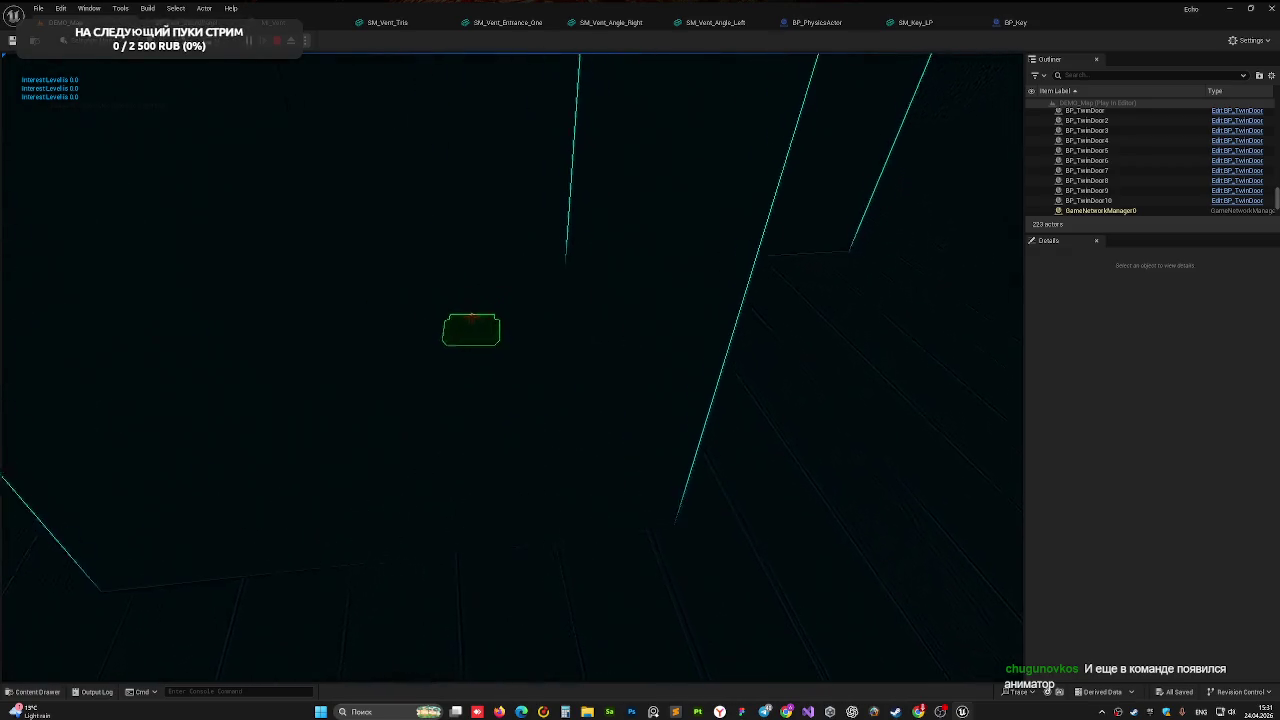
left_click(512, 370)
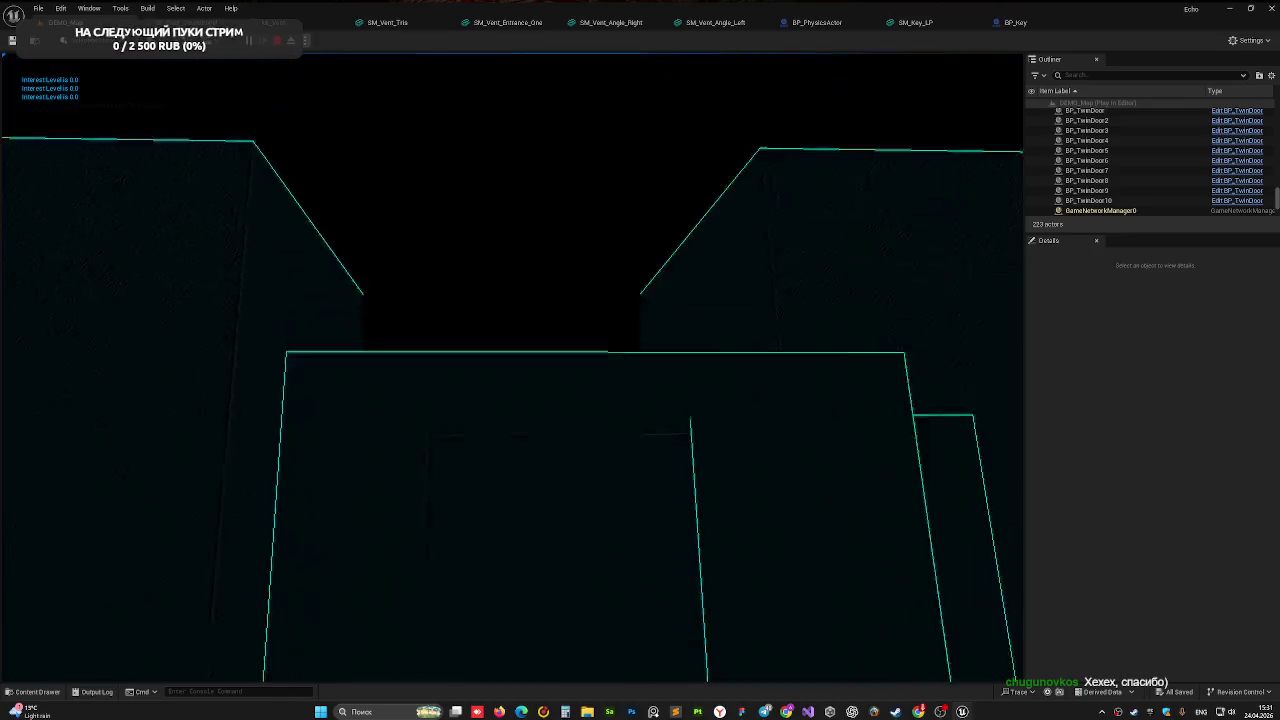
key("Escape")
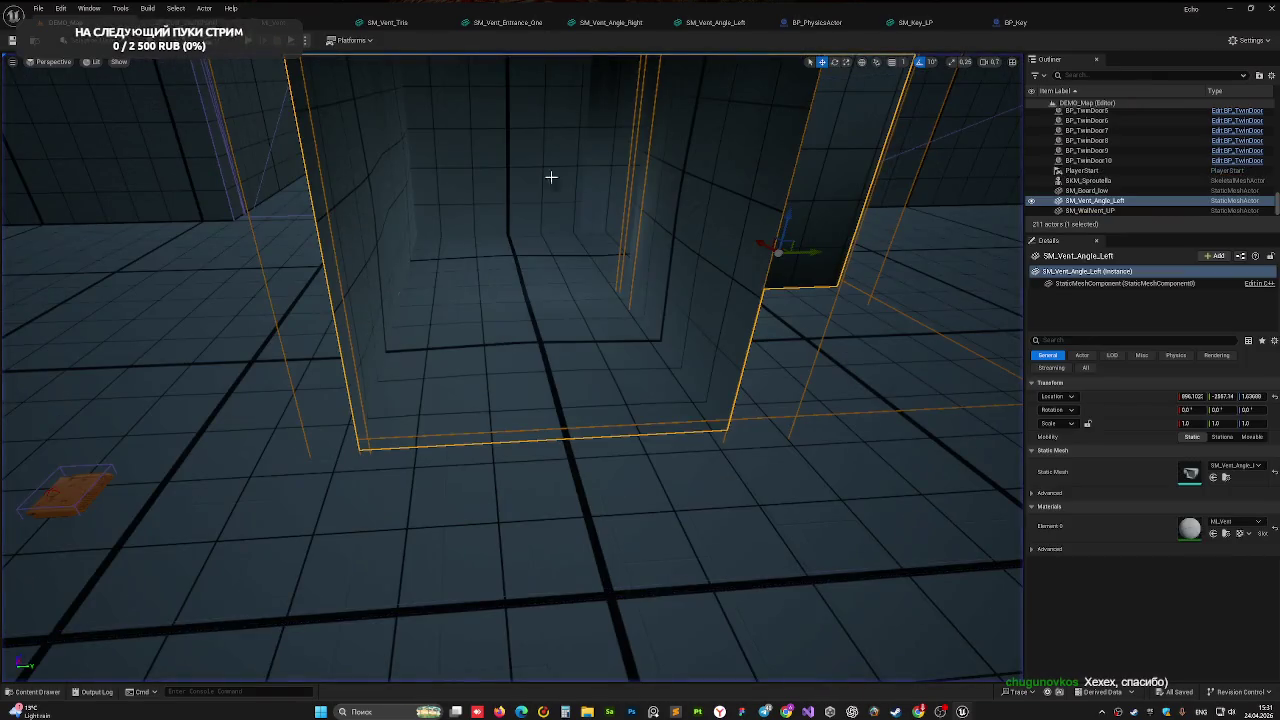
- Open BP_EchoCharacter from the Blueprints folder and select its SpringArm component in the Viewport
left_click(37, 691)
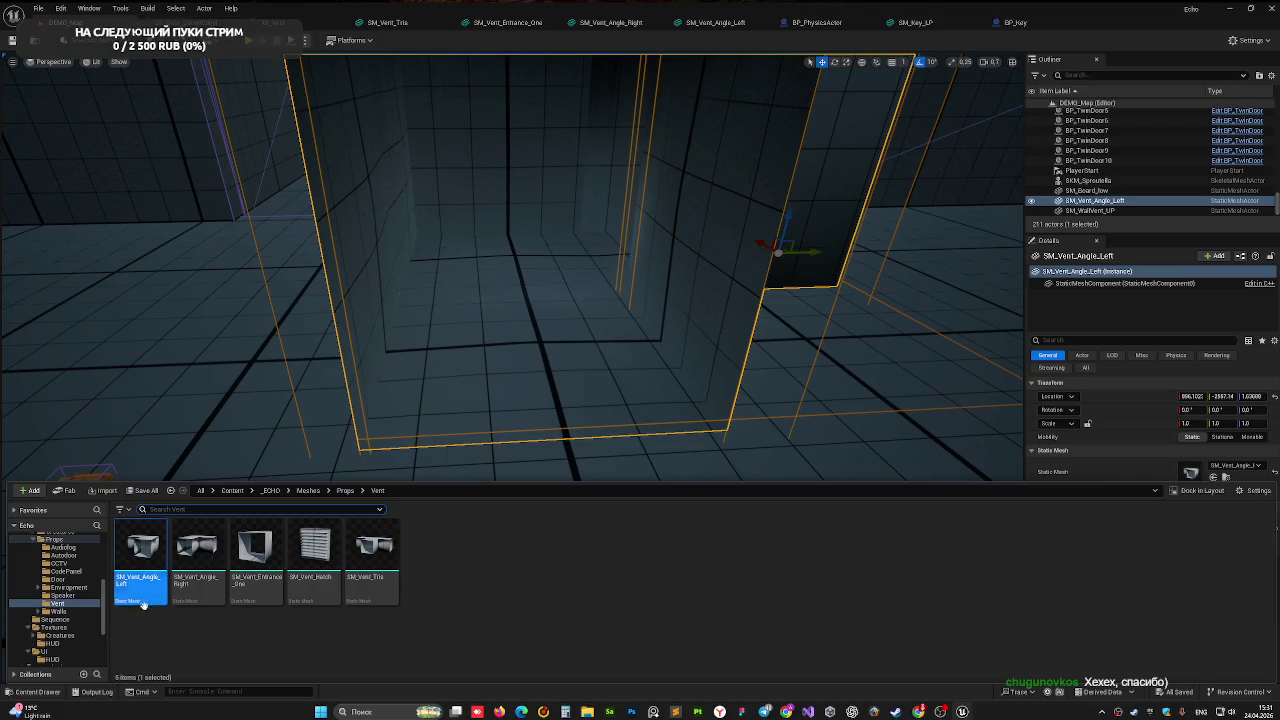
scroll(78, 566, "up", 1)
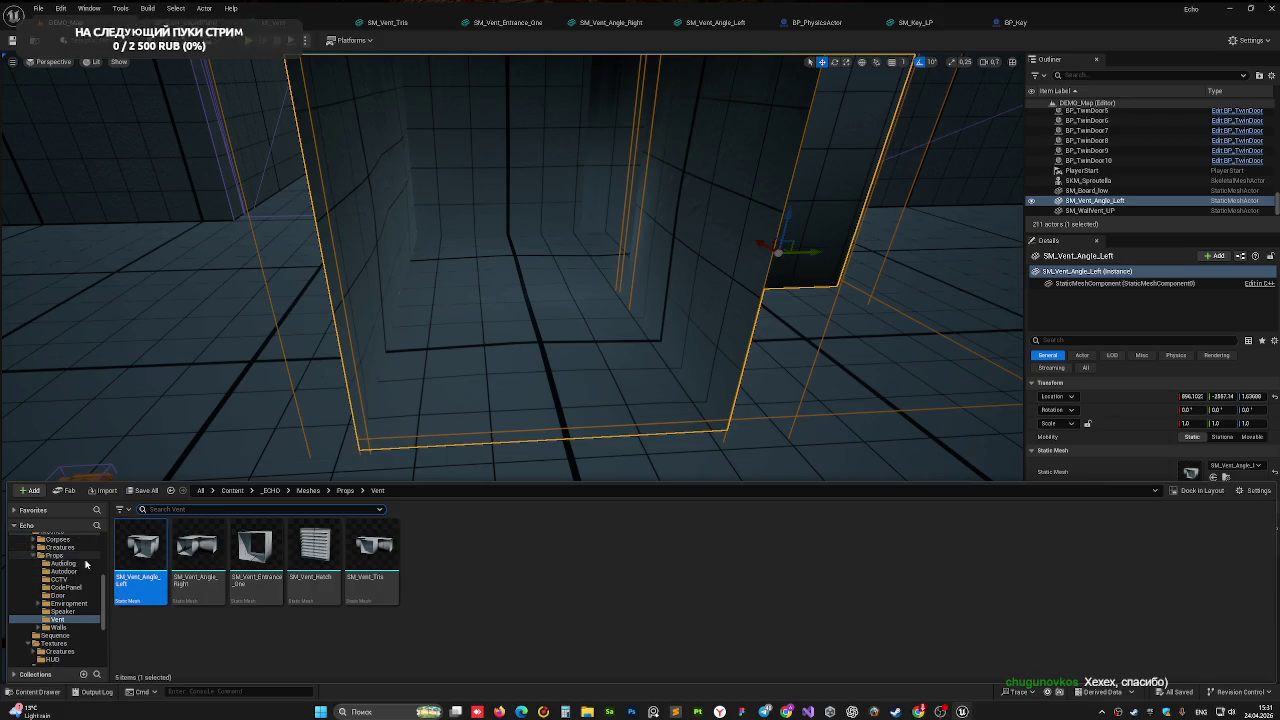
scroll(86, 565, "up", 1)
scroll(74, 591, "up", 4)
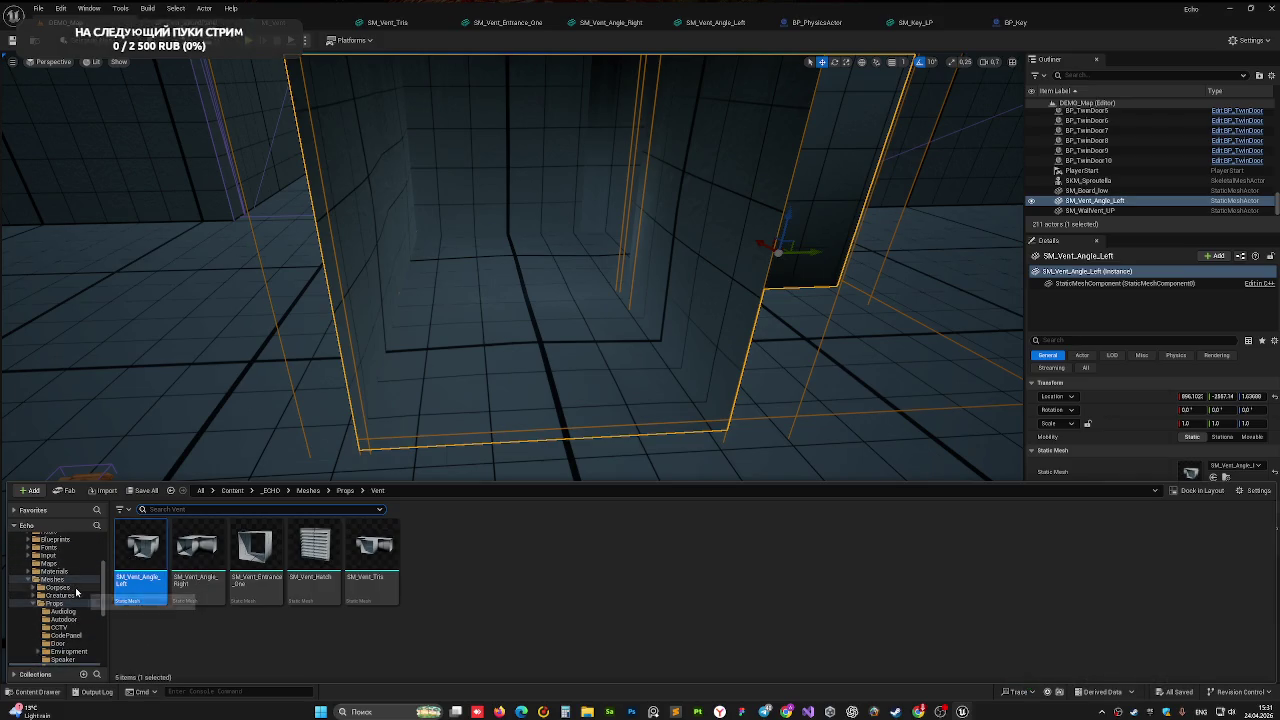
left_click(58, 571)
left_click(505, 562)
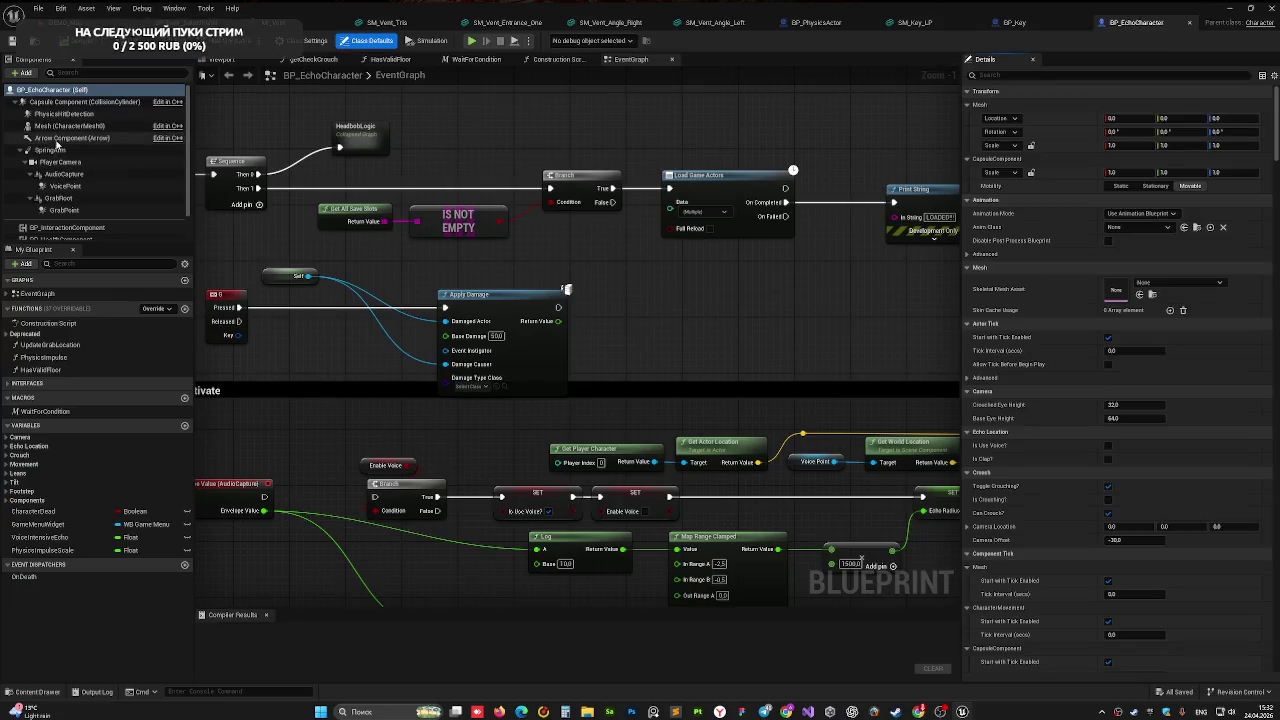
left_click(220, 60)
left_click(590, 262)
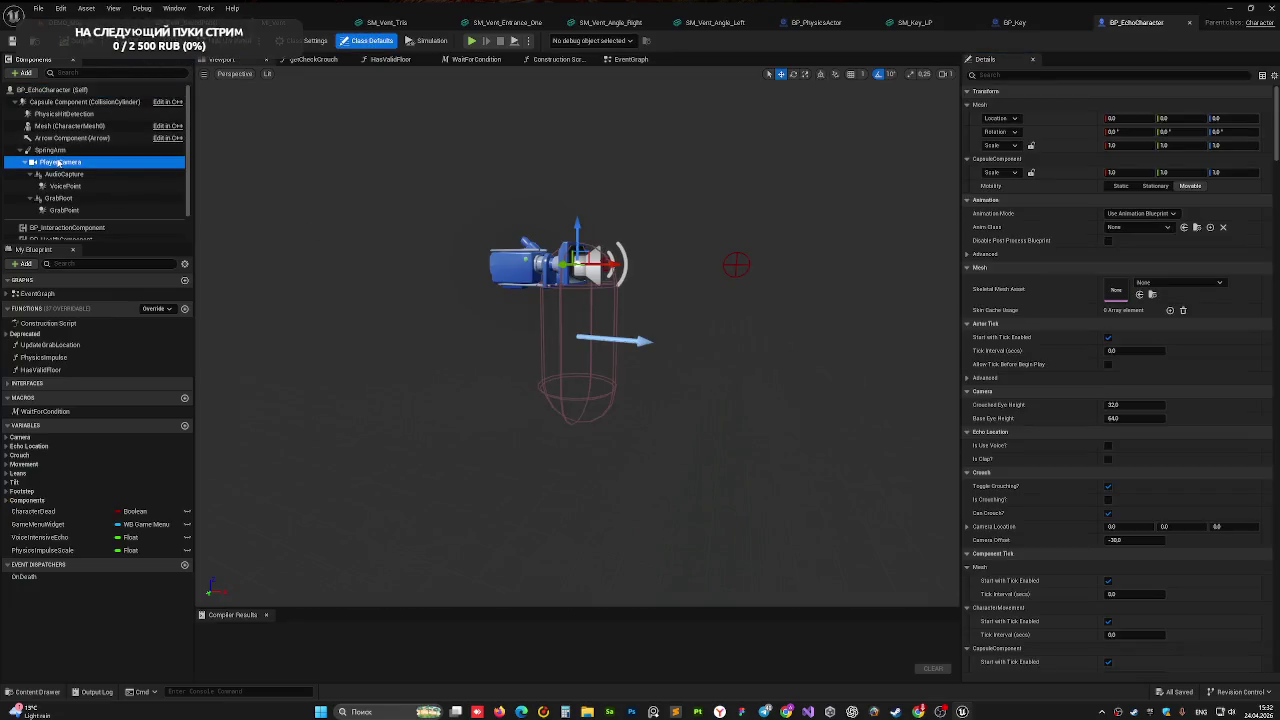
mouse_move(720, 372)
left_mouse_down()
mouse_move(715, 295)
mouse_move(680, 330)
mouse_move(650, 320)
left_mouse_up()
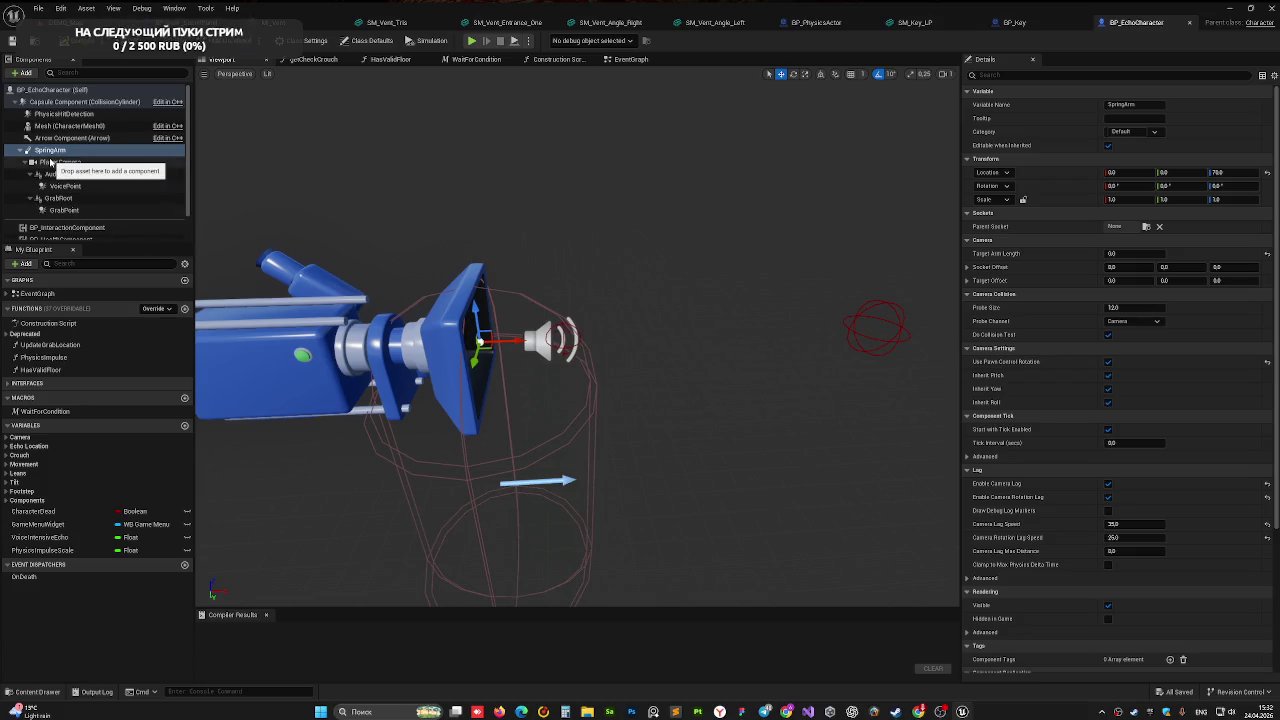
scroll(1110, 380, "down", 2)
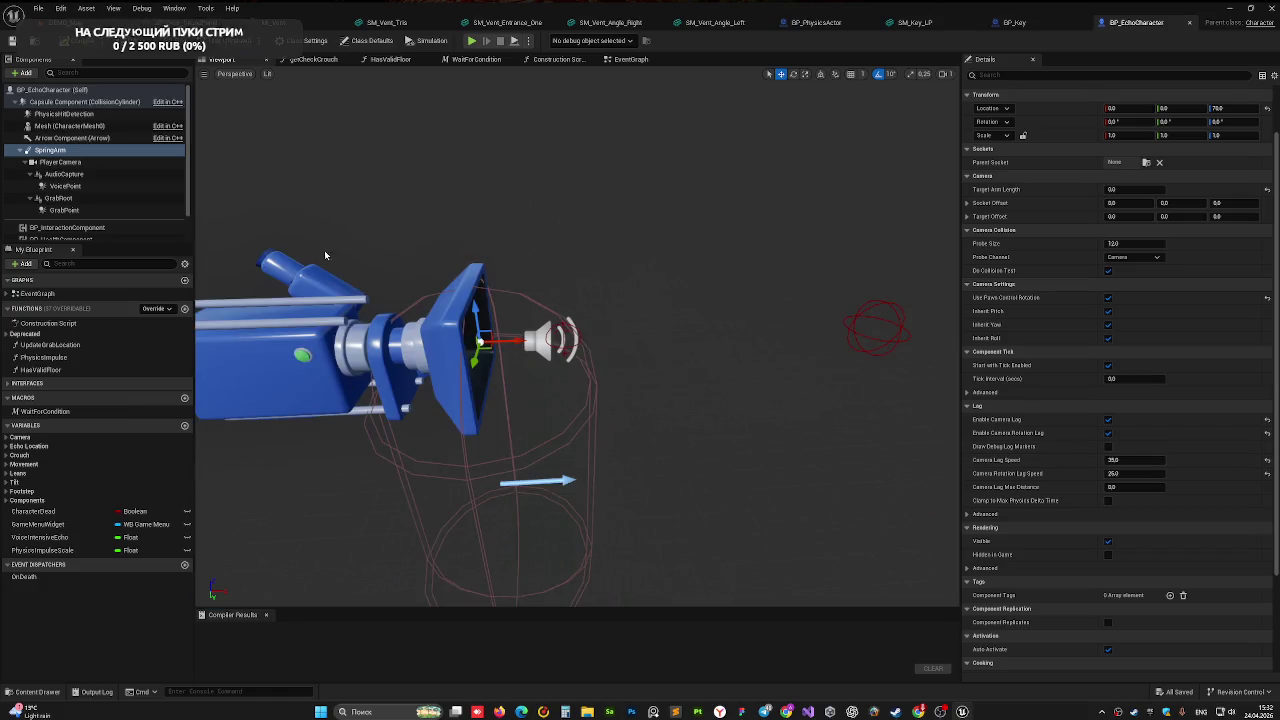
left_click(62, 153)
- Switch to DEMO_Map and run a quick play-test, stopping it with Esc
left_click(65, 22)
key("alt+p")
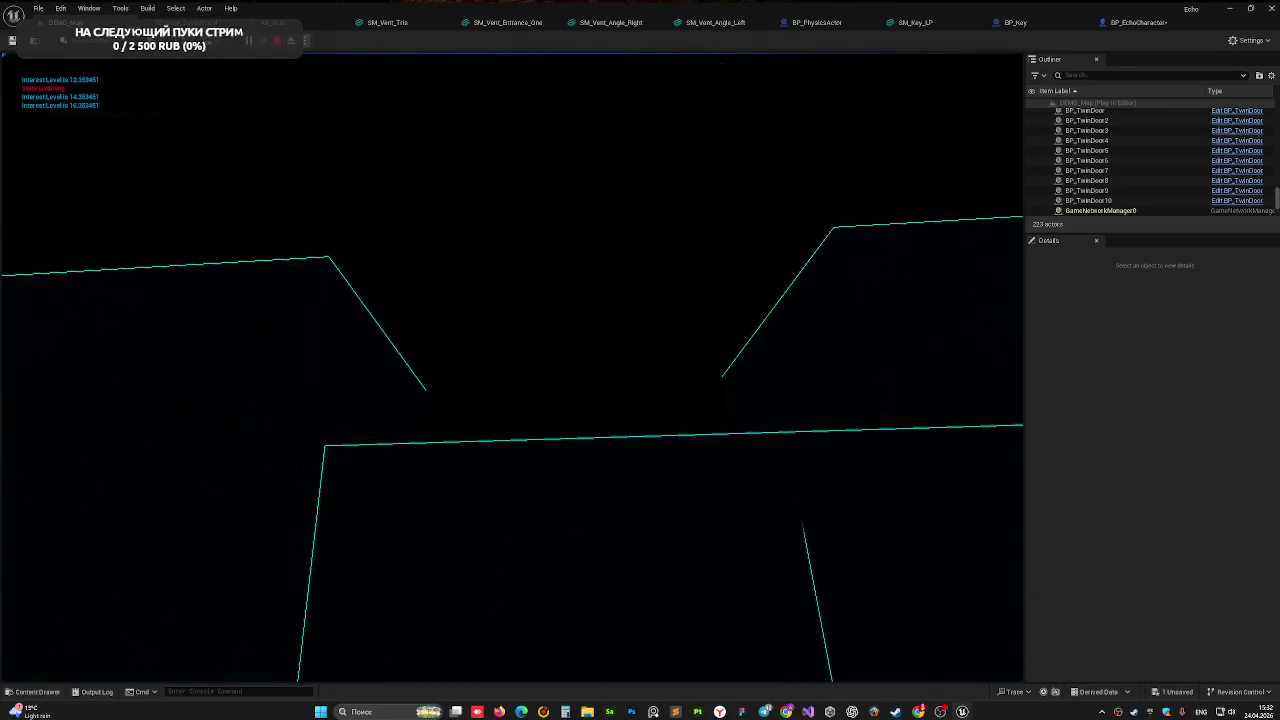
key("Escape")
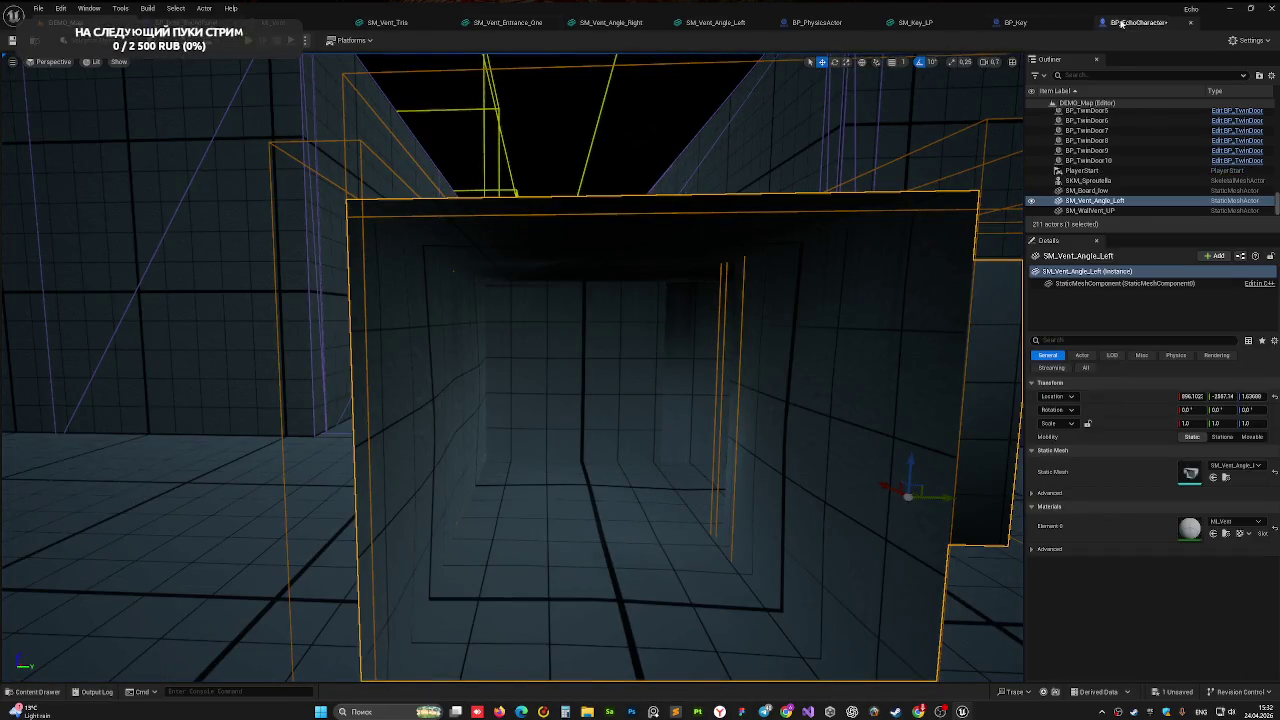
- Set the SpringArm's camera collision Probe Size to 12.0 in BP_EchoCharacter
left_click(1122, 22)
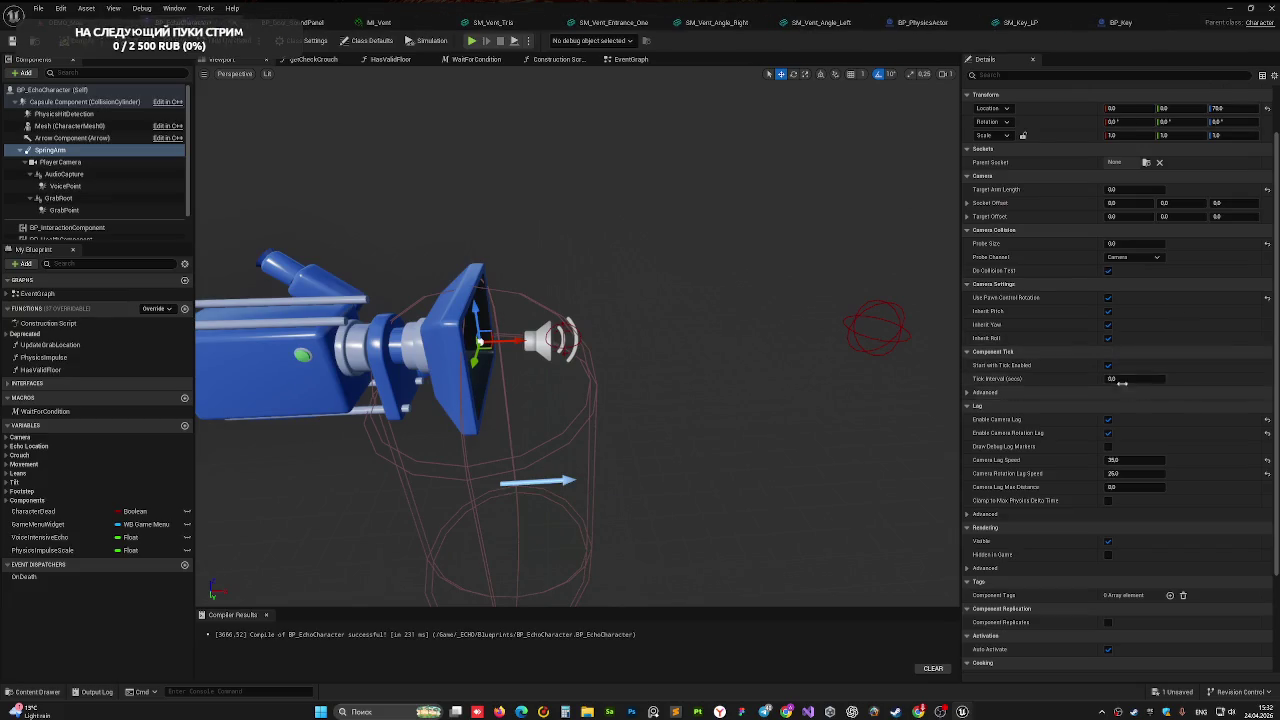
left_click(1133, 257)
left_click(1130, 270)
mouse_move(553, 342)
left_mouse_down()
mouse_move(434, 408)
mouse_move(478, 420)
mouse_move(380, 420)
left_mouse_up()
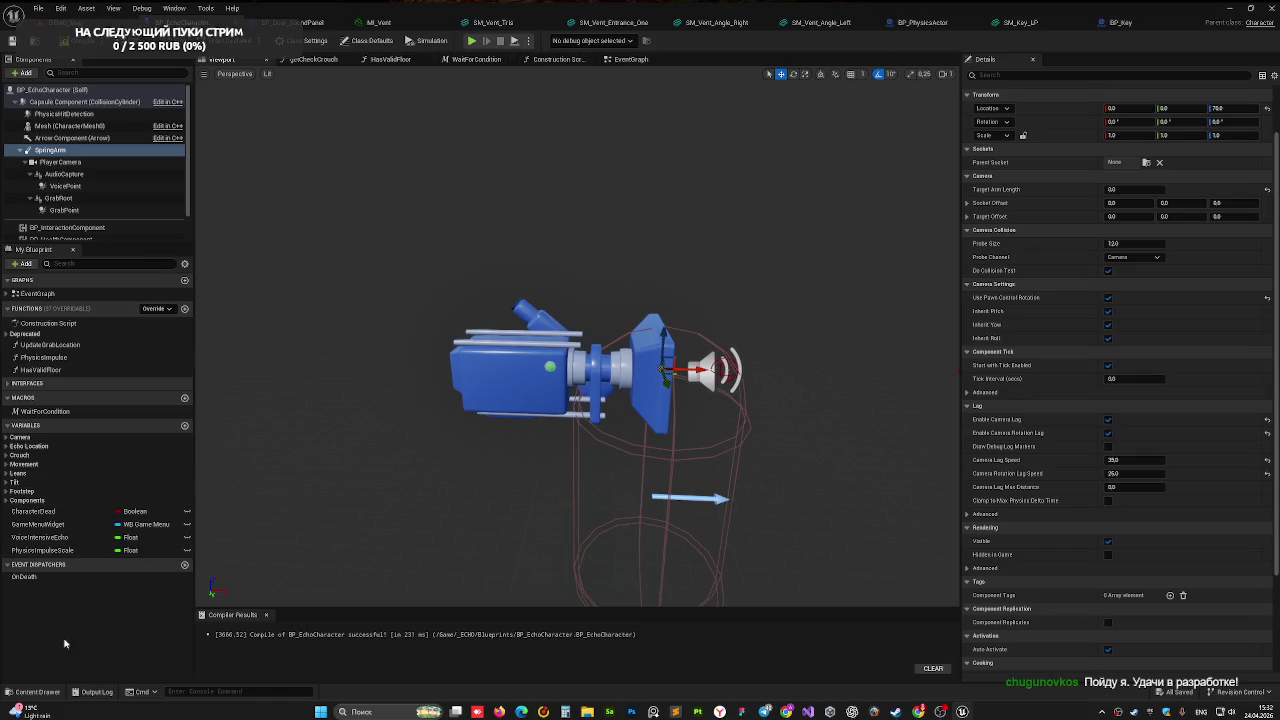
- Open BP_EchoPlayerController from the Content Drawer
left_click(50, 689)
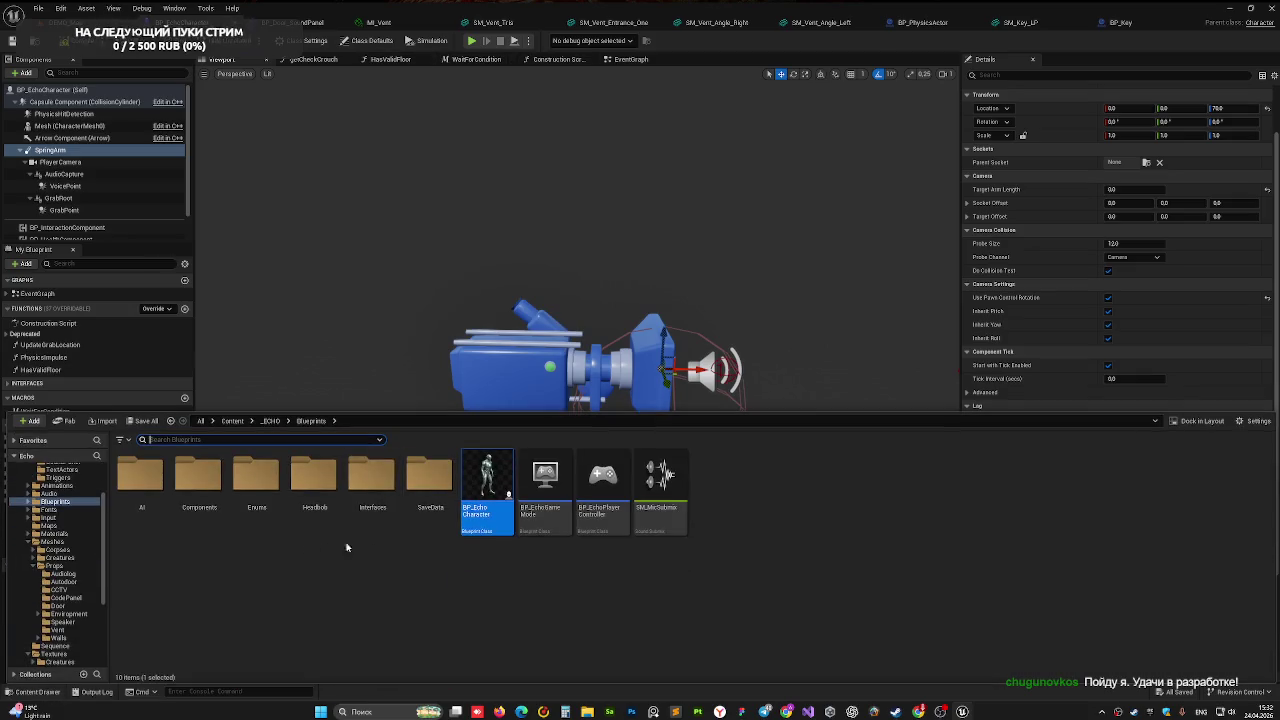
left_click(610, 523)
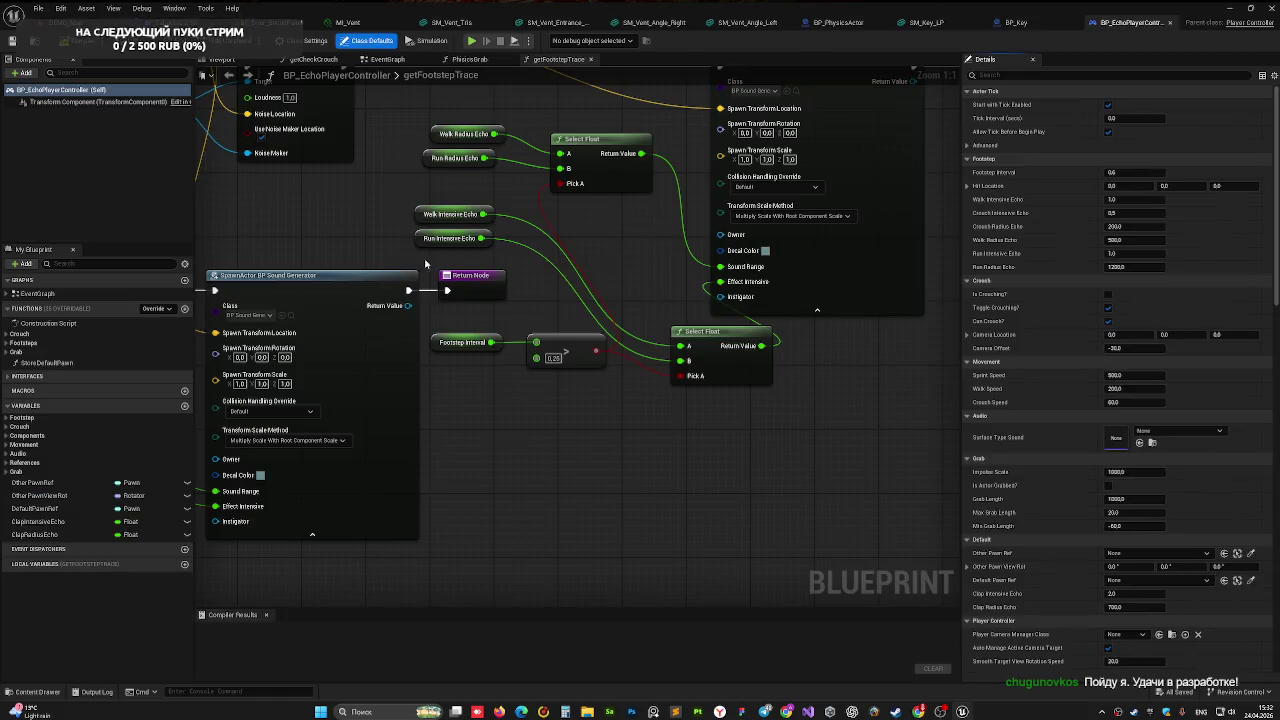
mouse_move(425, 263)
left_mouse_down()
mouse_move(300, 283)
mouse_move(382, 357)
mouse_move(266, 337)
mouse_move(431, 343)
mouse_move(489, 398)
mouse_move(420, 529)
mouse_move(375, 356)
mouse_move(334, 277)
mouse_move(588, 10)
left_mouse_up()
scroll(489, 398, "down", 5)
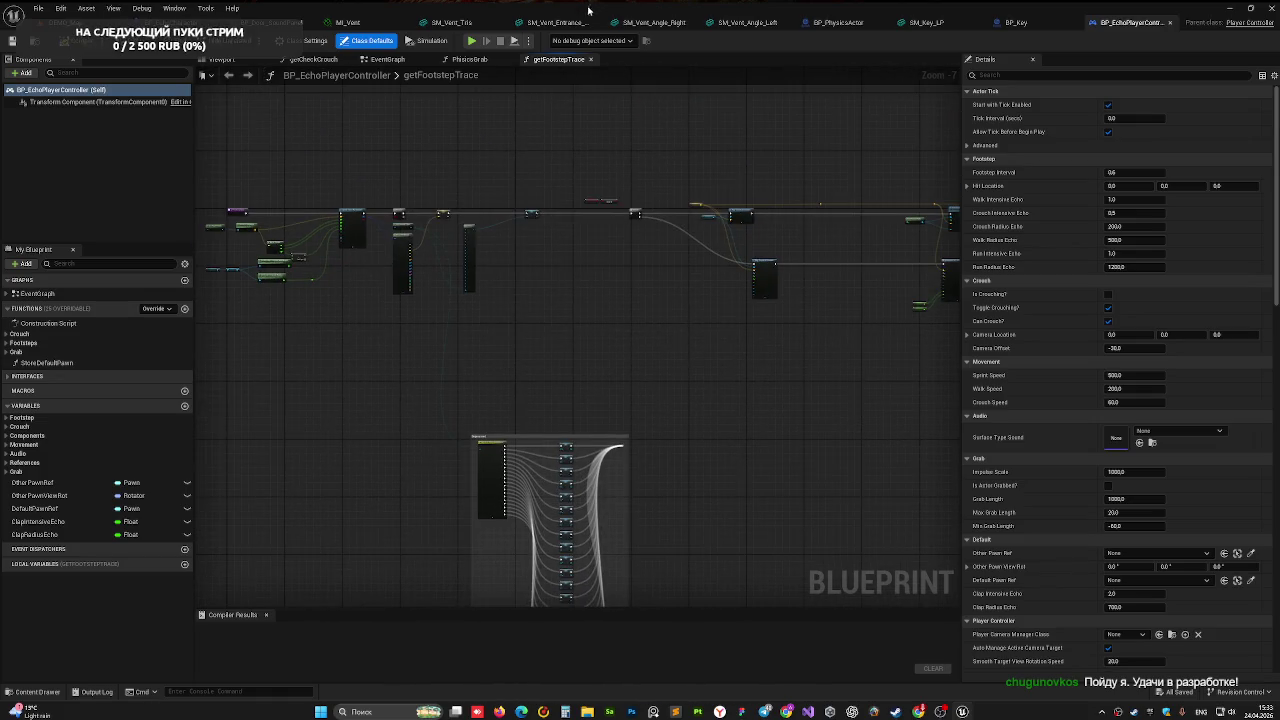
- Inspect the Camera Input nodes, including Add Controller Yaw Input, then go back to BP_EchoCharacter
left_click(389, 61)
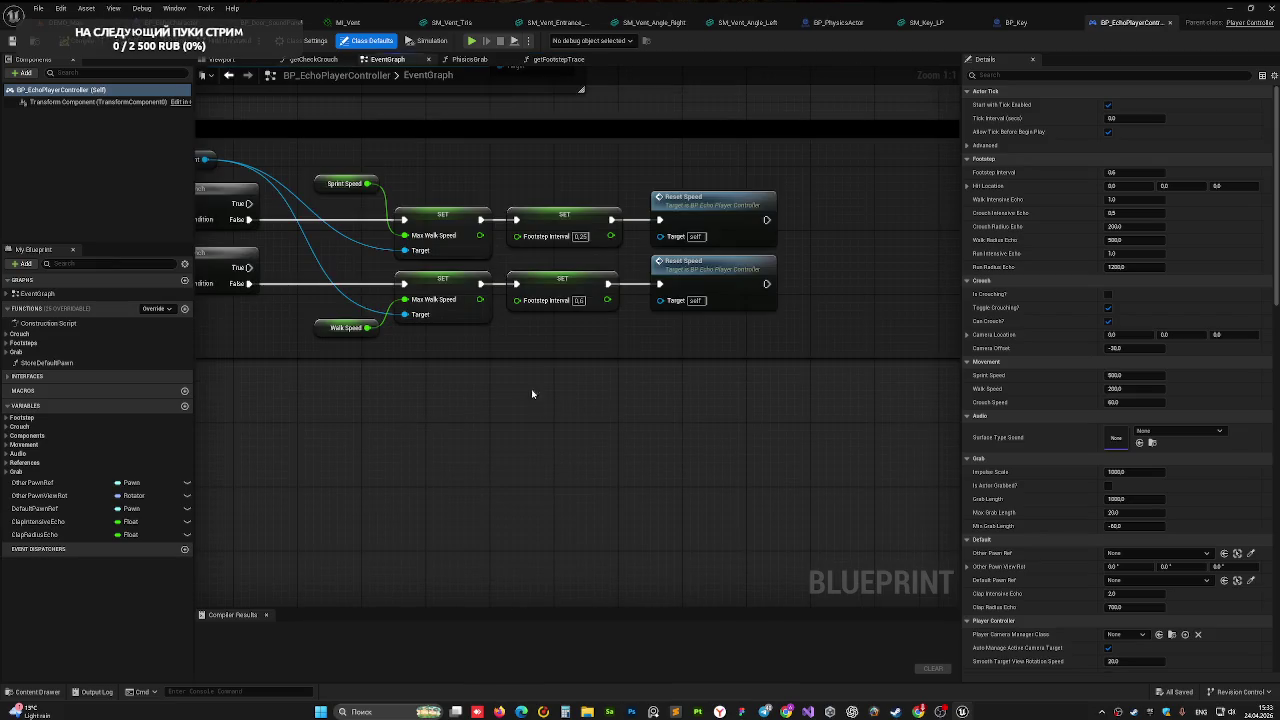
mouse_move(420, 183)
left_mouse_down()
mouse_move(316, 229)
mouse_move(322, 336)
mouse_move(276, 251)
mouse_move(300, 330)
mouse_move(371, 440)
left_mouse_up()
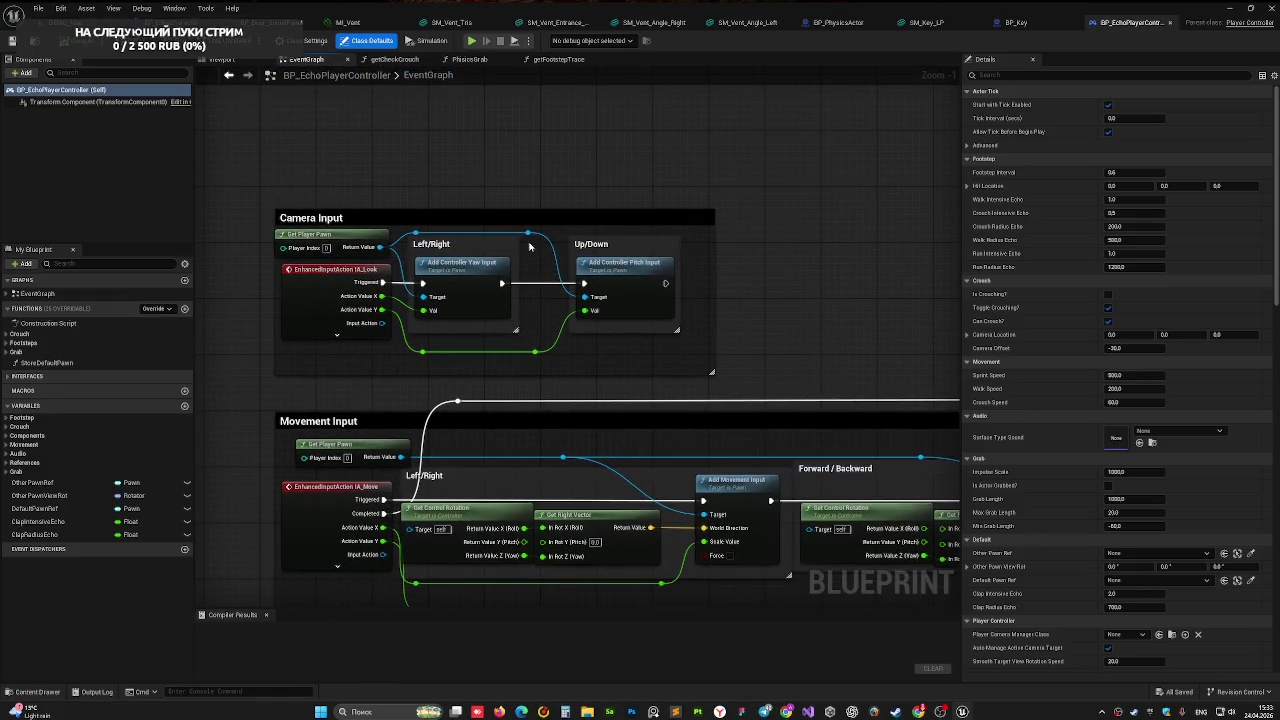
left_click(462, 267)
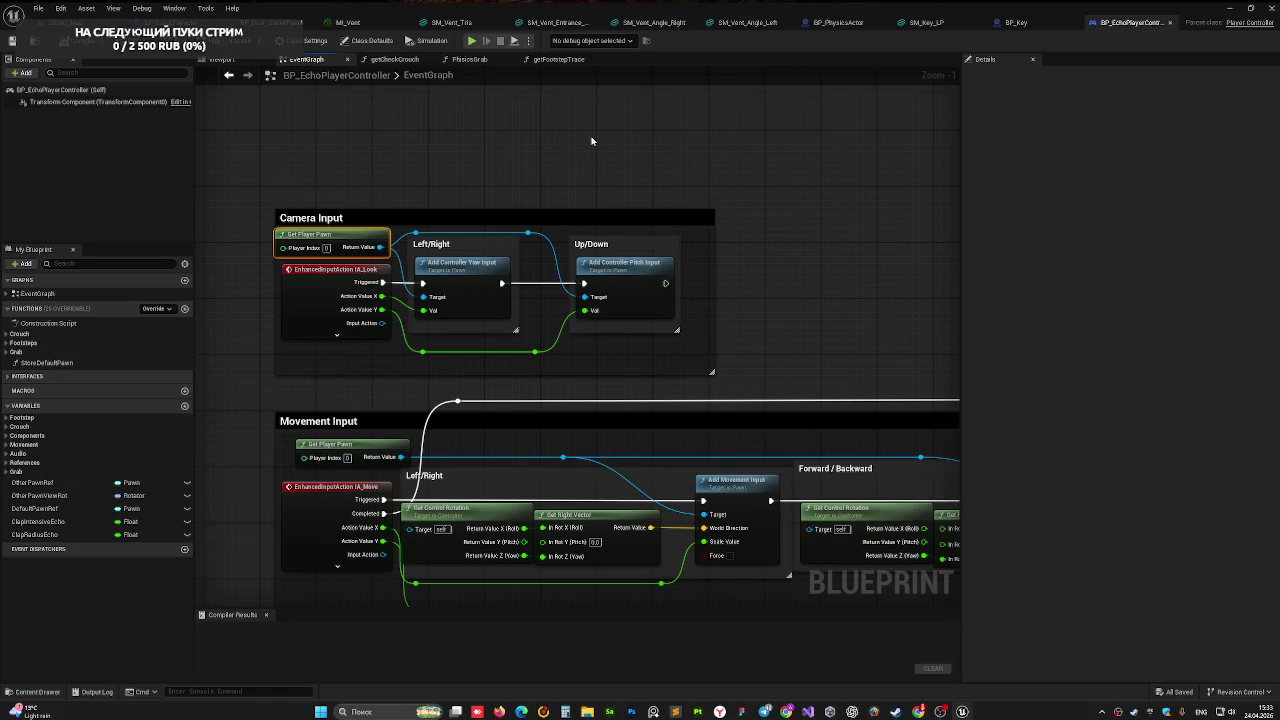
mouse_move(514, 272)
left_mouse_down()
mouse_move(768, 320)
mouse_move(527, 294)
left_mouse_up()
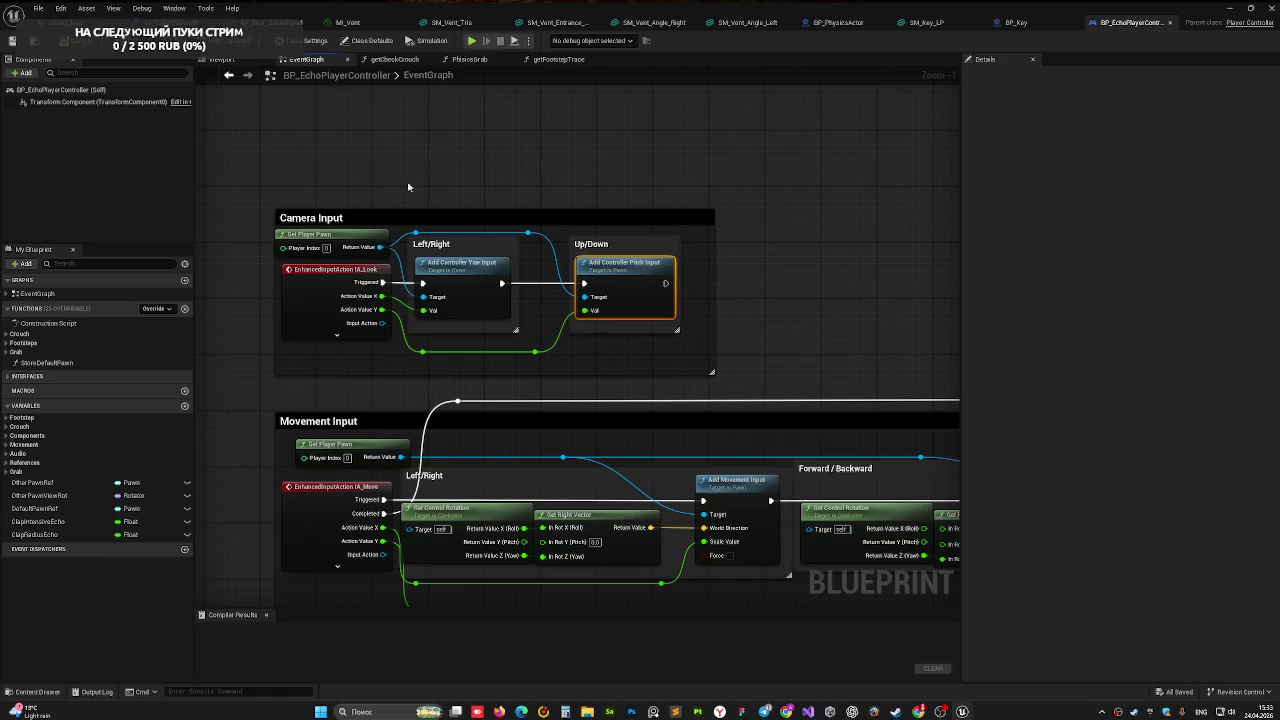
left_click(172, 22)
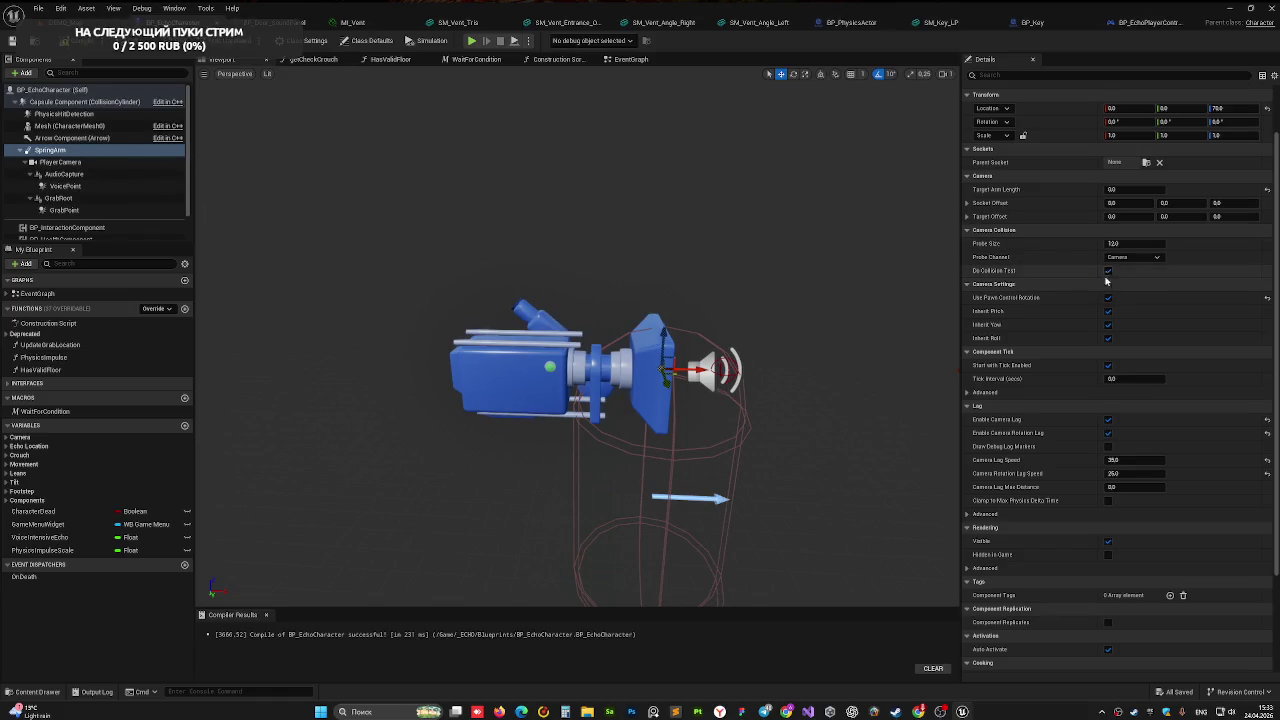
- Search 'yaw' in Details and untick Use Controller Rotation Yaw on BP_EchoCharacter (Self), then return to DEMO_Map
left_click(1107, 324)
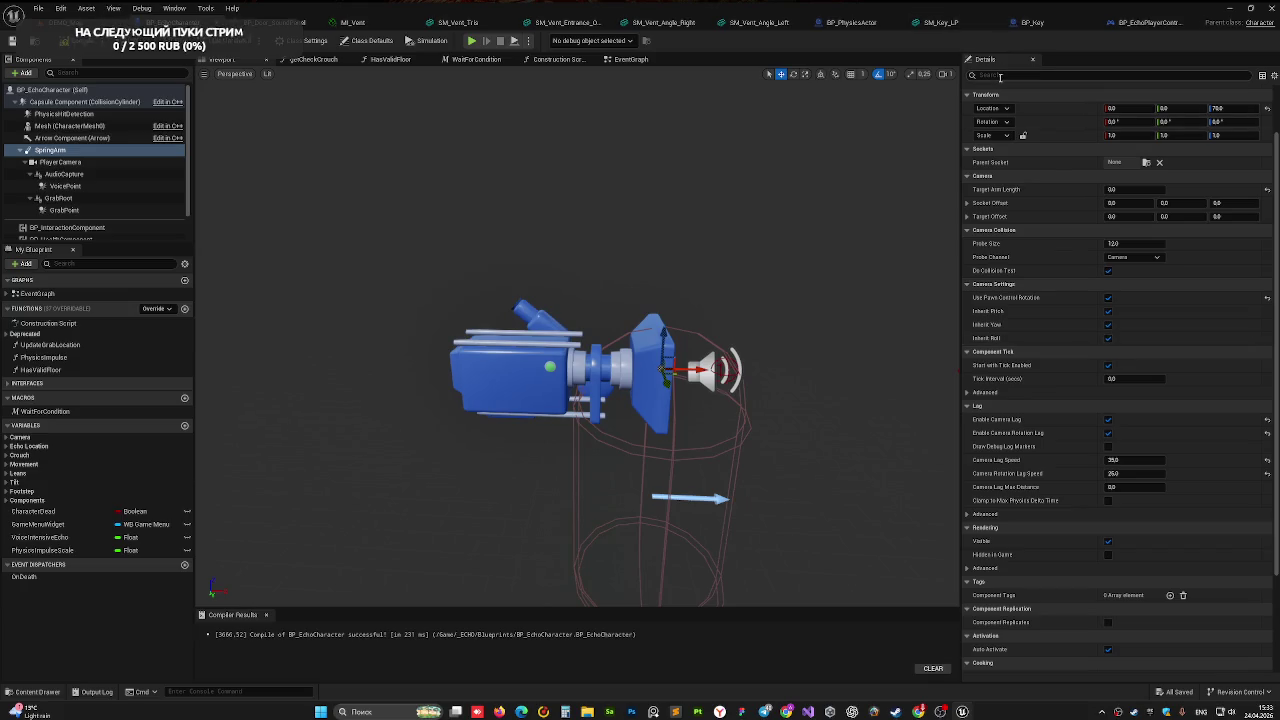
left_click(117, 163)
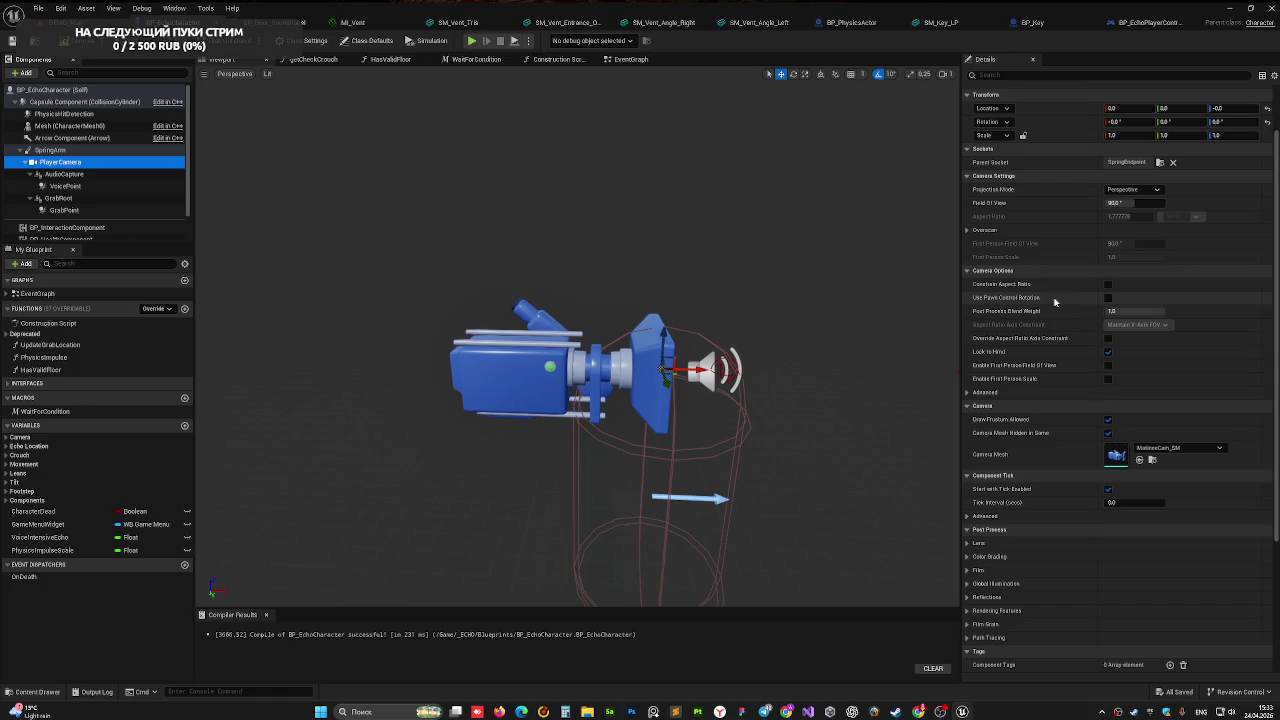
left_click(50, 150)
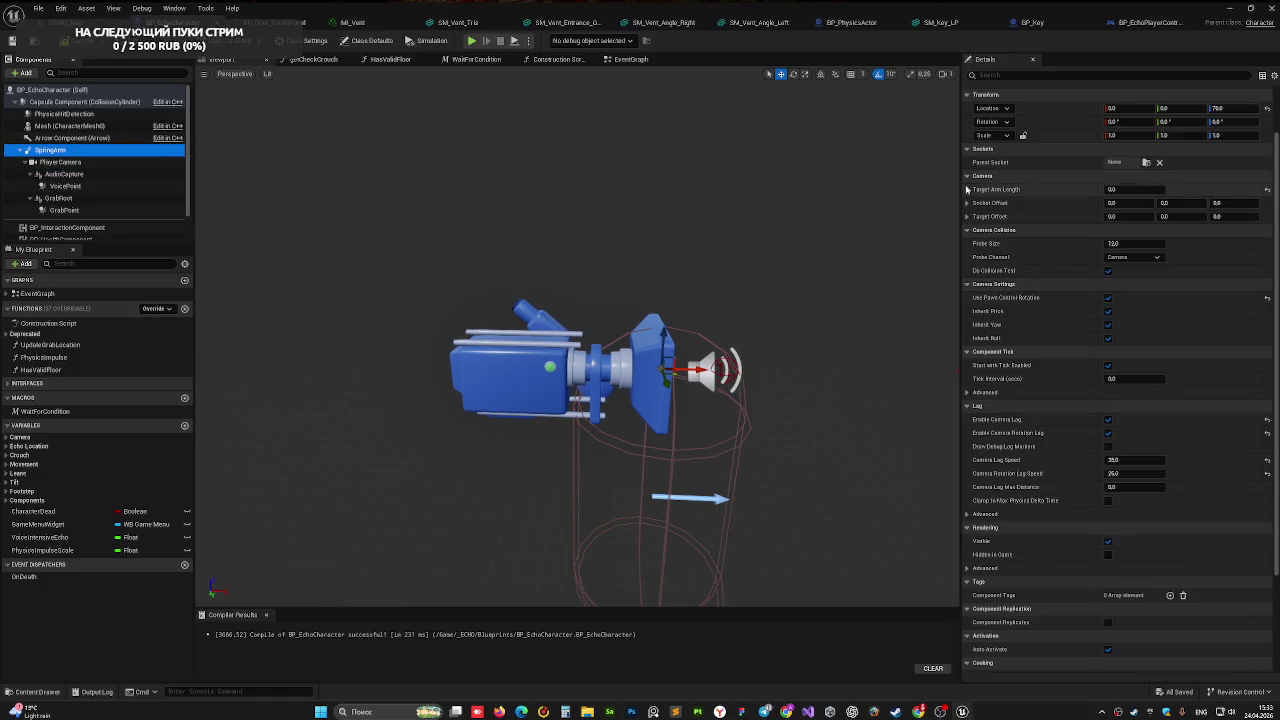
left_click(1037, 76)
type("yaw")
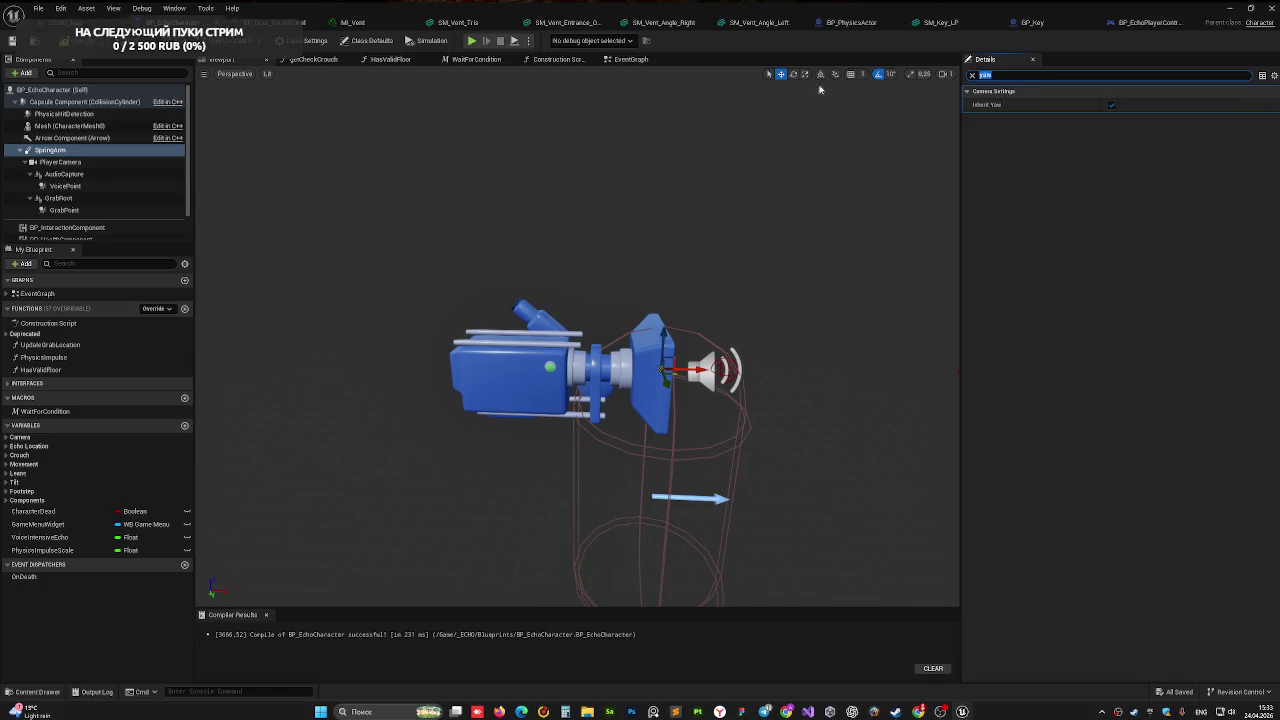
left_click(95, 90)
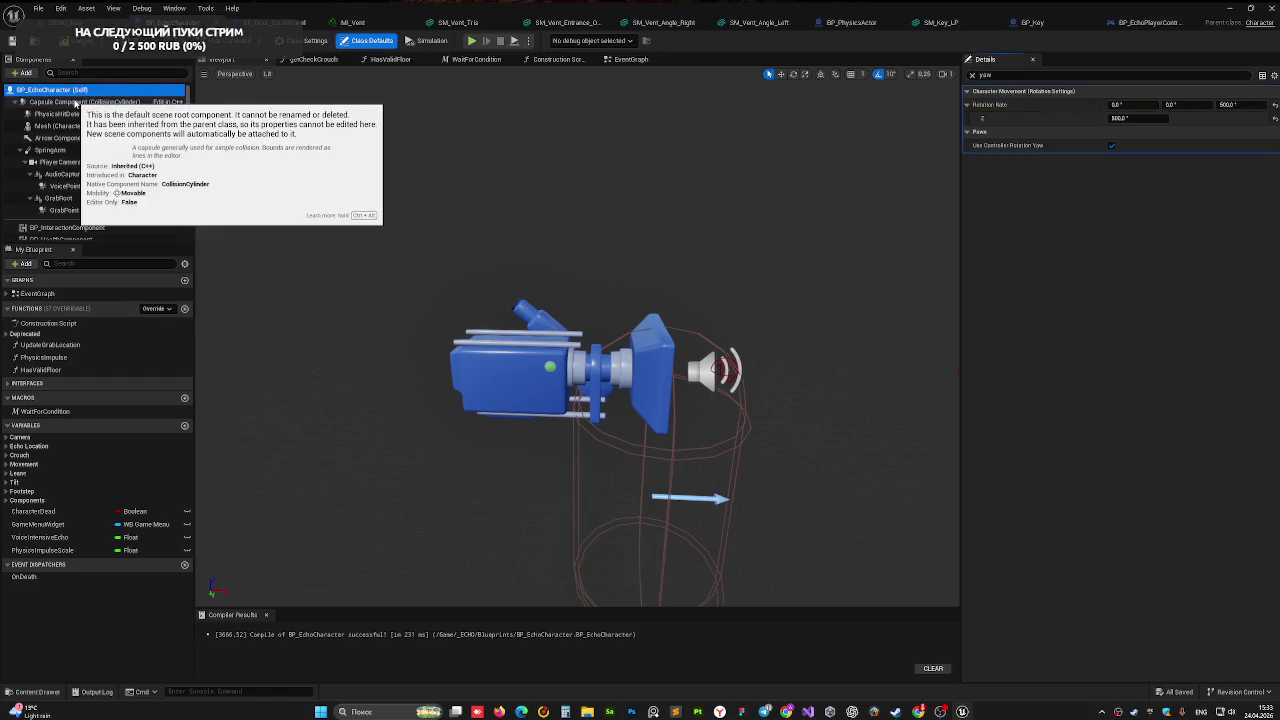
left_click(1111, 146)
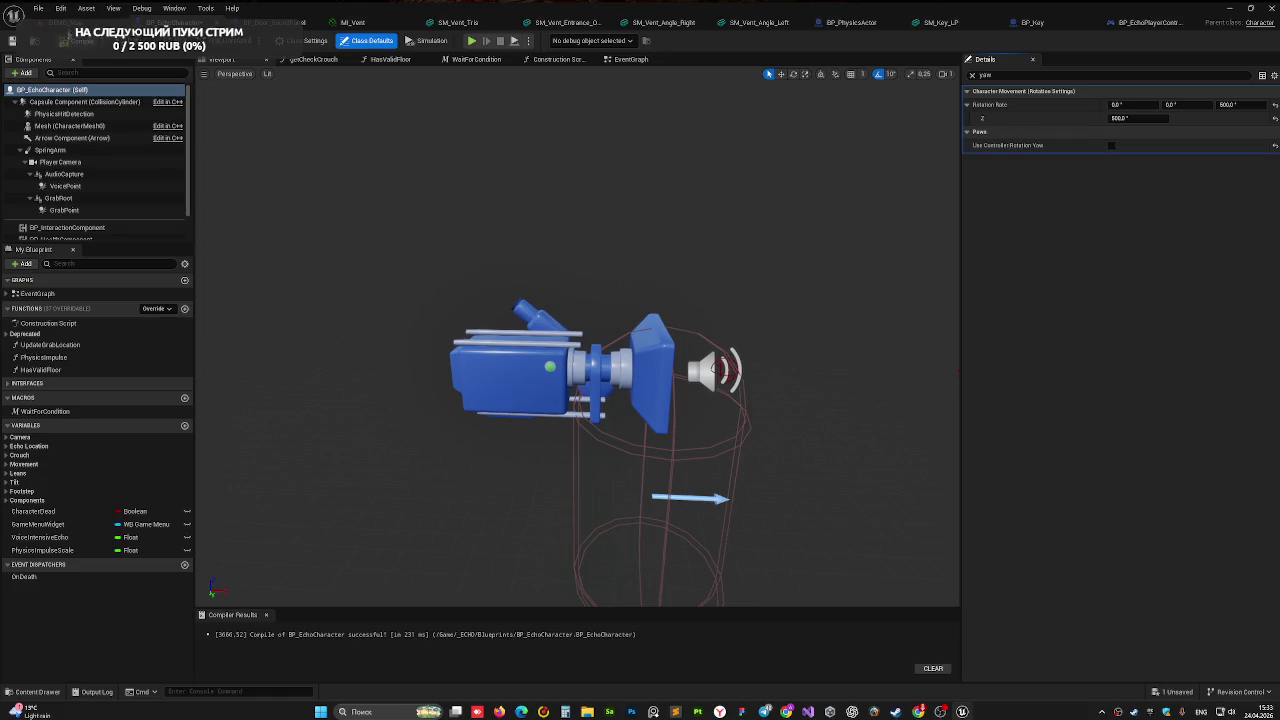
key("ctrl+Tab")
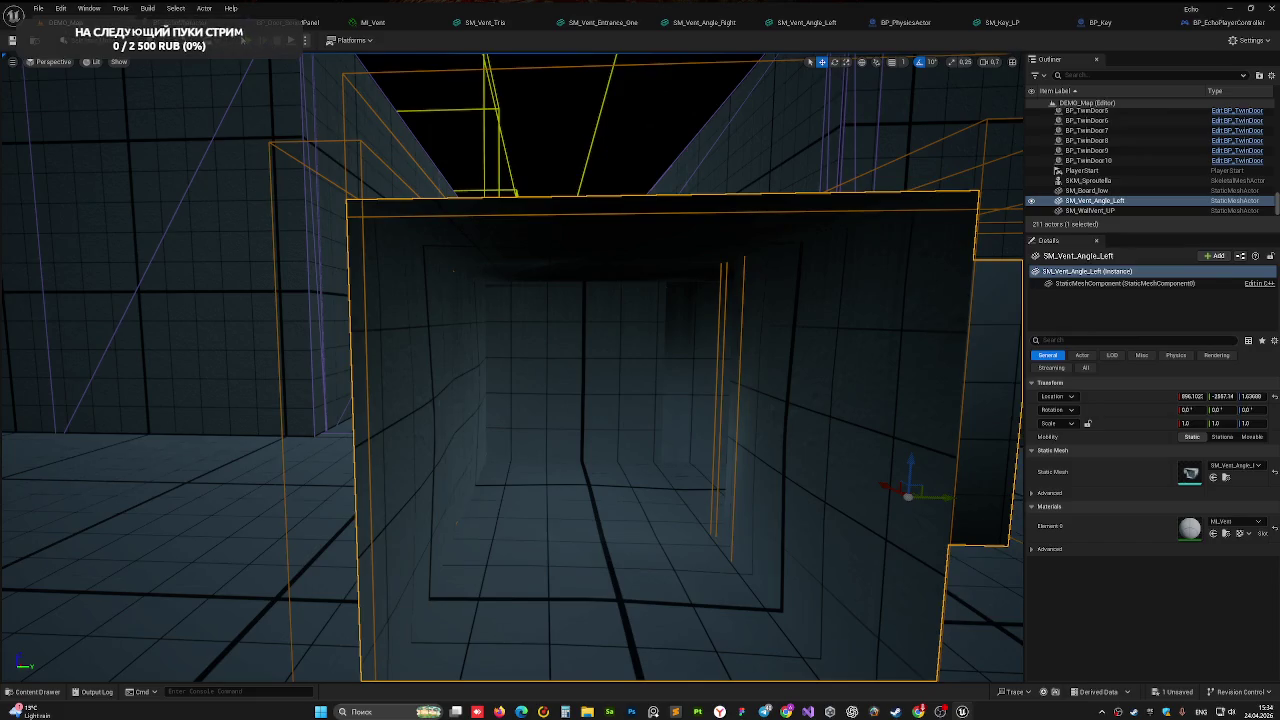
- Play-test the level, walking through the vent into the room and back
key("alt+p")
key("w")
key("w")
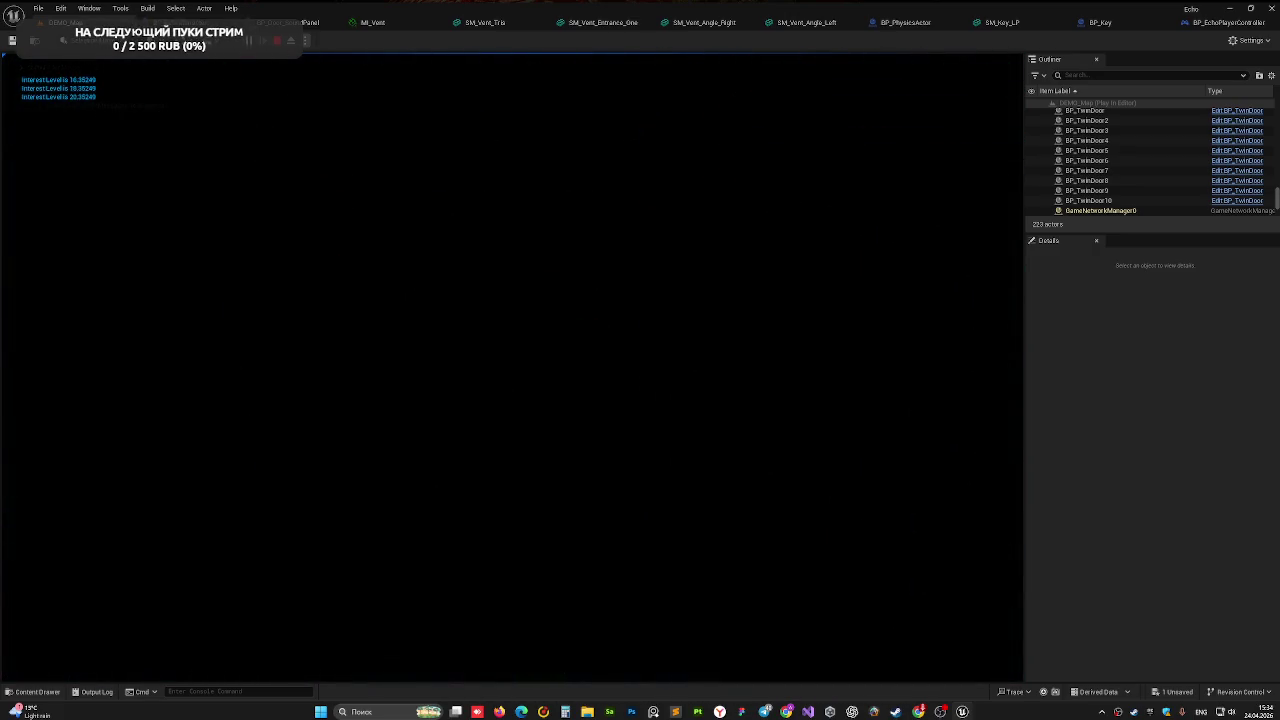
key("w")
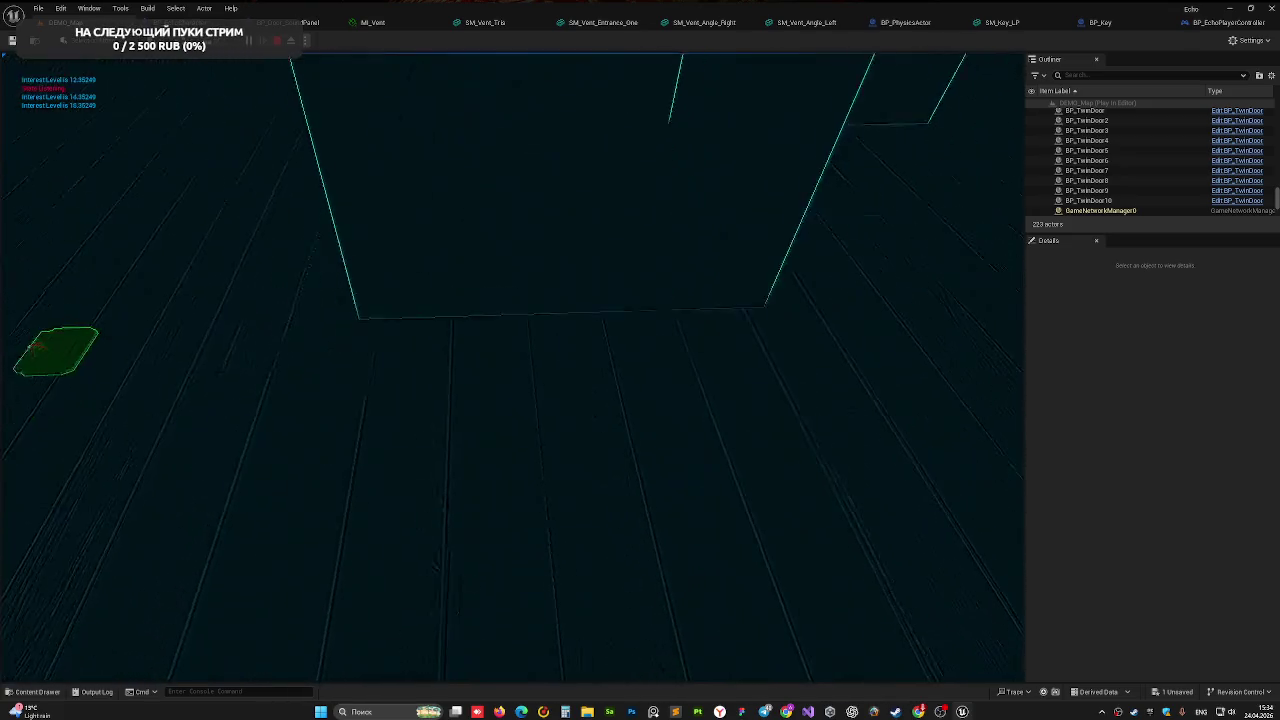
key("w")
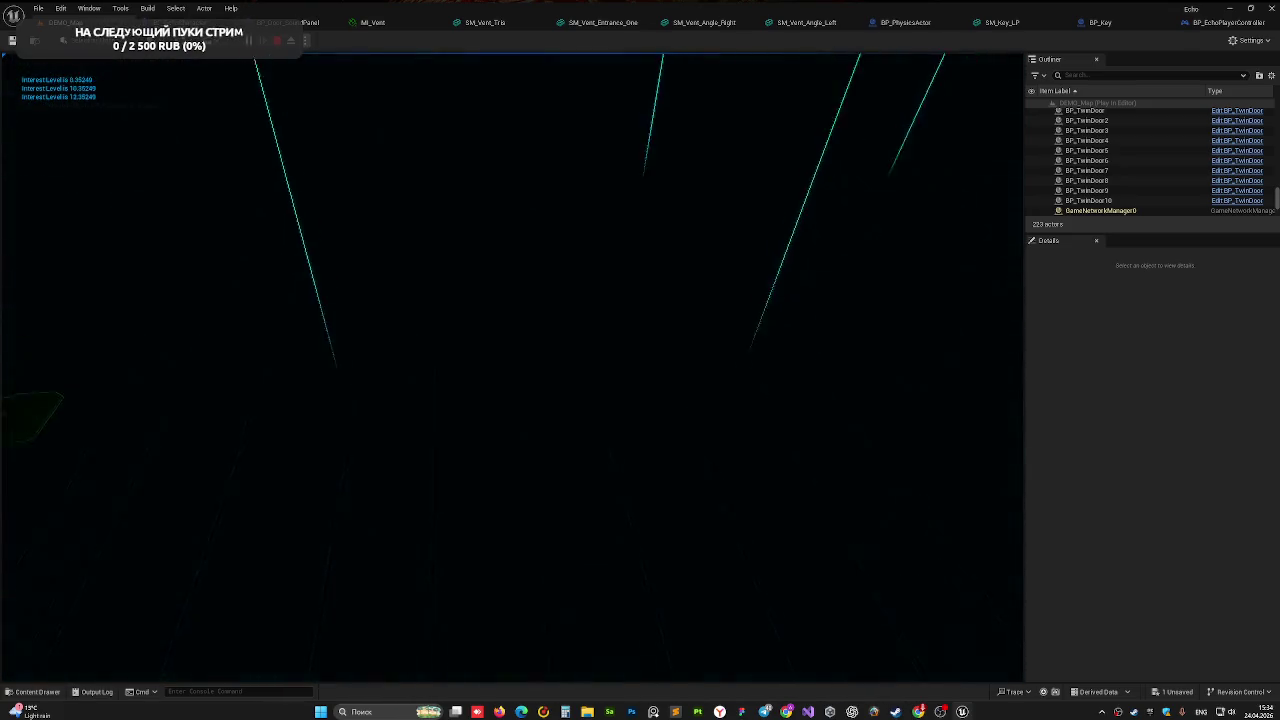
key("Escape")
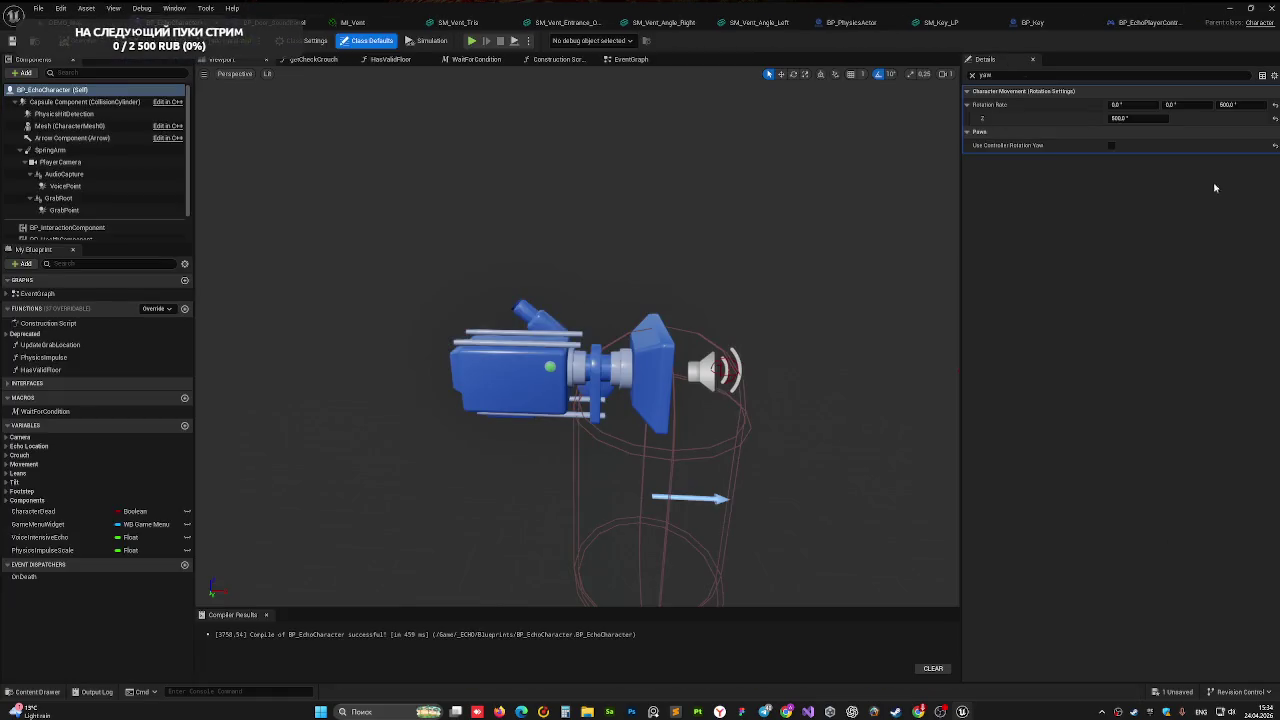
- Re-tick Use Controller Rotation Yaw on BP_EchoCharacter and clear the Details search filter
left_click(1111, 145)
left_click(972, 75)
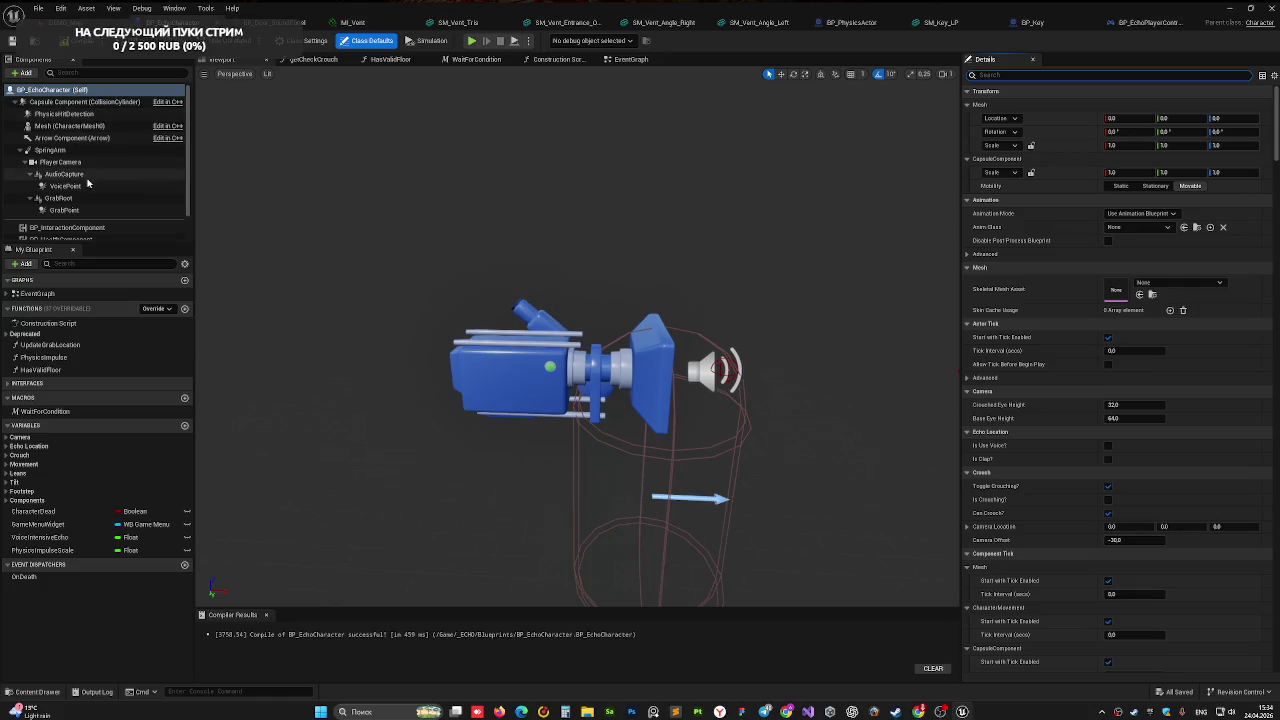
left_click(50, 150)
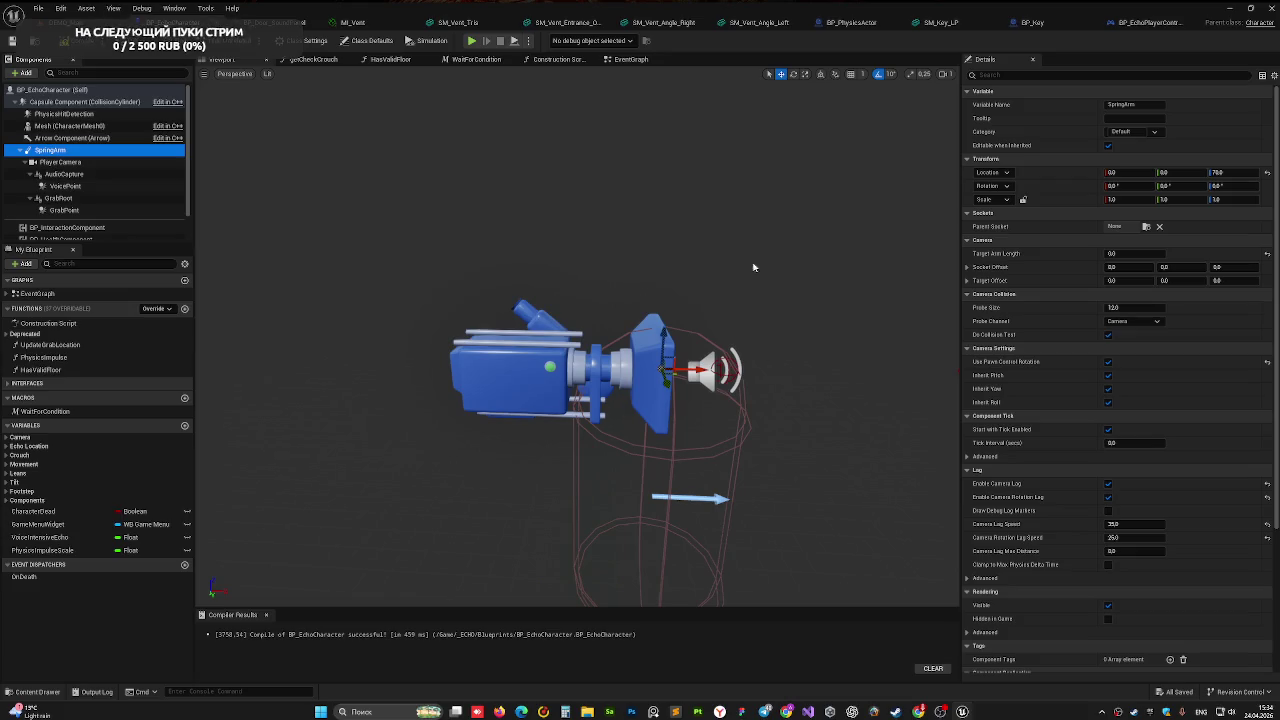
left_click(1150, 22)
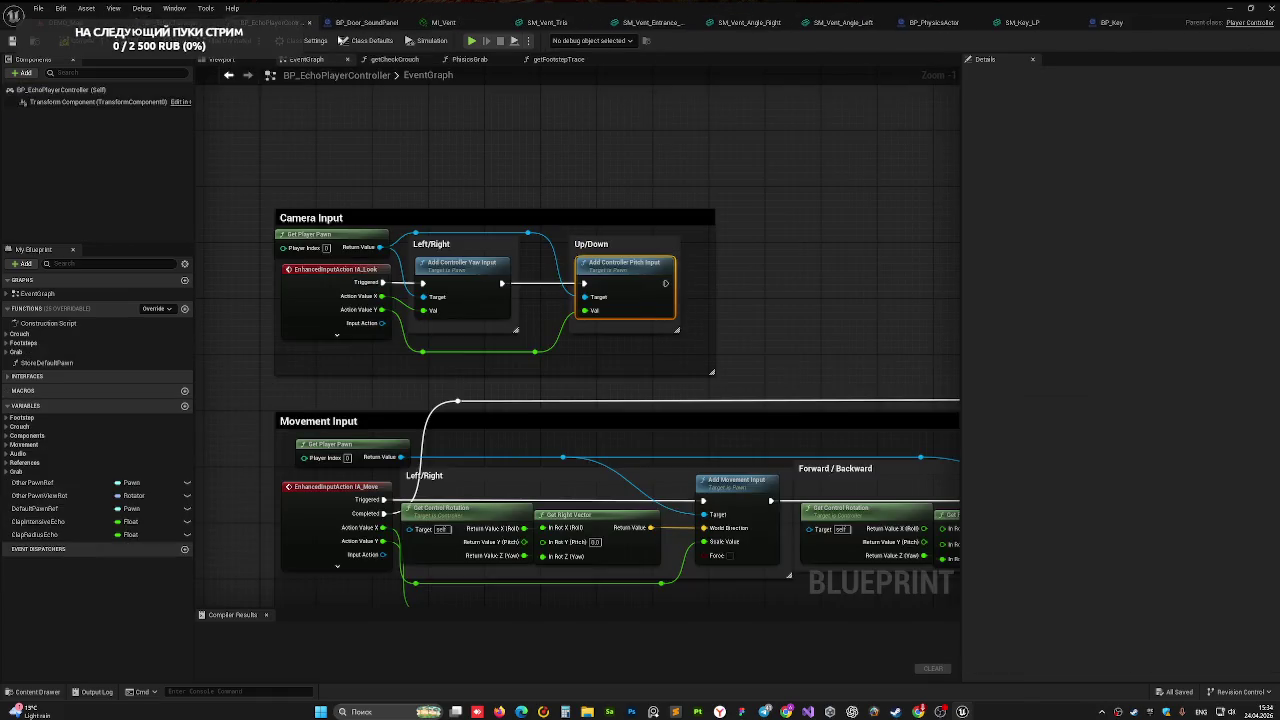
- Close the BP_Key, SM_Key_LP, SM_Vent_Angle_Right, SM_Vent_Entrance_One, SM_Vent_Tris, MI_Vent and BP_Door_SoundPanel tabs
left_click(1171, 24)
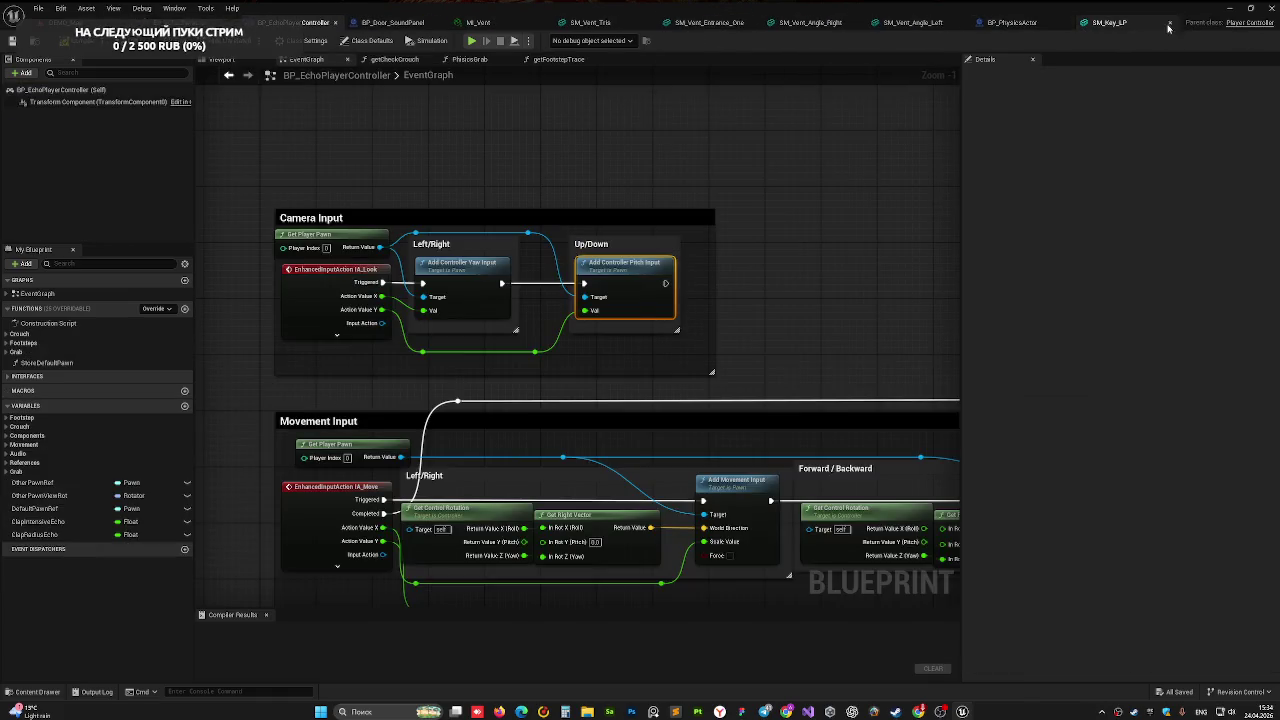
left_click(1127, 23)
left_click(1190, 24)
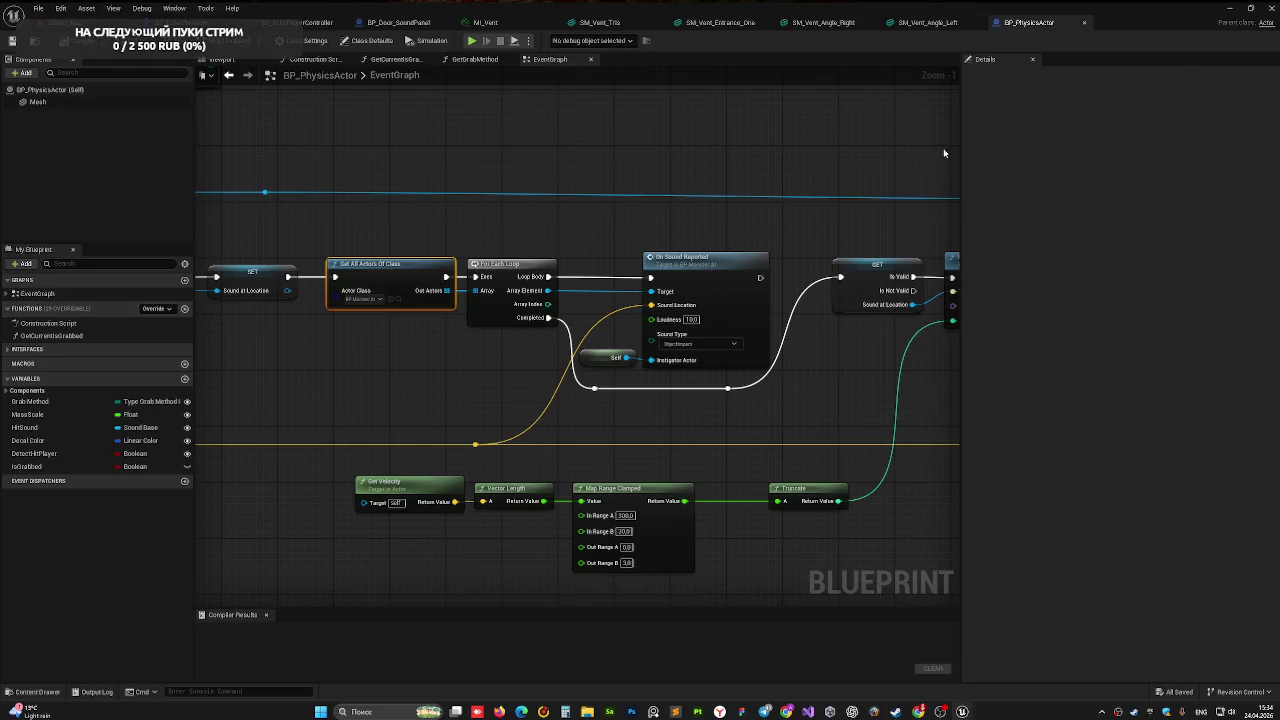
left_click(925, 22)
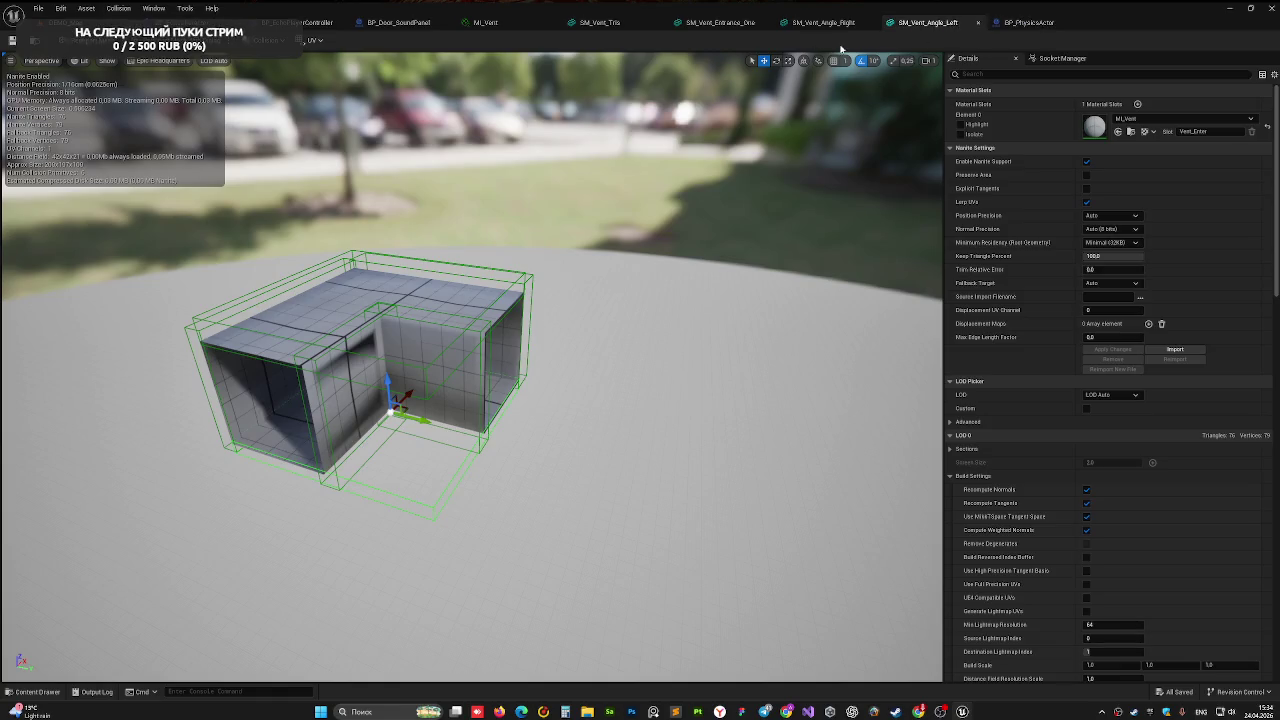
left_click(818, 22)
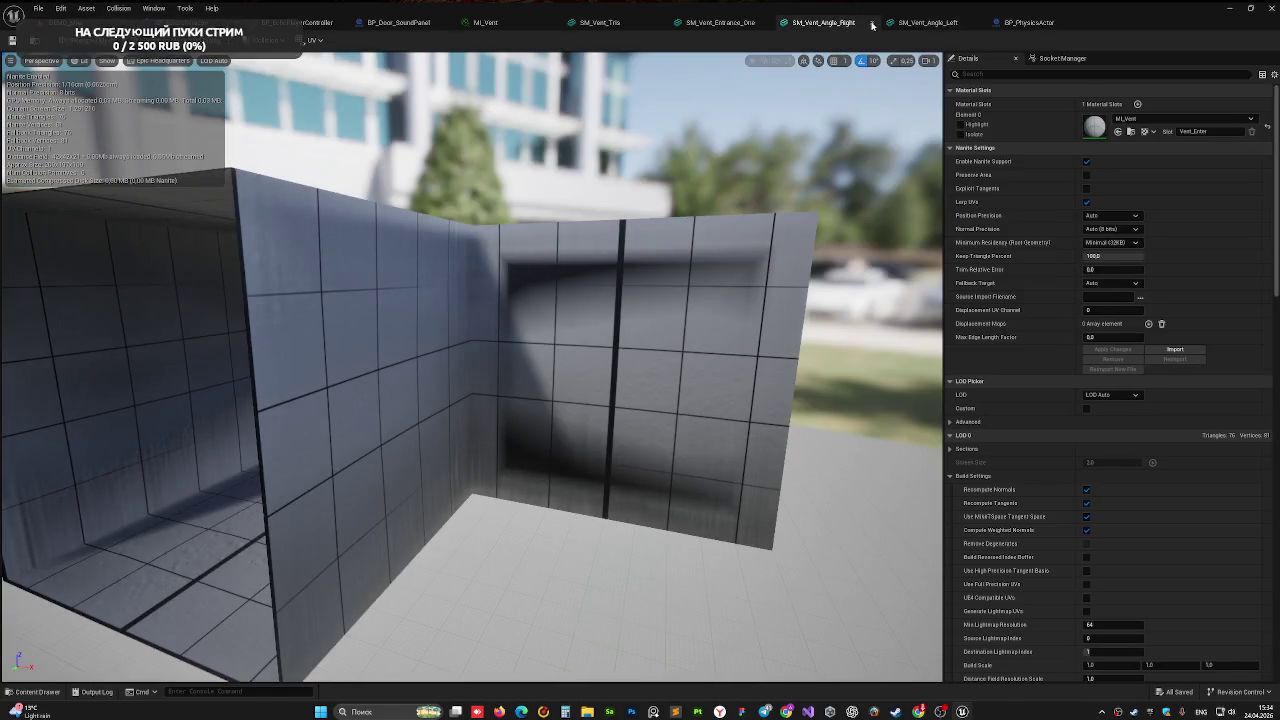
left_click(872, 22)
left_click(766, 22)
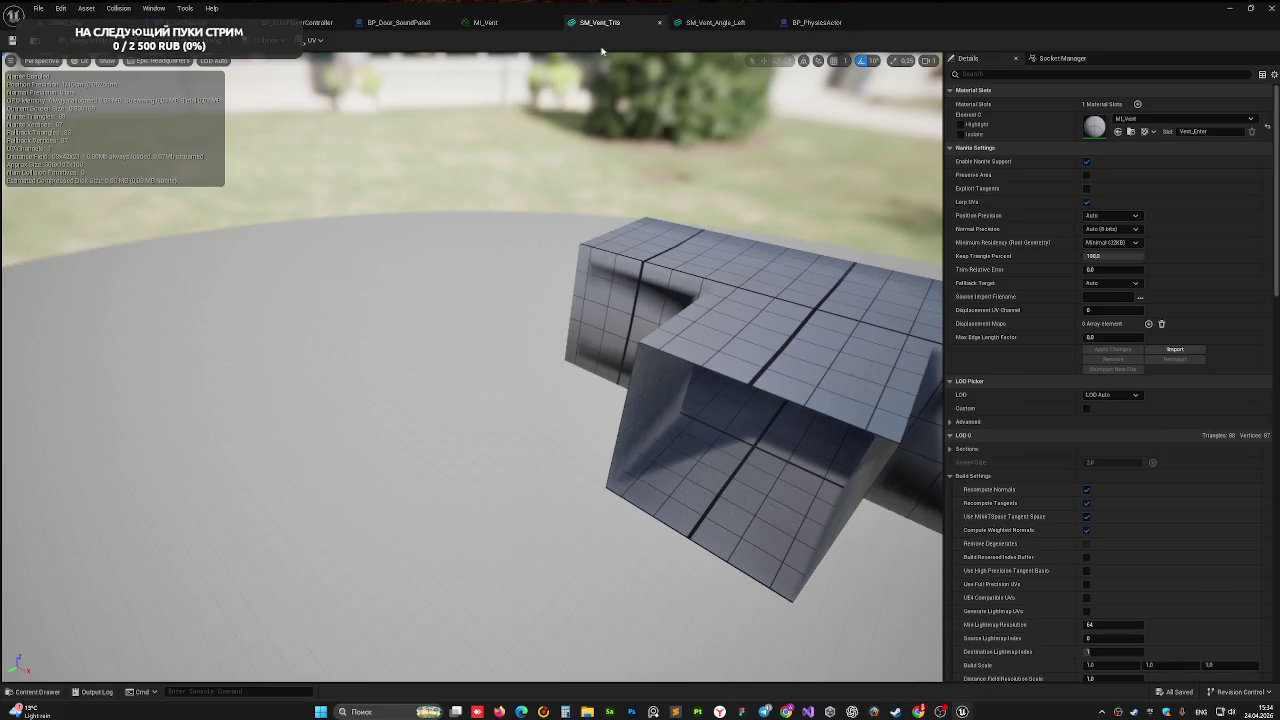
left_click(659, 22)
left_click(533, 22)
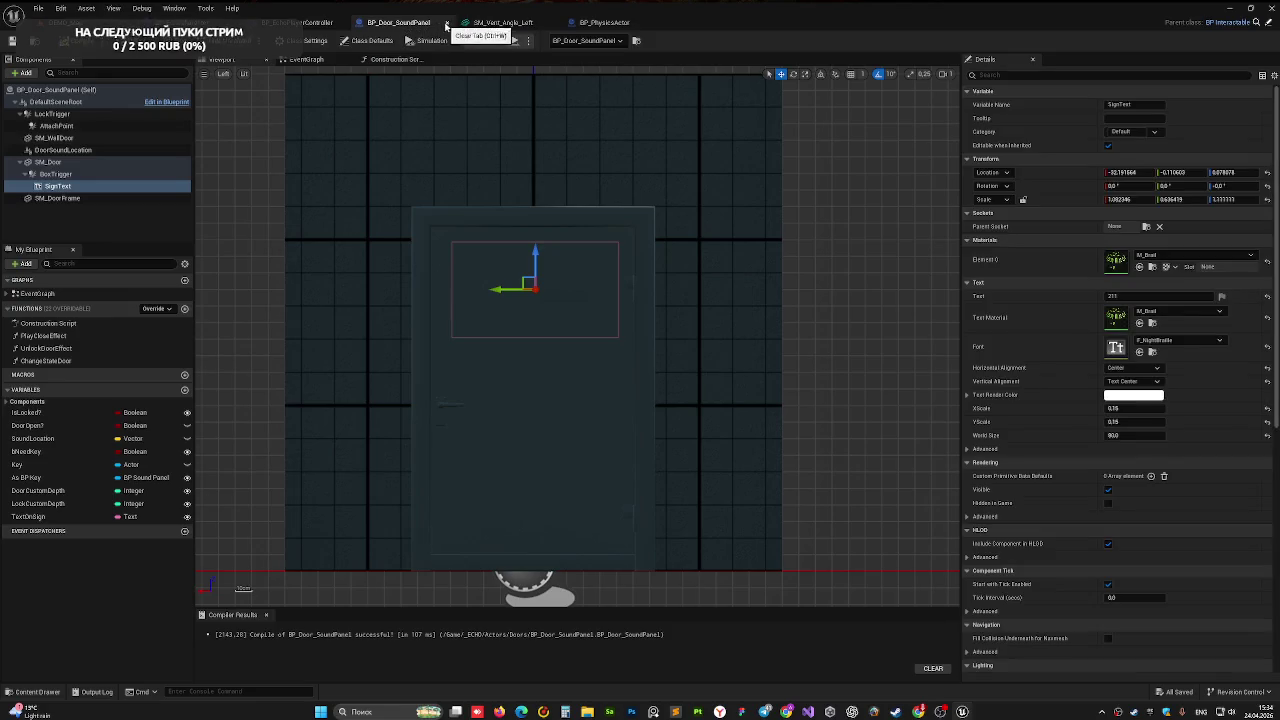
left_click(446, 22)
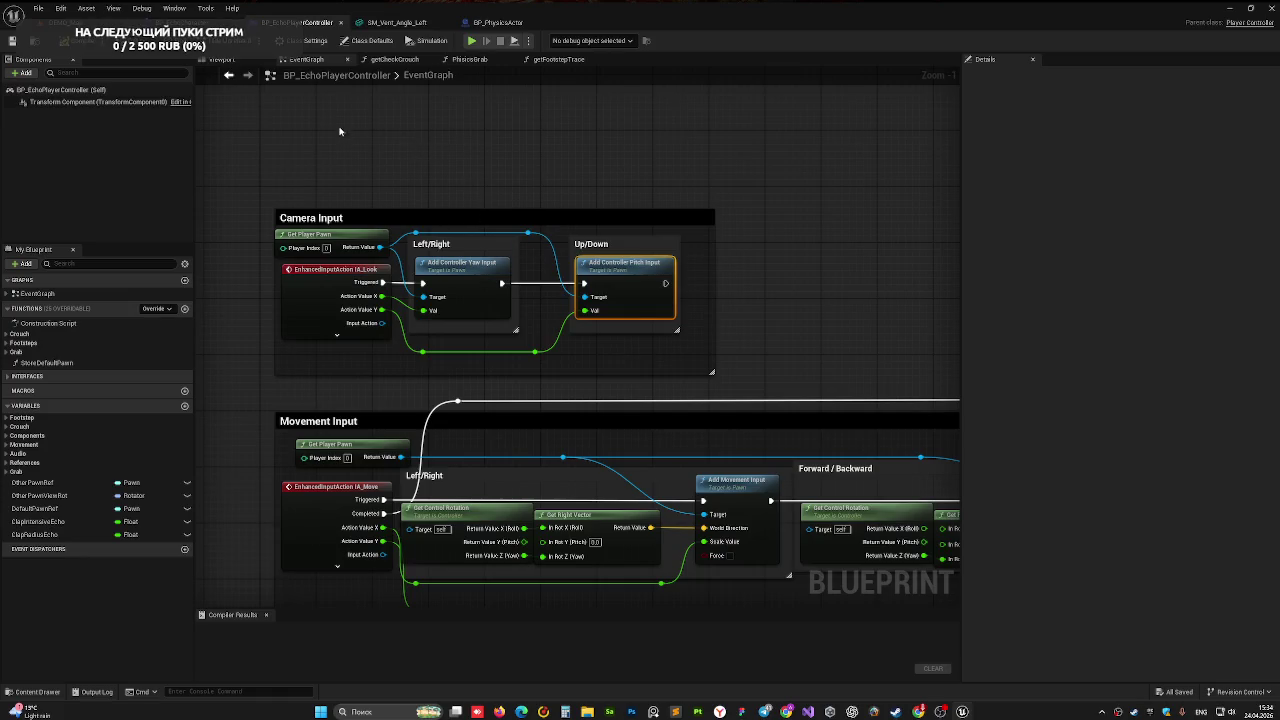
- Widen the Camera Input comment box leftward and upward, and shift its node group slightly right
left_click(518, 246)
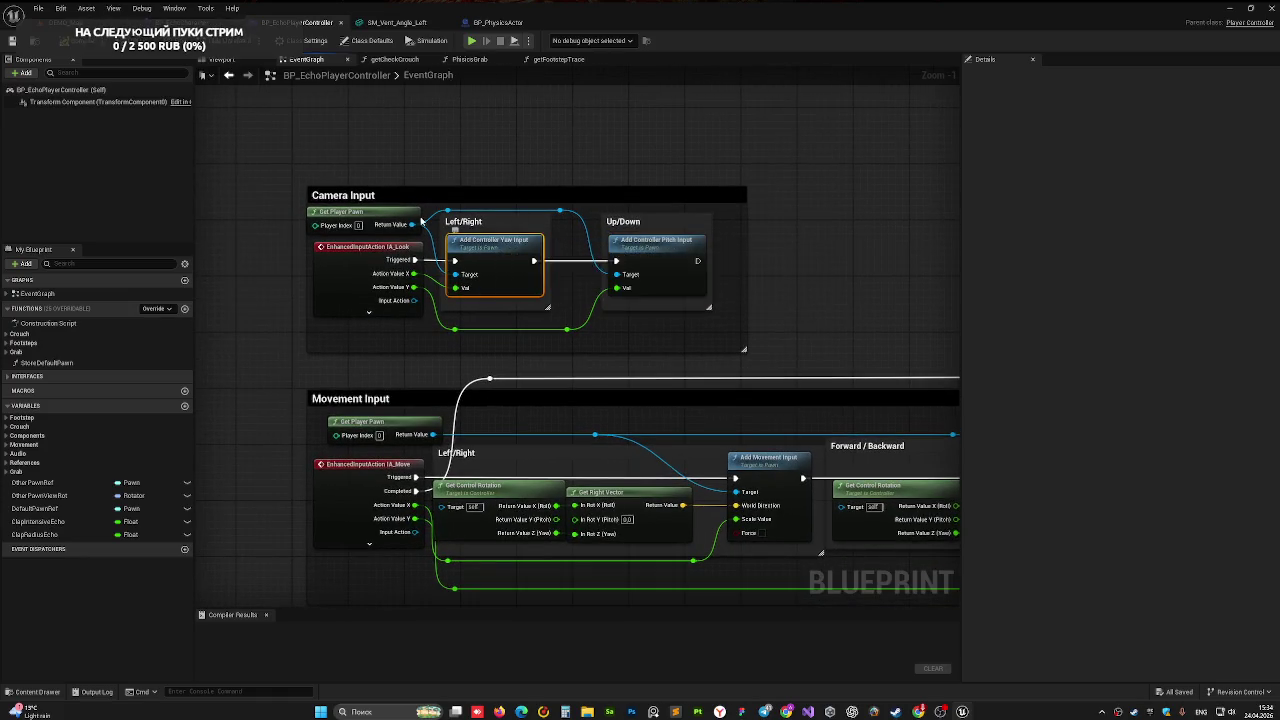
left_click(375, 211)
left_click_drag(583, 144, 509, 166)
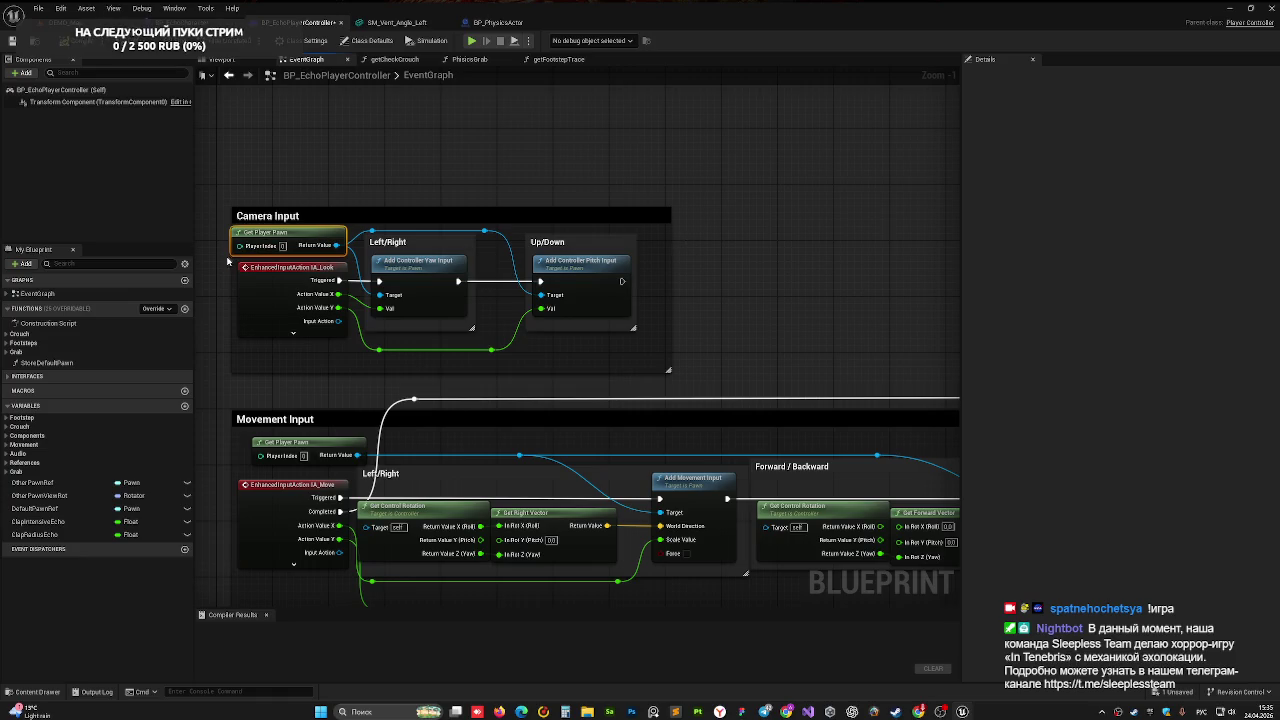
left_click_drag(231, 262, 218, 262)
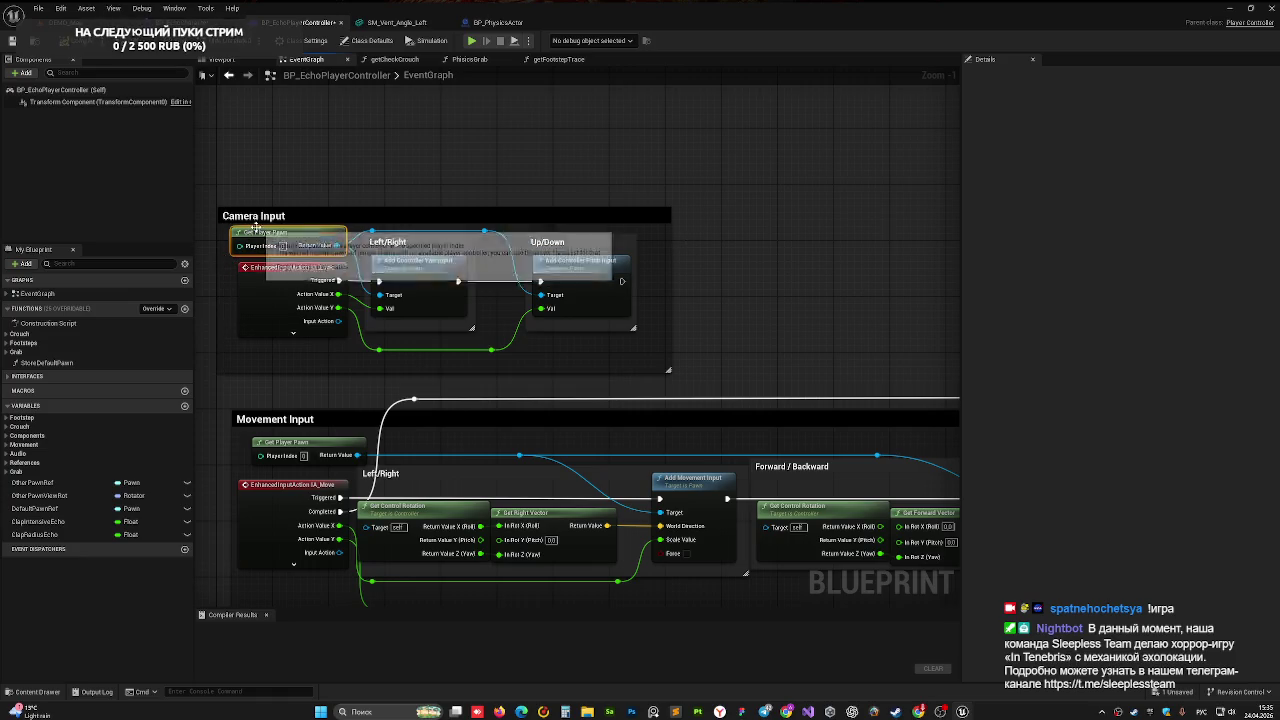
left_click_drag(272, 209, 272, 201)
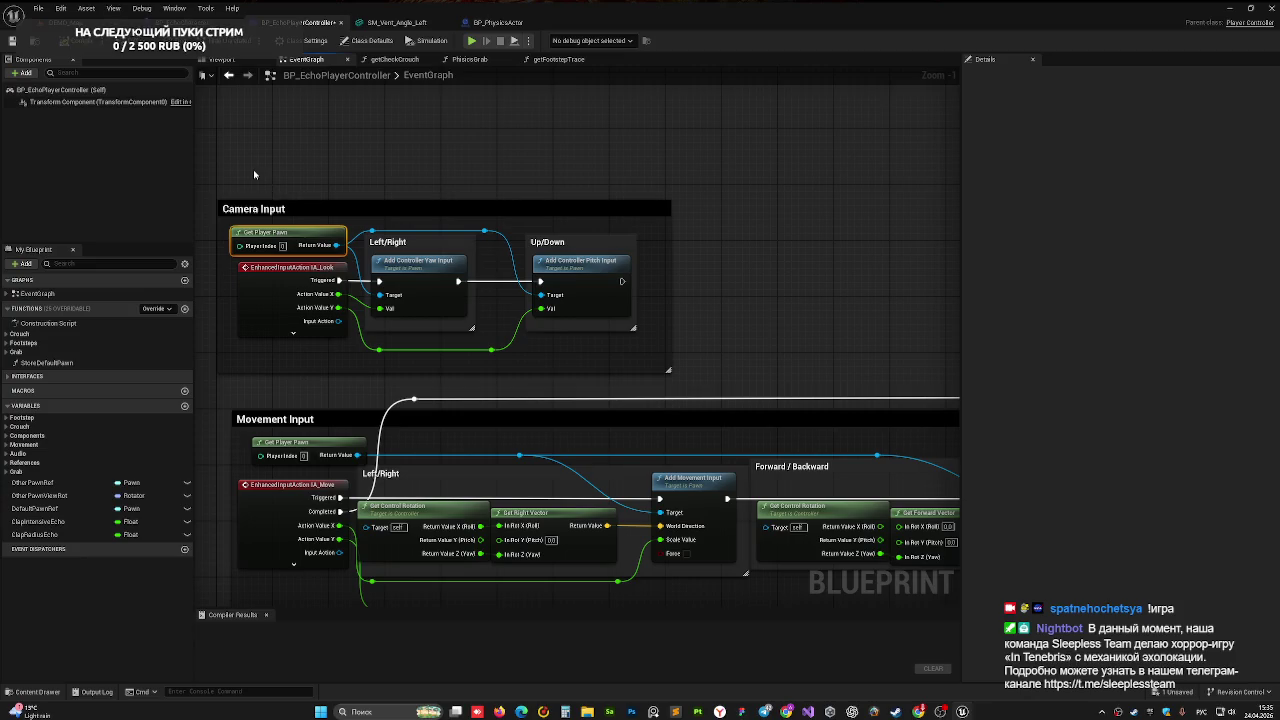
left_click(312, 209)
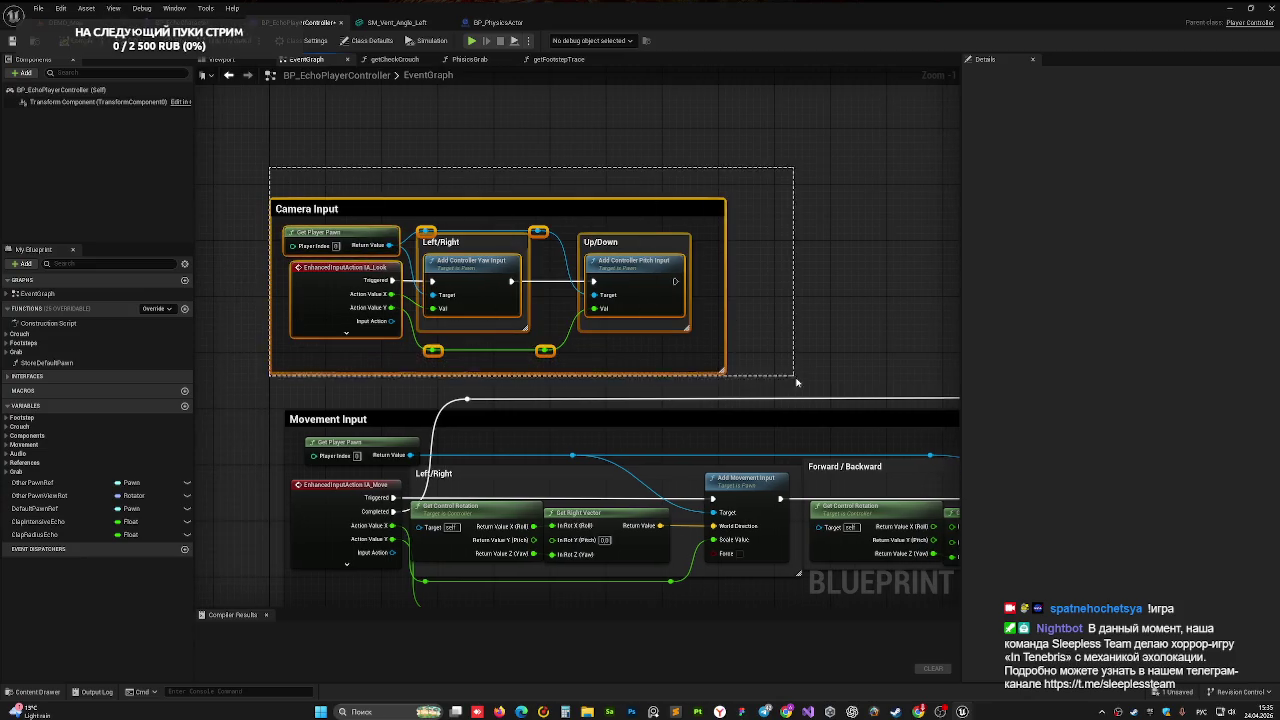
left_click_drag(315, 211, 329, 212)
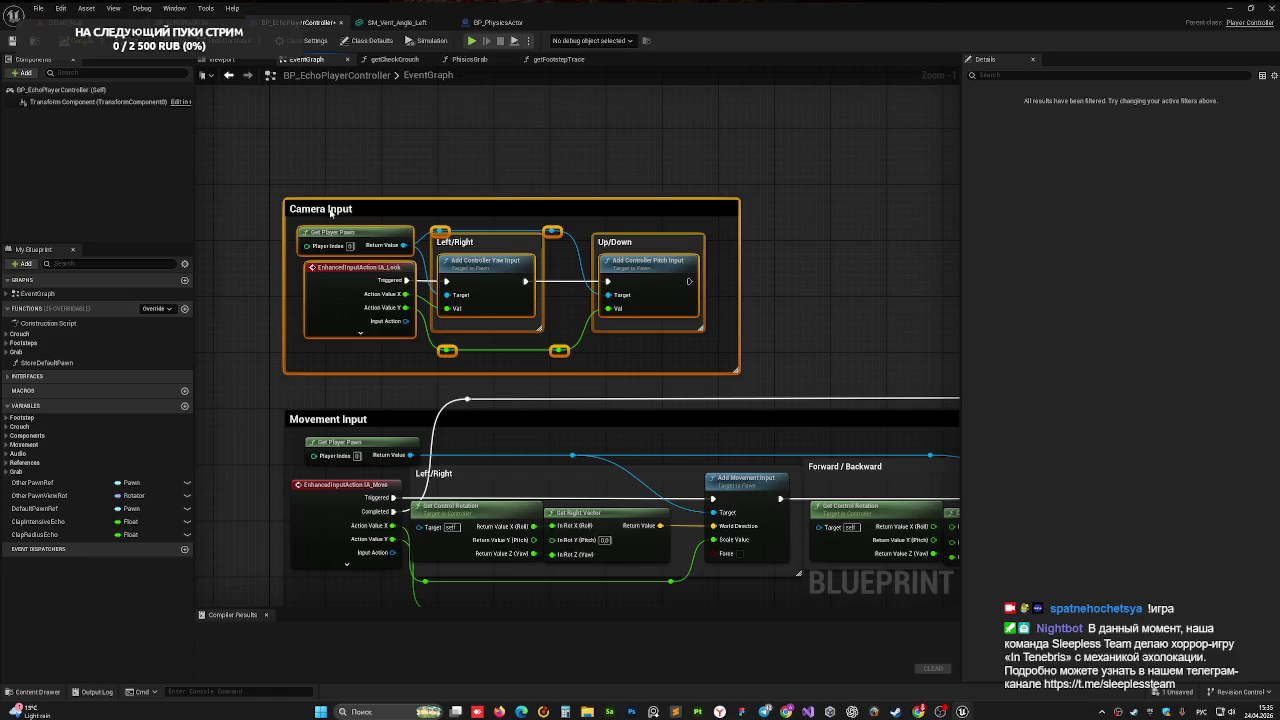
left_click(446, 119)
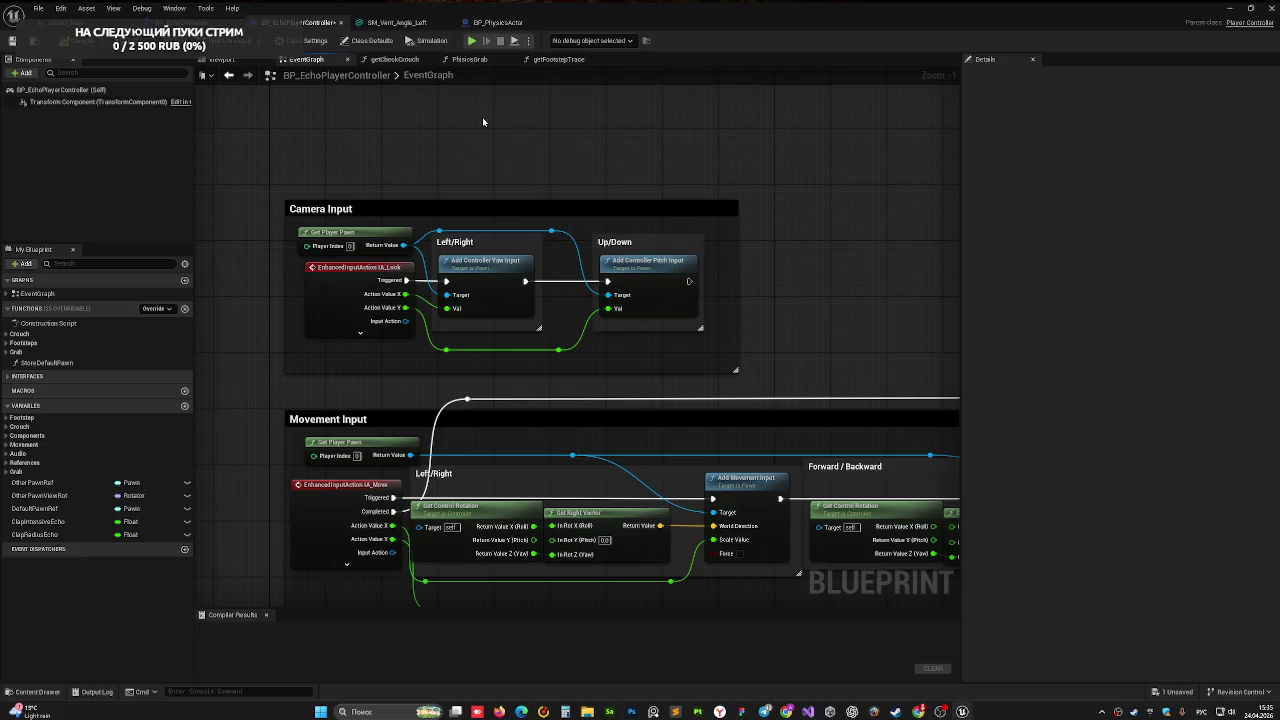
left_click(62, 22)
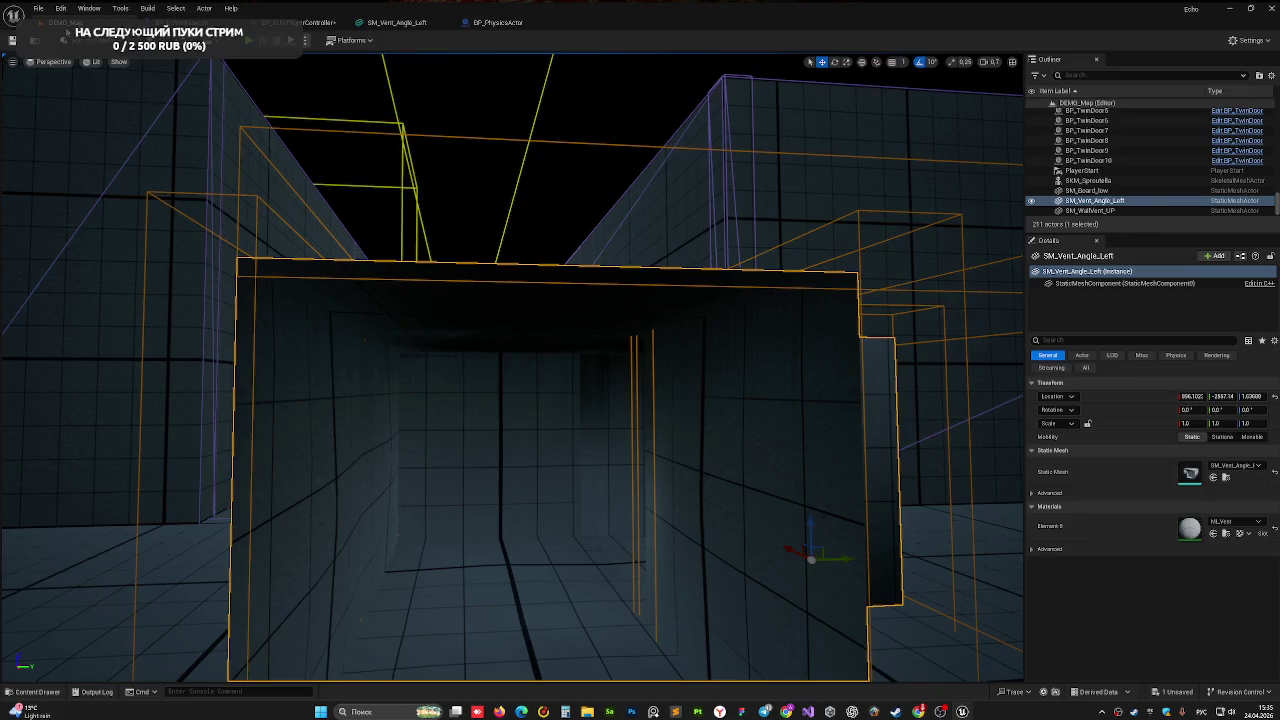
- Run a Play-In-Editor test of DEMO_Map and stop it with Esc
left_click(258, 40)
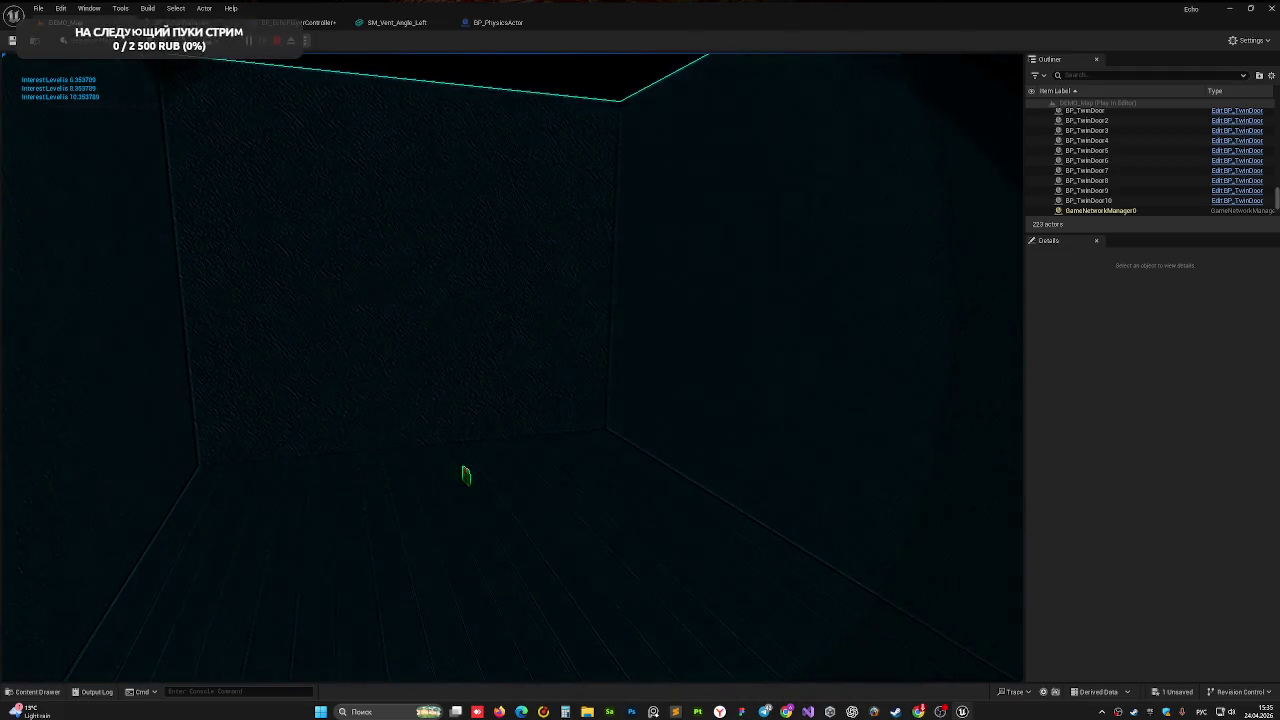
key("Escape")
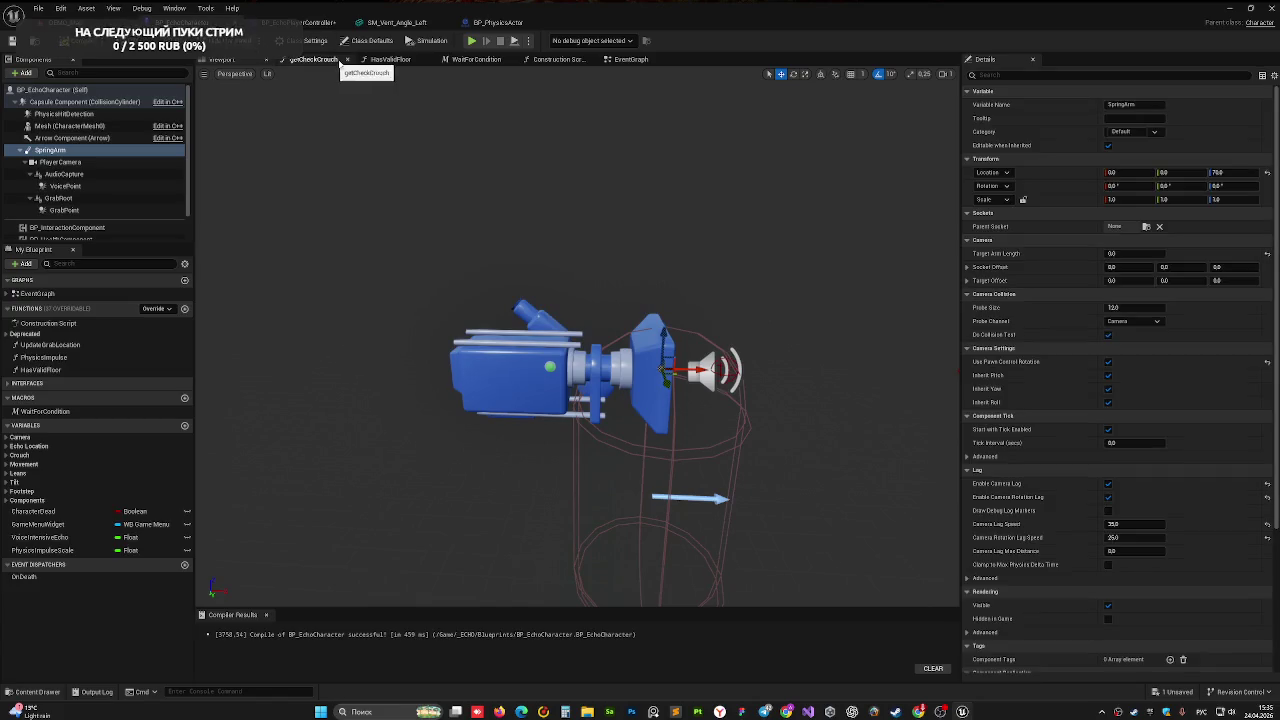
- Wire On Audio Envelope Value's exec pin to the Branch node in BP_EchoCharacter's EventGraph
left_click(625, 59)
mouse_move(334, 288)
left_mouse_down()
mouse_move(533, 233)
mouse_move(580, 240)
left_mouse_up()
mouse_move(509, 450)
left_mouse_down()
mouse_move(630, 458)
mouse_move(622, 450)
left_mouse_up()
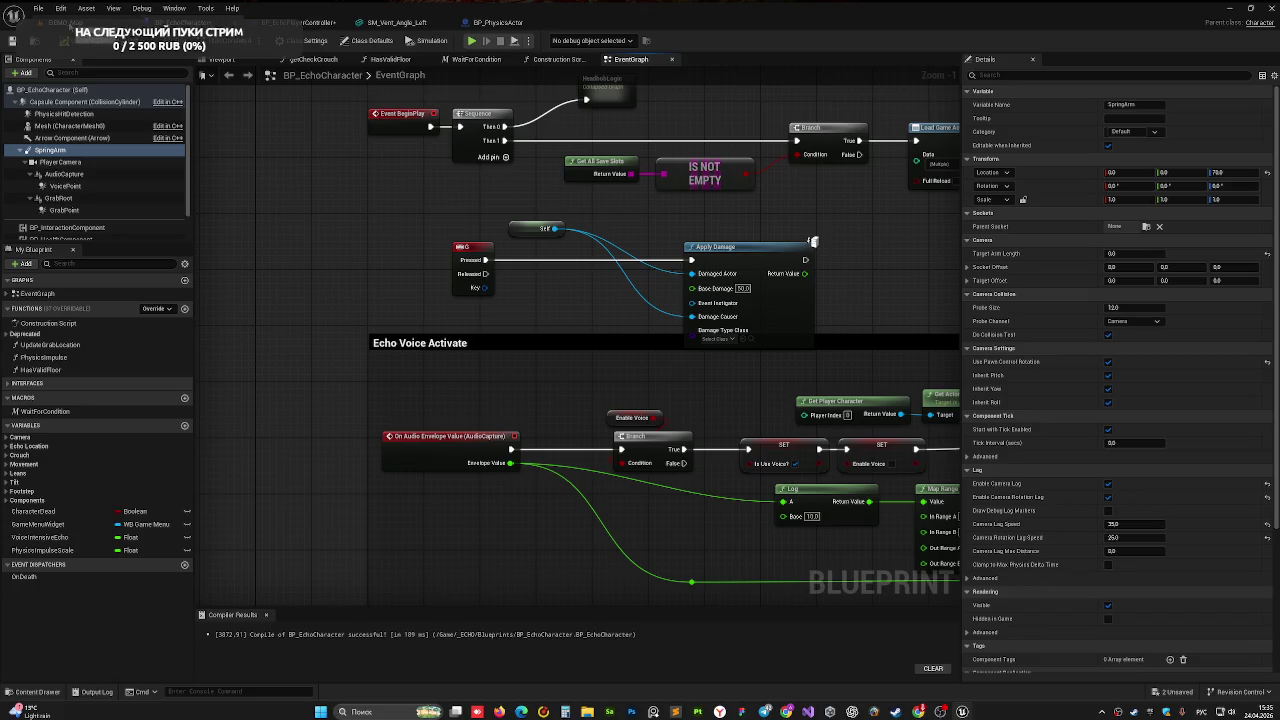
- Play-test DEMO_Map, walking past the box, through the doorway and down the corridor
left_click(65, 22)
left_click(291, 40)
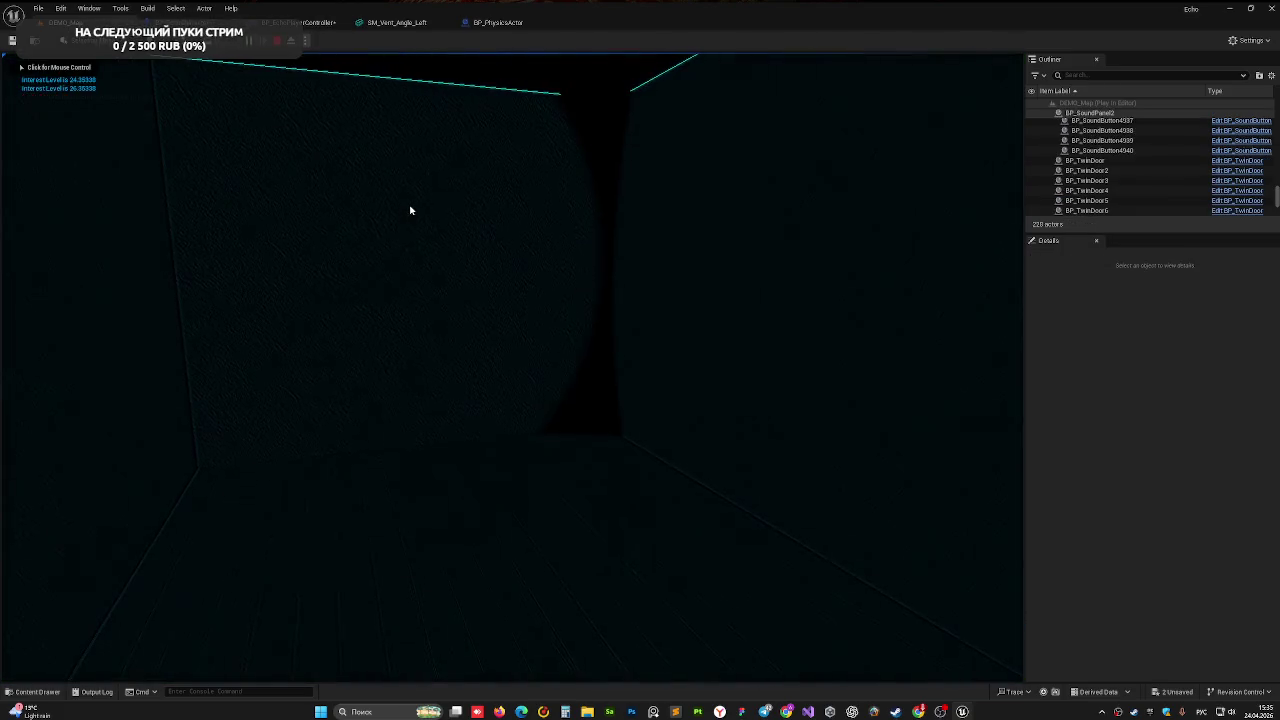
left_click(591, 209)
key("w")
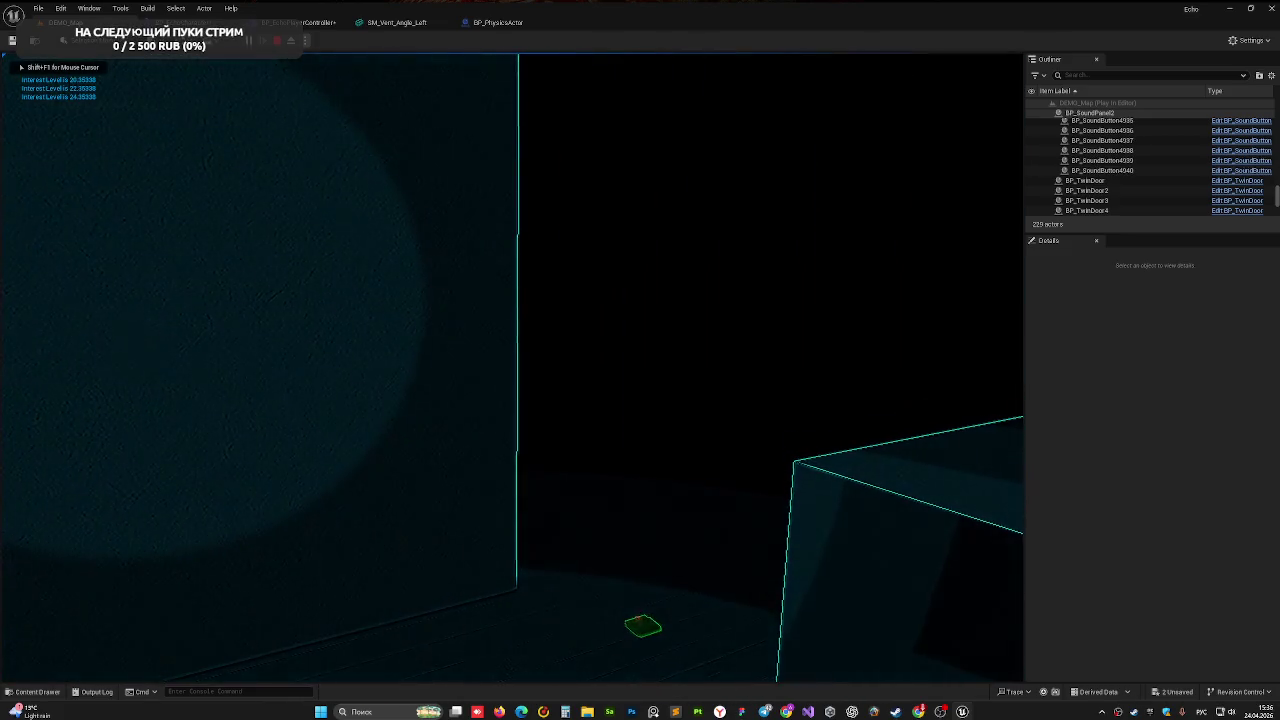
key("w")
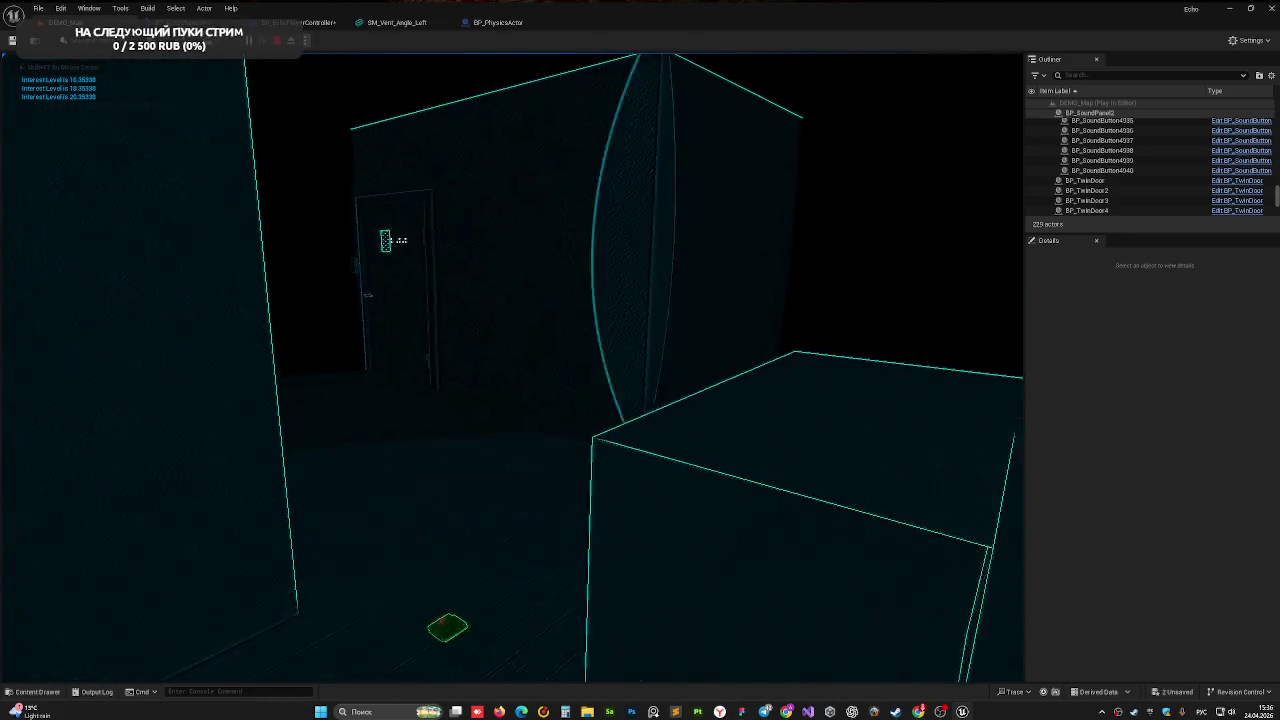
key("w")
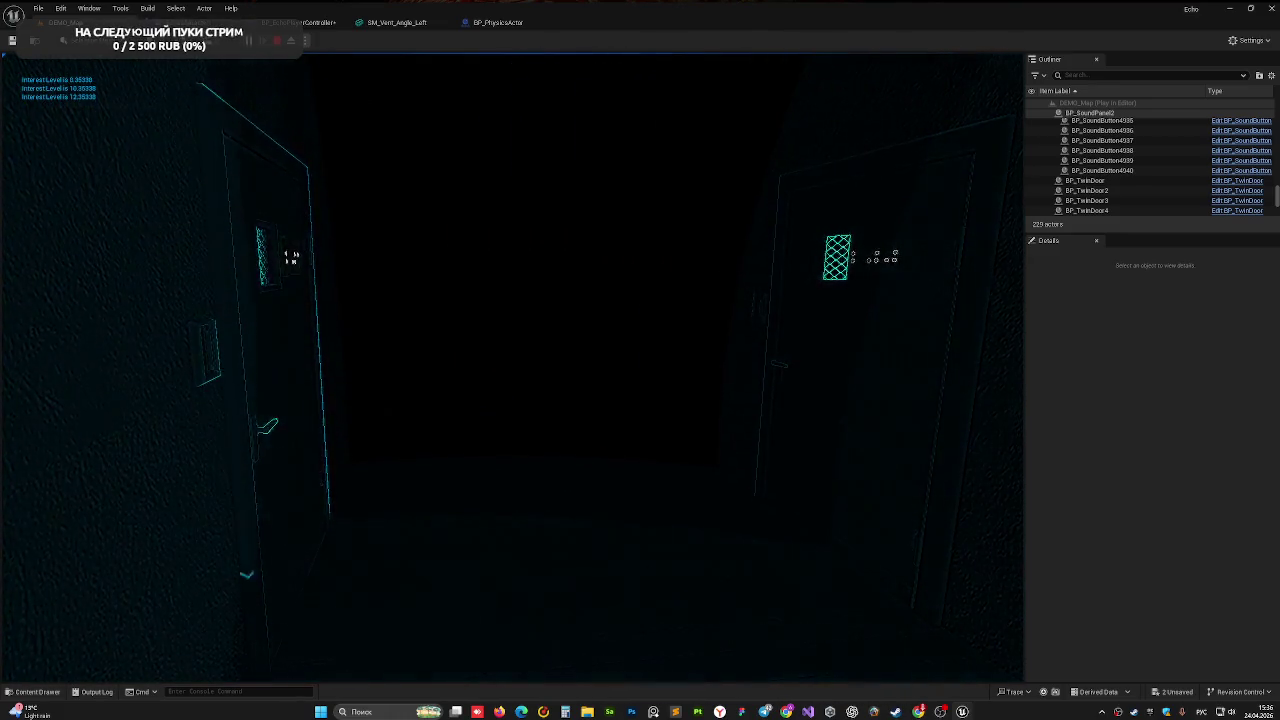
key("w")
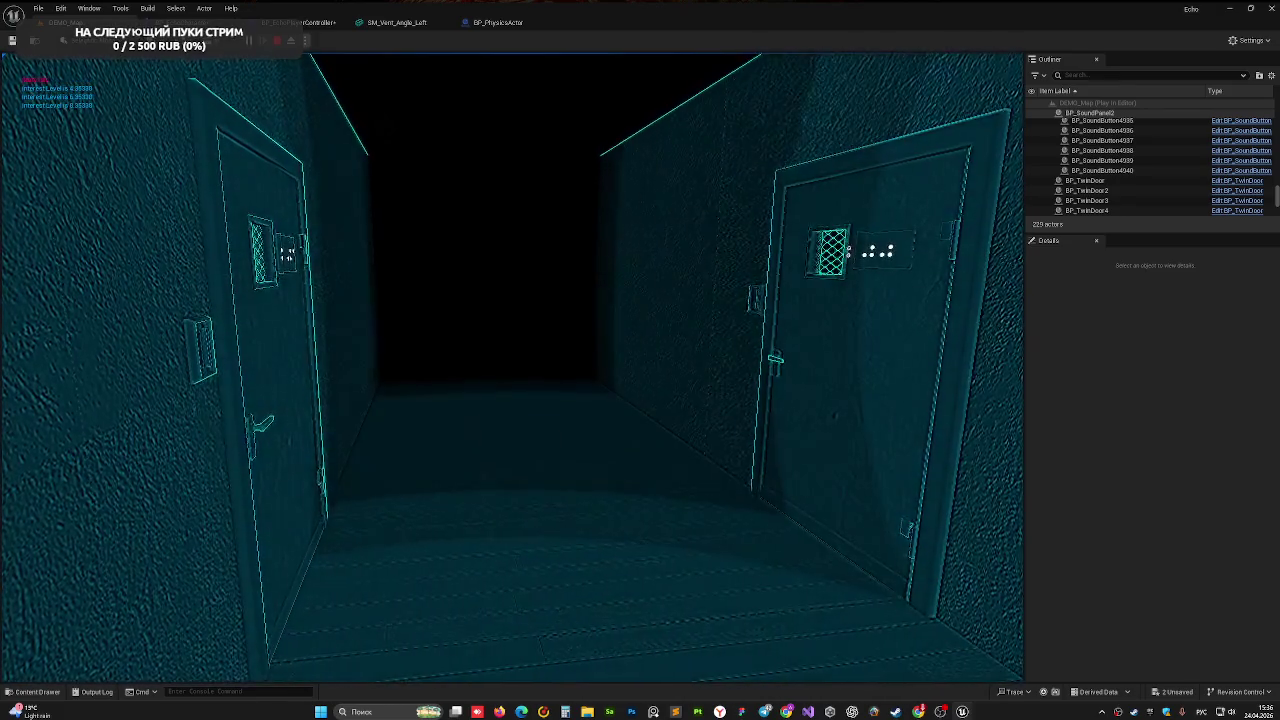
key("w")
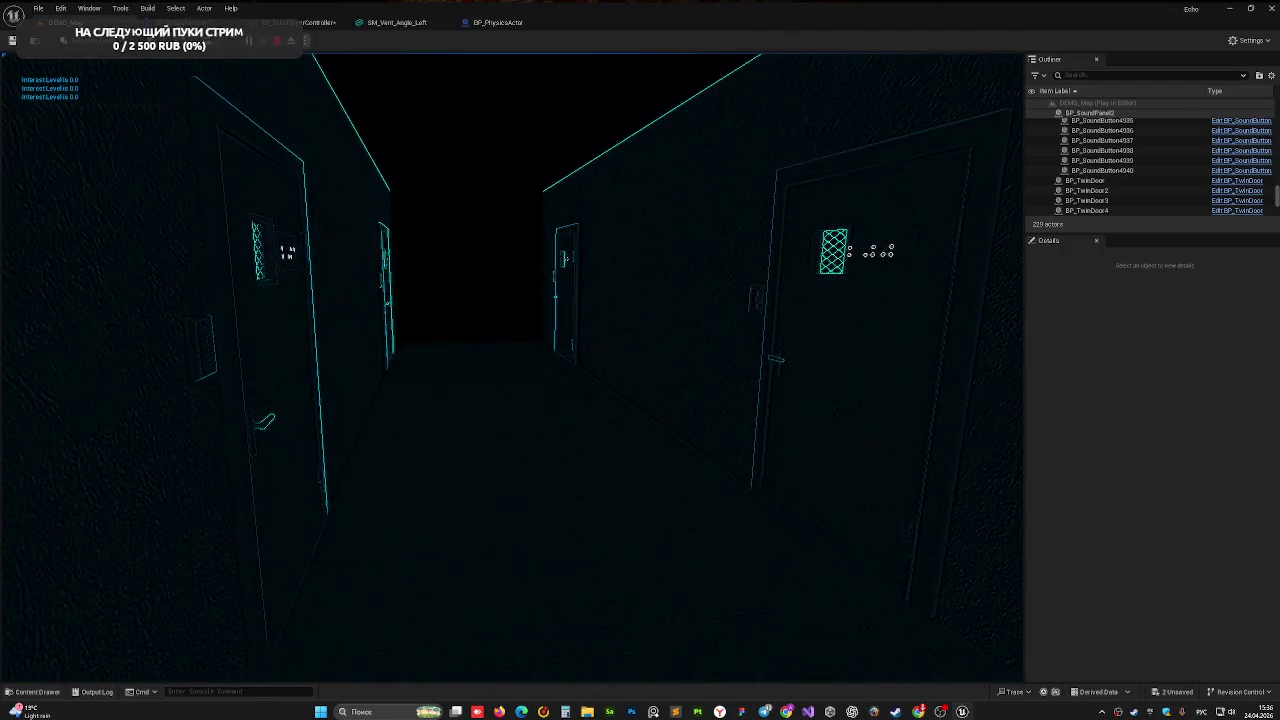
key("w")
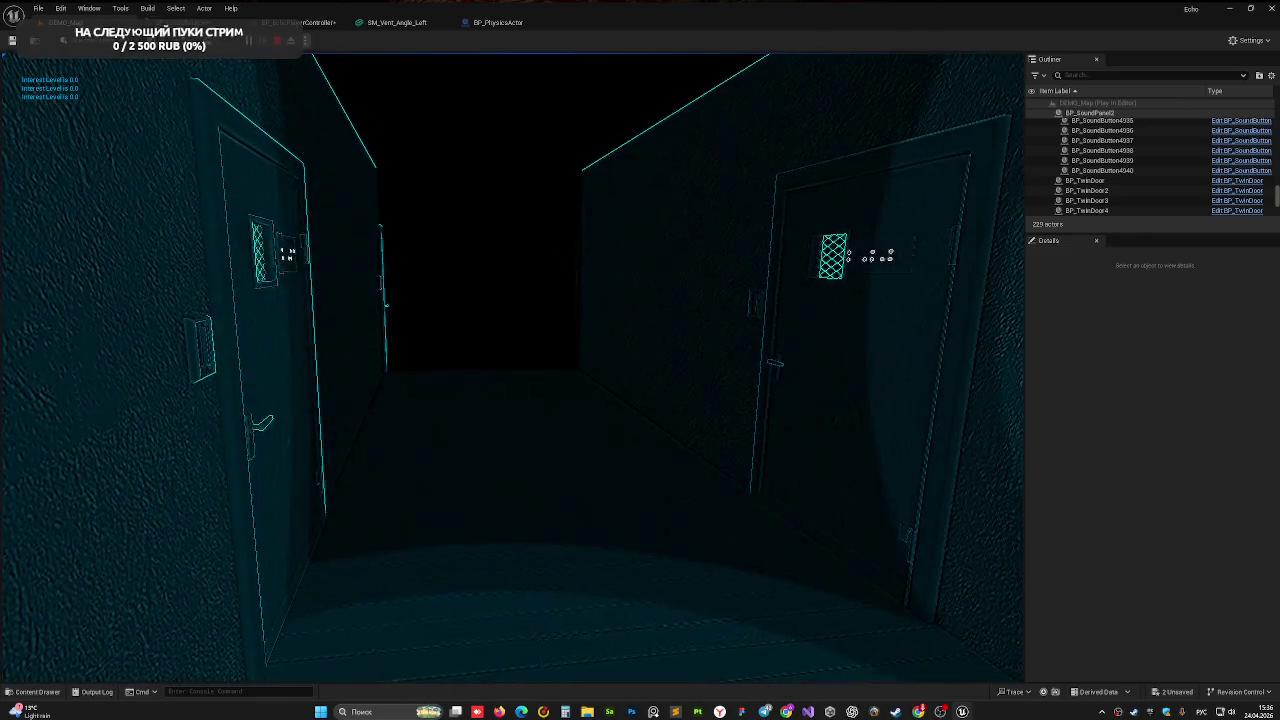
key("w")
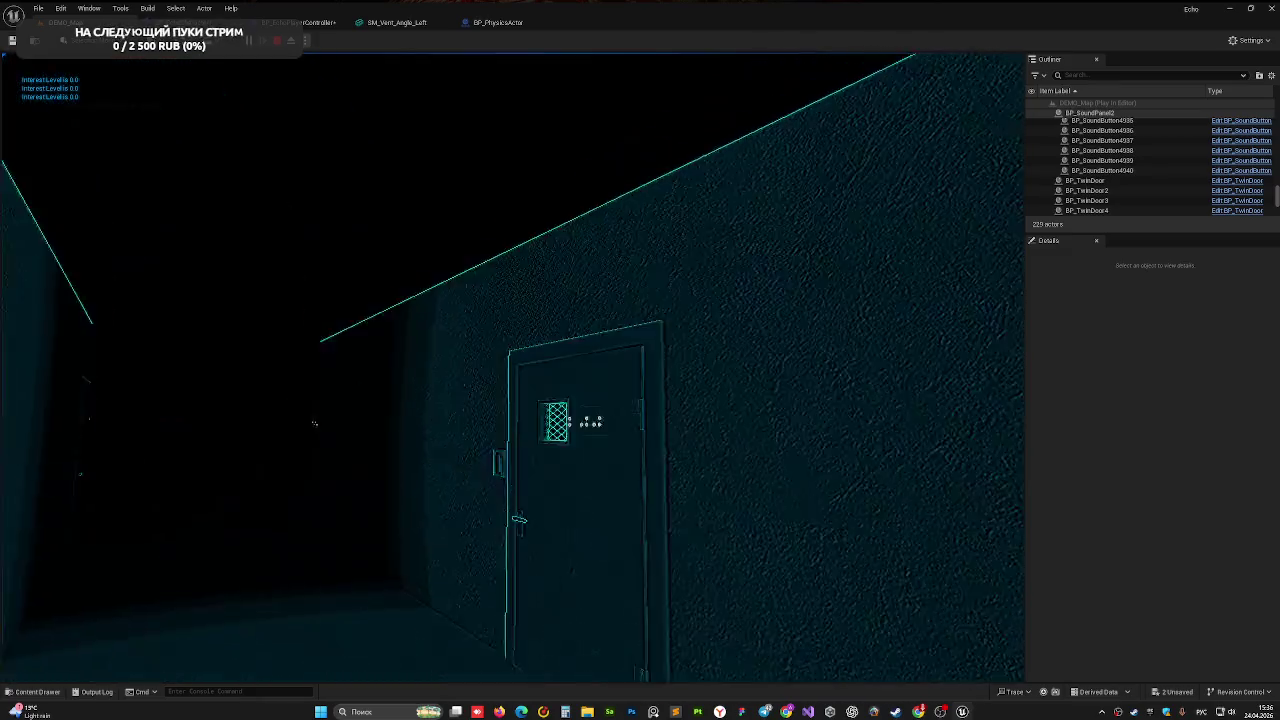
key("Escape")
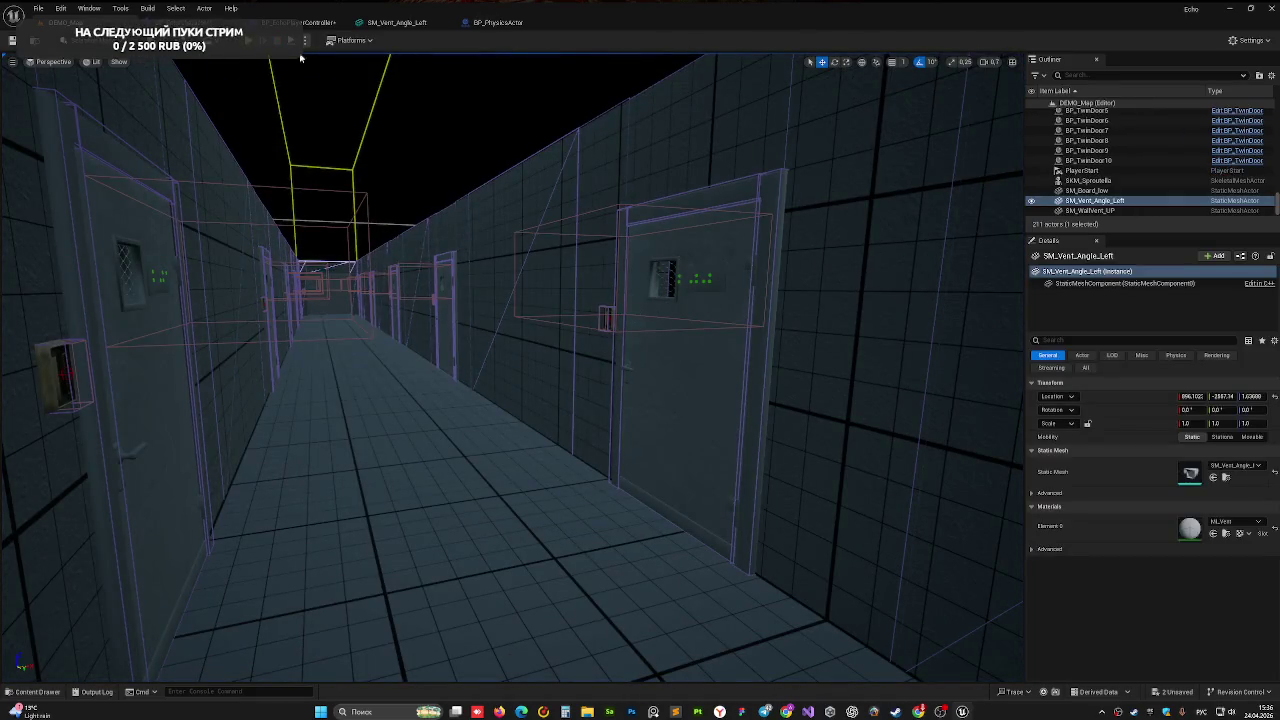
- Fly the level camera up to view the vent from the side, then play-test briefly
left_click(205, 22)
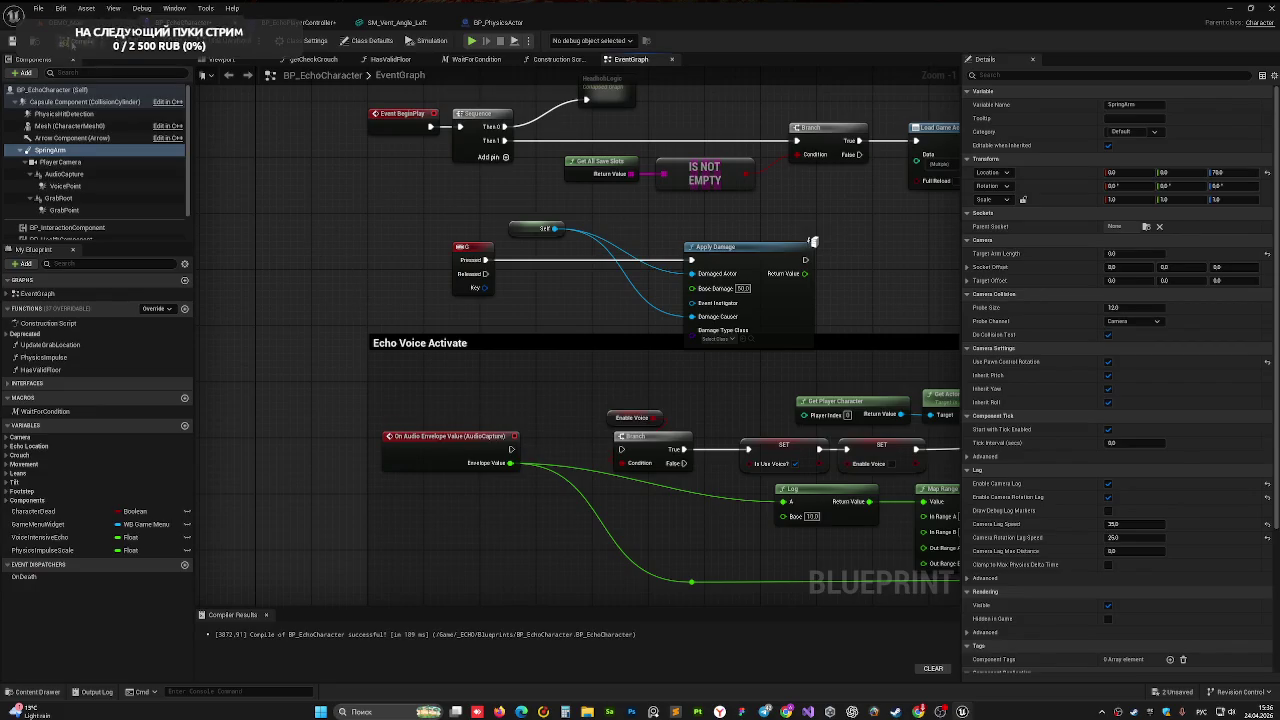
left_click(62, 22)
mouse_move(437, 300)
left_mouse_down()
mouse_move(520, 300)
mouse_move(430, 270)
mouse_move(430, 220)
mouse_move(470, 210)
mouse_move(480, 220)
mouse_move(460, 230)
mouse_move(500, 222)
mouse_move(593, 423)
left_mouse_up()
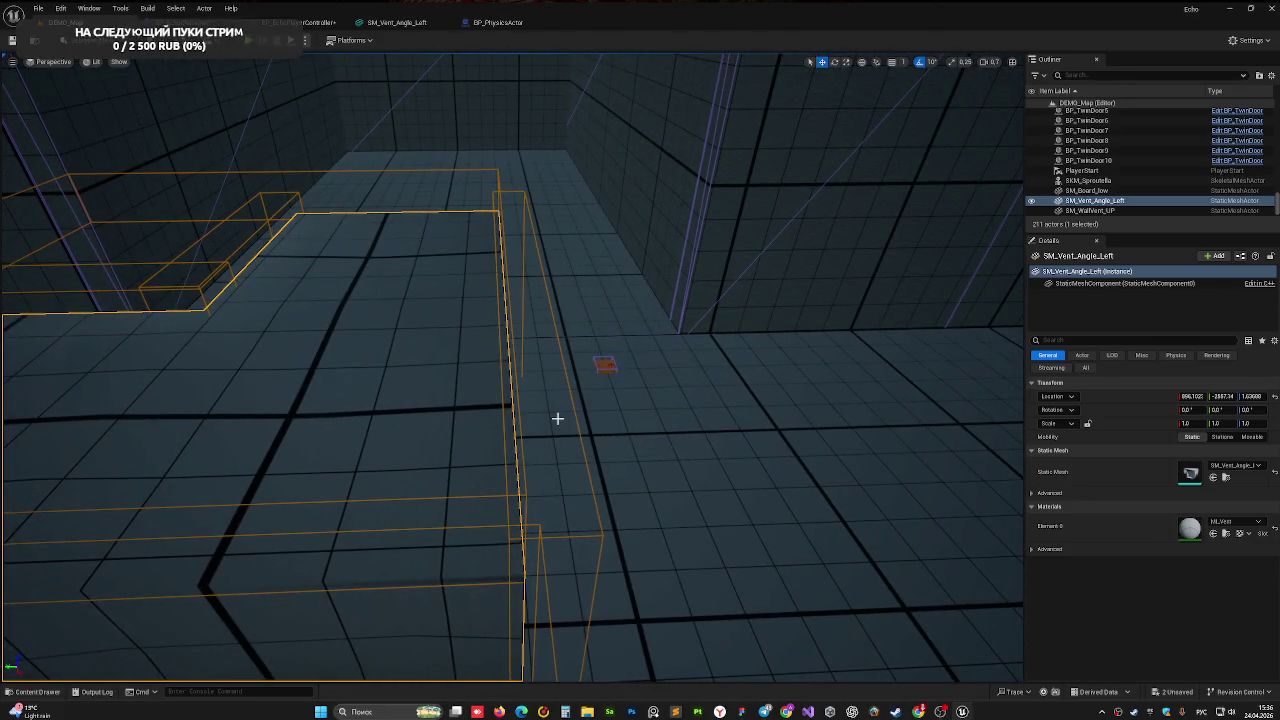
left_click_drag(467, 348, 594, 297)
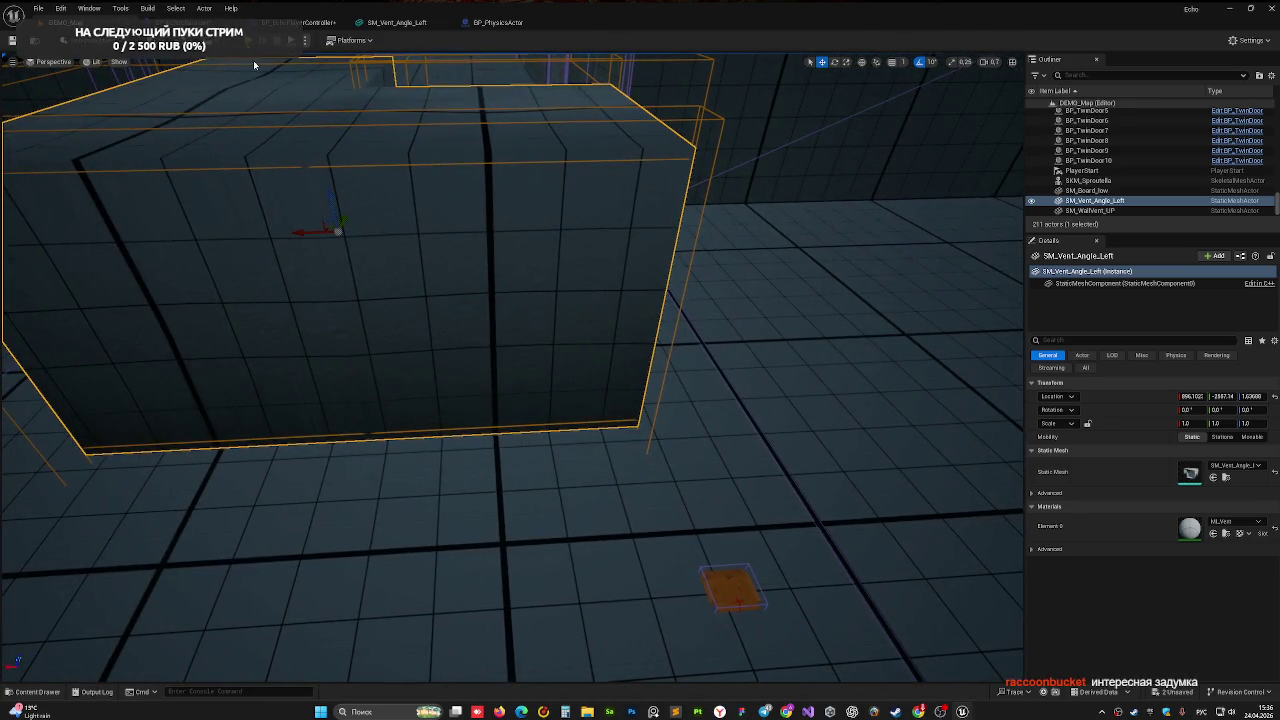
key("alt+p")
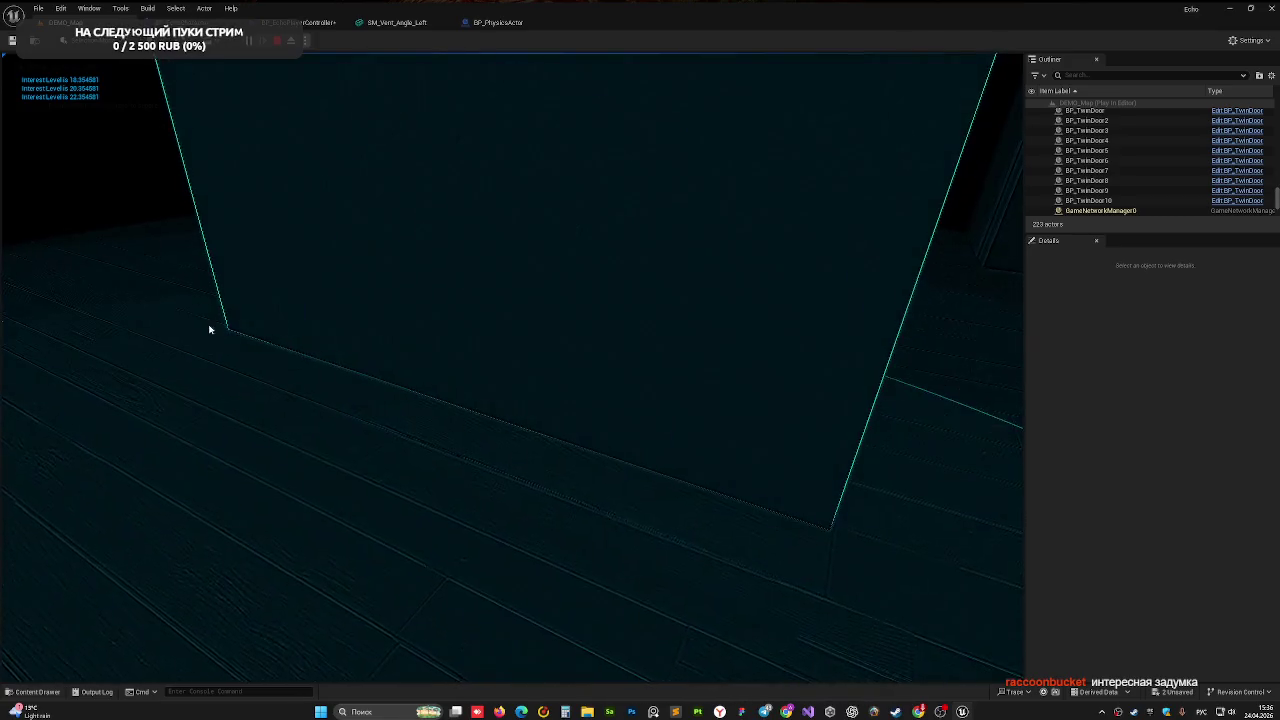
key("Escape")
- Open SM_Vent_Angle_Left in the Static Mesh Editor and orbit closer to its collision cubes
scroll(377, 363, "down", 5)
scroll(443, 329, "up", 5)
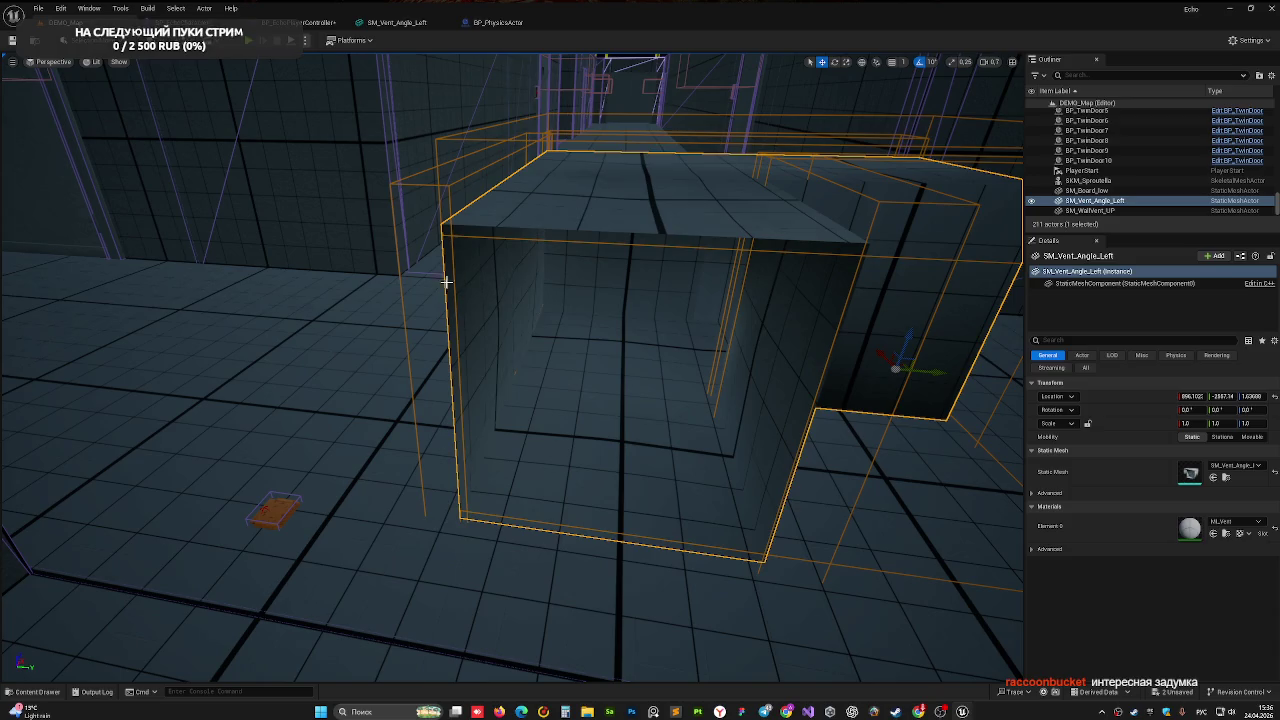
left_click(397, 24)
left_click_drag(448, 334, 410, 338)
left_click_drag(455, 388, 455, 388)
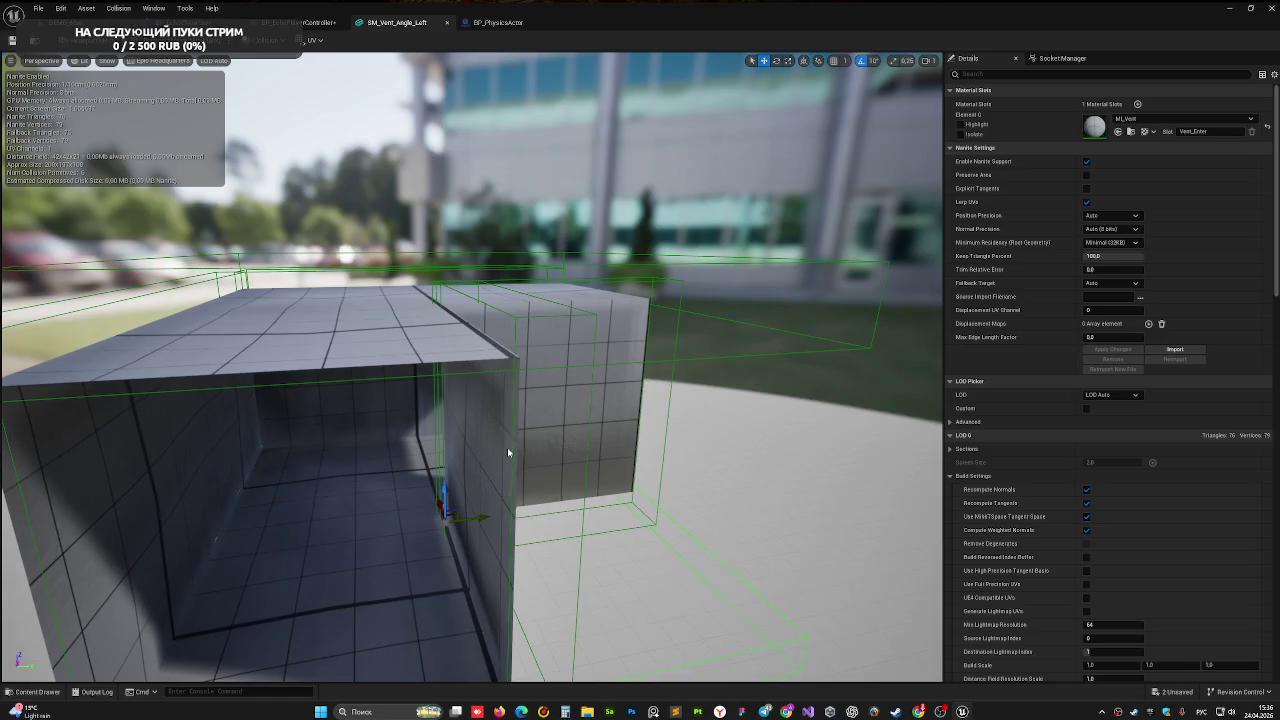
- Frame and slide the first collision box sideways, then lower the top collision box
key("f")
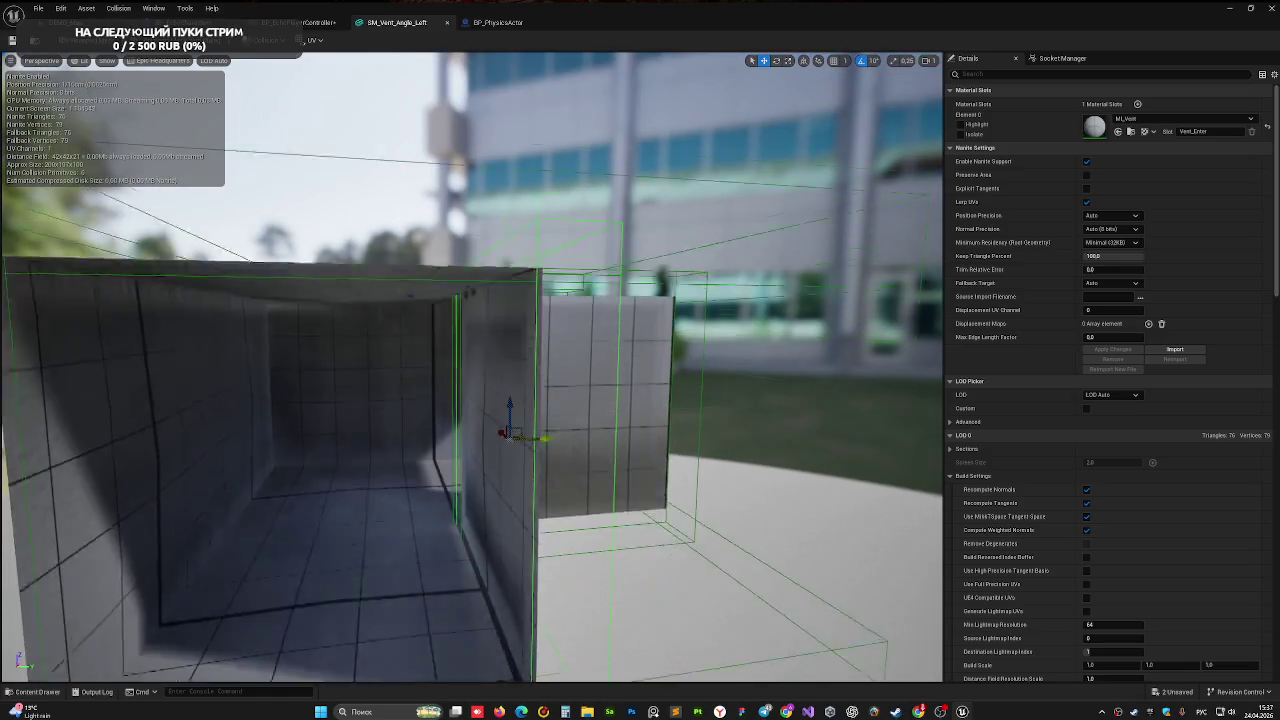
mouse_move(540, 376)
left_mouse_down()
mouse_move(527, 376)
mouse_move(381, 164)
left_mouse_up()
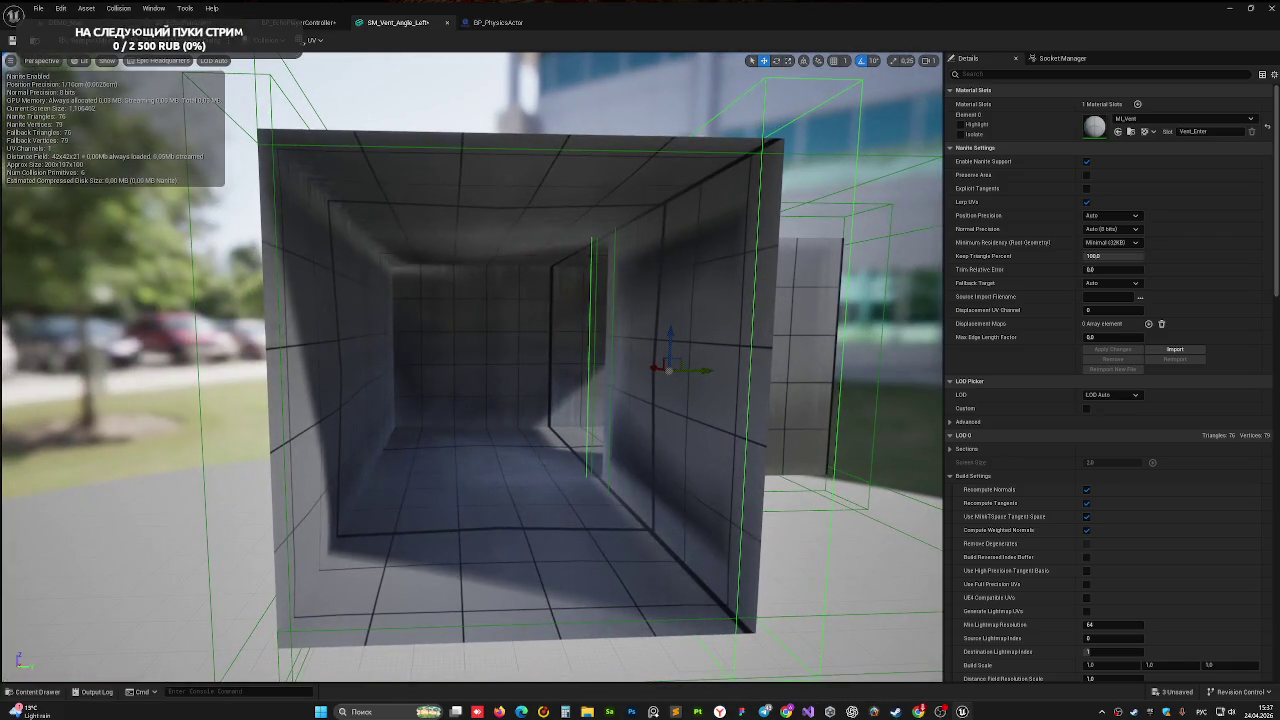
left_click(608, 177)
left_click_drag(608, 177, 609, 184)
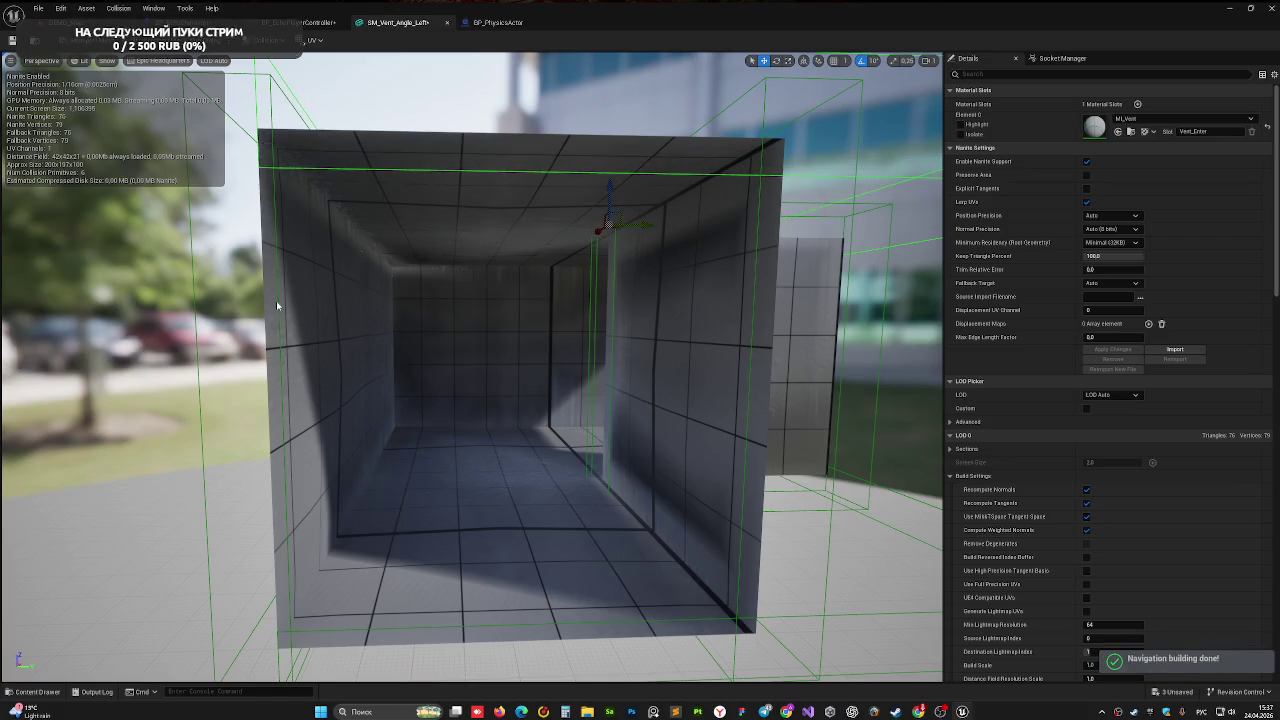
left_click(356, 358)
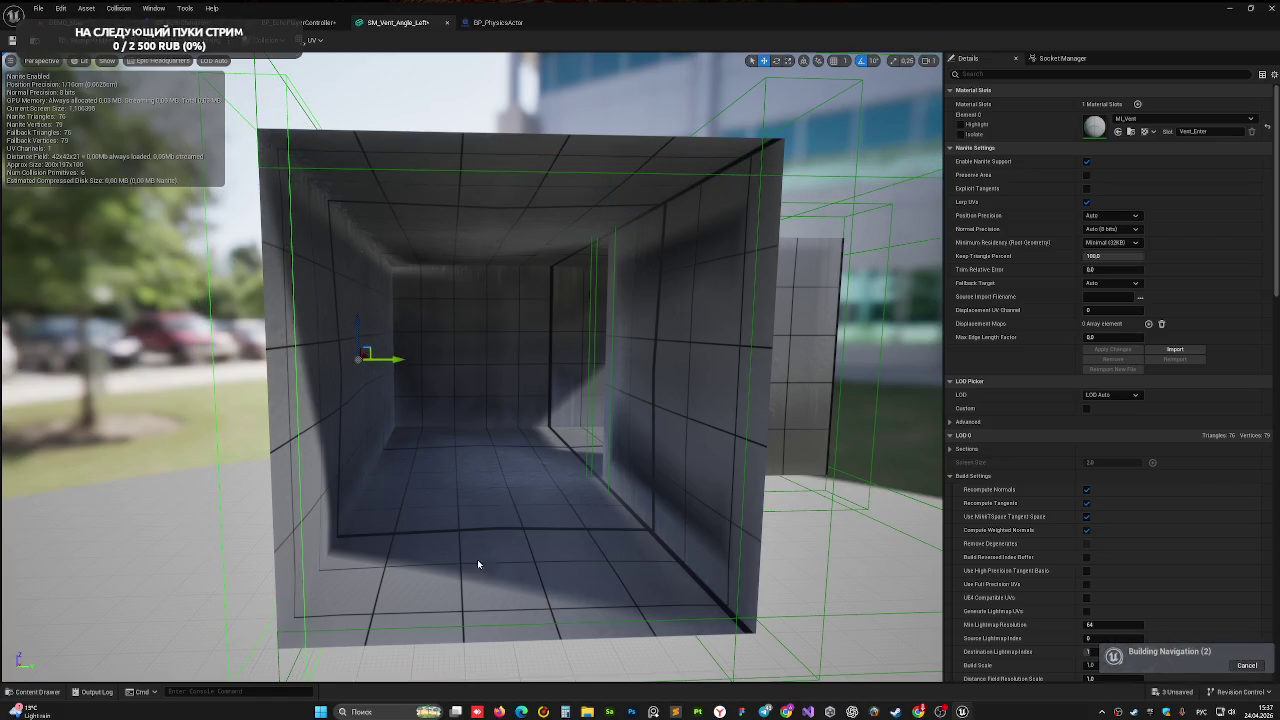
left_click(450, 628)
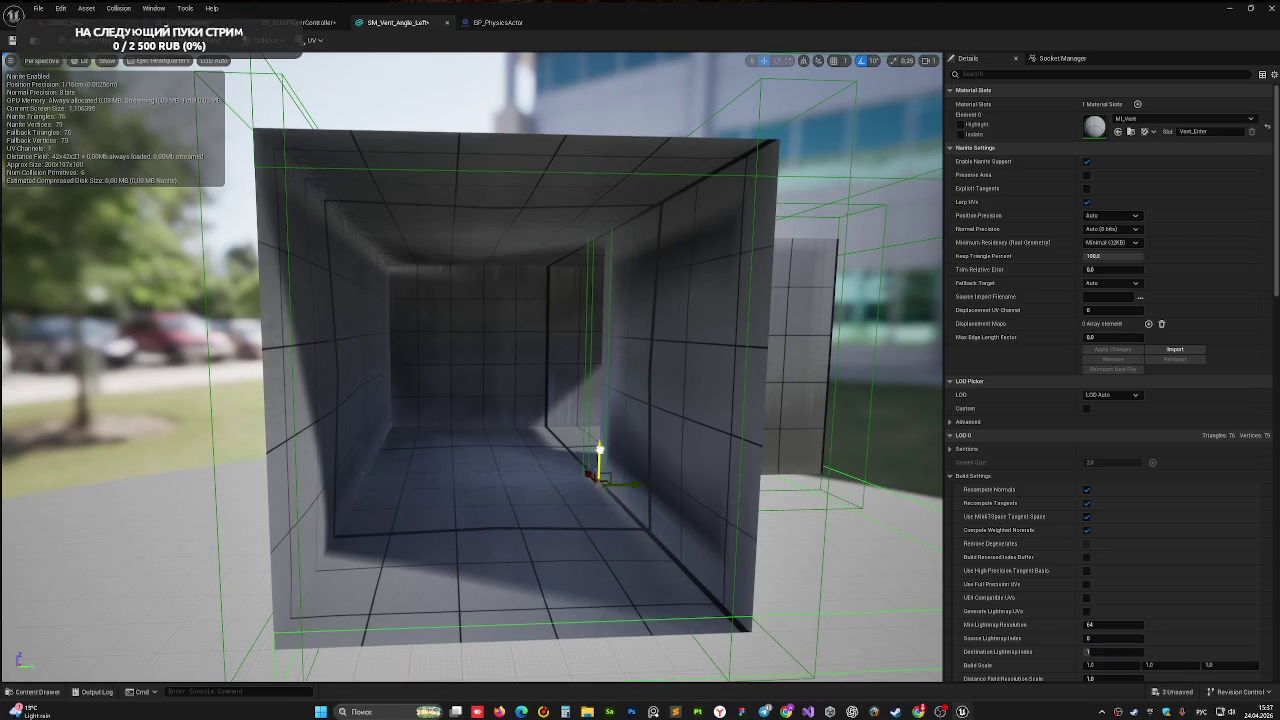
- Nudge another vent collision box right and then left, framing it to check its fit
left_click_drag(598, 457, 598, 440)
scroll(598, 490, "down", 5)
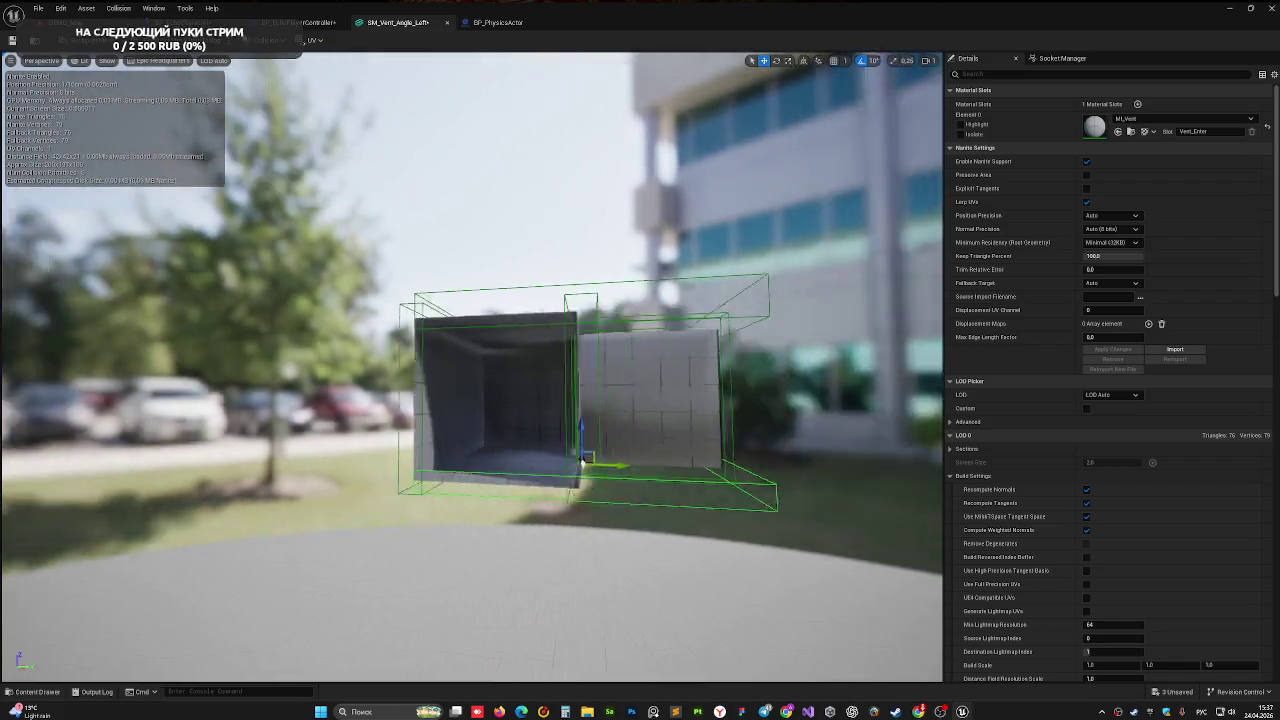
mouse_move(598, 490)
left_mouse_down("alt")
mouse_move(330, 466)
mouse_move(320, 480)
mouse_move(250, 456)
mouse_move(298, 447)
left_mouse_up("alt")
scroll(298, 447, "up", 6)
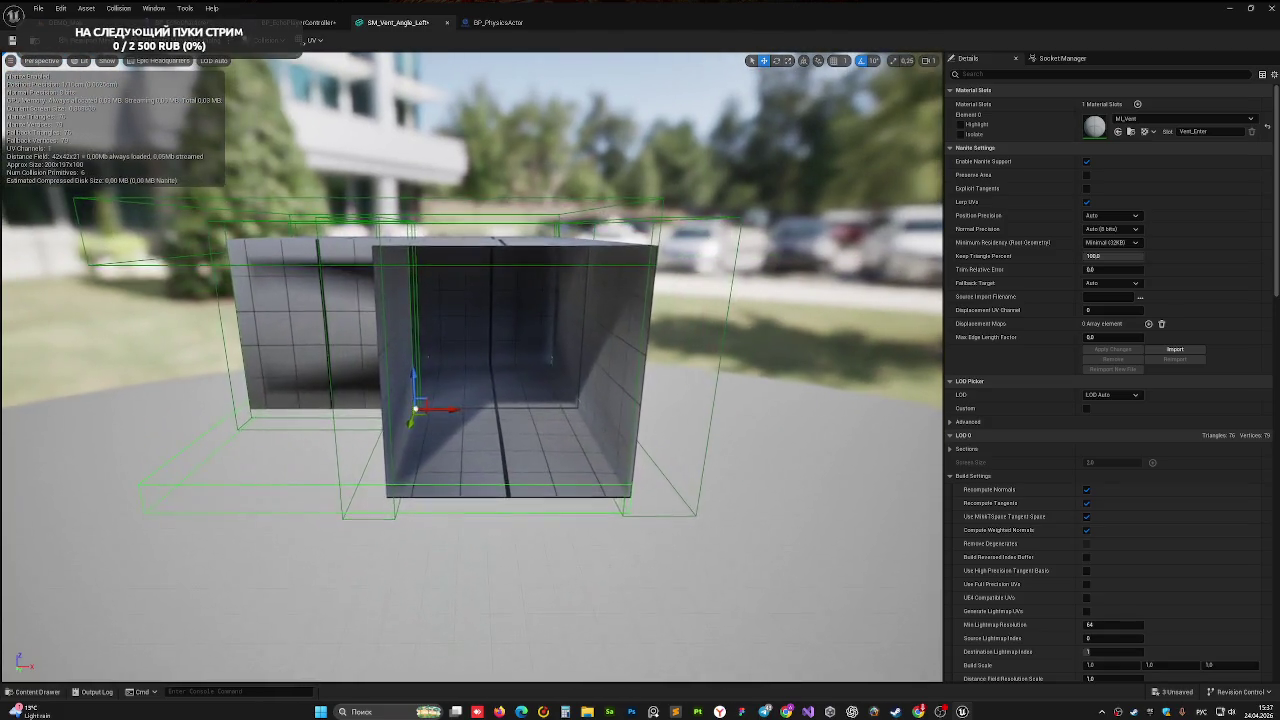
left_click(288, 332)
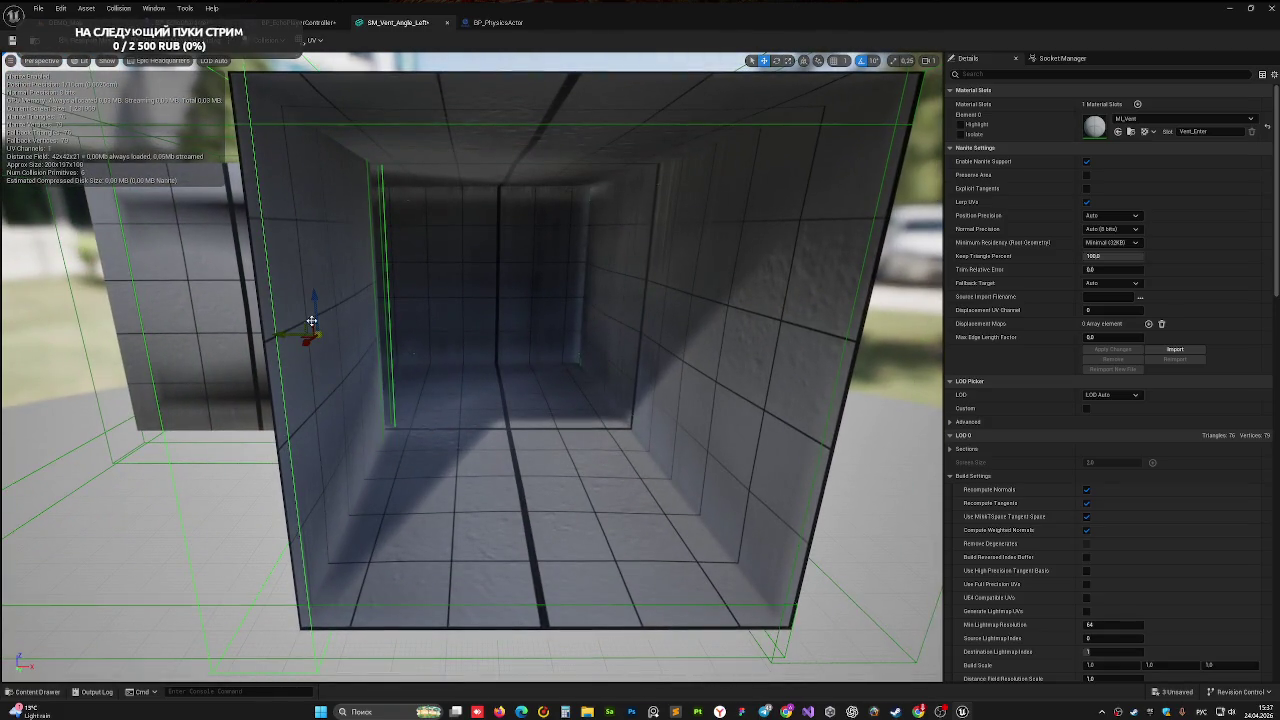
left_click_drag(288, 336, 297, 337)
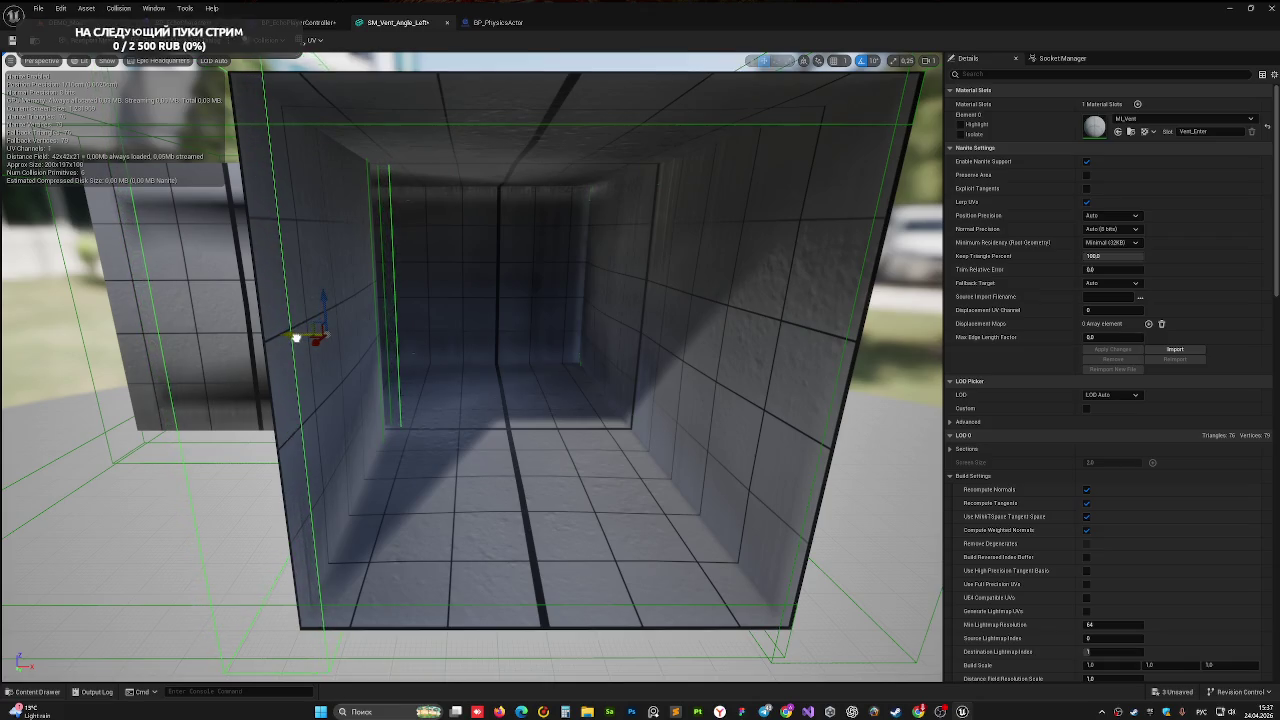
scroll(410, 367, "down", 8)
left_click_drag(410, 367, 470, 368)
left_click_drag(388, 358, 376, 358)
key("f")
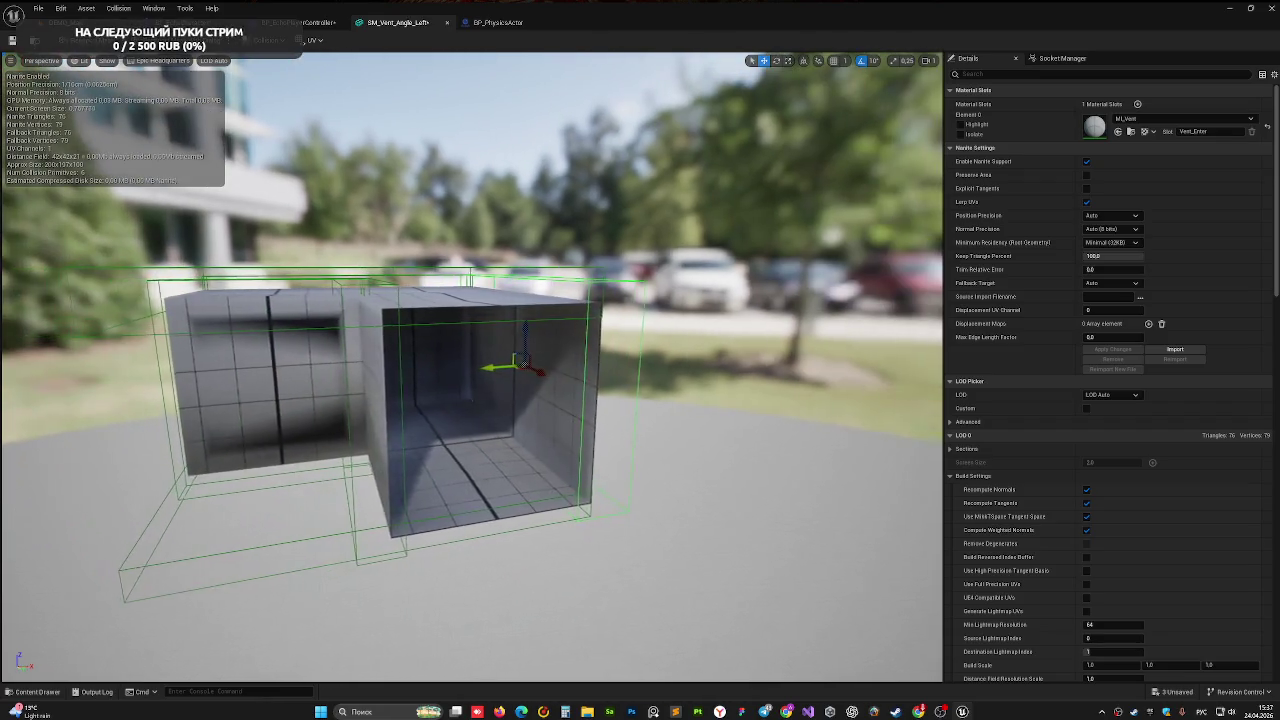
mouse_move(470, 380)
left_mouse_down()
mouse_move(501, 545)
mouse_move(535, 352)
left_mouse_up()
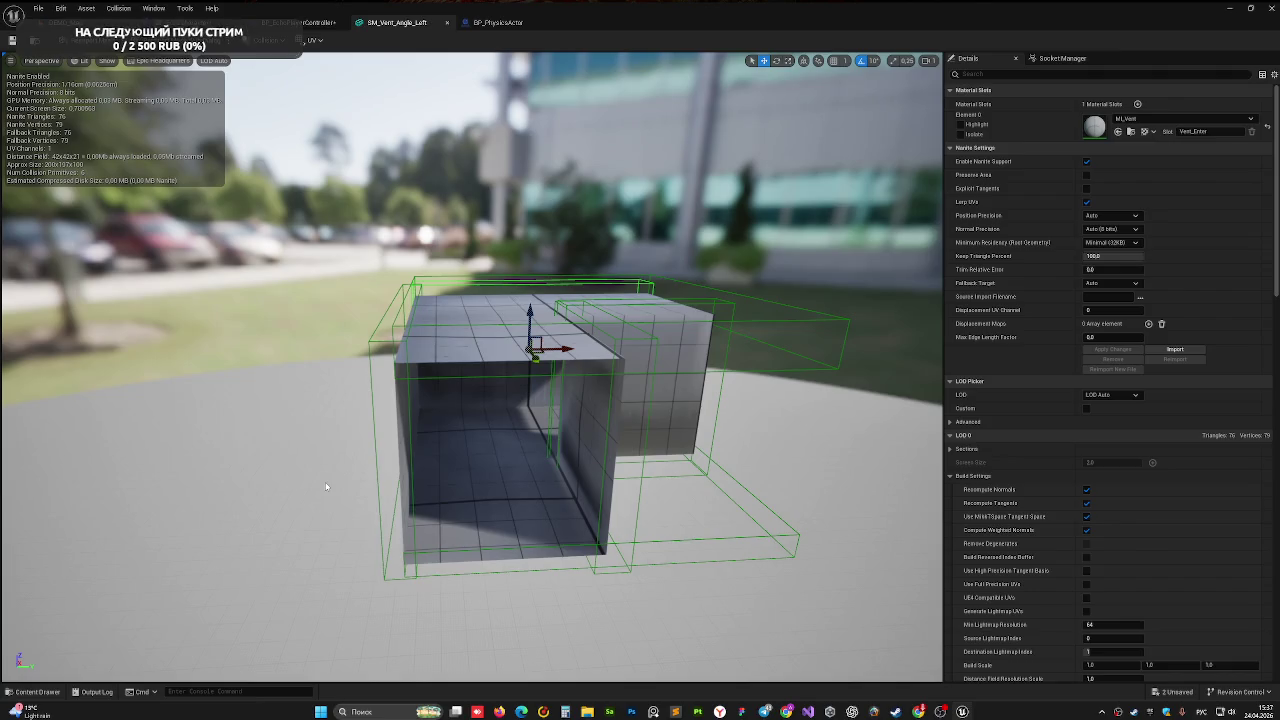
left_click(60, 22)
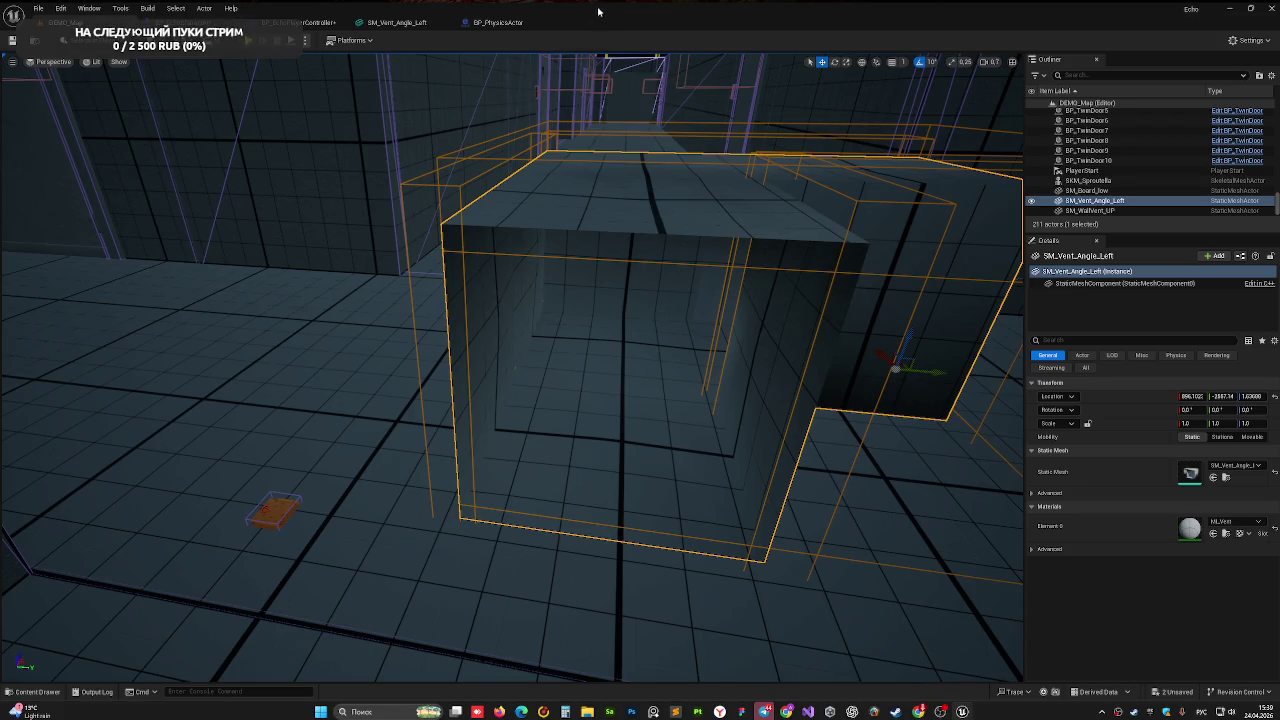
- Fly the level camera above the SM_Vent_Angle_Left vent and back in close to it
left_click_drag(587, 107, 587, 107)
left_click_drag(550, 174, 550, 174)
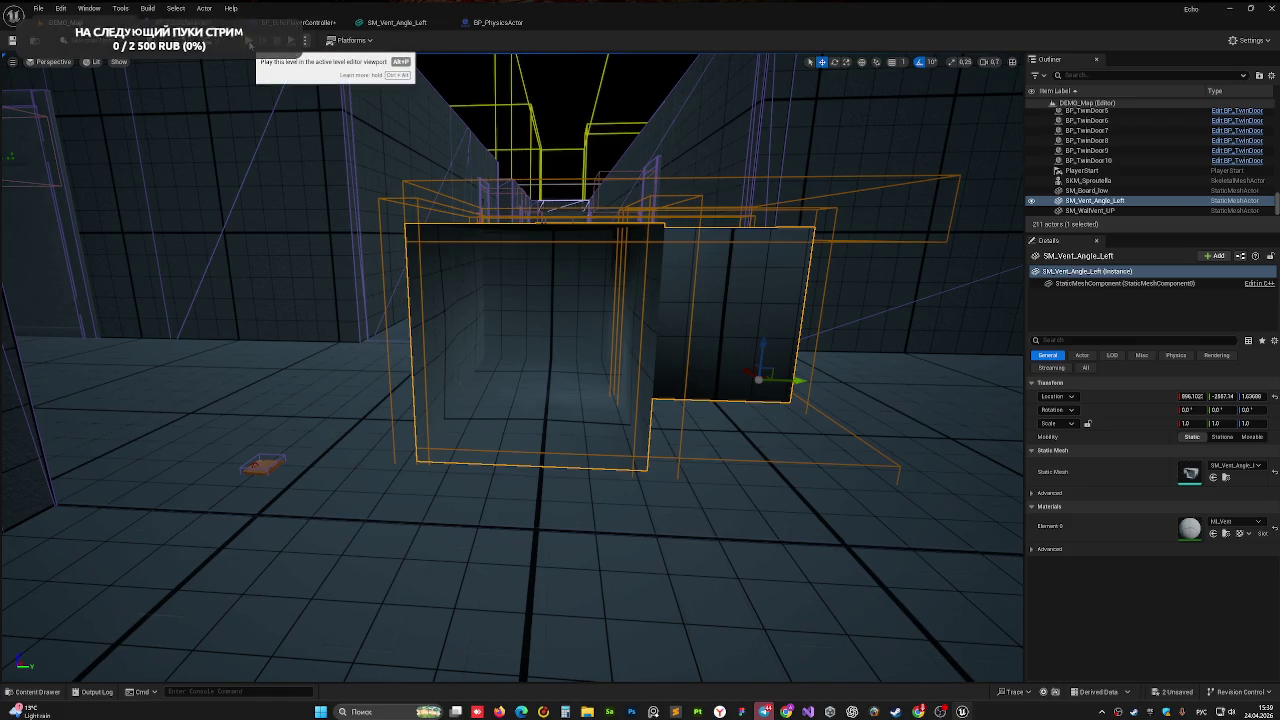
left_click_drag(272, 61, 272, 150)
mouse_move(486, 173)
left_mouse_down()
mouse_move(486, 115)
mouse_move(464, 100)
mouse_move(463, 138)
left_mouse_up()
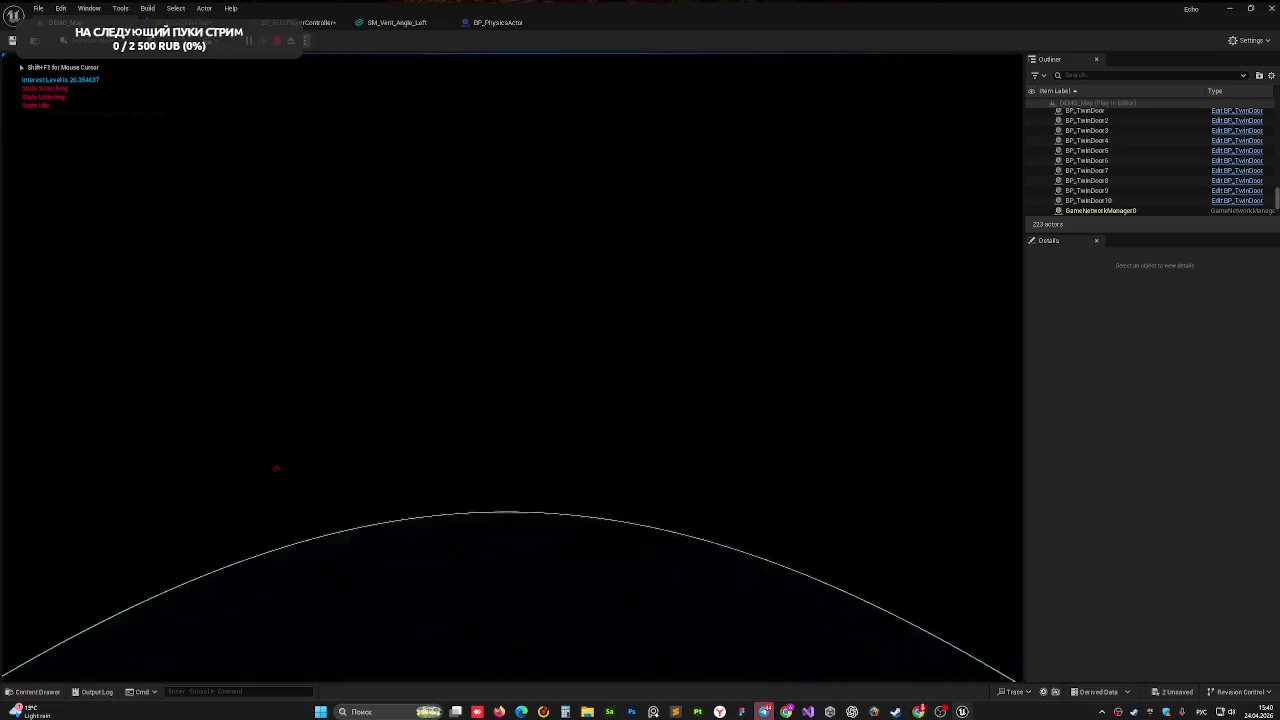
- Walk forward through the vent and the next door into the dark room
key("w")
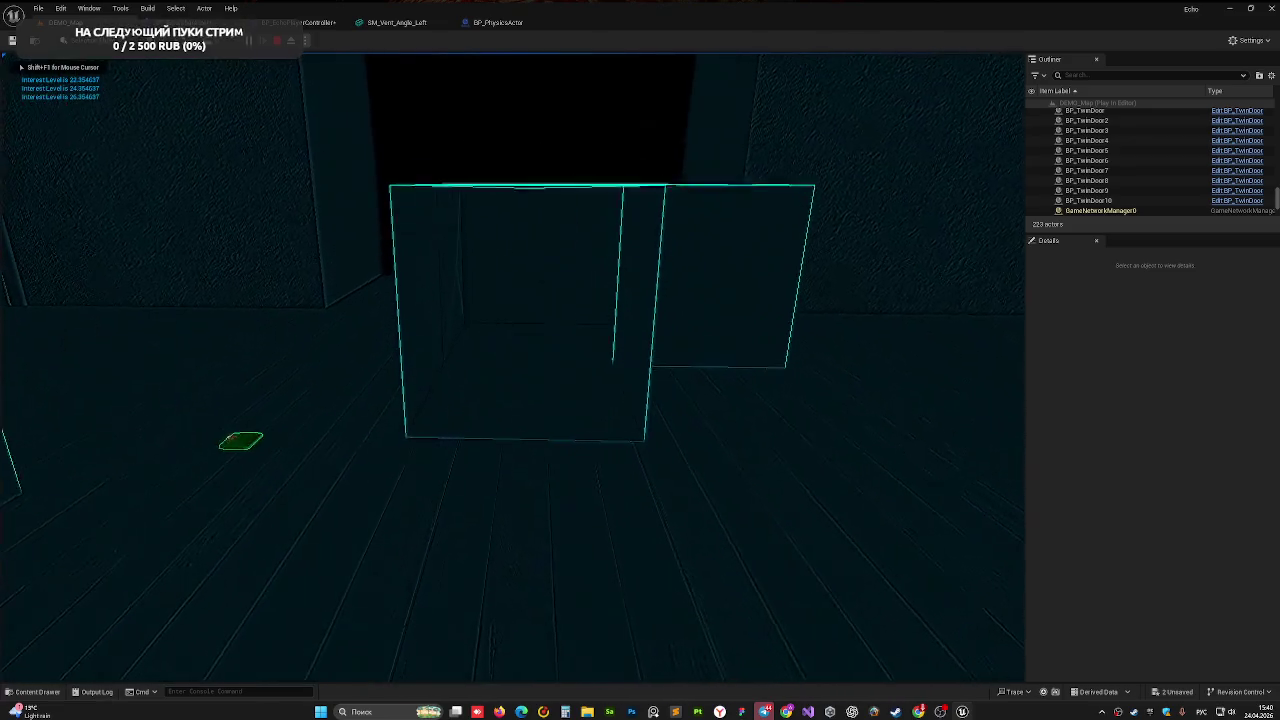
key("w")
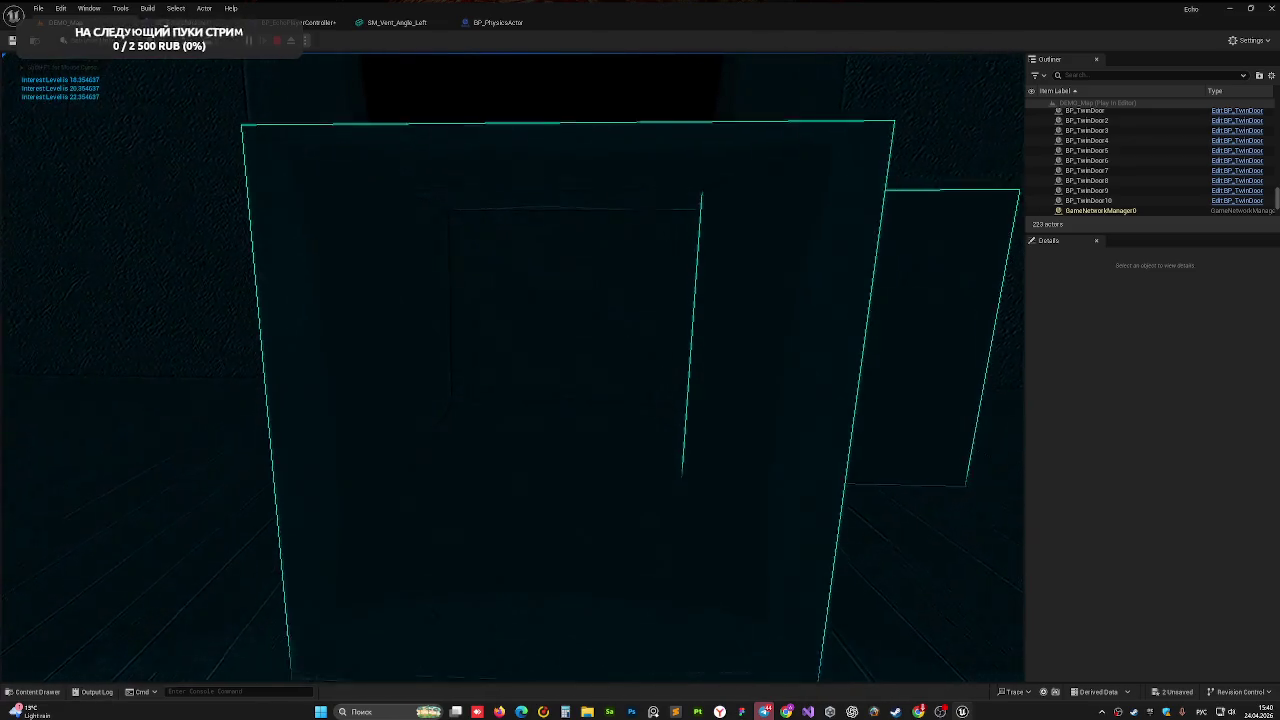
key("w")
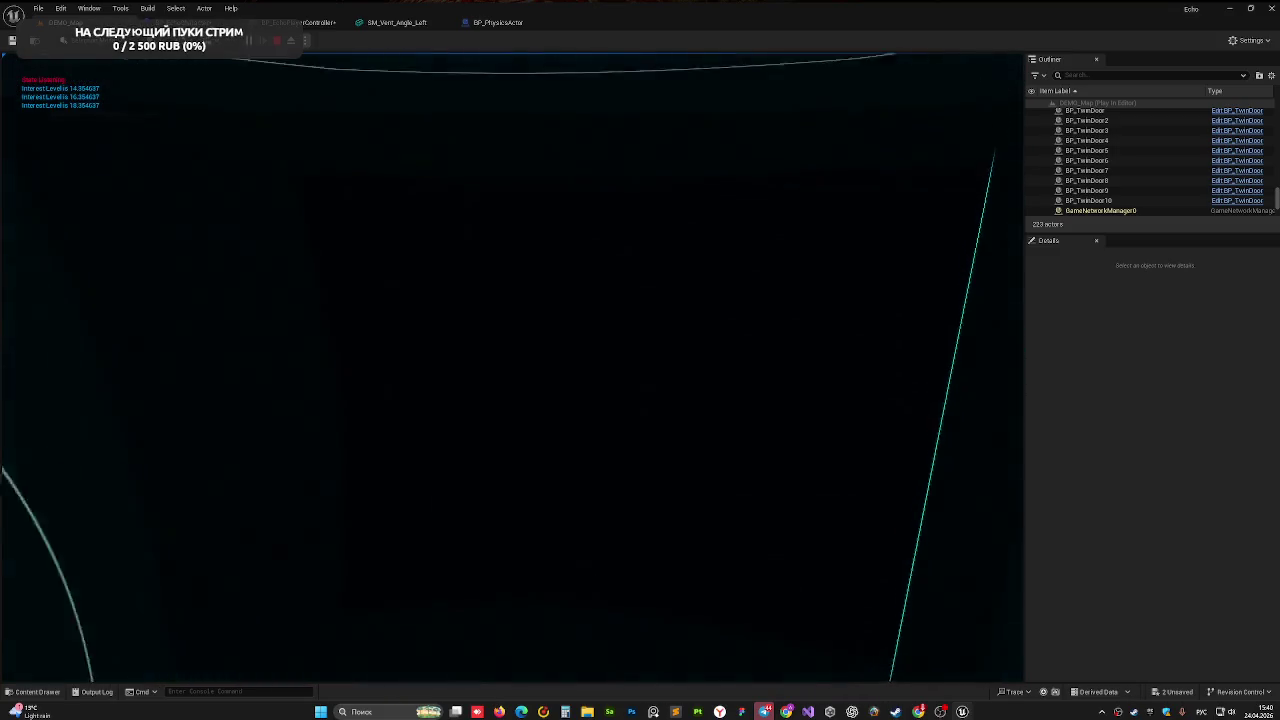
key("w")
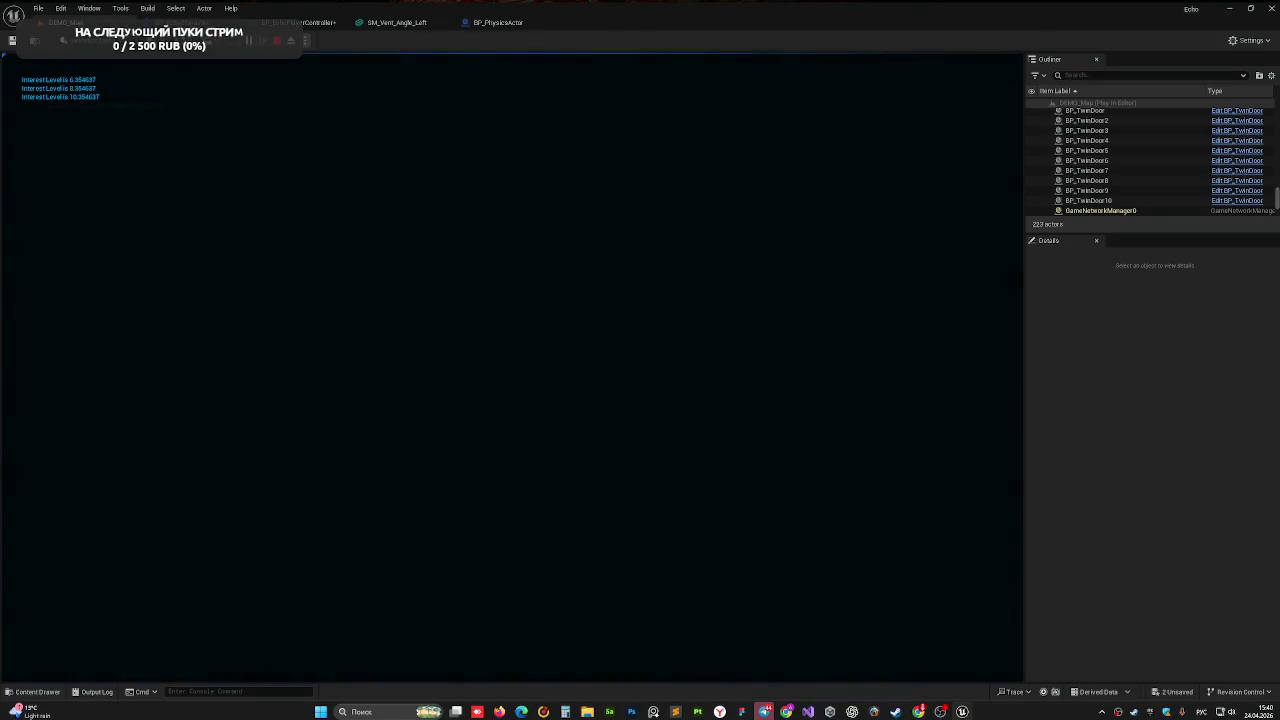
key("w")
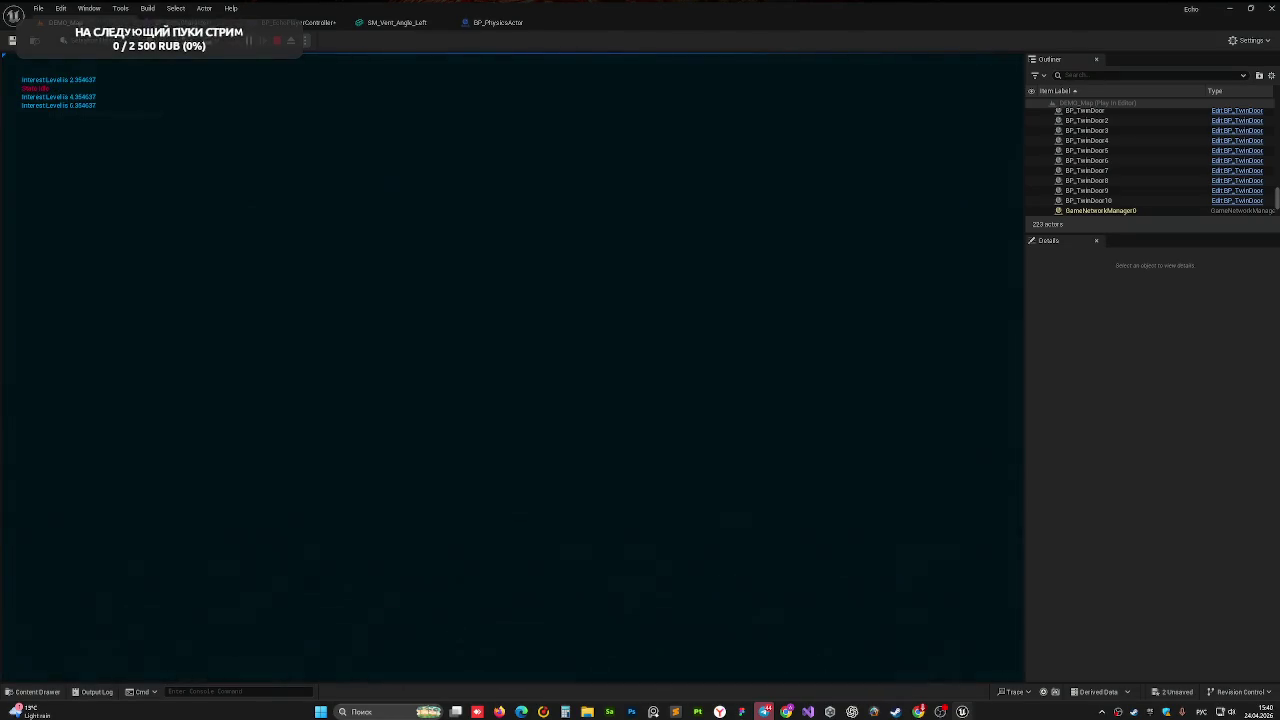
key("w")
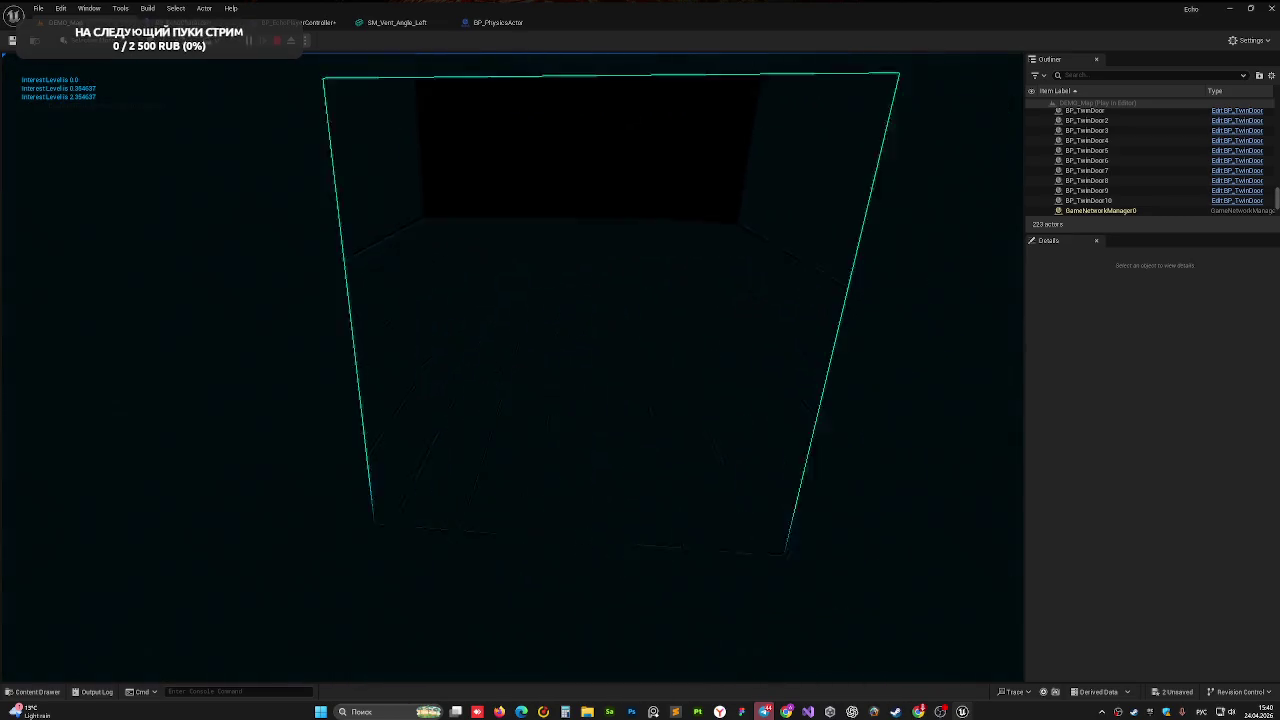
key("w")
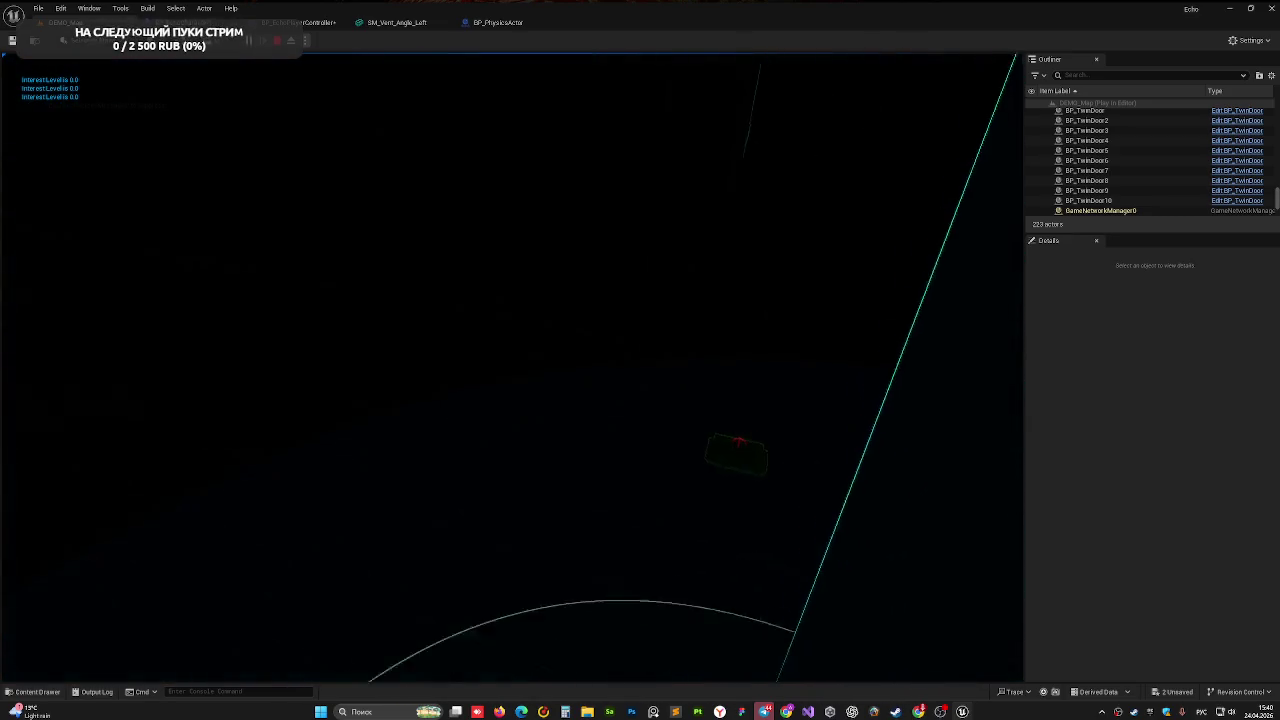
- Pick up the green object, stop the play session, and frame the SM_Vent_Angle_Left vent
mouse_move(512, 370)
left_click_drag(512, 370, 514, 371)
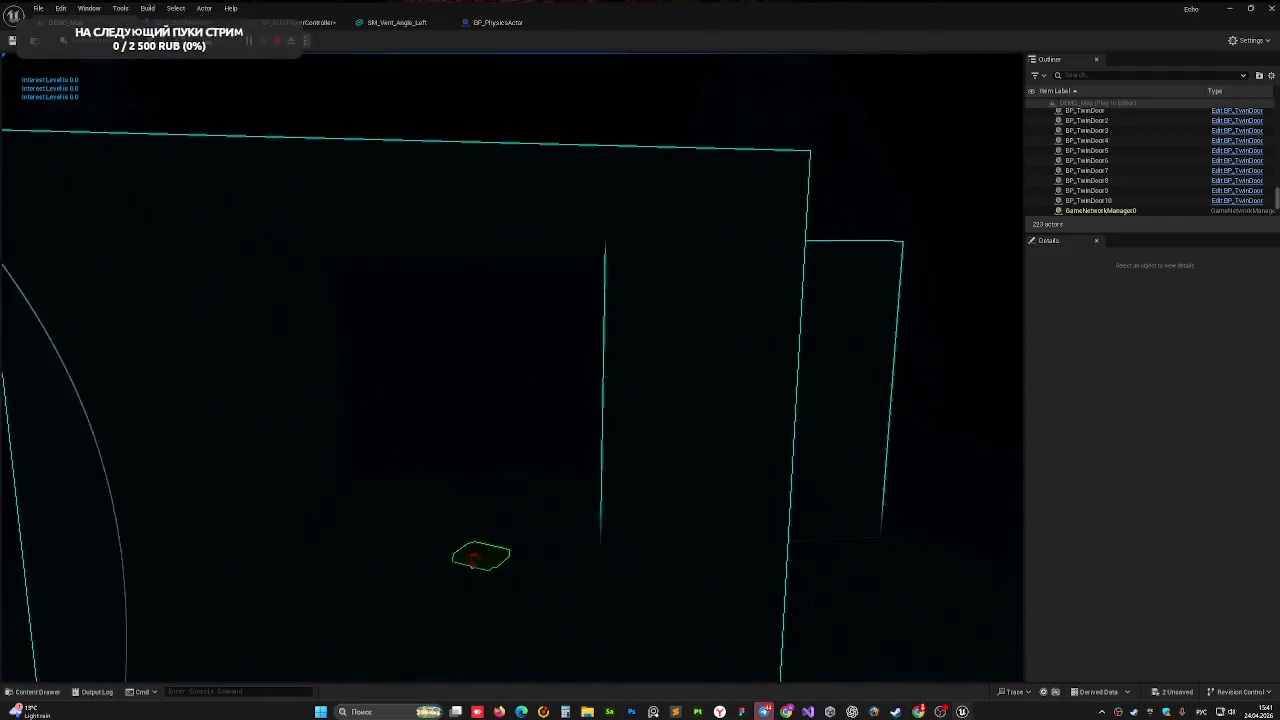
key("Escape")
key("f")
scroll(551, 449, "down", 5)
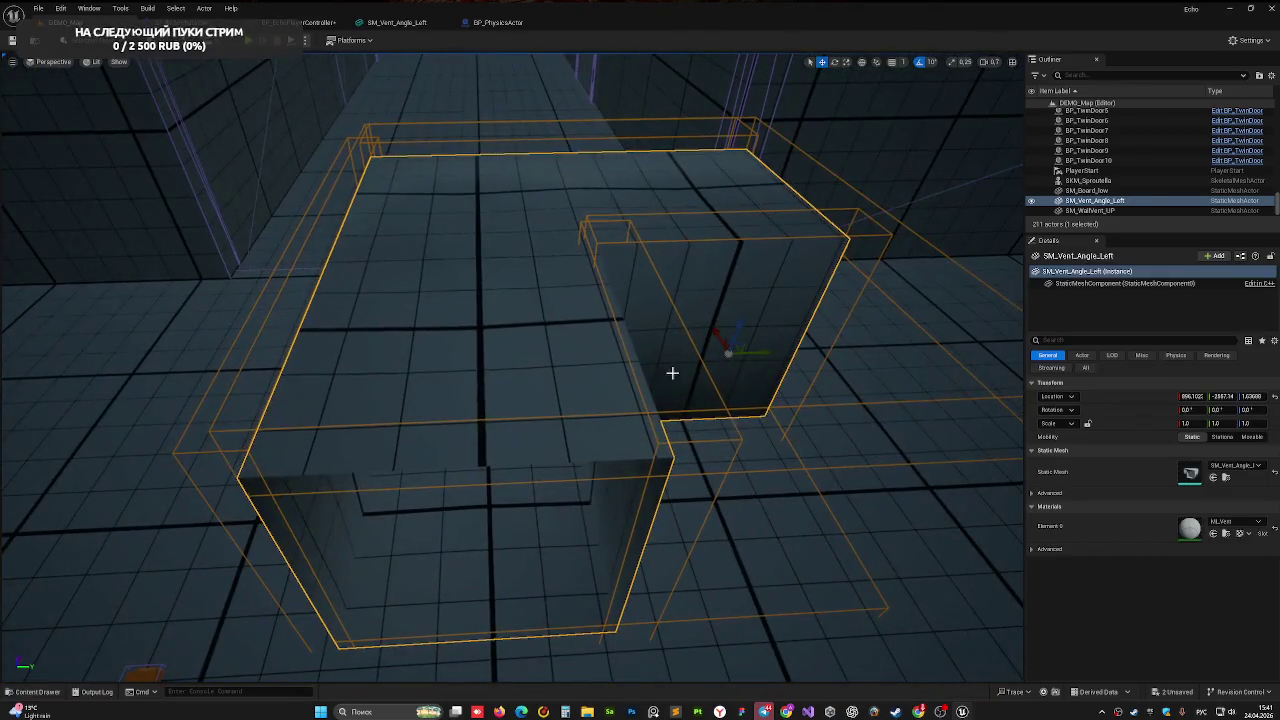
- Orbit low around the vent's left side, then bring up BP_EchoCharacter's EventGraph
mouse_move(758, 478)
left_mouse_down()
mouse_move(480, 449)
mouse_move(600, 430)
mouse_move(614, 500)
left_mouse_up()
scroll(506, 480, "down", 3)
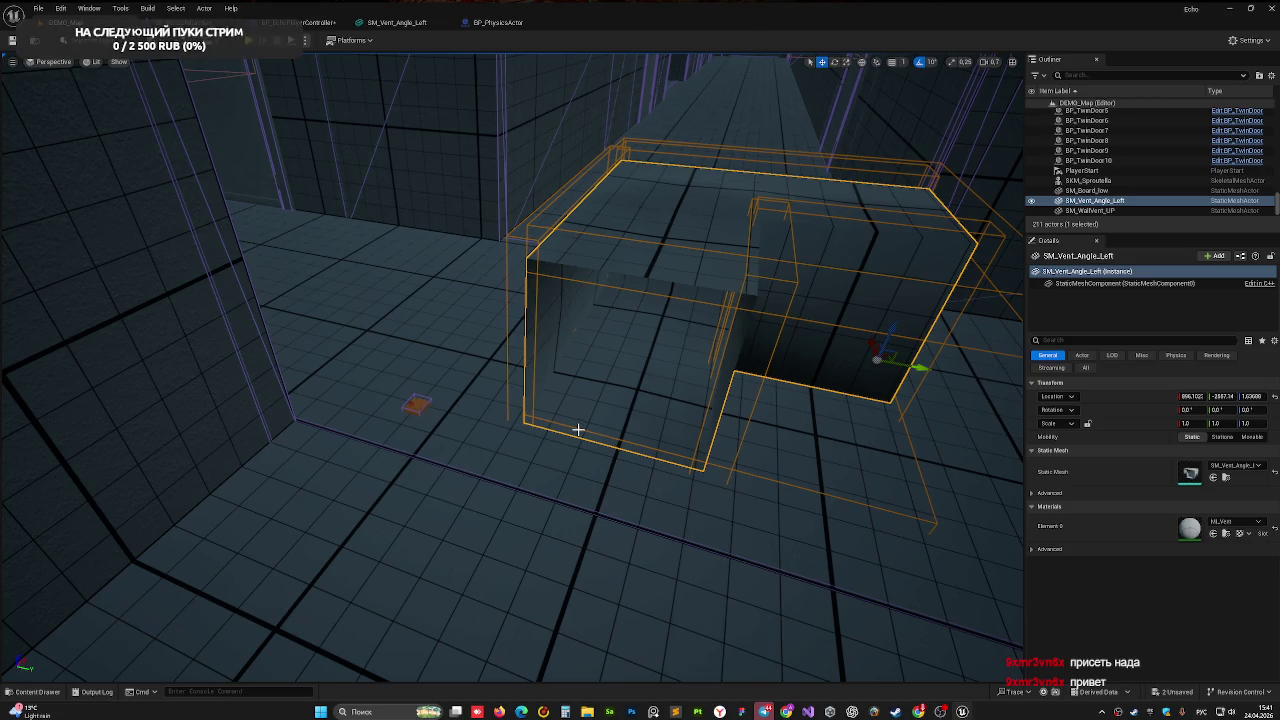
left_click(200, 22)
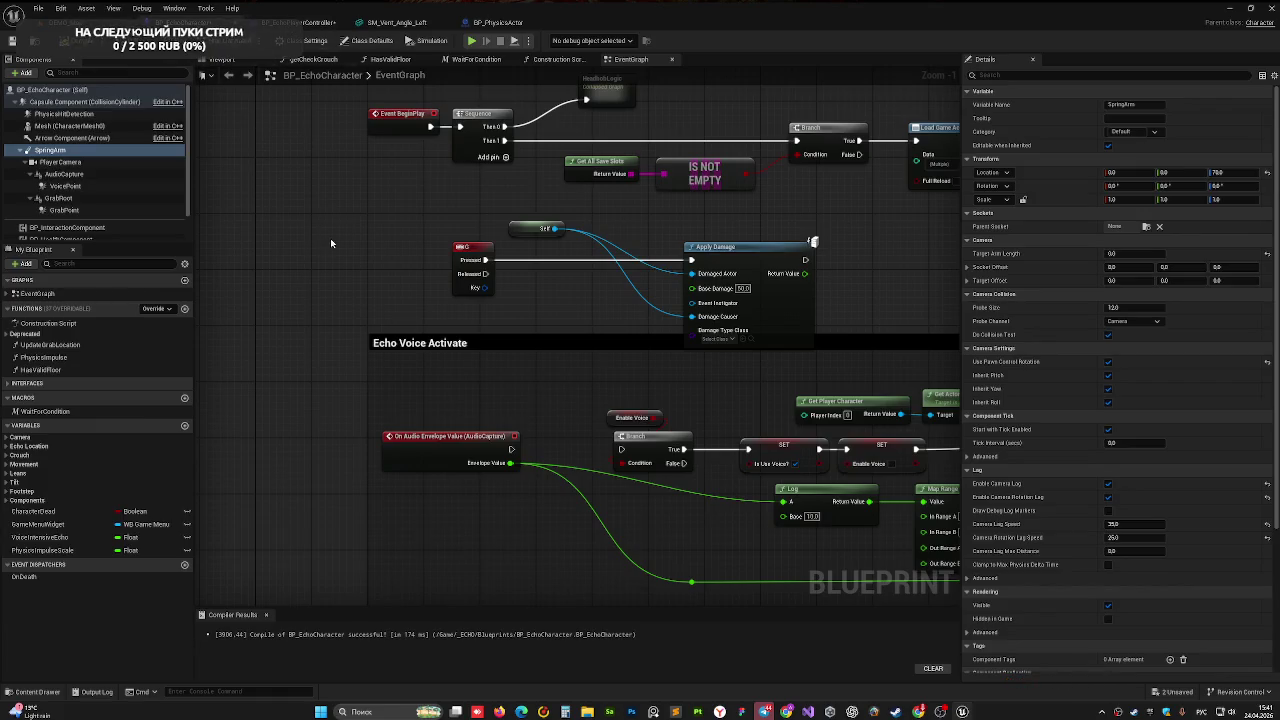
- In BP_EchoPlayerController's Event Graph, pan to the crouch timer nodes and select Set Timer by Event
left_click(305, 22)
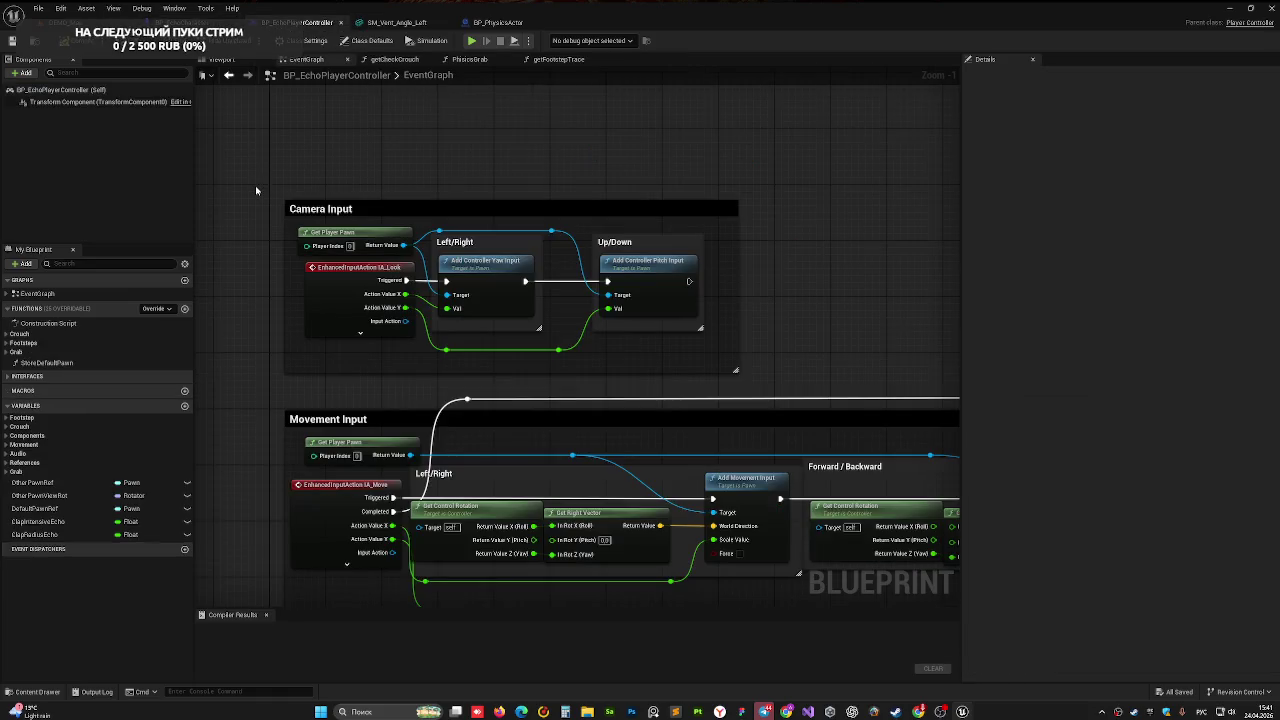
scroll(218, 298, "down", 10)
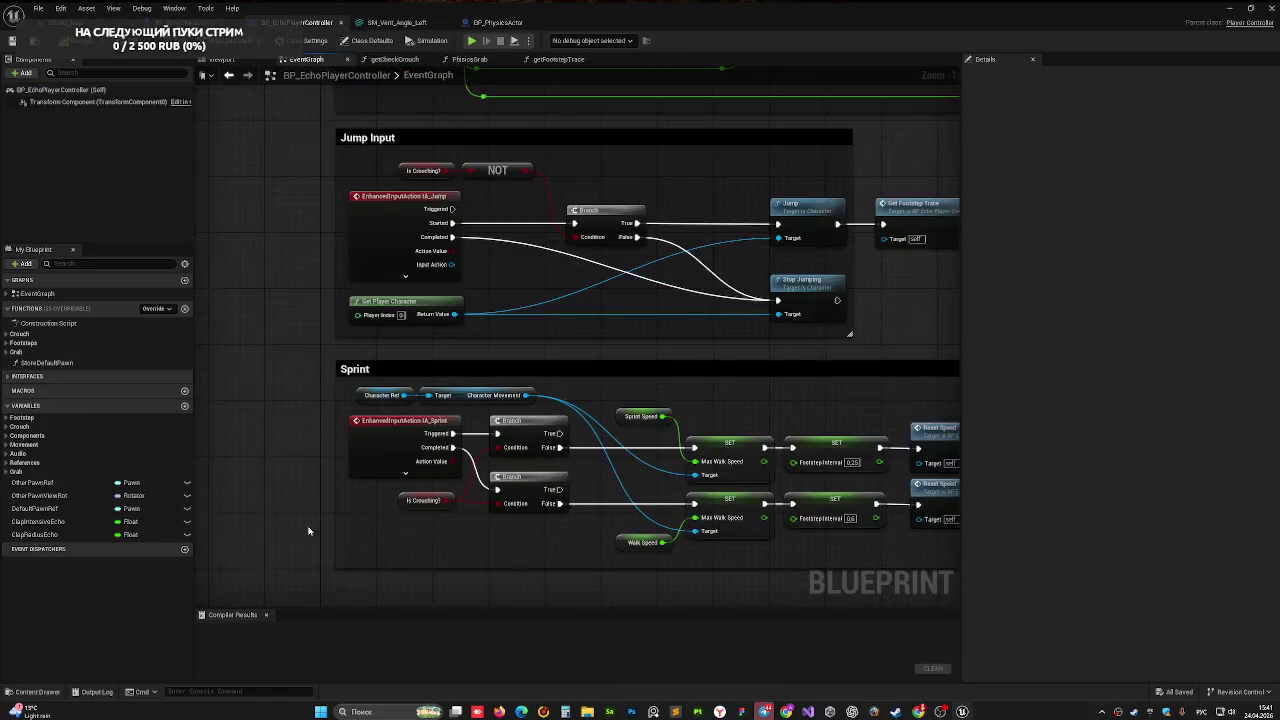
scroll(429, 391, "down", 5)
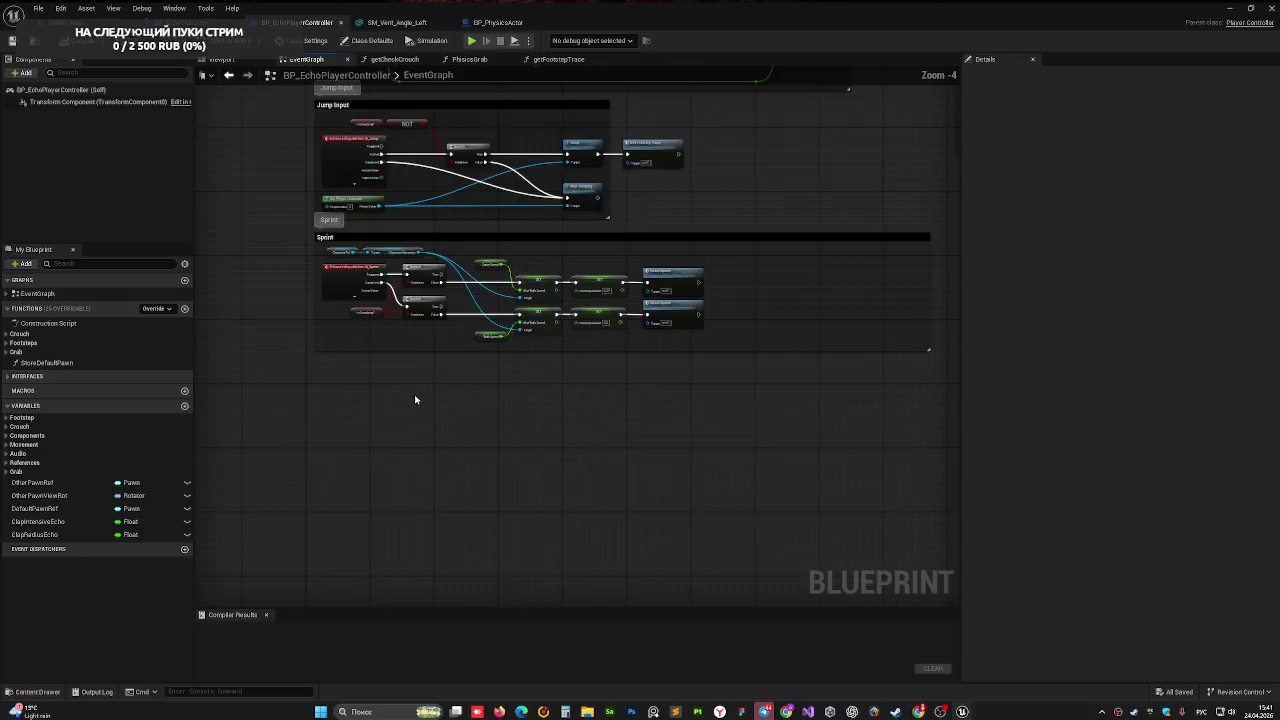
scroll(514, 394, "up", 6)
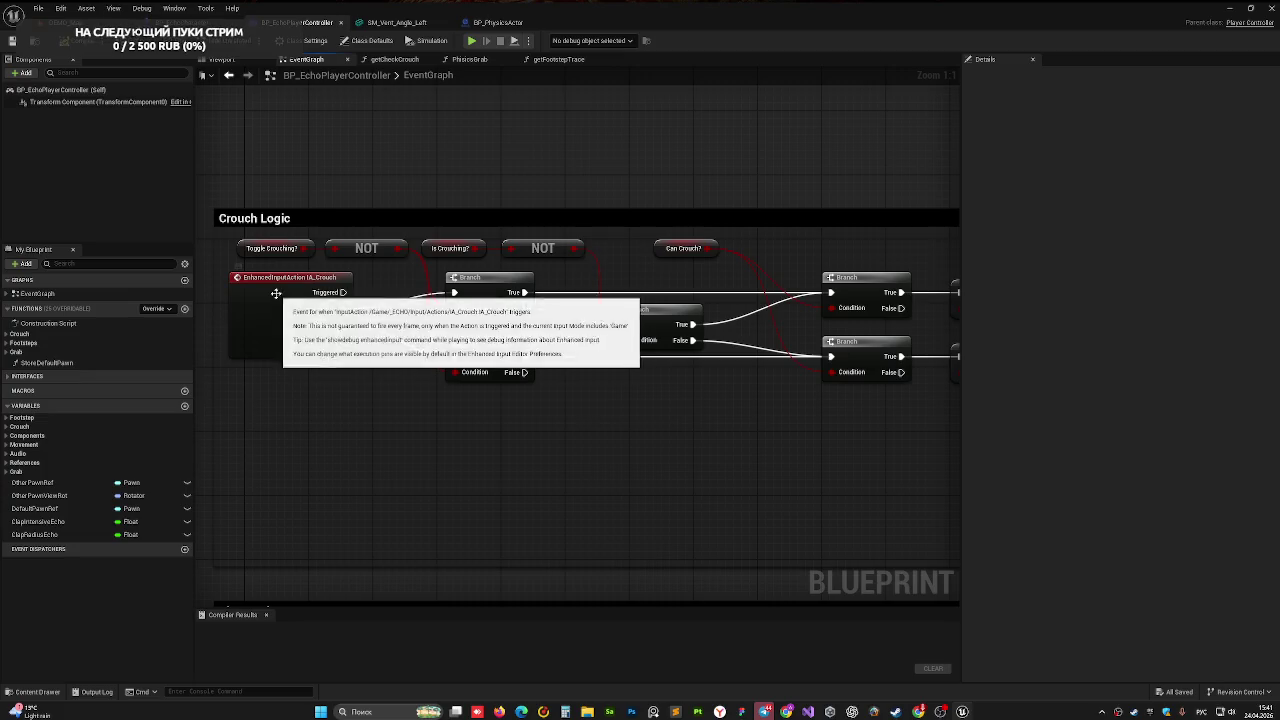
left_click_drag(478, 280, 100, 296)
left_click_drag(627, 325, 578, 266)
left_click(634, 346)
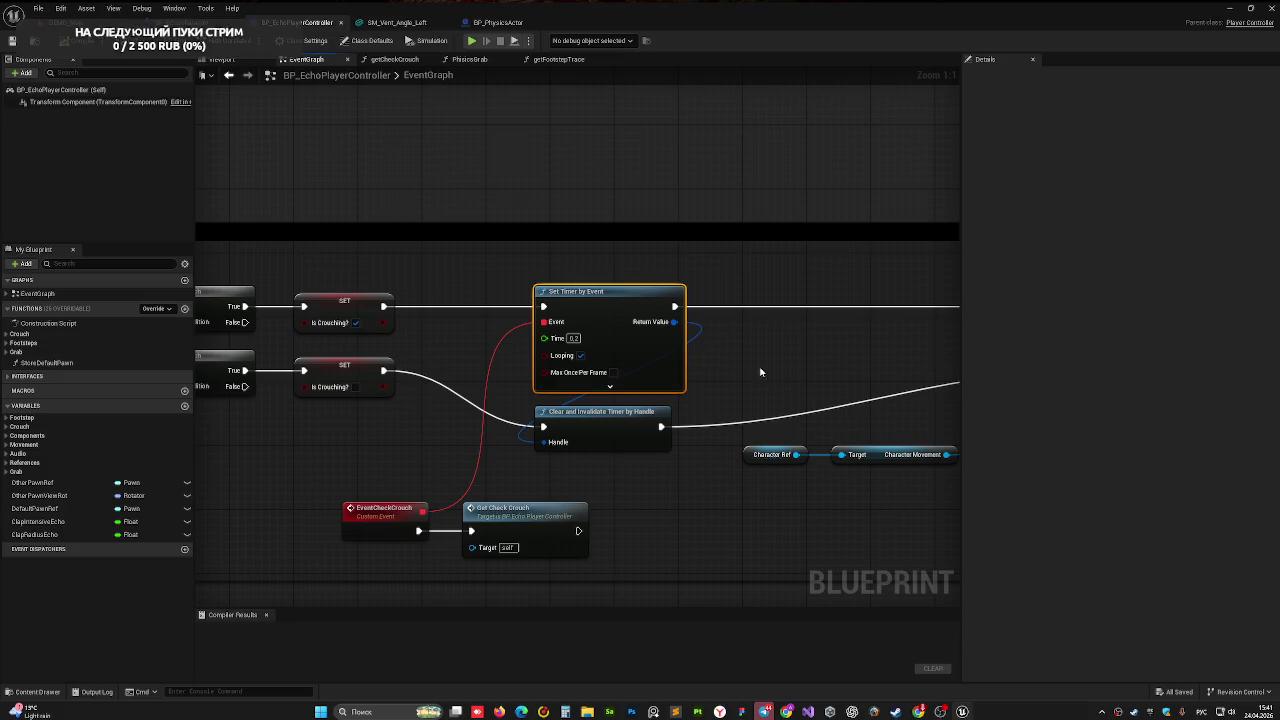
- Select the Get Check Crouch node, inspect the crouch and walk speed nodes, then return to the level
left_click_drag(777, 369, 743, 342)
left_click(490, 497)
left_click(622, 502)
left_click_drag(622, 502, 526, 506)
left_click(392, 491)
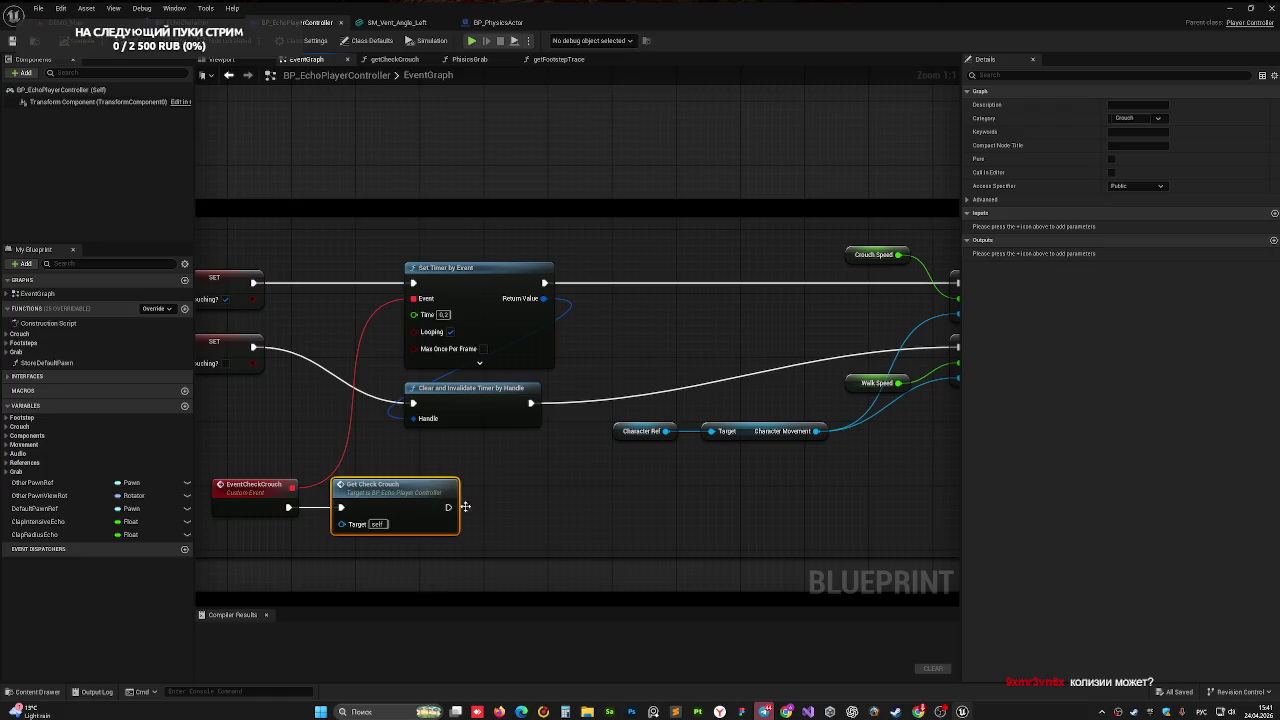
mouse_move(675, 342)
left_mouse_down()
mouse_move(457, 343)
mouse_move(477, 334)
mouse_move(474, 318)
left_mouse_up()
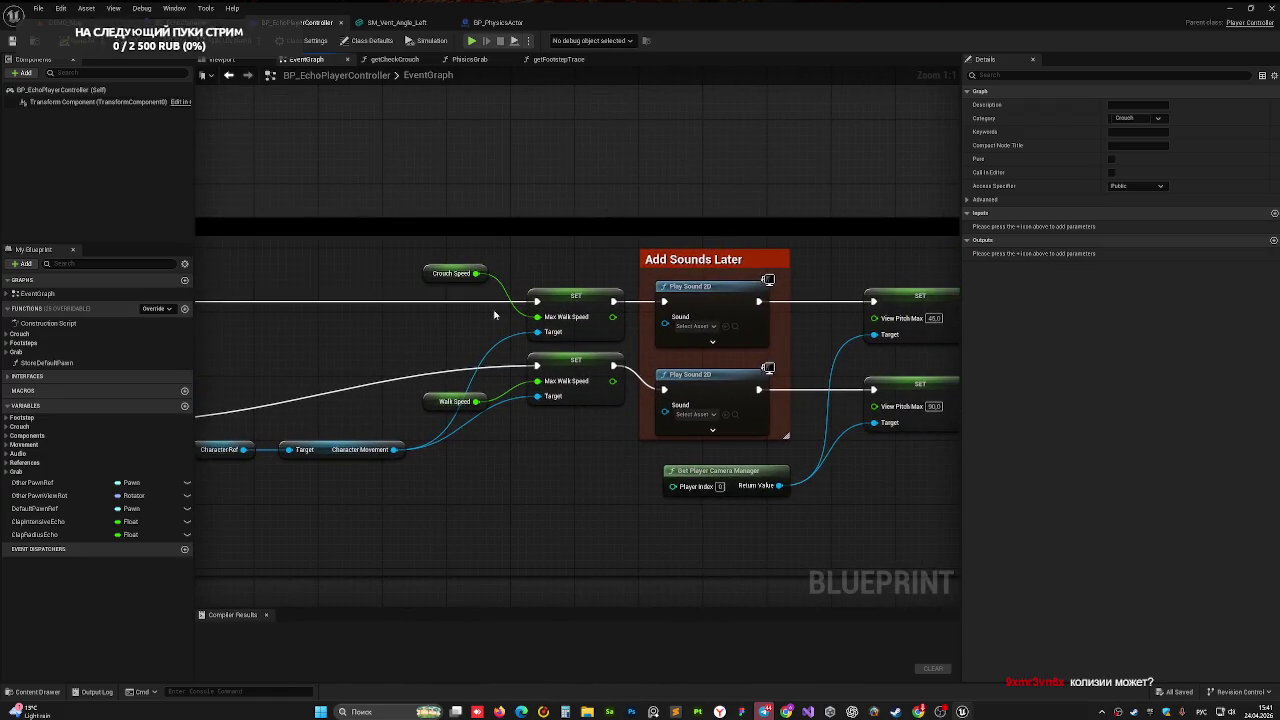
left_click(62, 22)
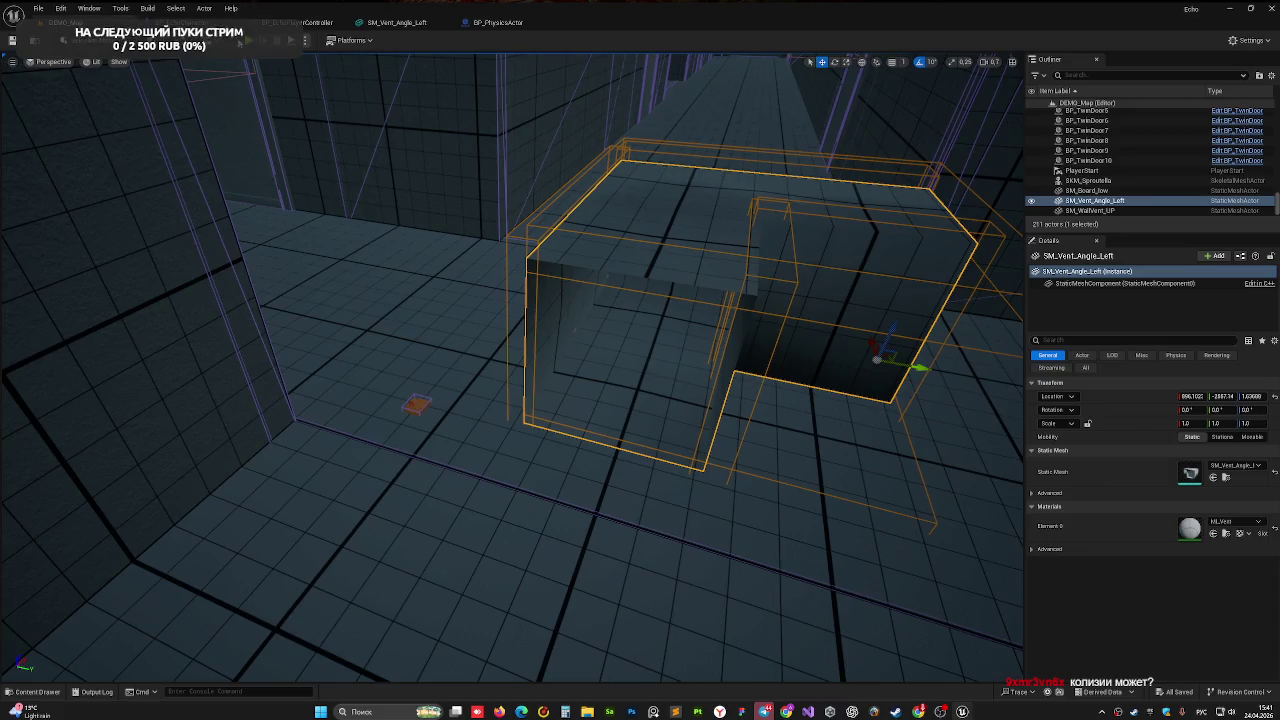
- Play-test down the corridor in wireframe and unlit views, then open the SM_Vent_Angle_Left mesh editor
key("alt+p")
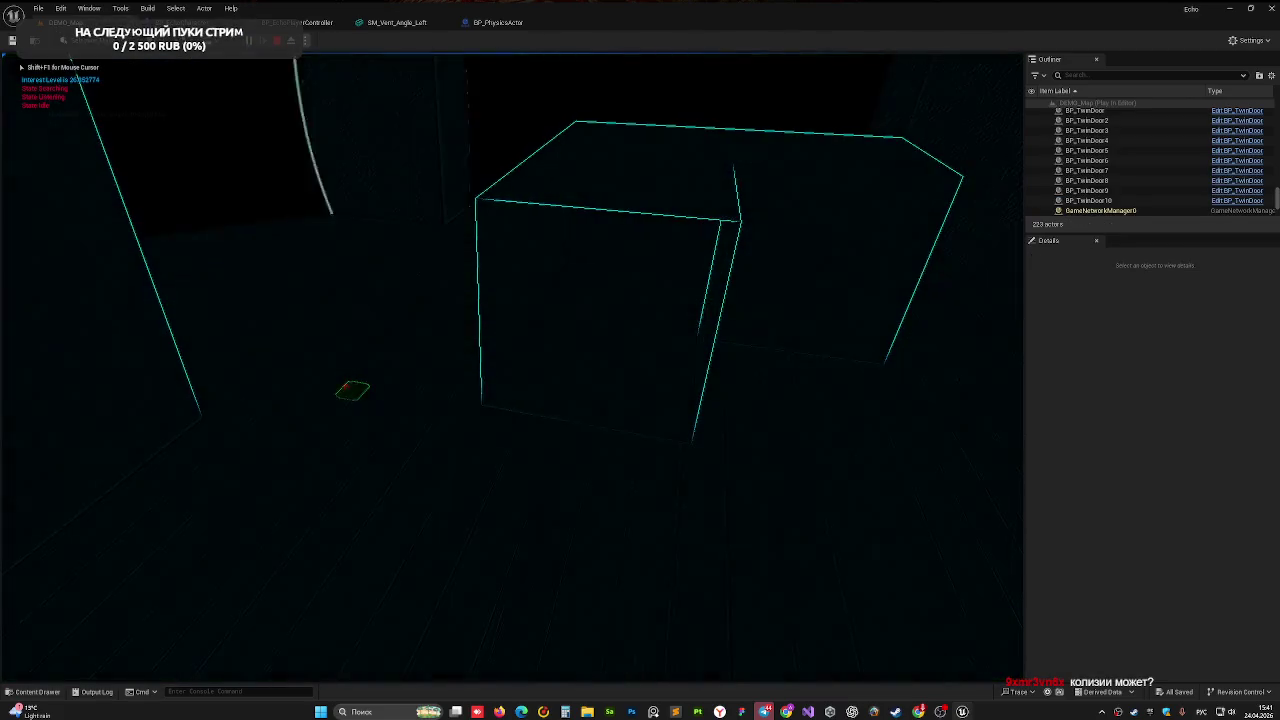
key("F1")
key("F2")
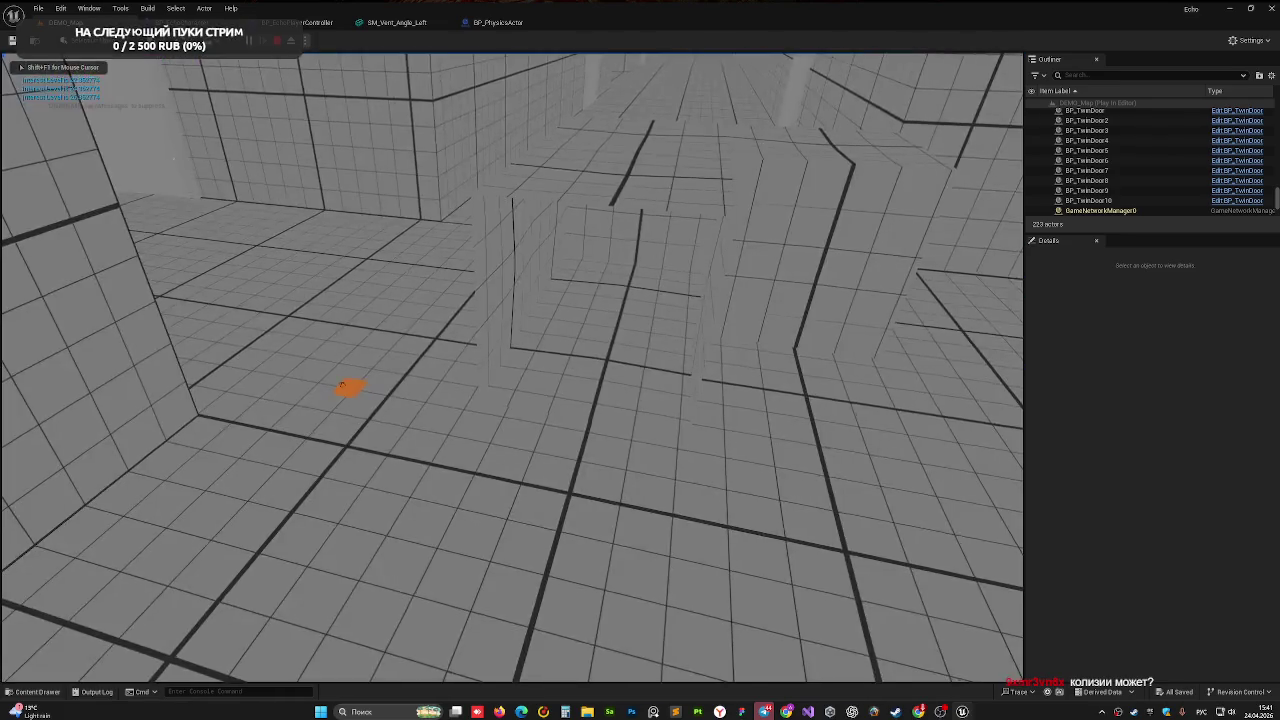
key("w")
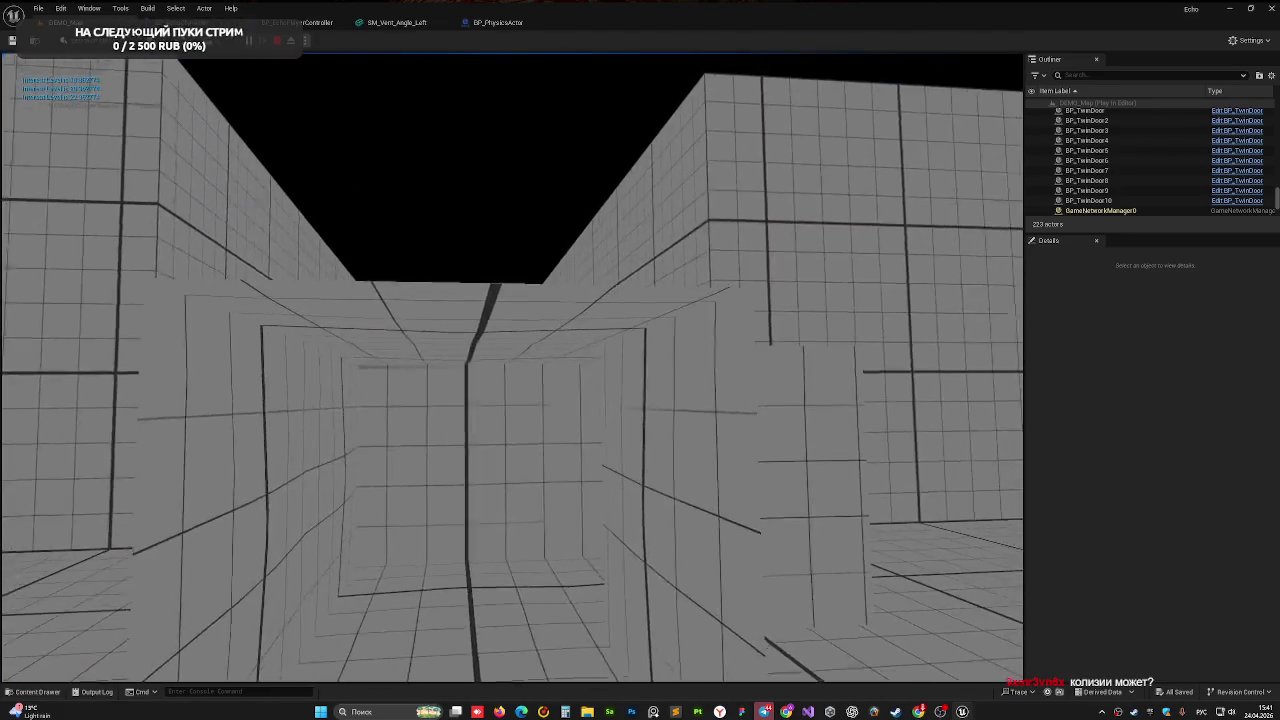
mouse_move(512, 368)
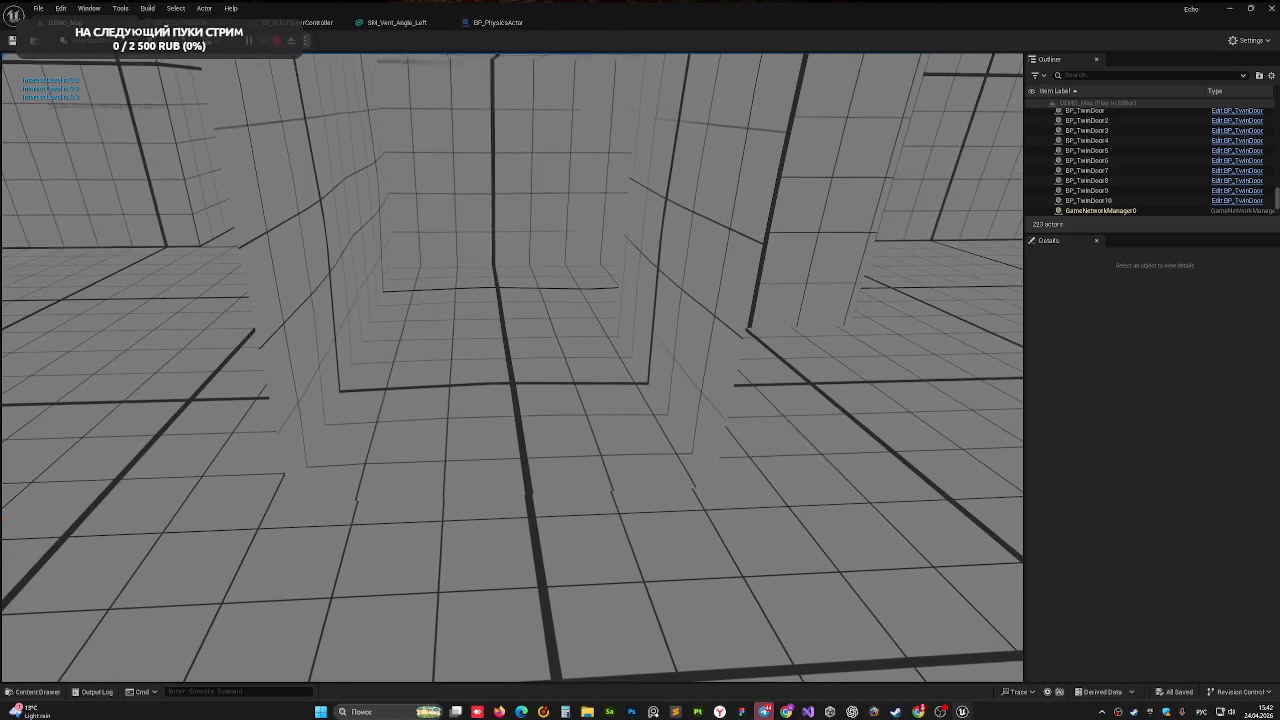
key("Escape")
left_click(405, 22)
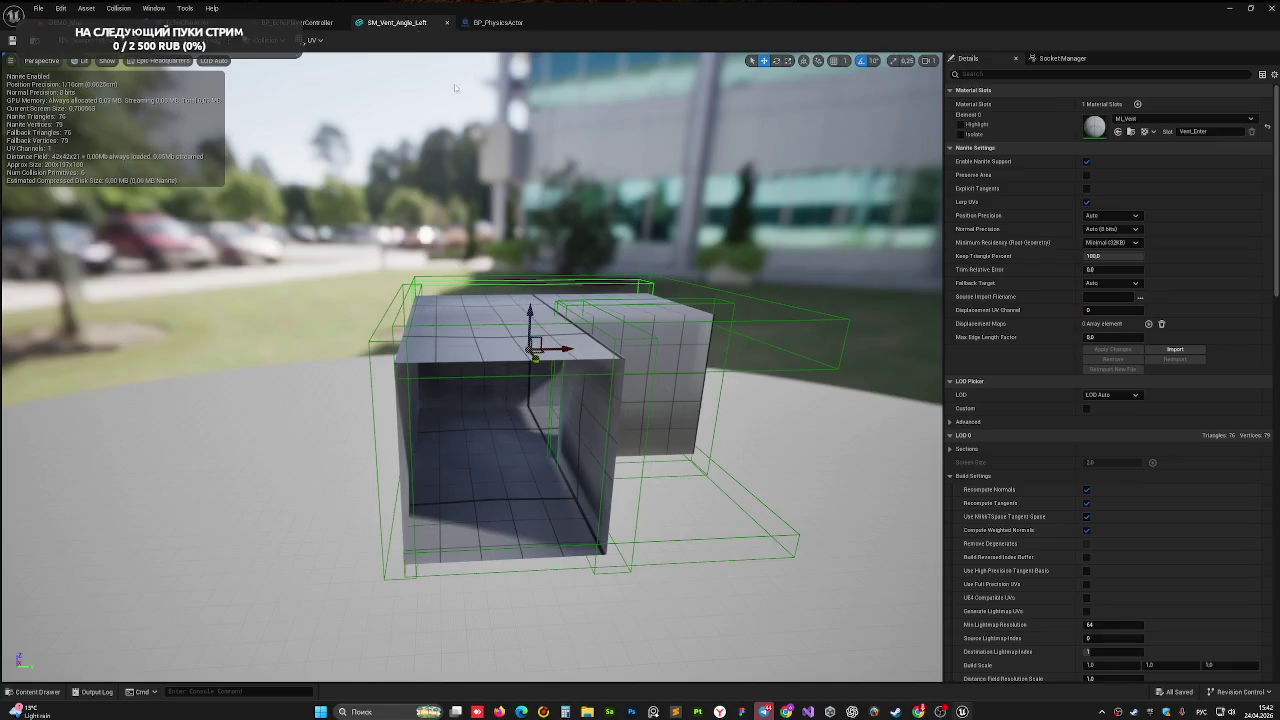
- Select the socket inside SM_Vent_Angle_Left and move it down toward the vent floor
left_click(475, 553)
mouse_move(822, 108)
left_mouse_down()
mouse_move(685, 115)
mouse_move(680, 70)
mouse_move(586, 322)
mouse_move(530, 362)
left_mouse_up()
key("e")
key("r")
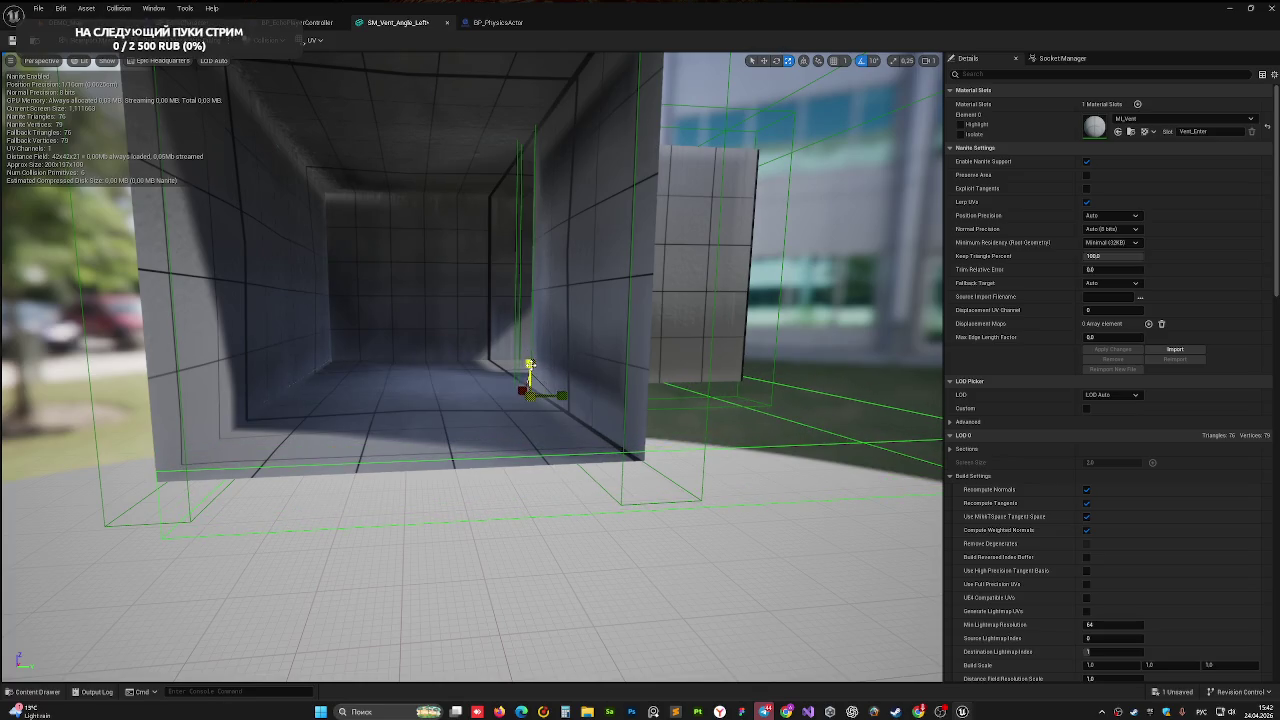
key("w")
mouse_move(531, 365)
left_mouse_down()
mouse_move(531, 376)
mouse_move(565, 366)
left_mouse_up()
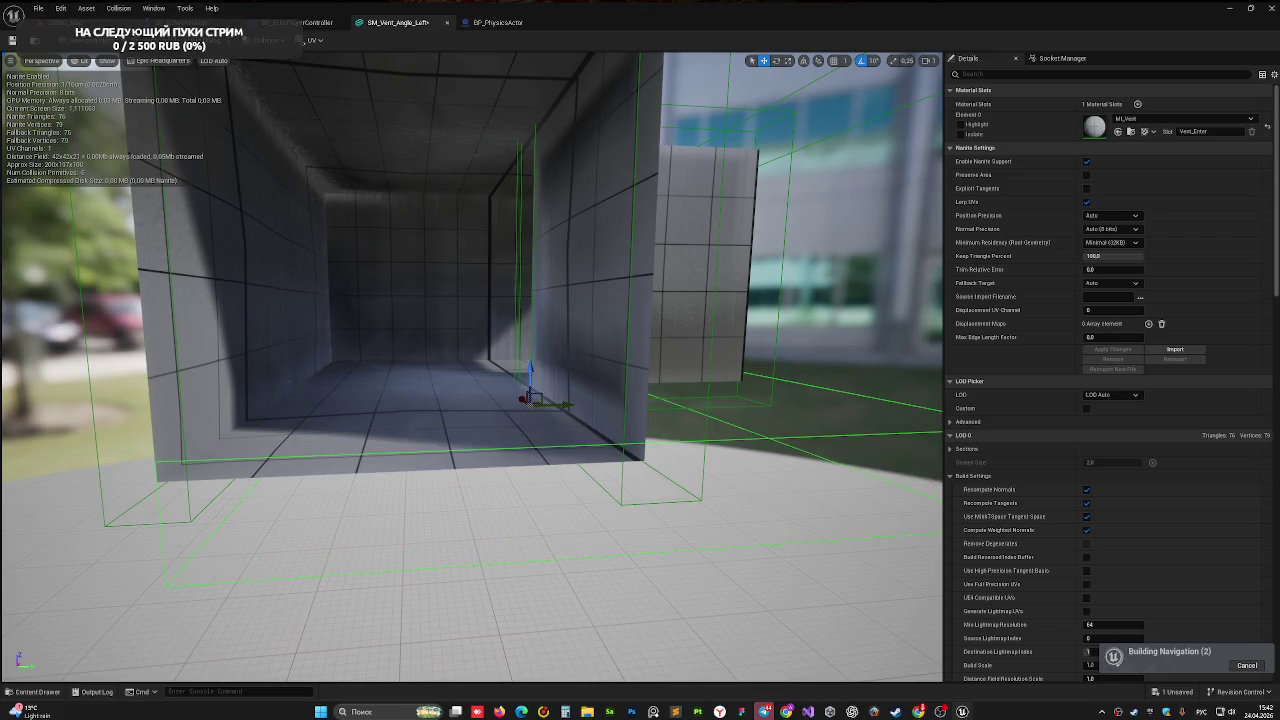
scroll(565, 366, "down", 5)
key("ctrl+Tab")
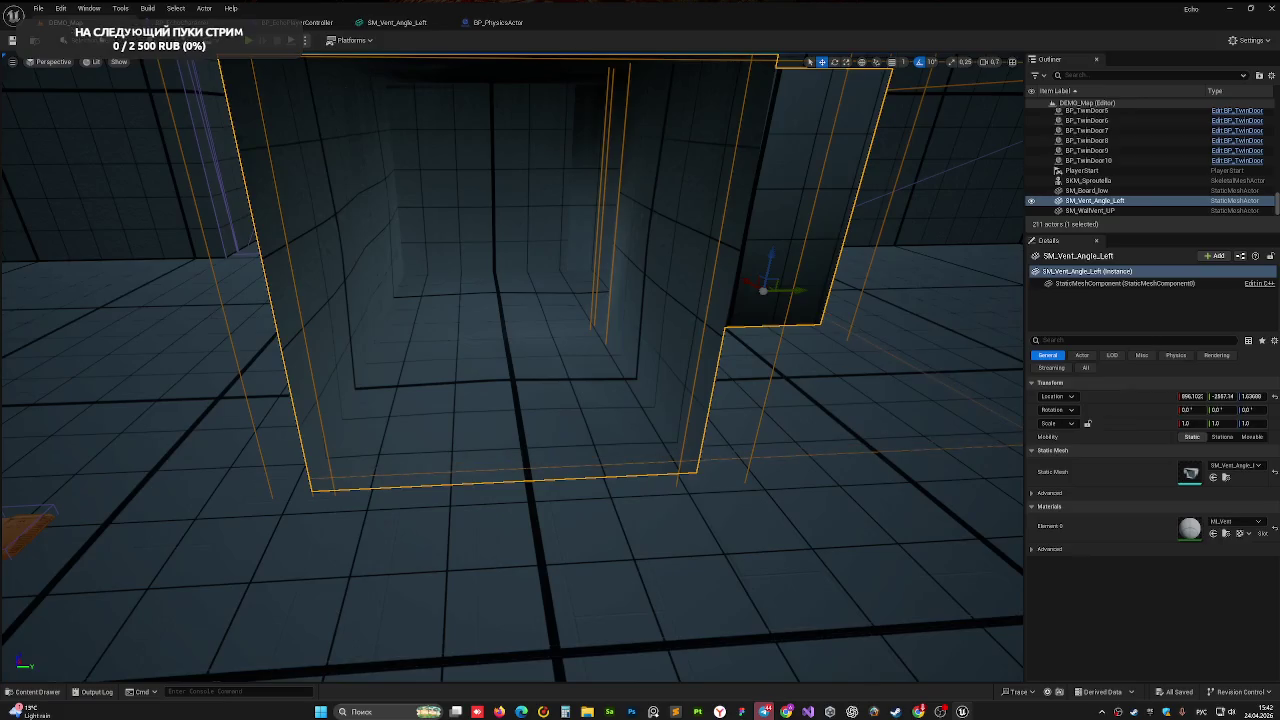
- Frame the vent opening head-on and start a new play-test with Alt+P
left_click_drag(360, 194, 500, 312)
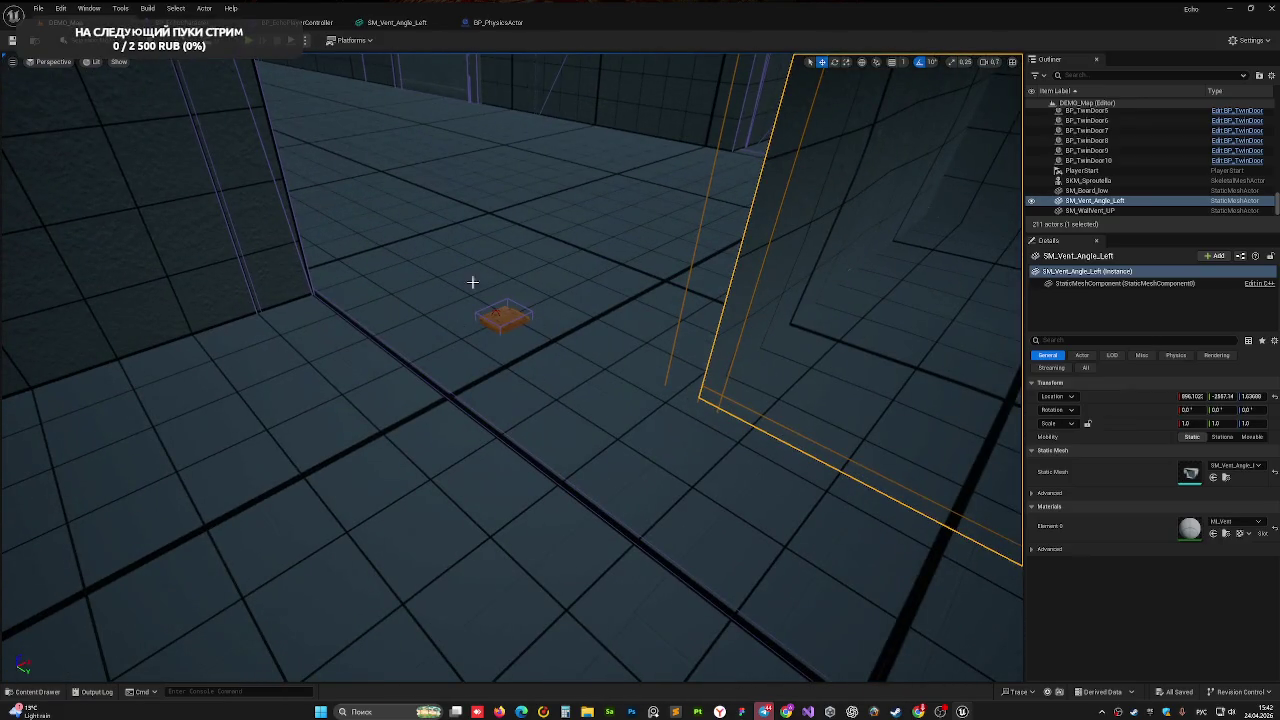
key("f")
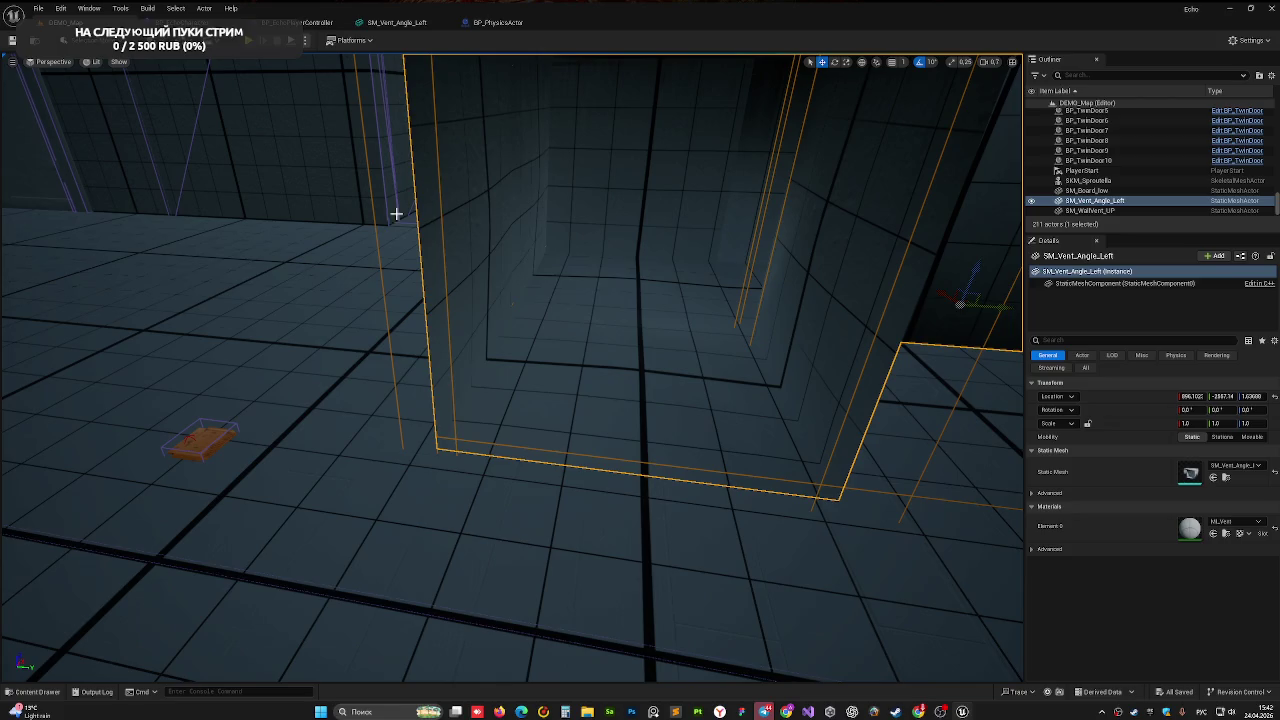
mouse_move(505, 280)
left_mouse_down()
mouse_move(457, 303)
mouse_move(503, 377)
left_mouse_up()
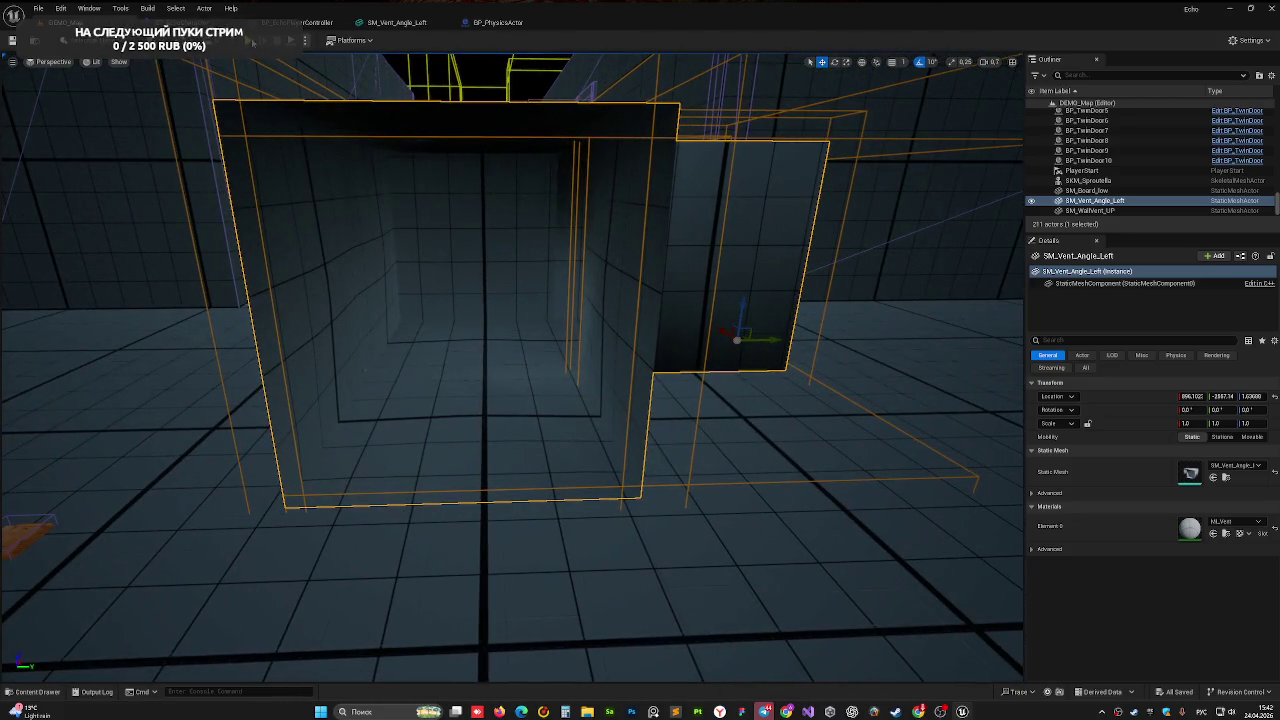
key("alt+p")
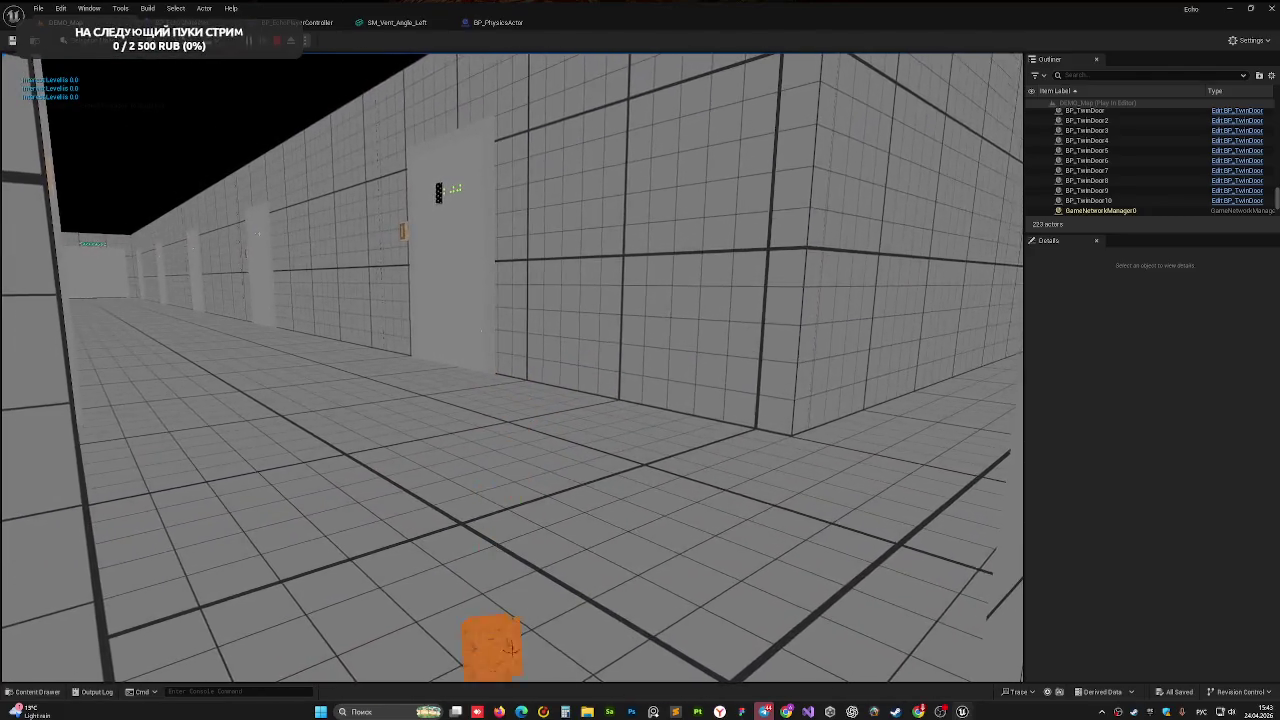
- End the corridor play-test with Esc
key("Escape")
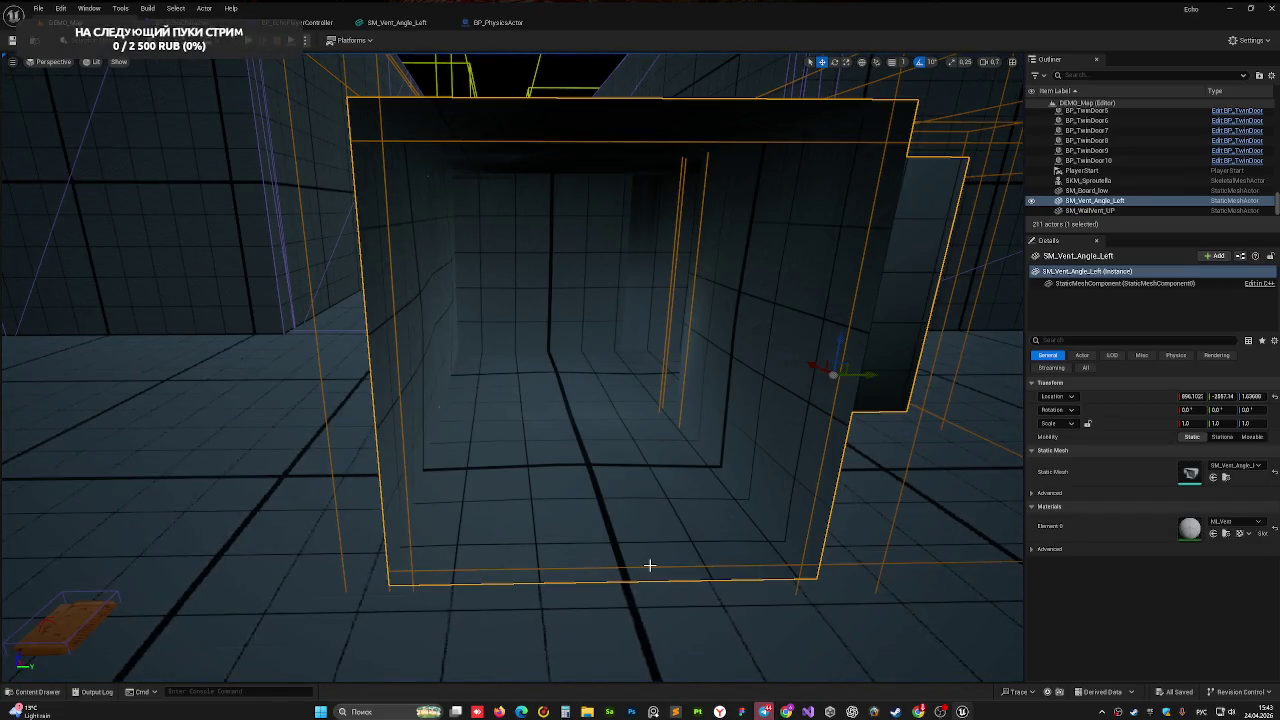
- Fly up out of the vent and select the SM_Floor_01 floor piece
left_click_drag(985, 465, 343, 437)
scroll(451, 331, "down", 5)
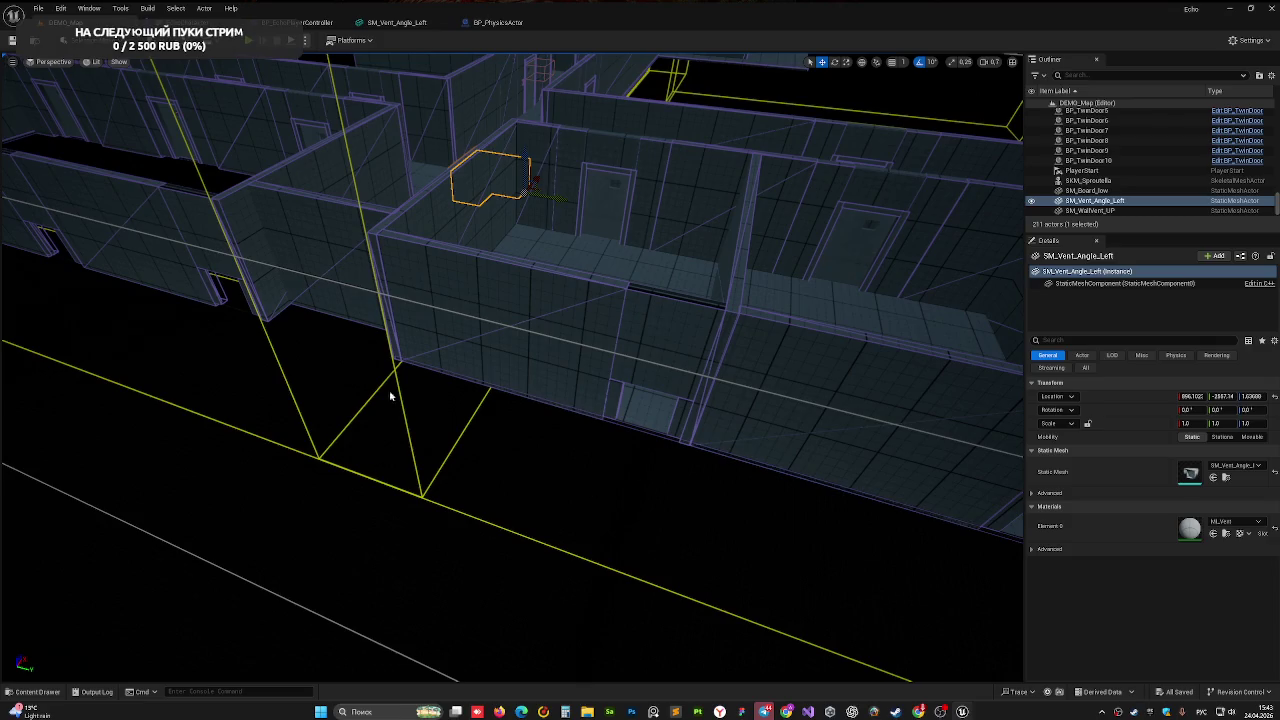
left_click_drag(697, 343, 697, 343)
left_click(803, 323)
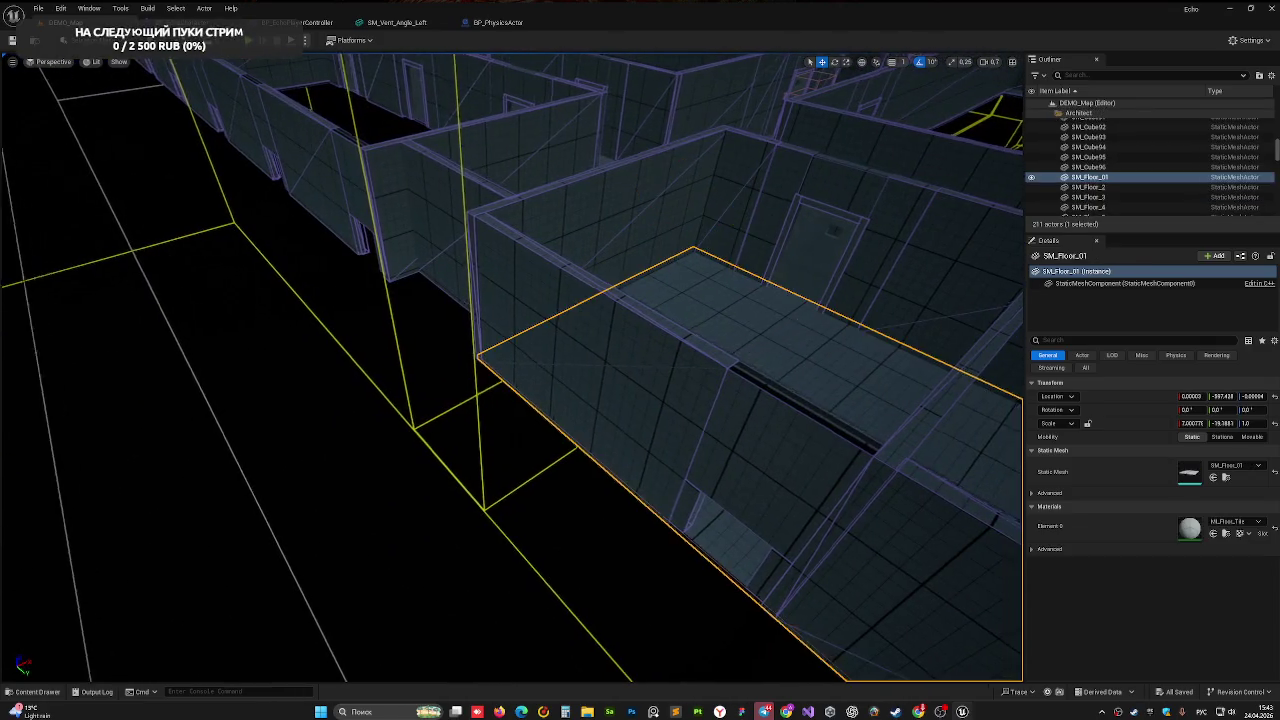
scroll(497, 181, "up", 3)
left_click_drag(497, 181, 784, 326)
mouse_move(603, 339)
left_mouse_down()
mouse_move(43, 500)
mouse_move(872, 448)
left_mouse_up()
- Alt-drag SM_Floor_01 into a copy SM_Floor_15, nudge it to X -697.5, and start narrowing it
mouse_move(768, 310)
left_mouse_down("alt")
mouse_move(886, 520)
mouse_move(1015, 600)
left_mouse_up("alt")
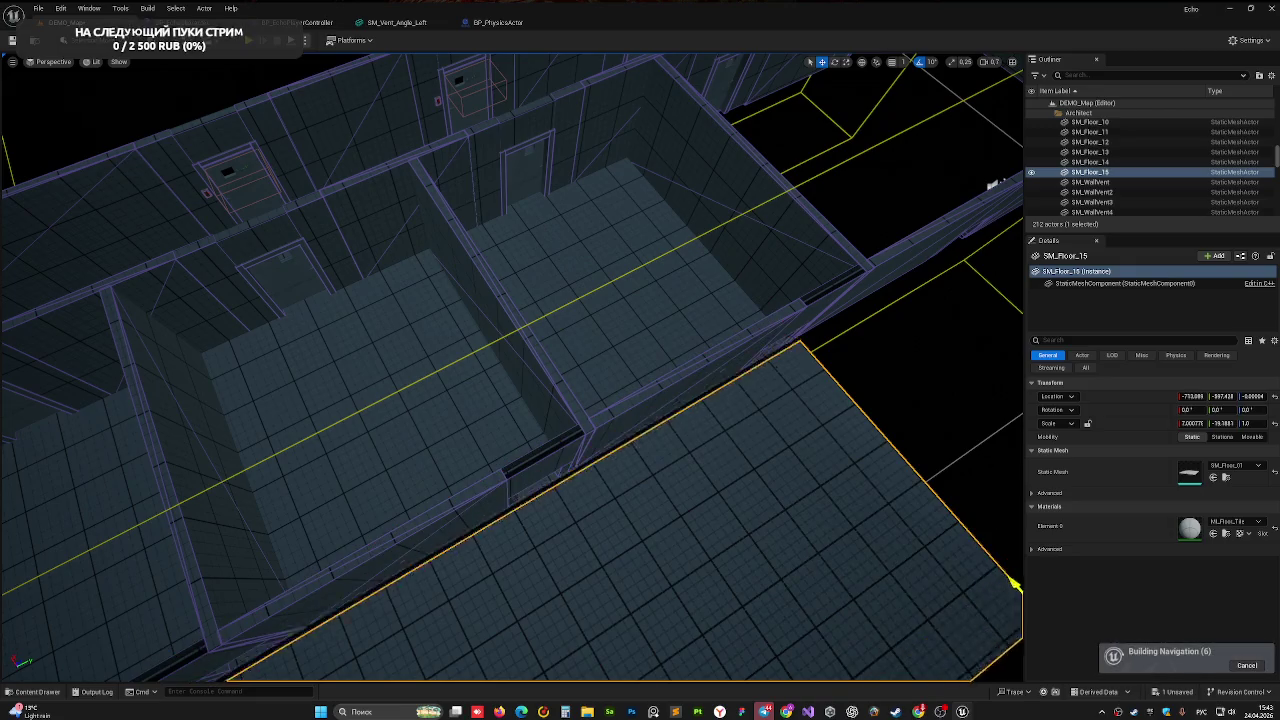
key("f")
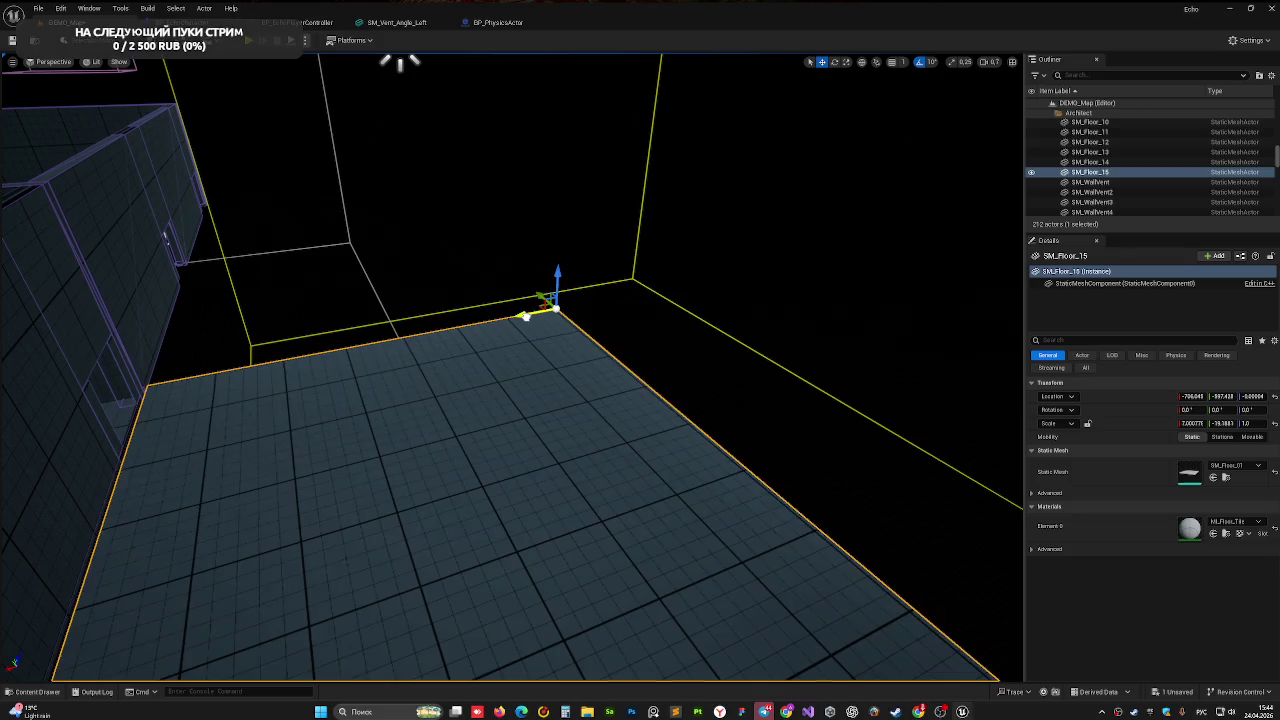
left_click_drag(534, 315, 419, 354, "shift")
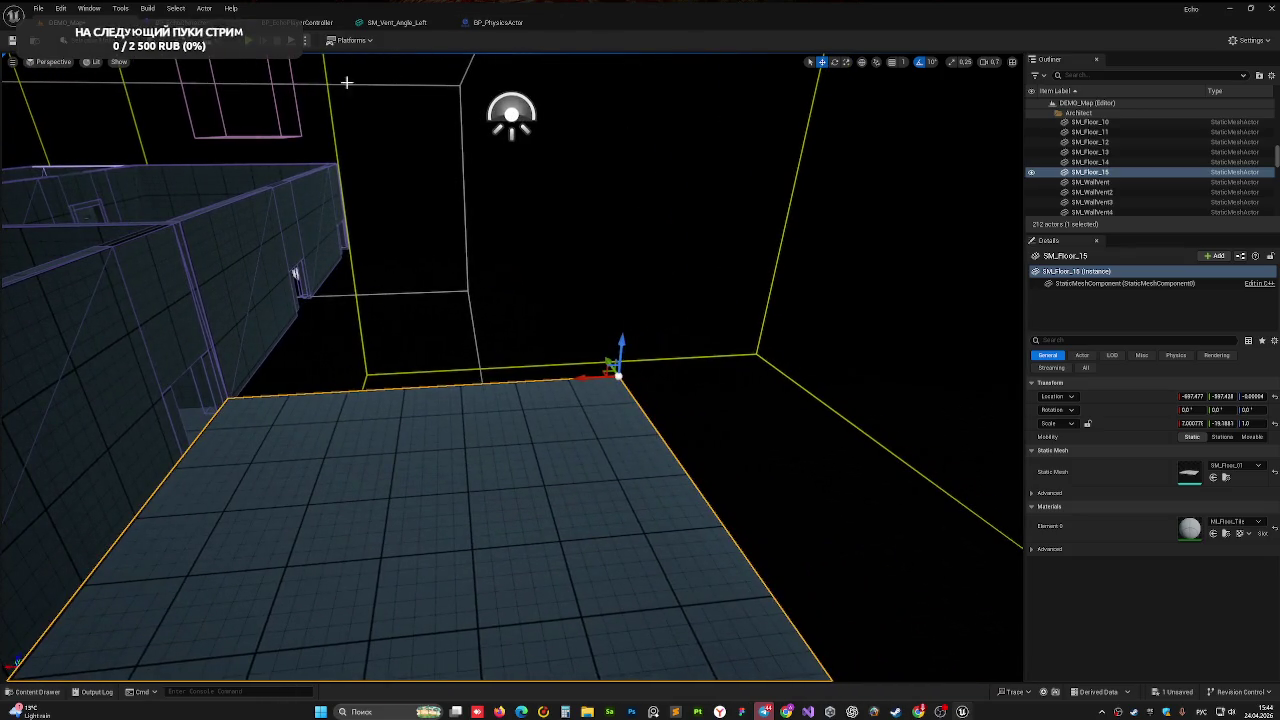
left_click(397, 22)
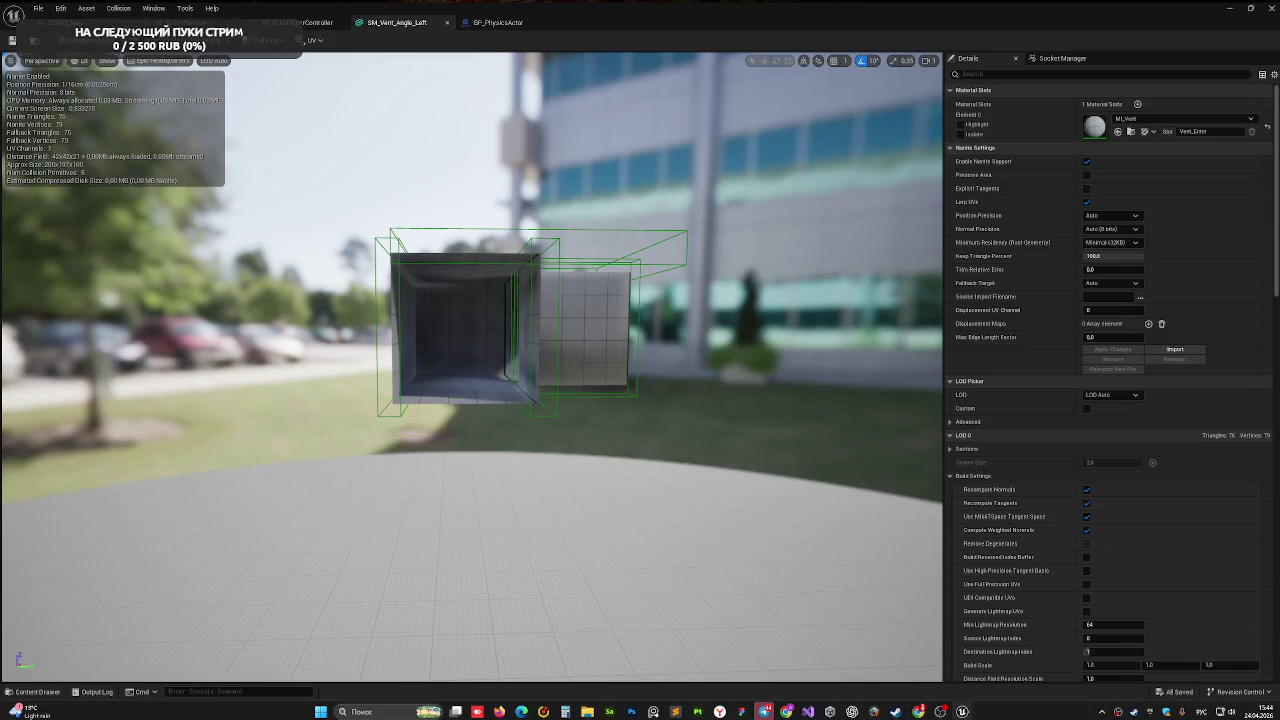
left_click(65, 22)
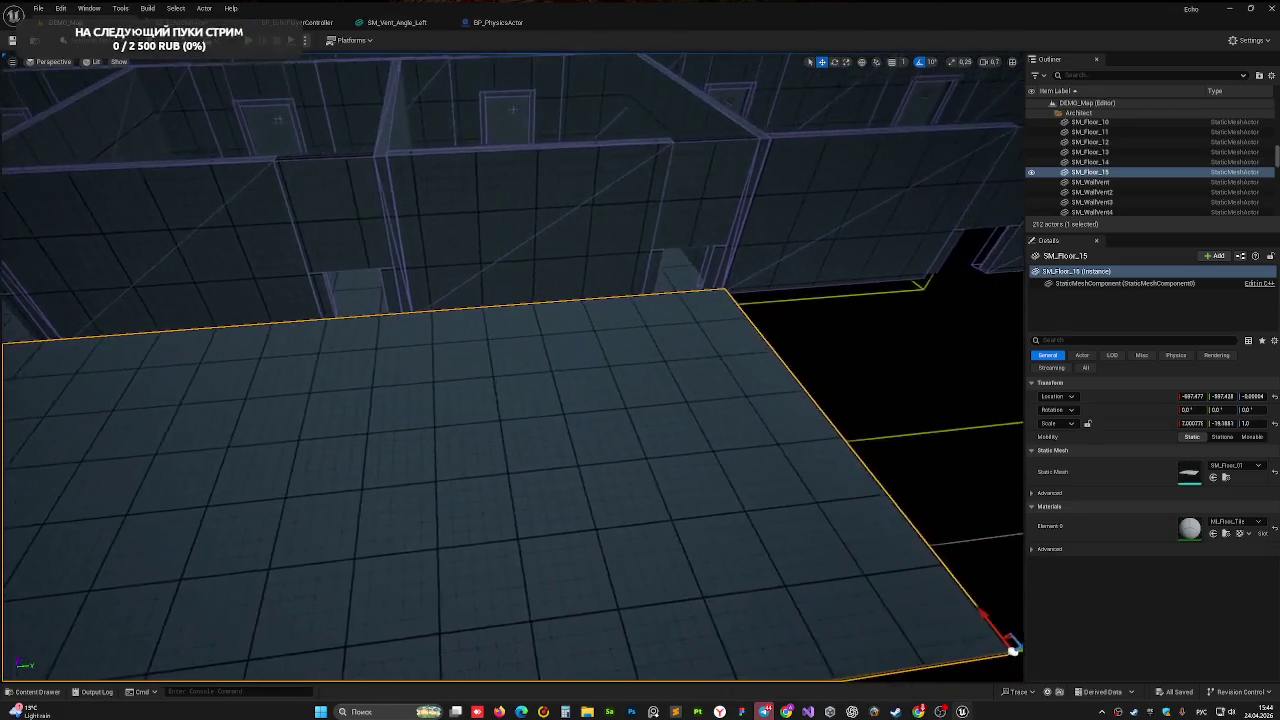
key("s")
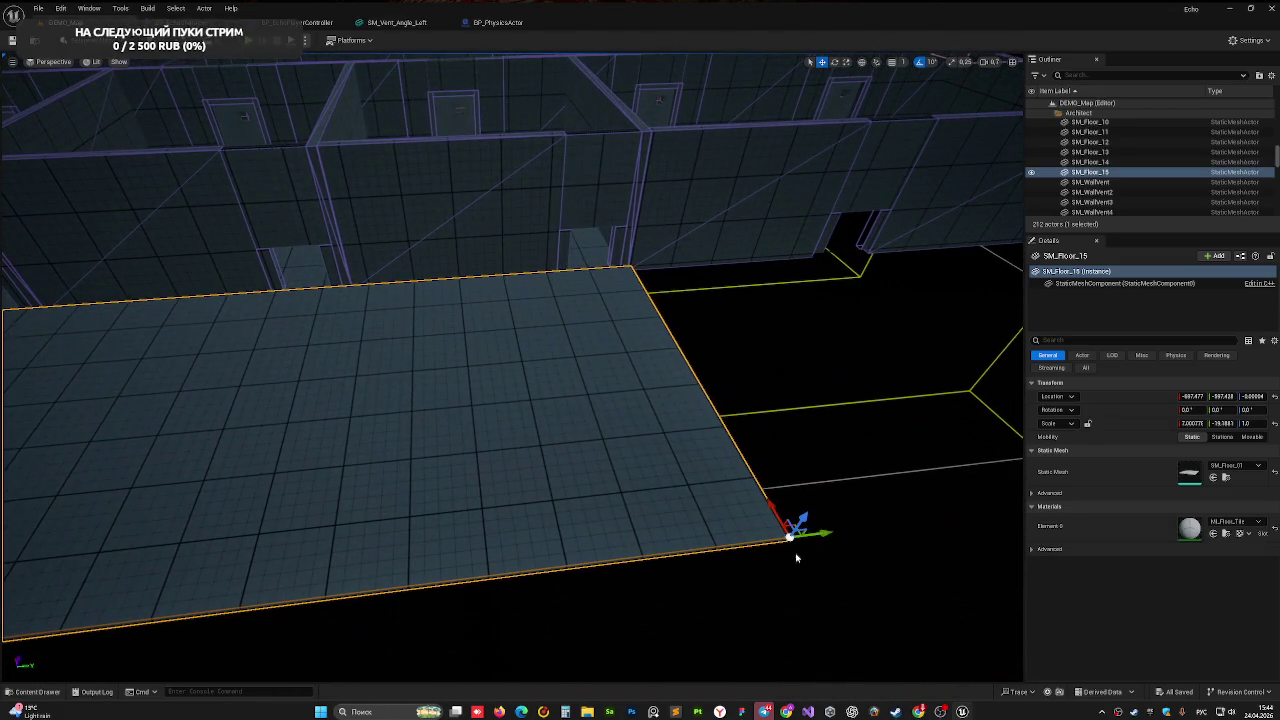
mouse_move(772, 511)
left_mouse_down()
mouse_move(678, 312)
mouse_move(560, 290)
mouse_move(660, 300)
left_mouse_up()
- Slide the SM_Floor_15 strip along the building side and fine-tune its Y position
mouse_move(822, 298)
left_mouse_down()
mouse_move(822, 330)
mouse_move(822, 298)
mouse_move(677, 163)
mouse_move(891, 371)
mouse_move(825, 360)
left_mouse_up()
mouse_move(663, 373)
left_mouse_down()
mouse_move(1006, 394)
mouse_move(914, 343)
left_mouse_up()
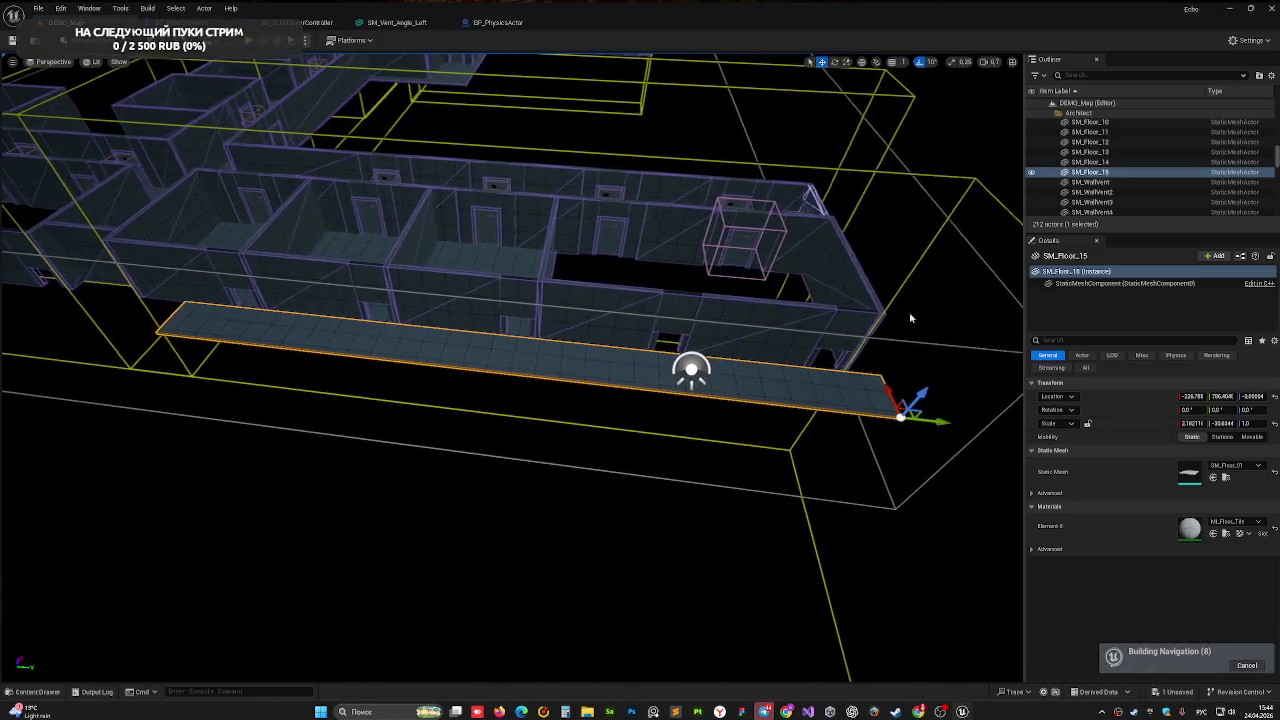
mouse_move(840, 289)
left_mouse_down()
mouse_move(760, 250)
mouse_move(803, 334)
left_mouse_up()
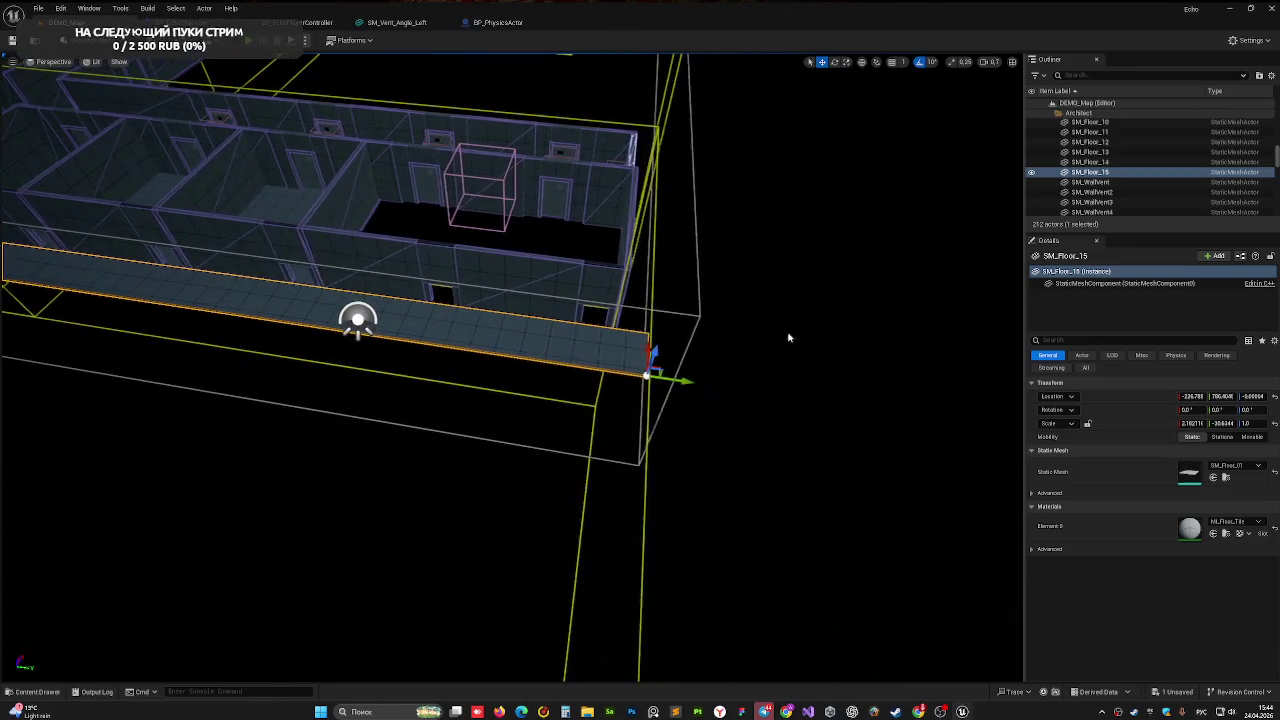
mouse_move(711, 385)
left_mouse_down()
mouse_move(753, 389)
mouse_move(731, 367)
left_mouse_up()
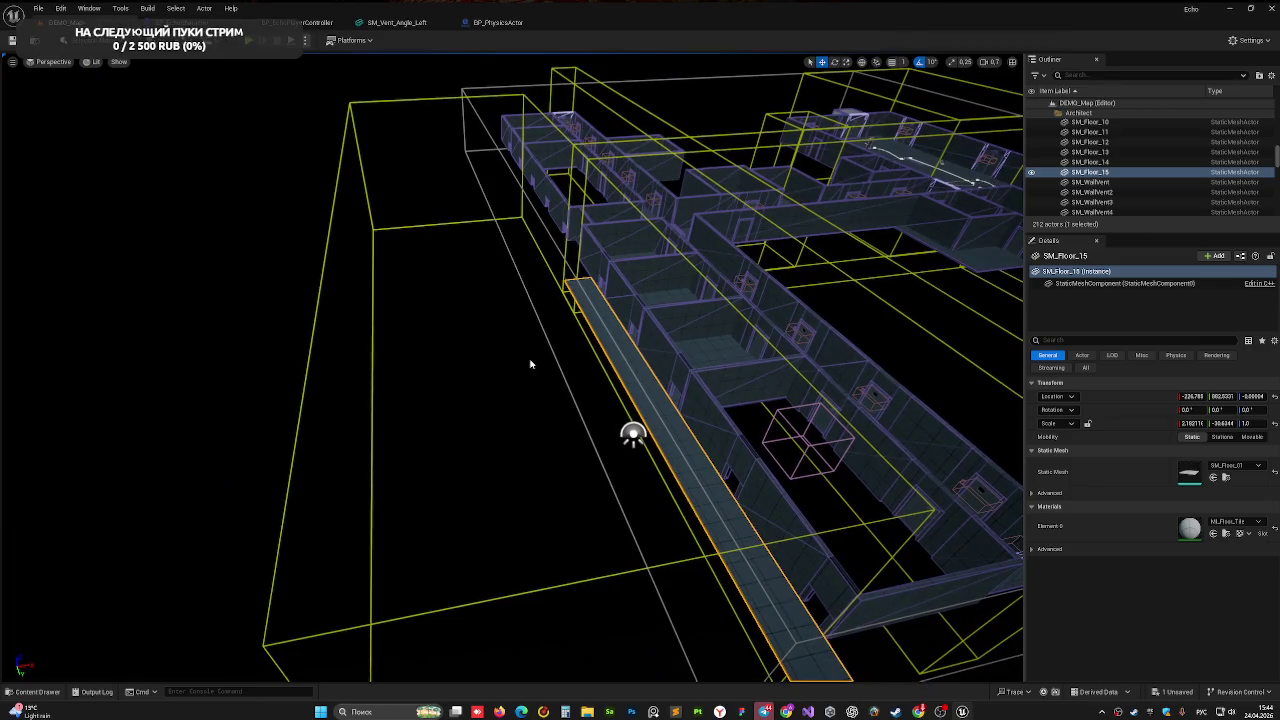
left_click_drag(566, 313, 648, 328)
mouse_move(378, 403)
left_mouse_down()
mouse_move(623, 394)
mouse_move(760, 437)
mouse_move(656, 345)
left_mouse_up()
left_click_drag(826, 364, 826, 364)
- Stretch the strip to about -98.7 Y scale along the building, then fly down the corridor
mouse_move(643, 350)
left_mouse_down()
mouse_move(829, 506)
mouse_move(786, 437)
mouse_move(843, 517)
mouse_move(845, 438)
left_mouse_up()
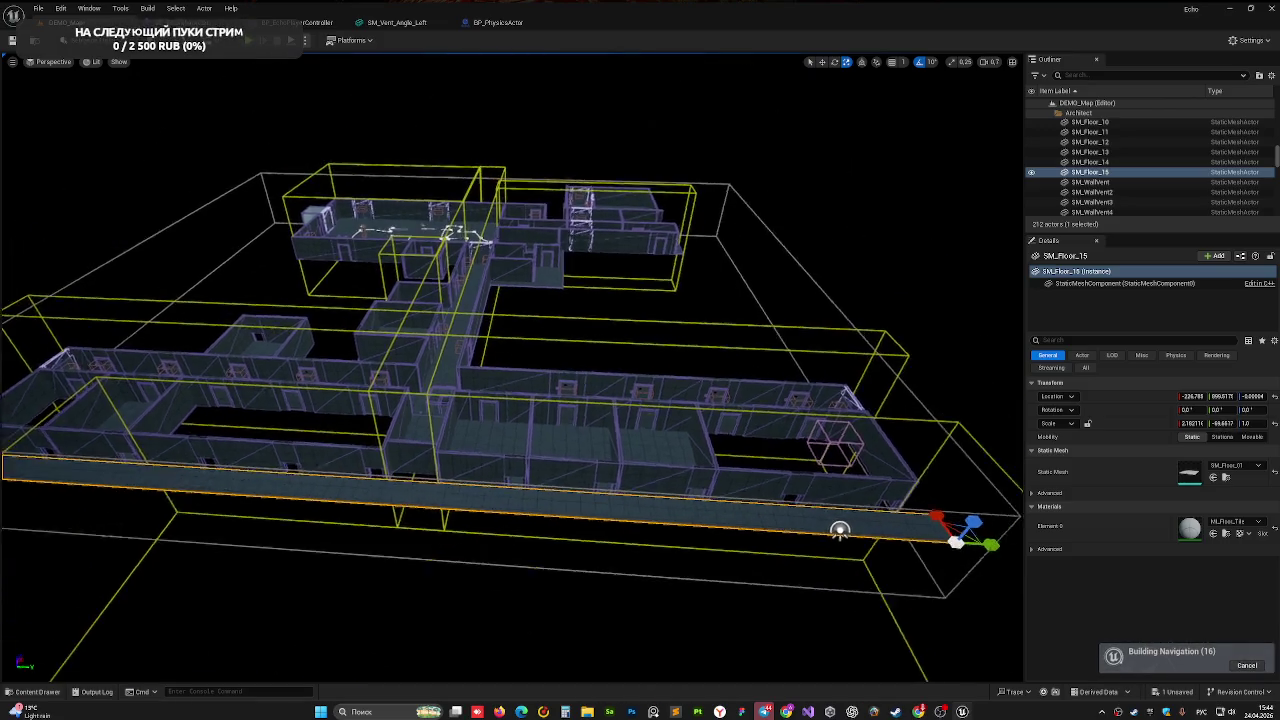
scroll(988, 531, "up", 2)
left_click_drag(988, 531, 988, 531)
scroll(524, 612, "up", 5)
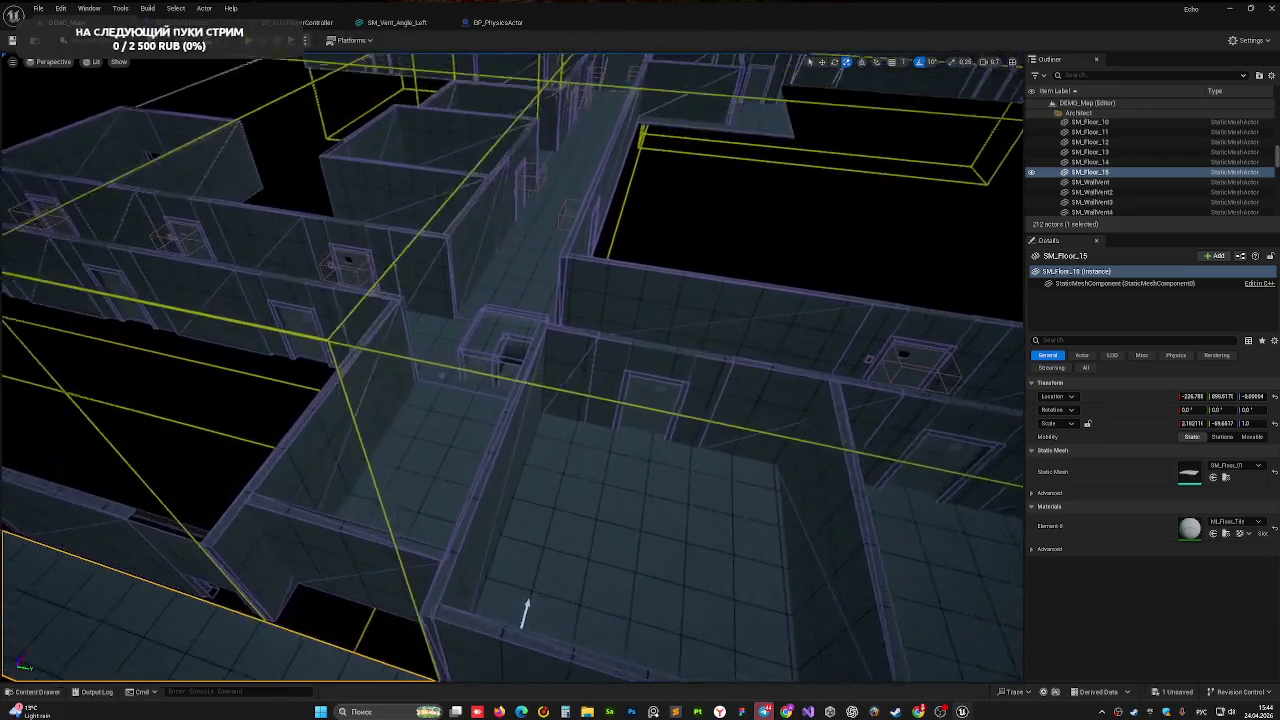
left_click_drag(524, 612, 524, 612)
left_click_drag(486, 337, 486, 337)
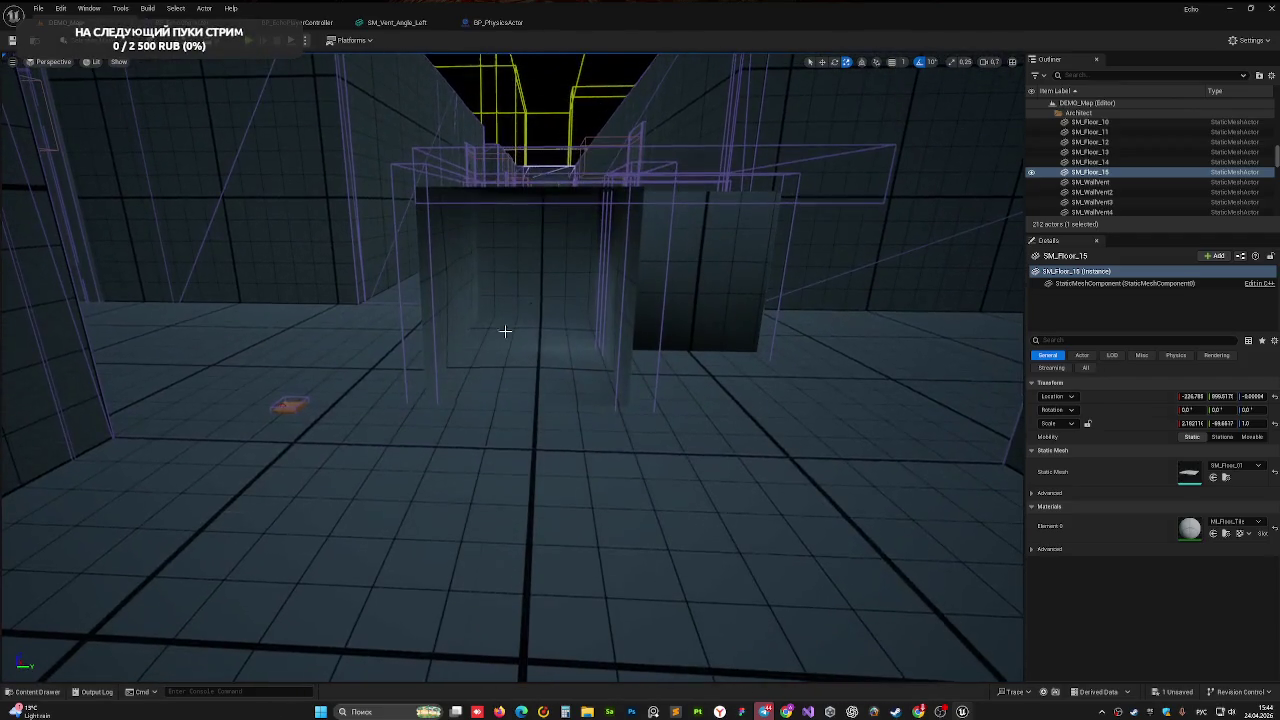
- Play-test the level by walking down the corridor, then return to the SM_Vent_Angle_Left mesh editor
left_click(245, 43)
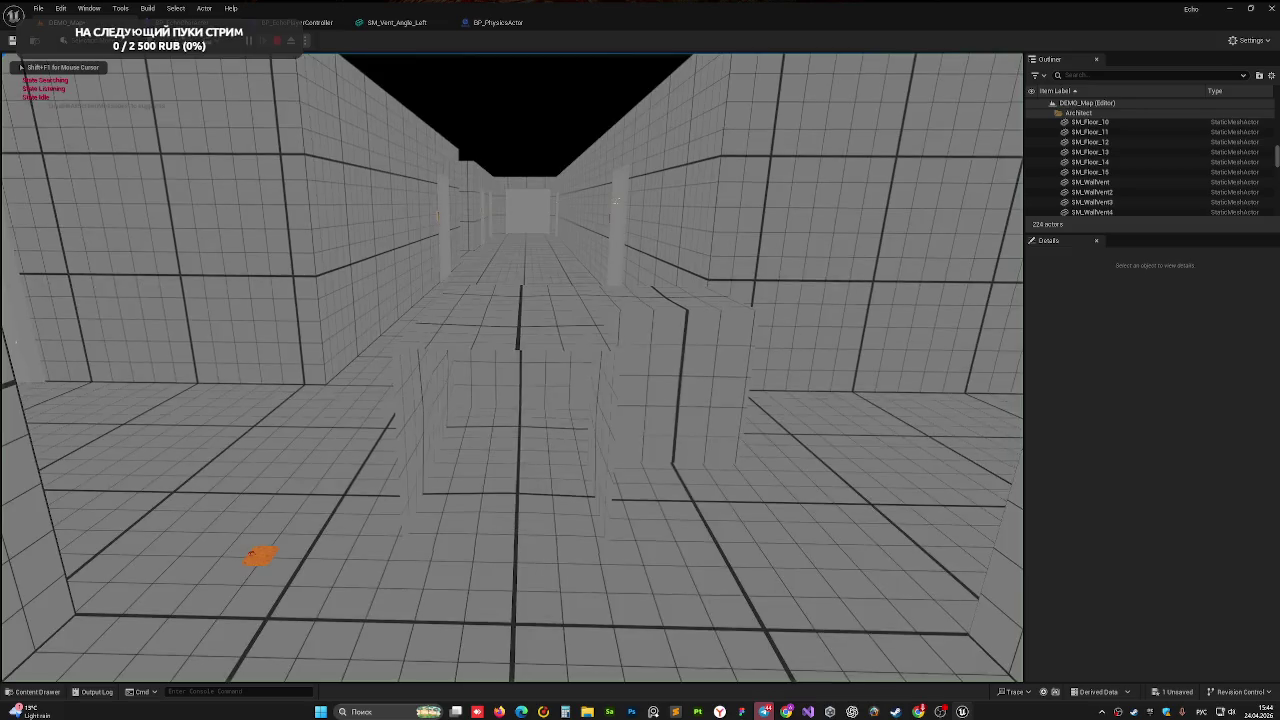
key("w")
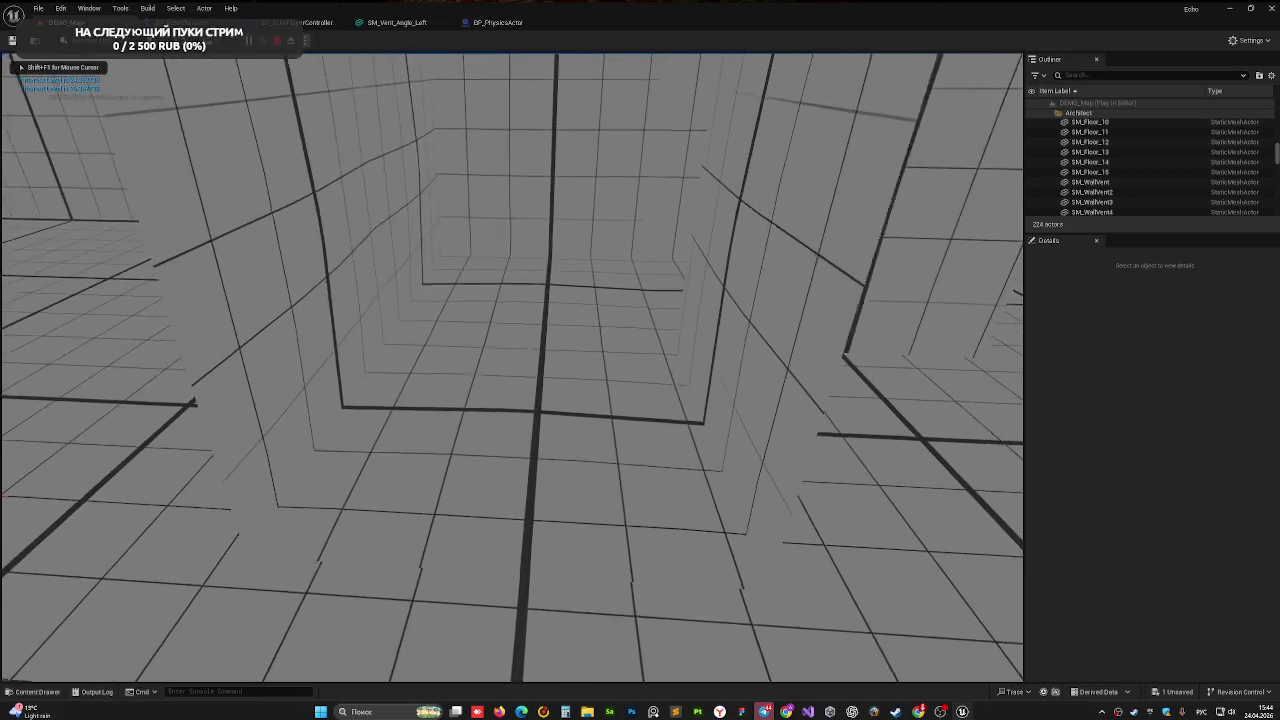
key("w")
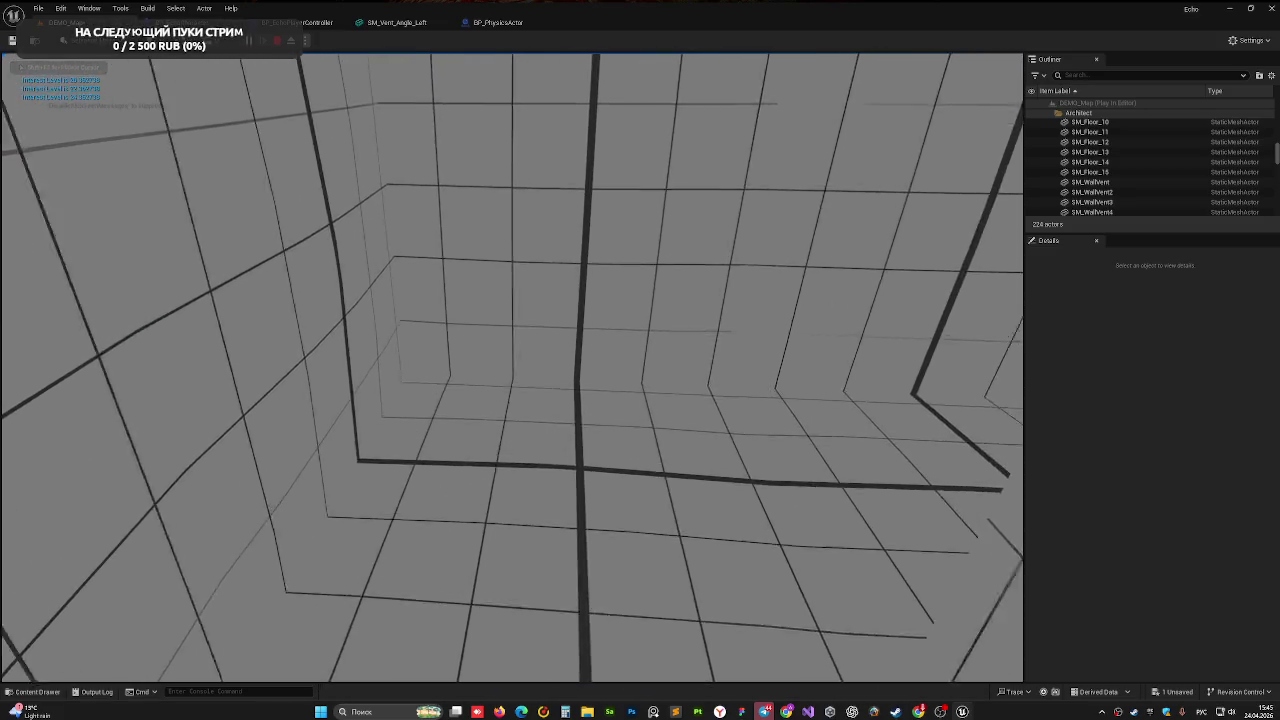
key("w")
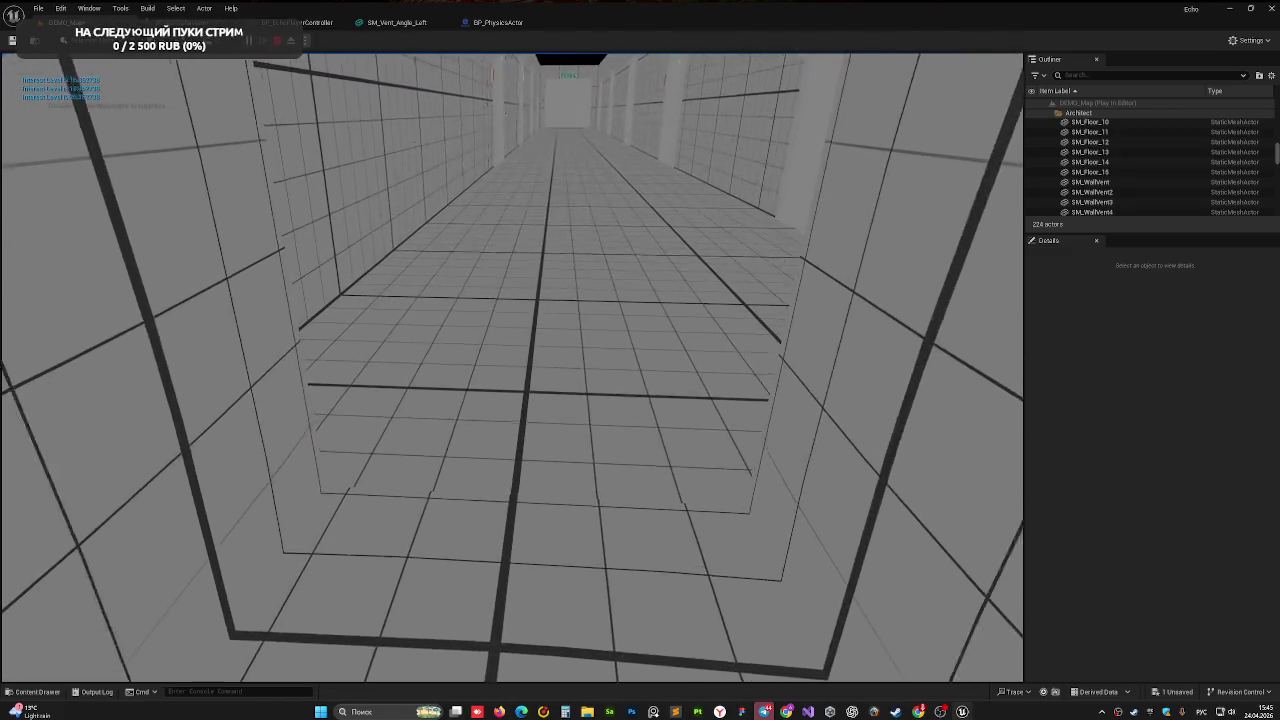
key("Escape")
left_click(397, 22)
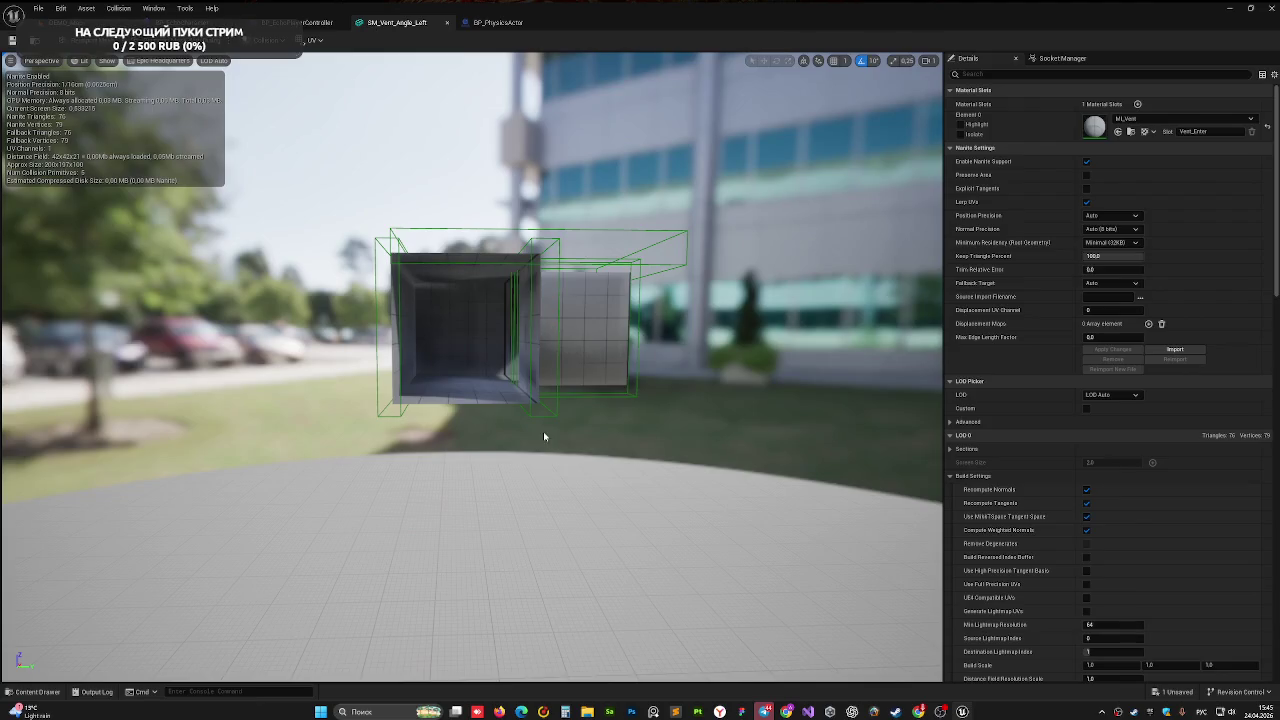
- Undo the last collision scaling, then lower and thicken the lower-right collision box
key("ctrl+z")
key("ctrl+z")
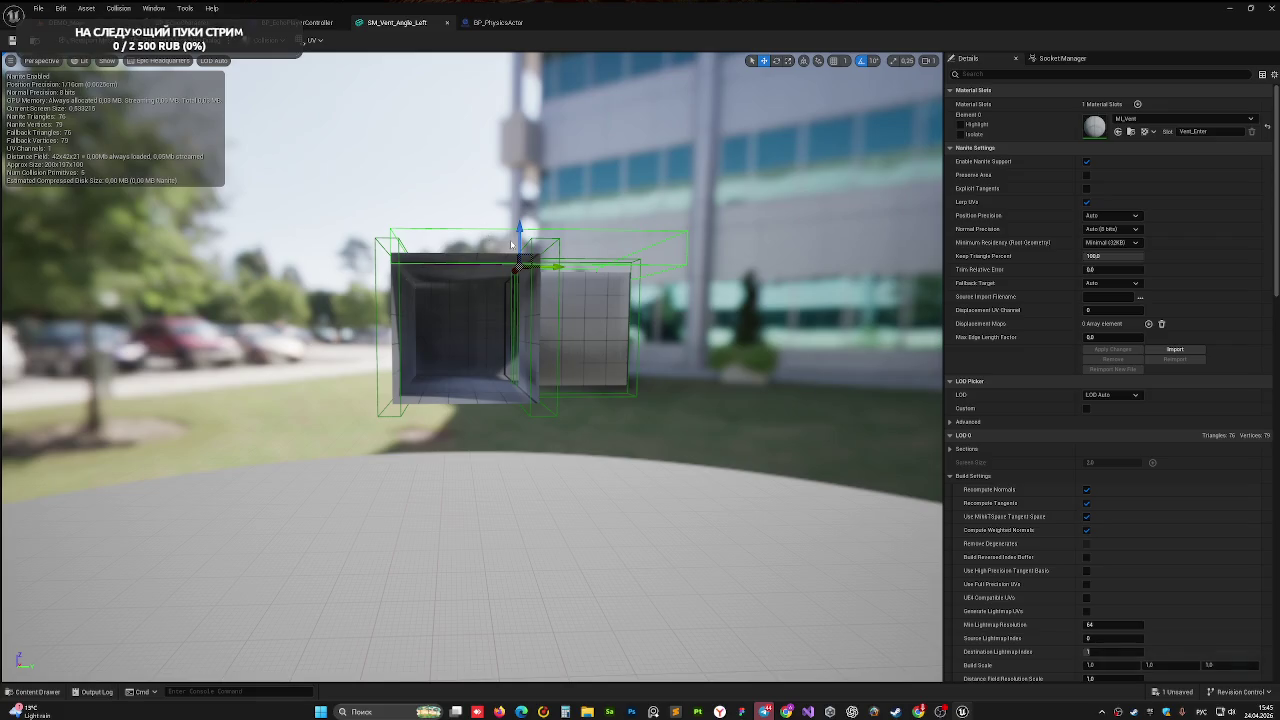
mouse_move(518, 418)
left_mouse_down()
mouse_move(518, 441)
mouse_move(516, 360)
left_mouse_up()
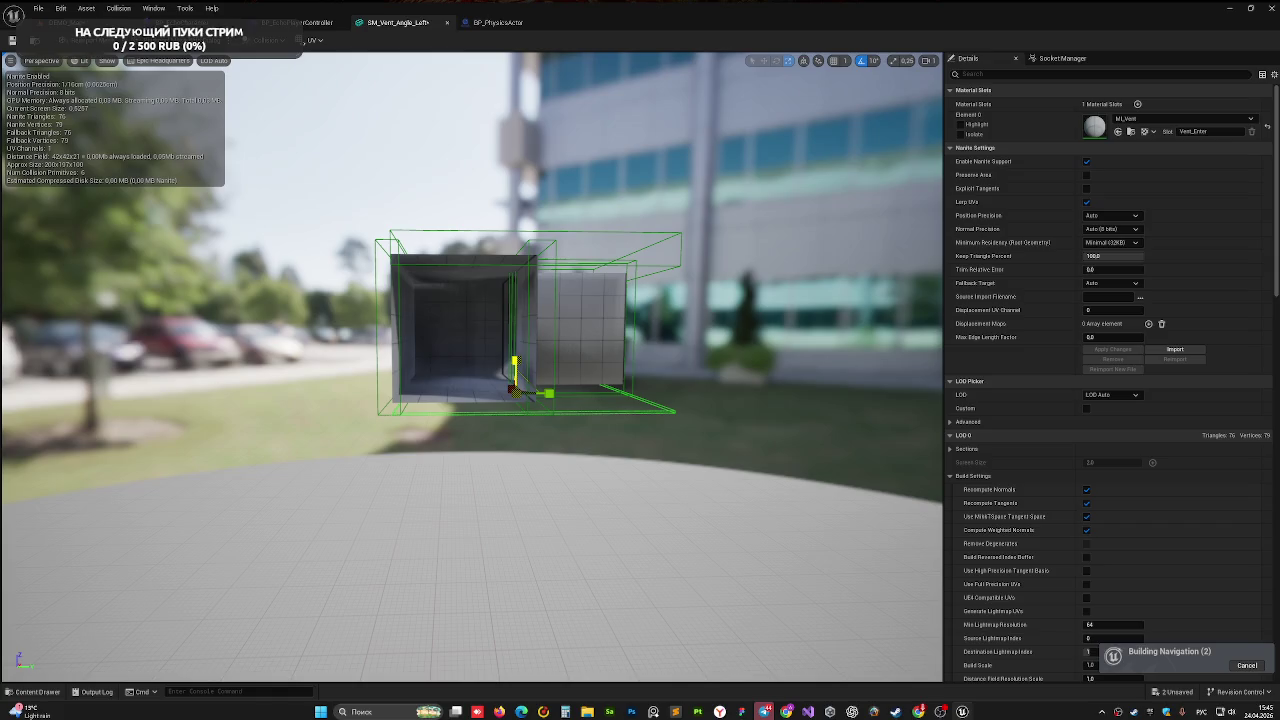
scroll(515, 362, "up", 5)
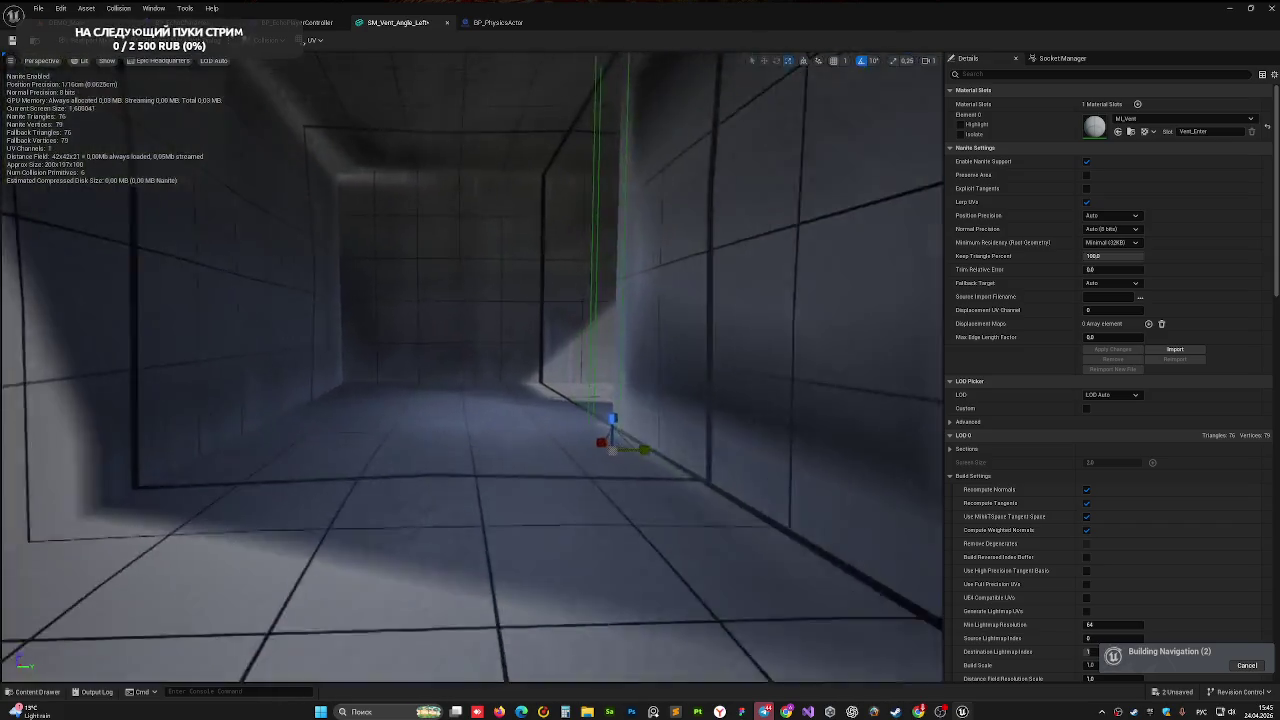
scroll(528, 386, "down", 3)
left_click_drag(545, 382, 545, 385)
- Reselect the lower-right collision box, raise it slightly, and go back to DEMO_Map
left_click(545, 382)
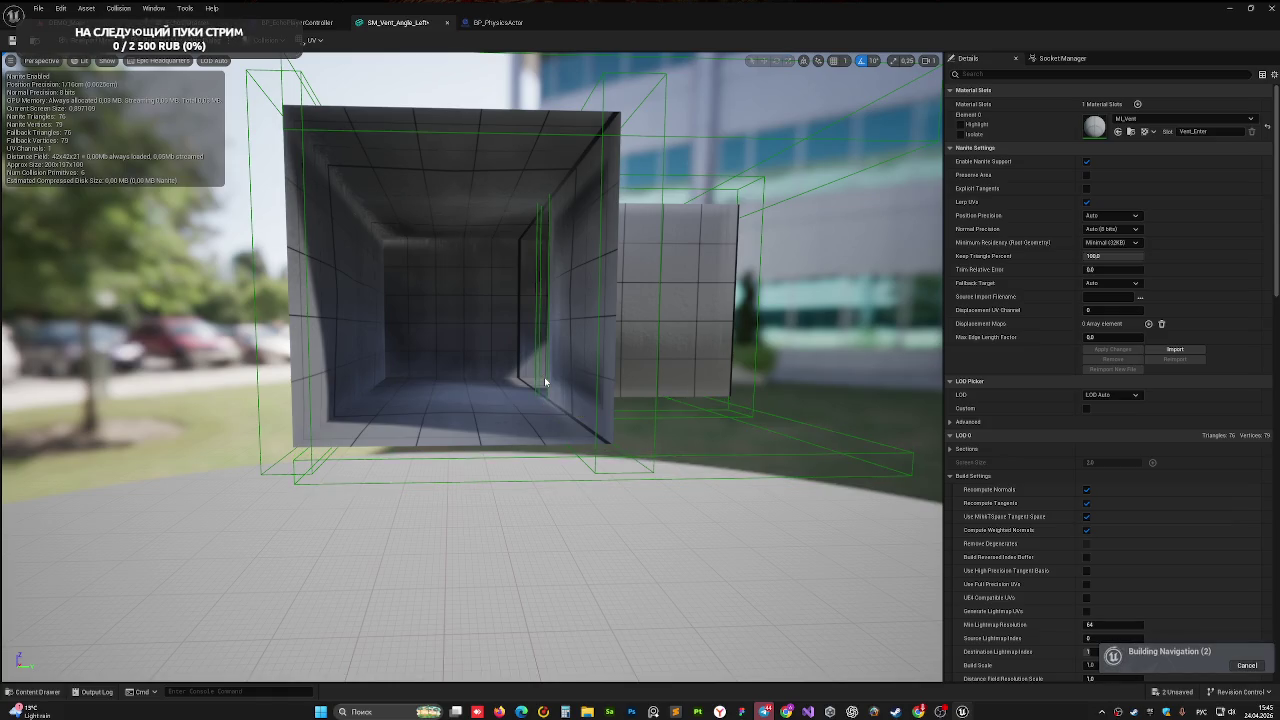
left_click(535, 458)
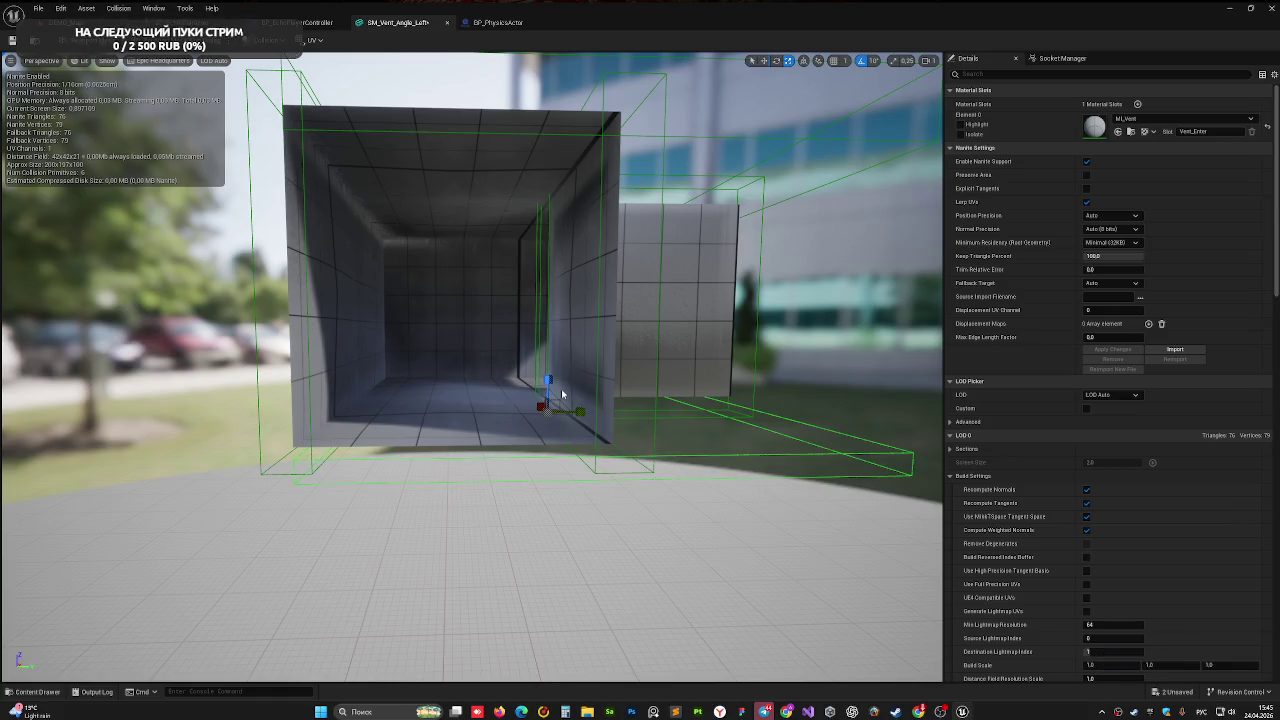
left_click_drag(548, 375, 550, 366)
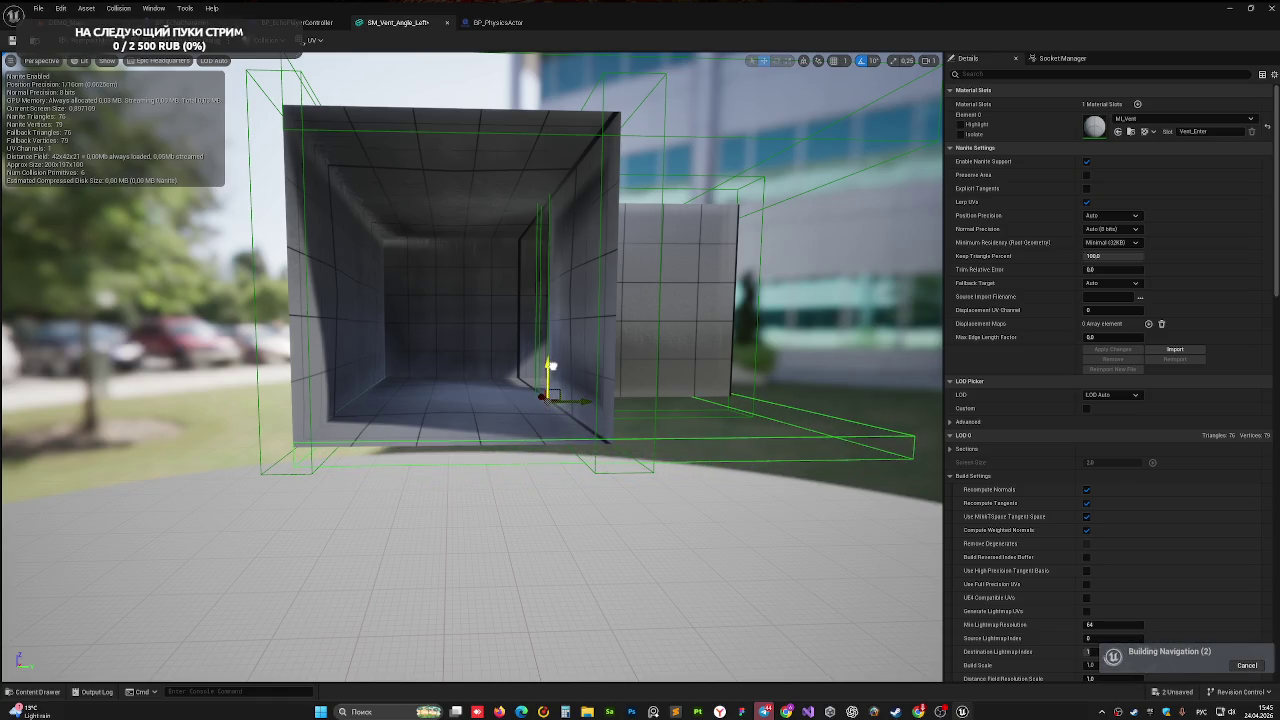
left_click(62, 22)
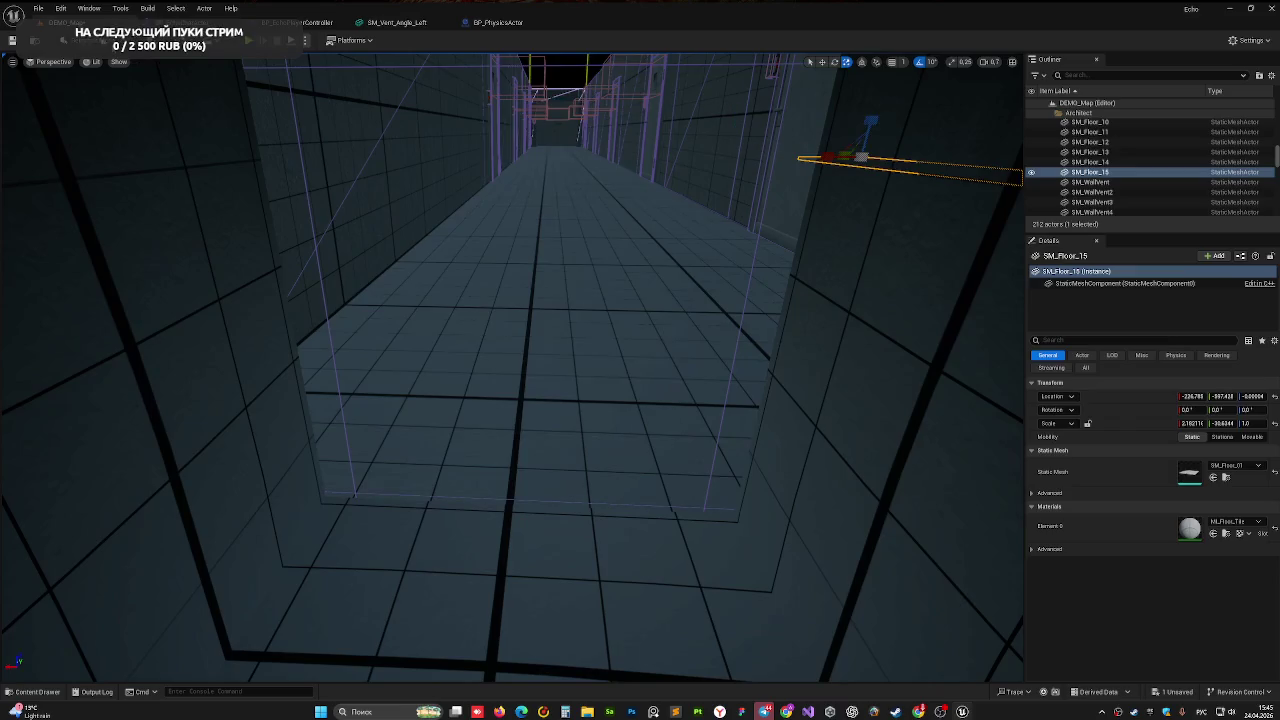
key("alt+p")
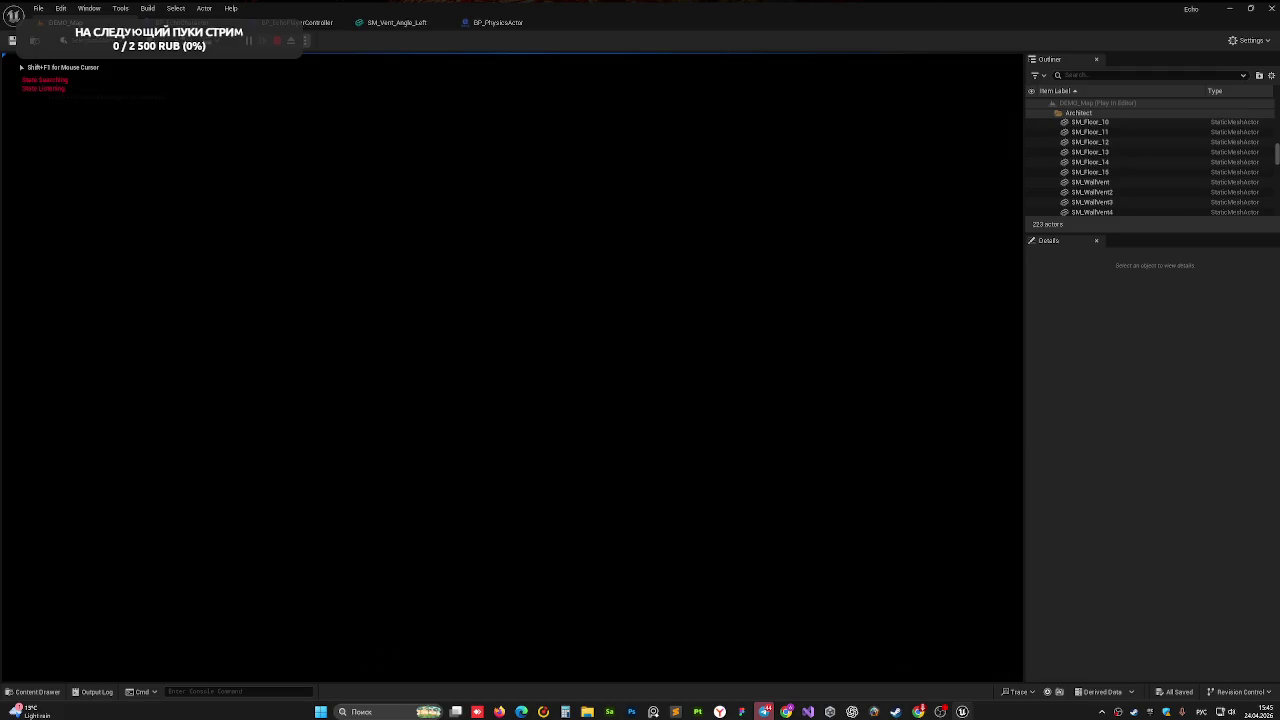
key("Escape")
left_click(880, 209)
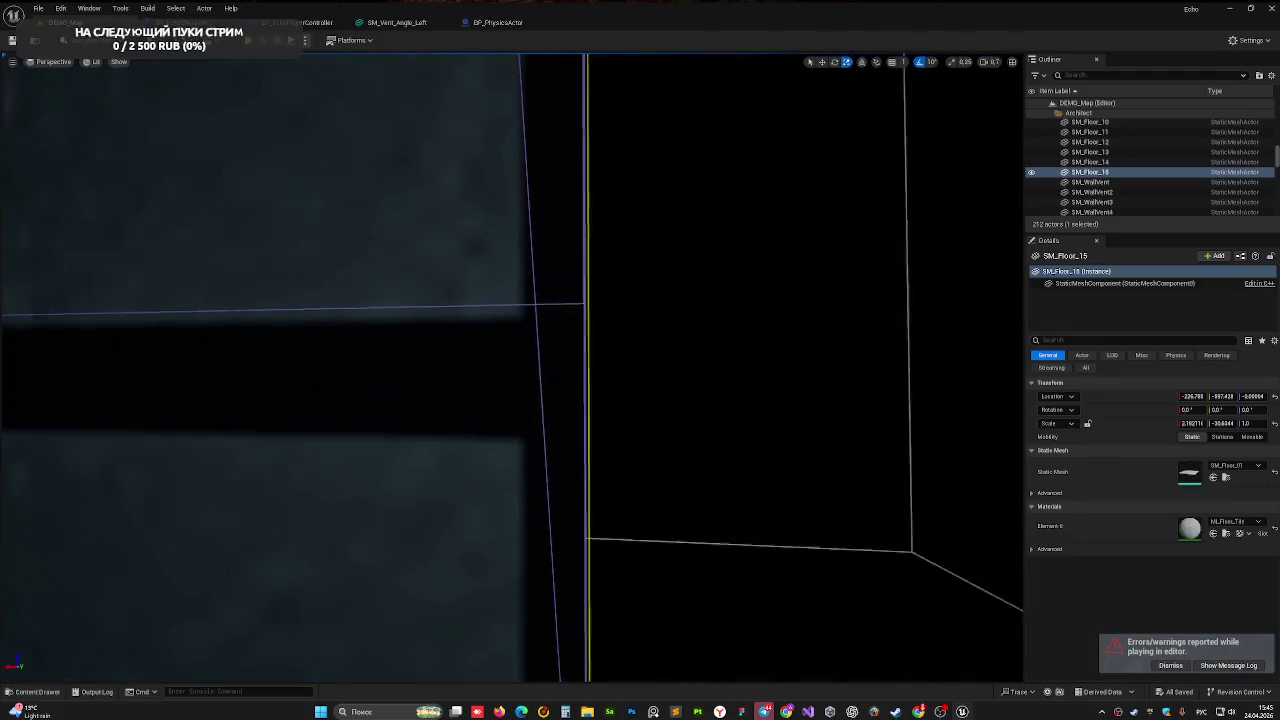
key("s")
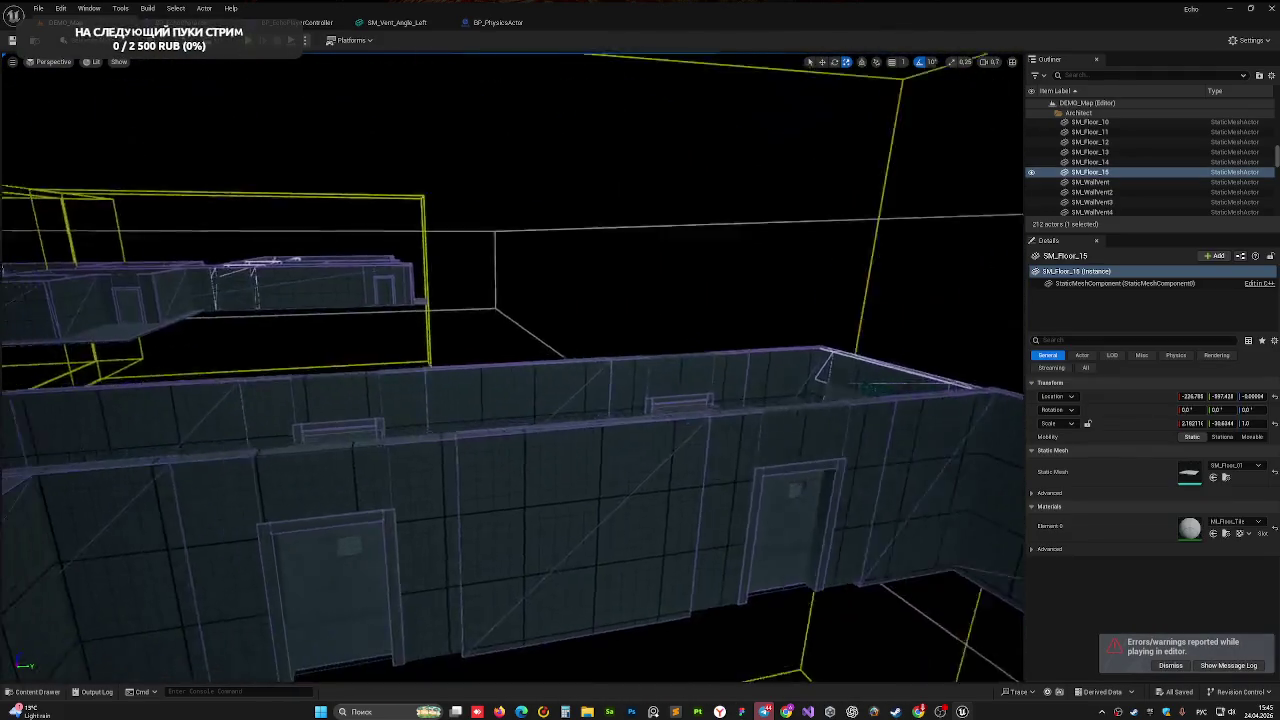
key("w")
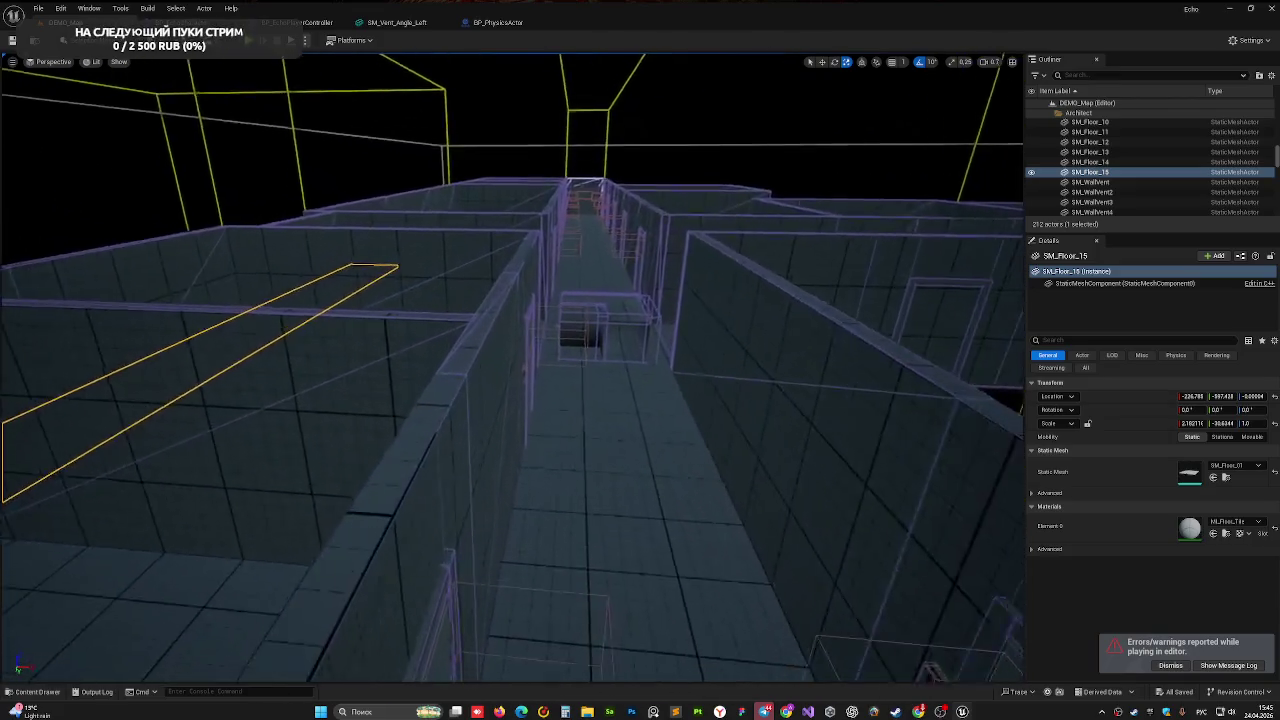
key("s")
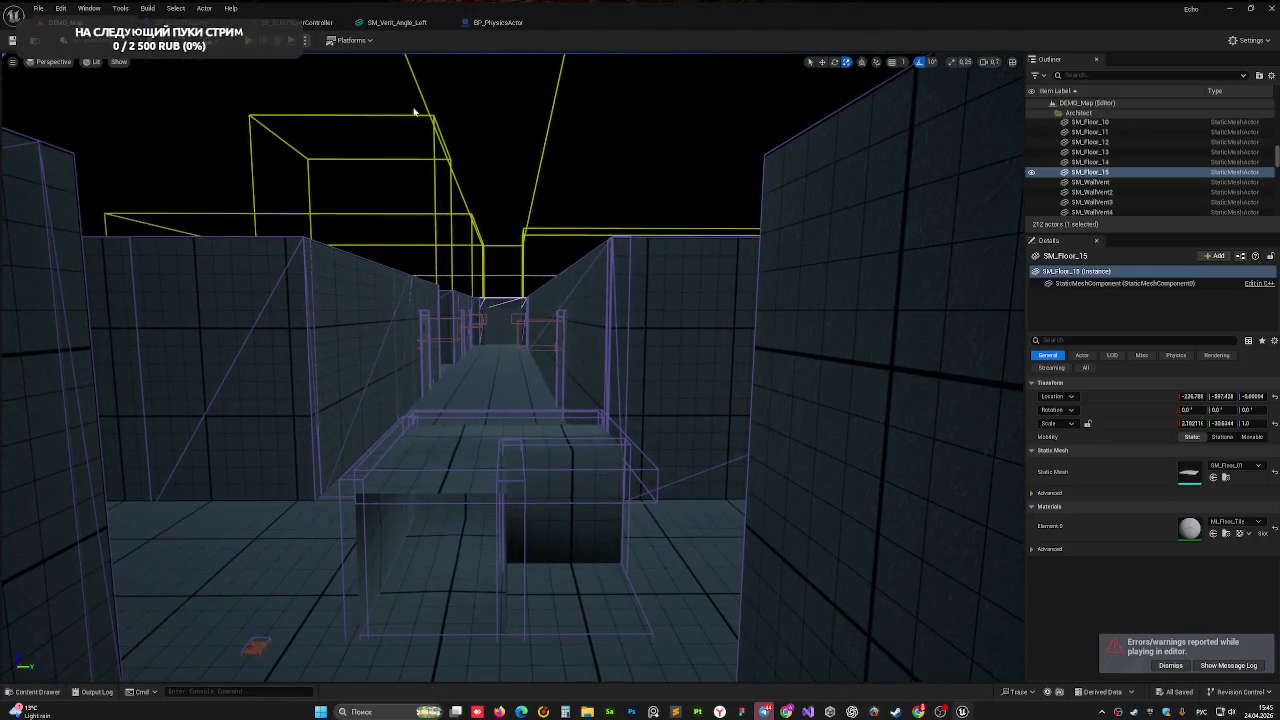
key("alt+p")
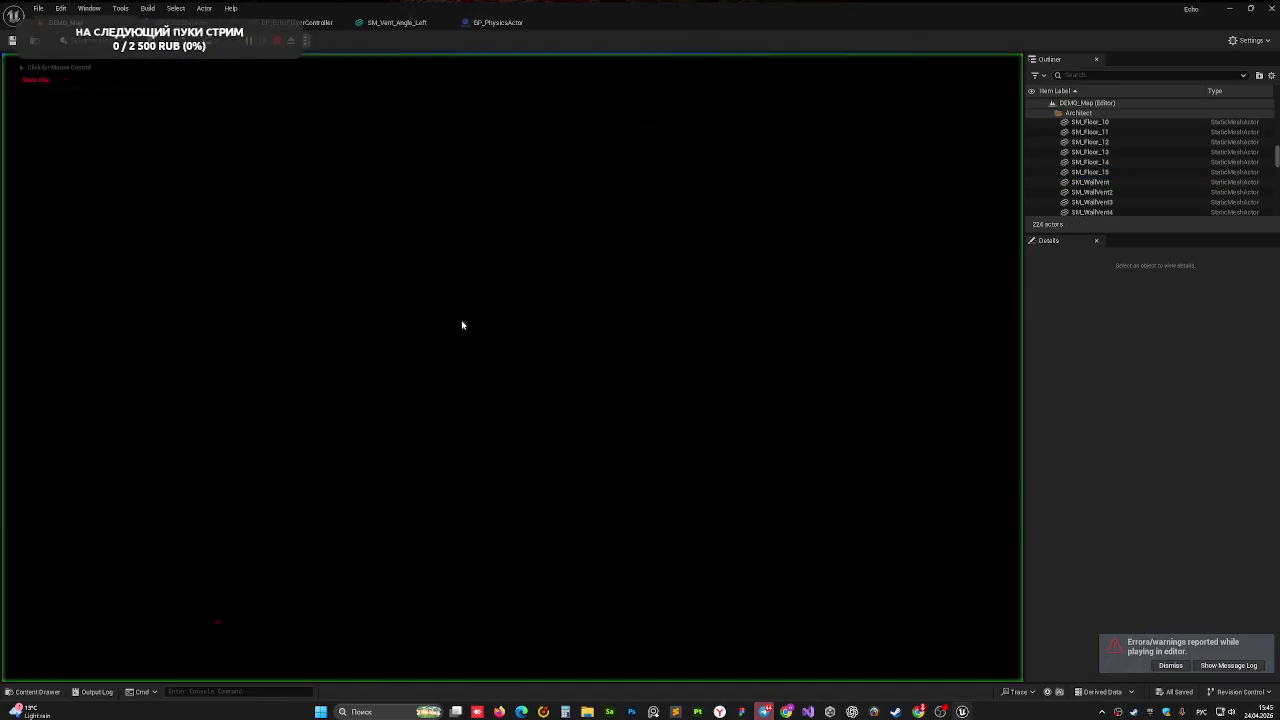
left_click(462, 325)
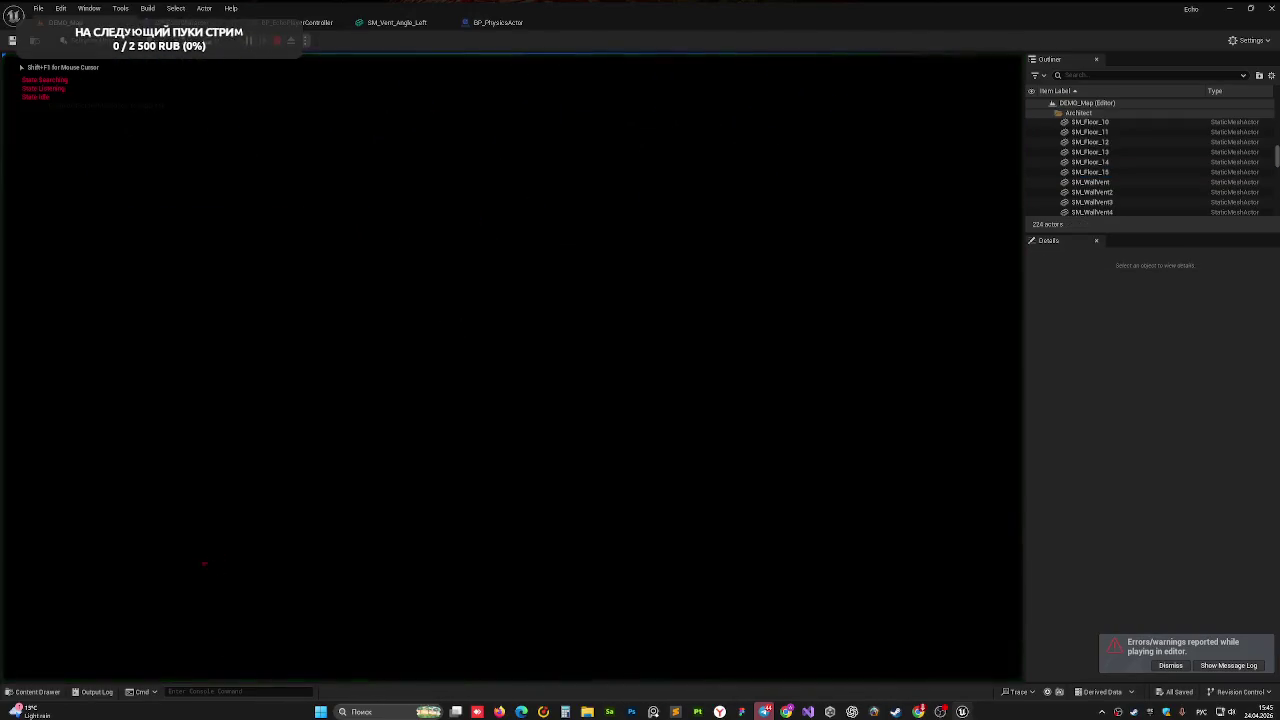
key("w")
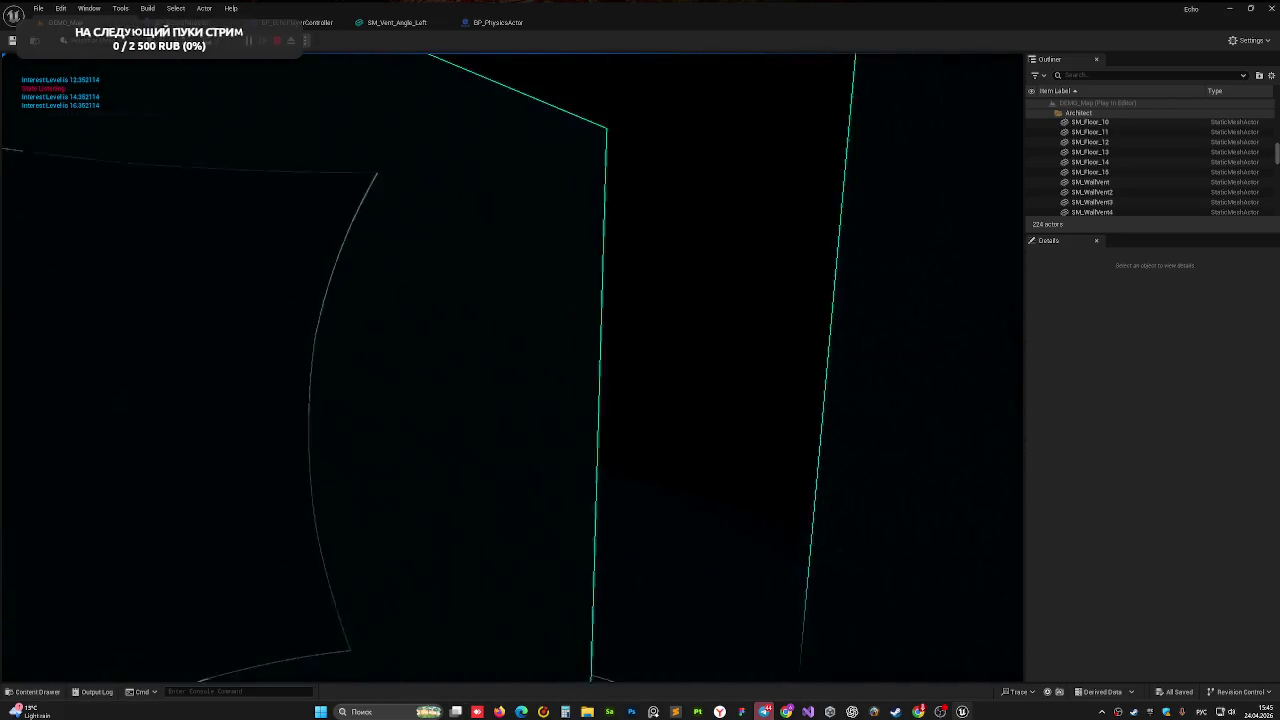
key("Escape")
key("f")
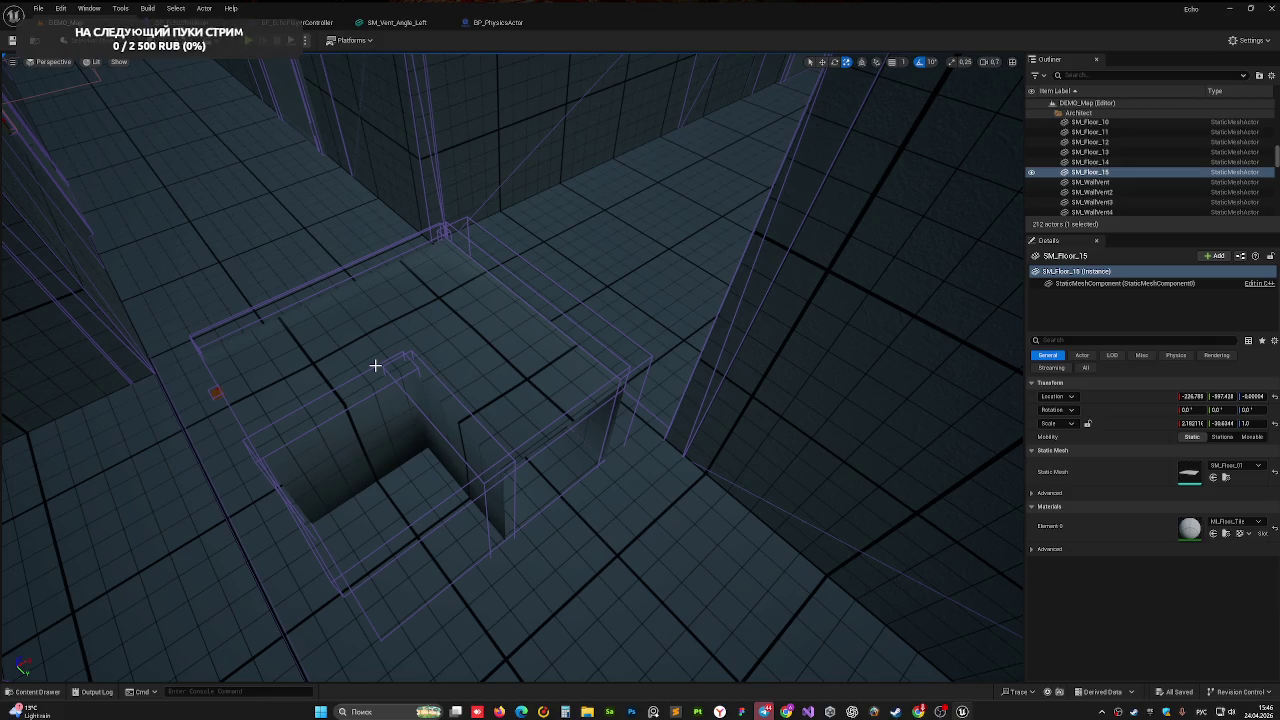
- Inspect the SM_Vent_Angle_Left mesh in its editor, then return to the DEMO_Map level
mouse_move(376, 361)
left_mouse_down()
mouse_move(376, 290)
mouse_move(435, 290)
mouse_move(410, 357)
left_mouse_up()
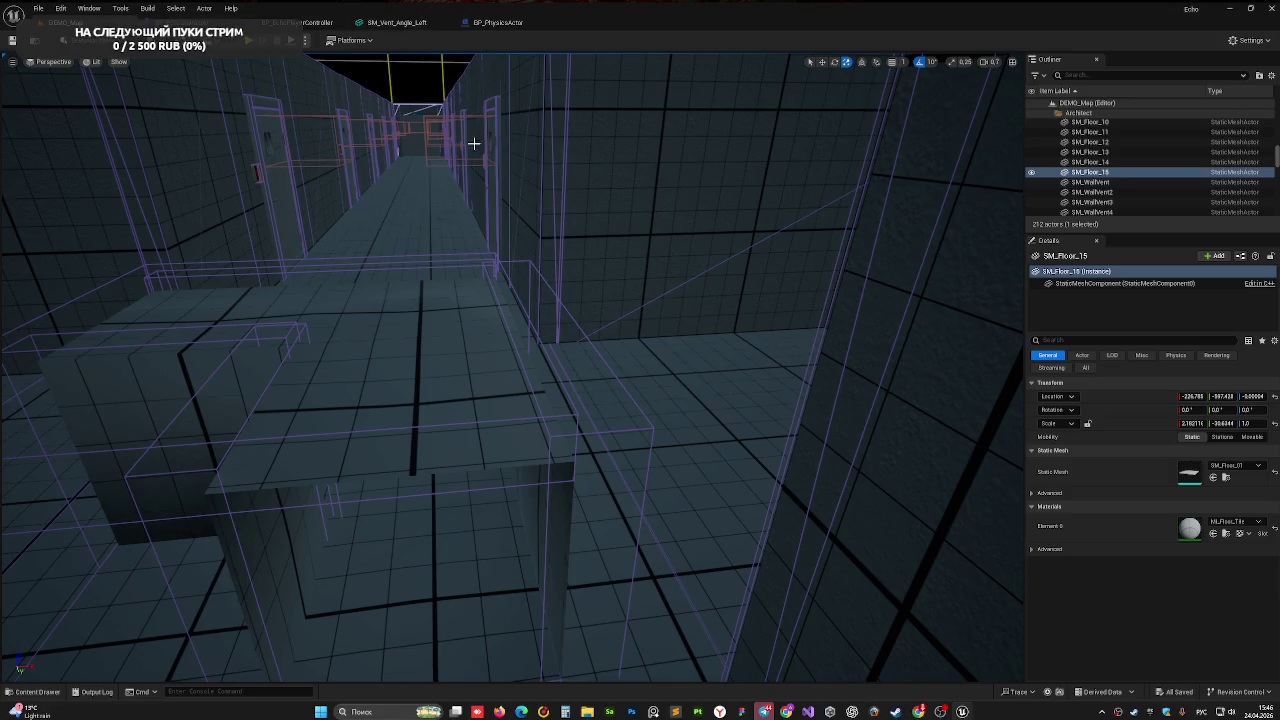
left_click(390, 22)
mouse_move(403, 245)
left_mouse_down()
mouse_move(480, 260)
mouse_move(420, 300)
mouse_move(440, 268)
mouse_move(426, 272)
left_mouse_up()
left_click(65, 22)
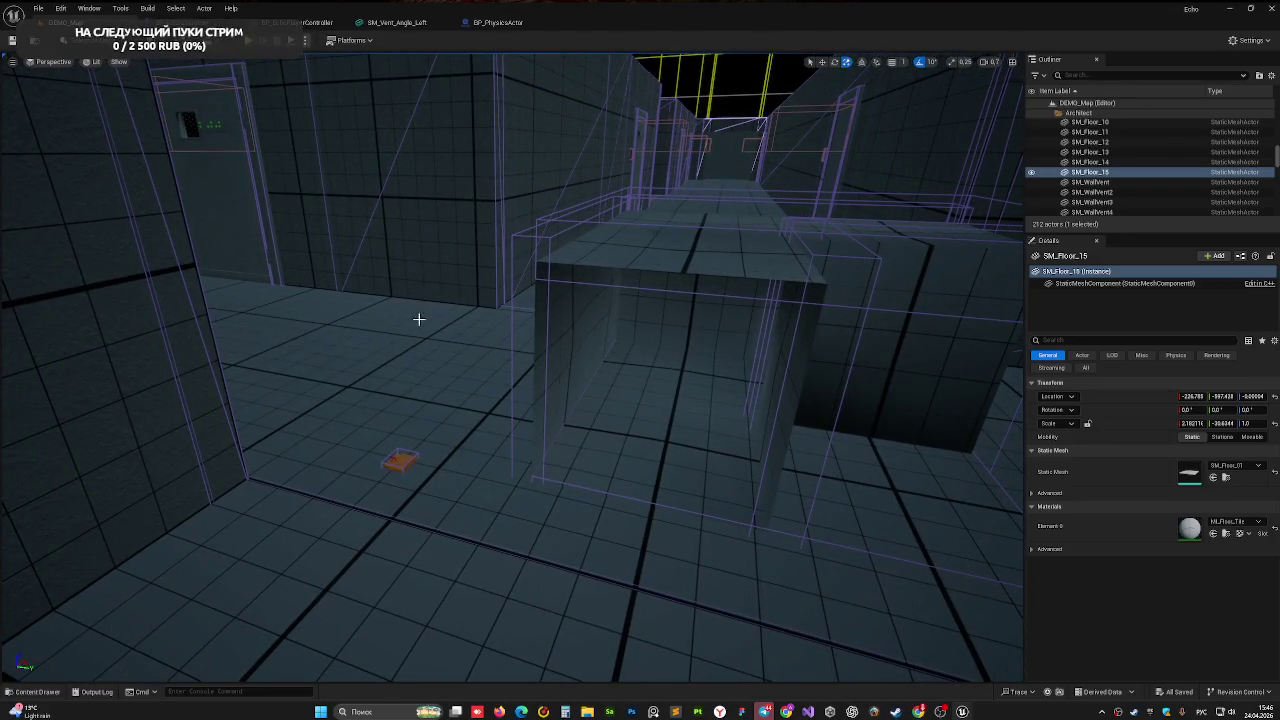
- Select BP_Key, then the SM_Vent_Angle_Left vent, and start a play-in-editor test near the vent
left_click(403, 458)
left_click_drag(566, 417, 560, 417)
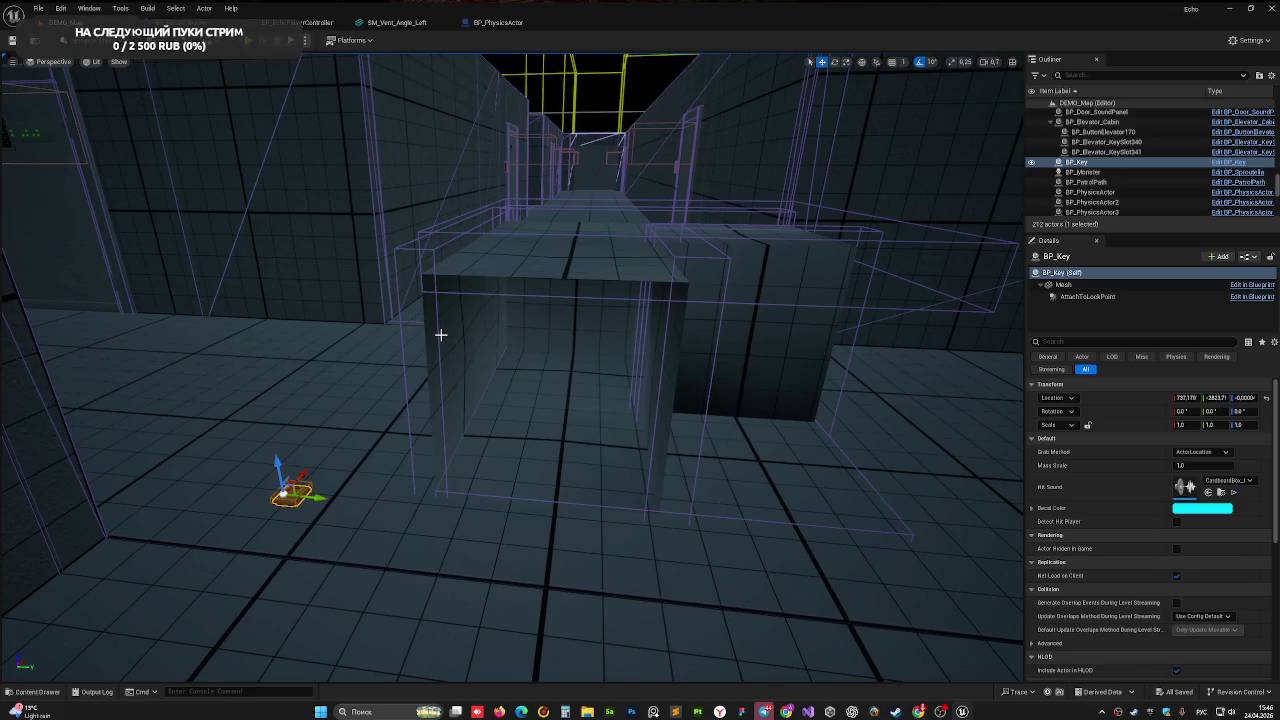
left_click(485, 372)
left_click_drag(434, 316, 432, 276)
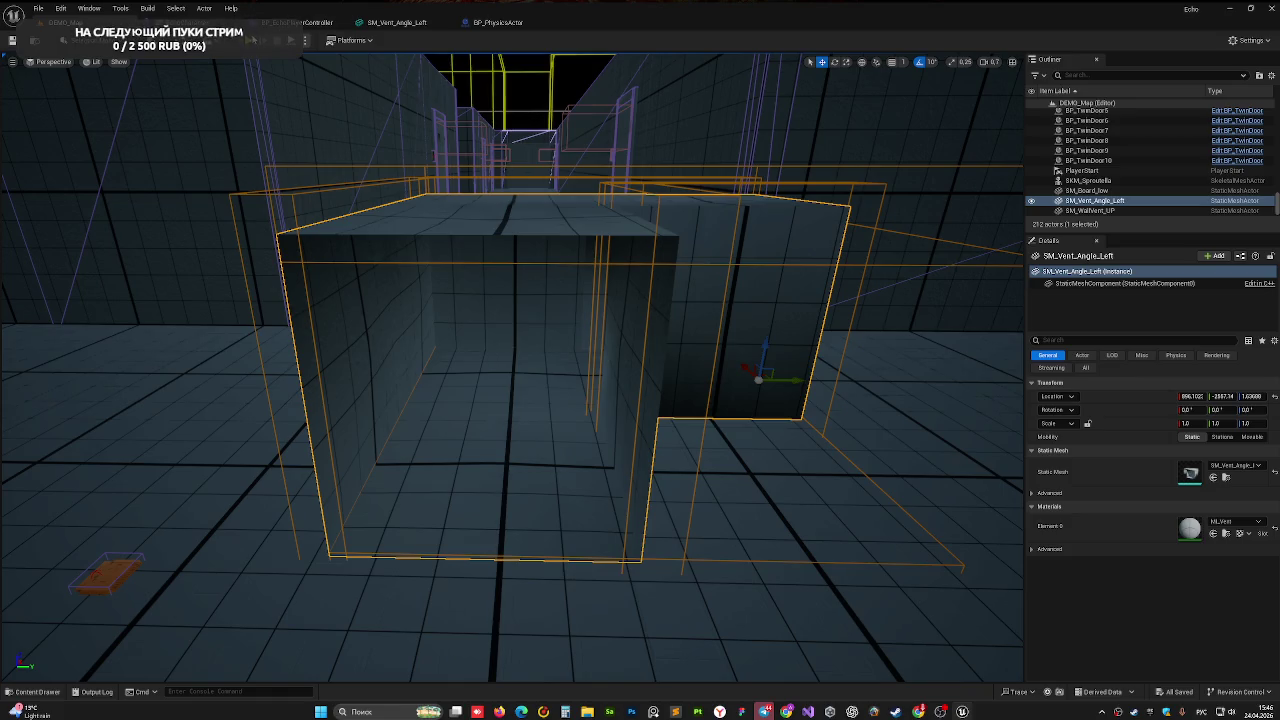
key("alt+p")
key("w")
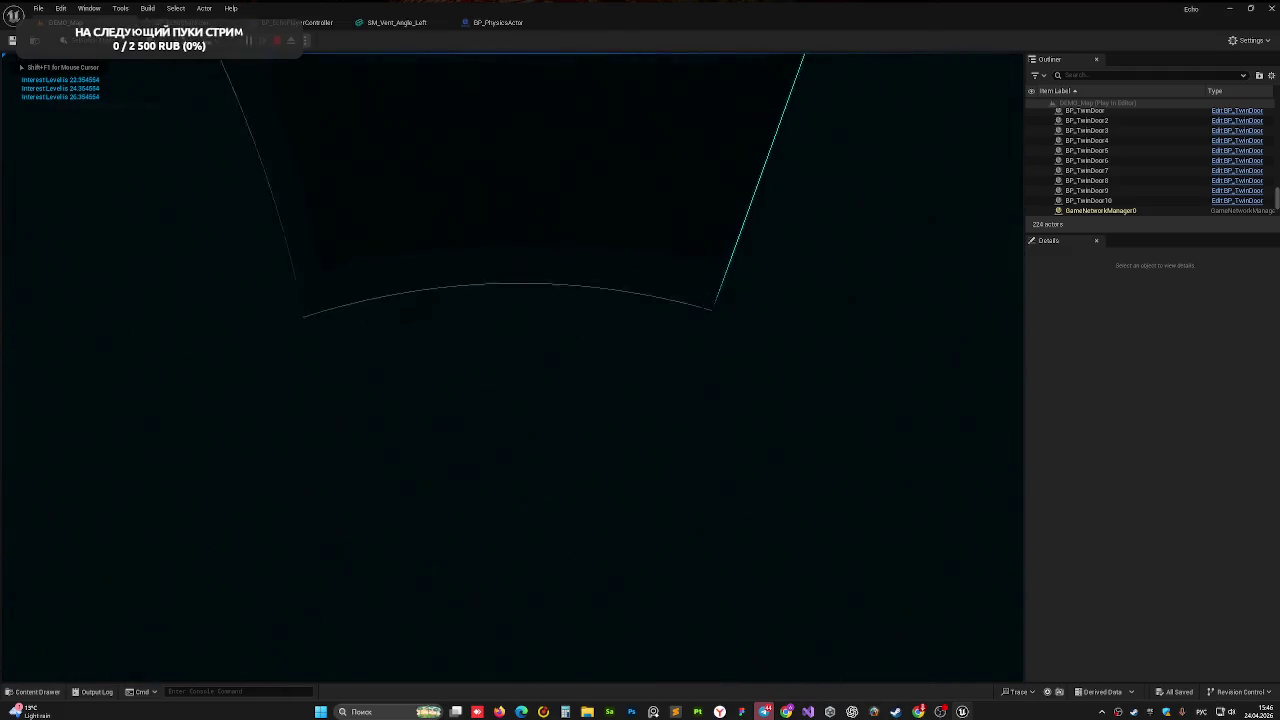
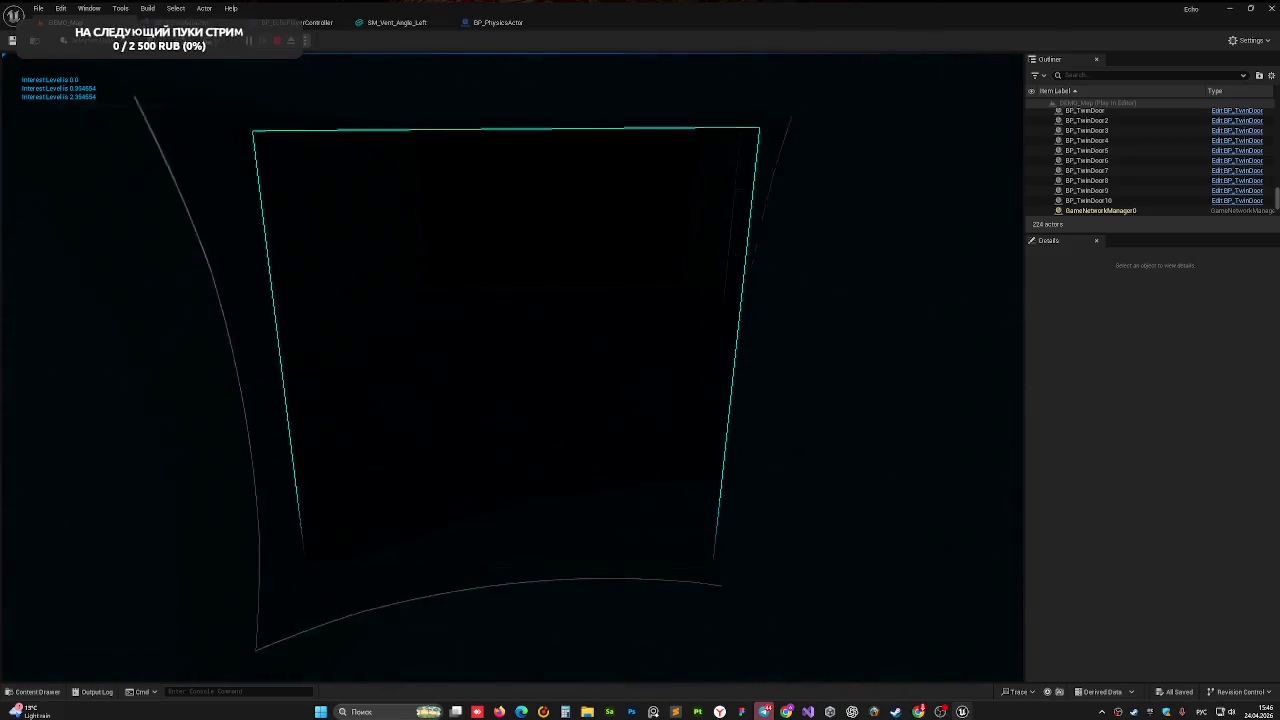
- Stop the play-test, frame the vent and open SM_Vent_Angle_Left in the Static Mesh Editor
key("Escape")
key("f")
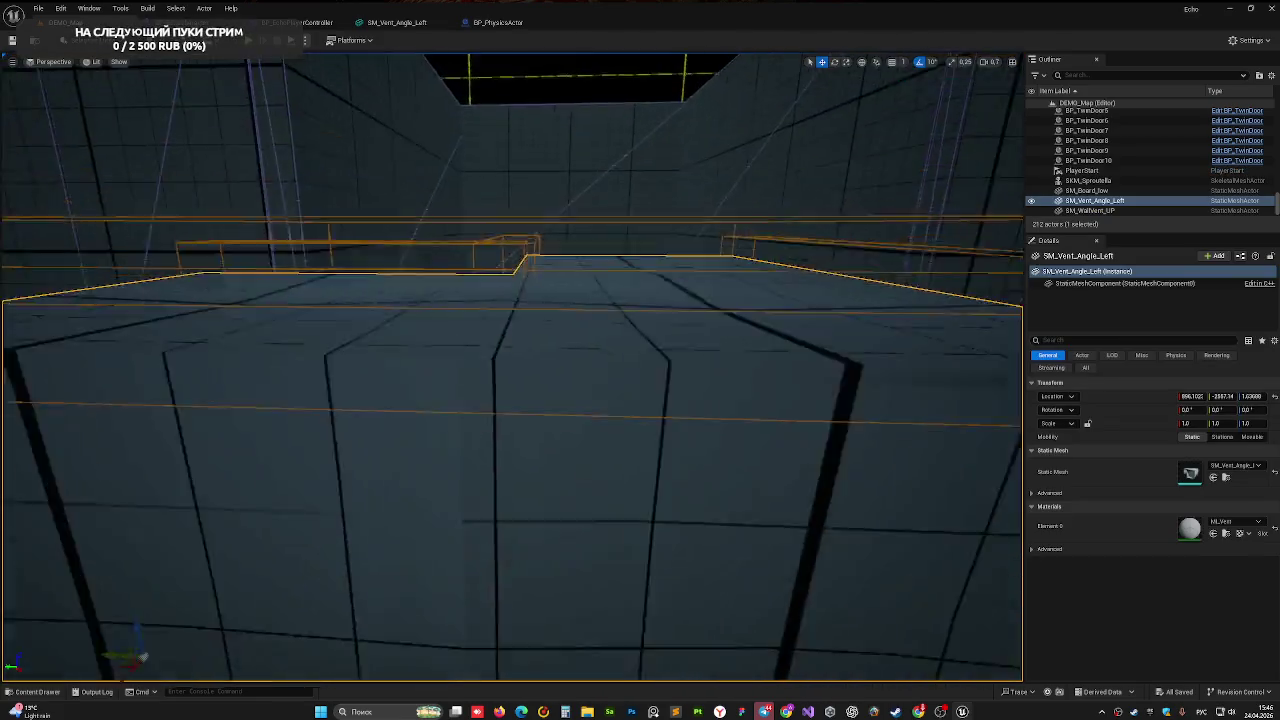
left_click(425, 22)
mouse_move(575, 352)
left_mouse_down()
mouse_move(515, 340)
mouse_move(590, 355)
mouse_move(551, 357)
left_mouse_up()
- Test-scale one collision box, then undo the resize
left_click(469, 402)
key("r")
mouse_move(452, 440)
left_mouse_down()
mouse_move(478, 436)
mouse_move(452, 438)
left_mouse_up()
key("ctrl+z")
- Shift the vent's left collision box along X
mouse_move(457, 438)
left_mouse_down()
mouse_move(260, 430)
mouse_move(442, 456)
left_mouse_up()
left_click(437, 461)
mouse_move(462, 370)
left_mouse_down()
mouse_move(520, 405)
mouse_move(468, 257)
mouse_move(440, 232)
mouse_move(370, 236)
left_mouse_up()
mouse_move(521, 467)
left_mouse_down()
mouse_move(521, 420)
mouse_move(521, 467)
left_mouse_up()
left_click(468, 396)
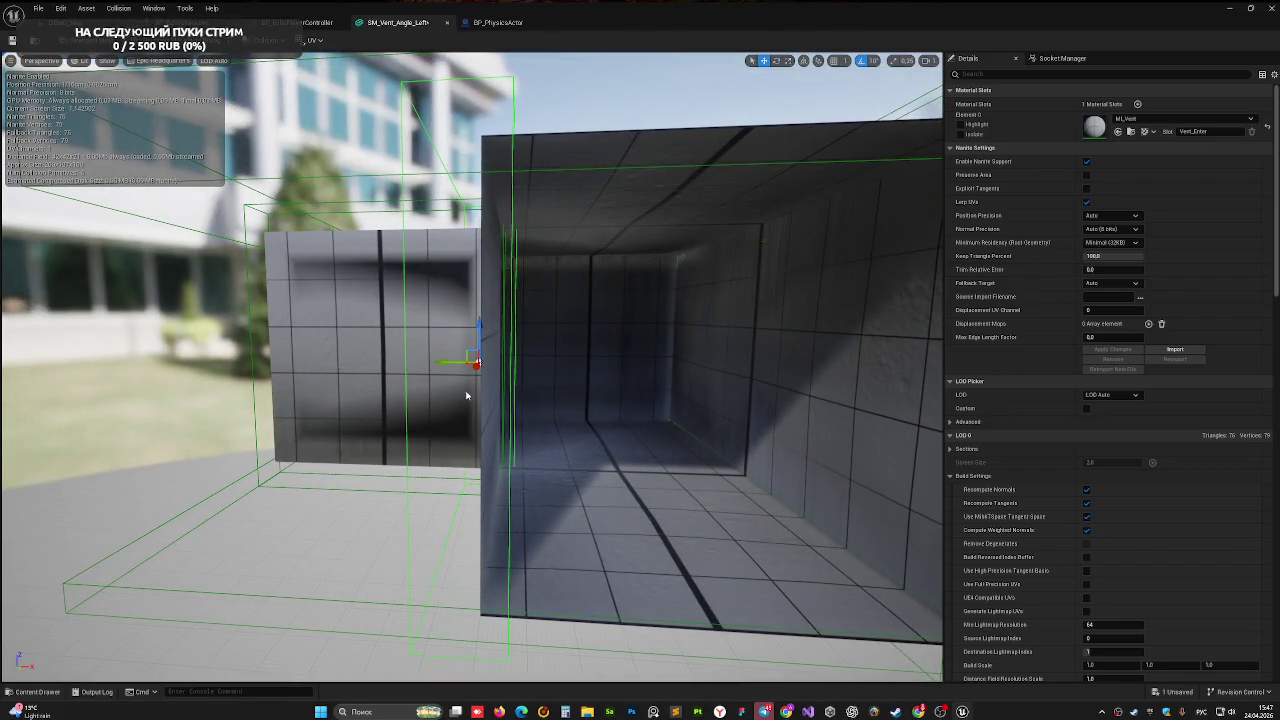
- Nudge a different collision box slightly left along X, then play-test DEMO_Map
key("f")
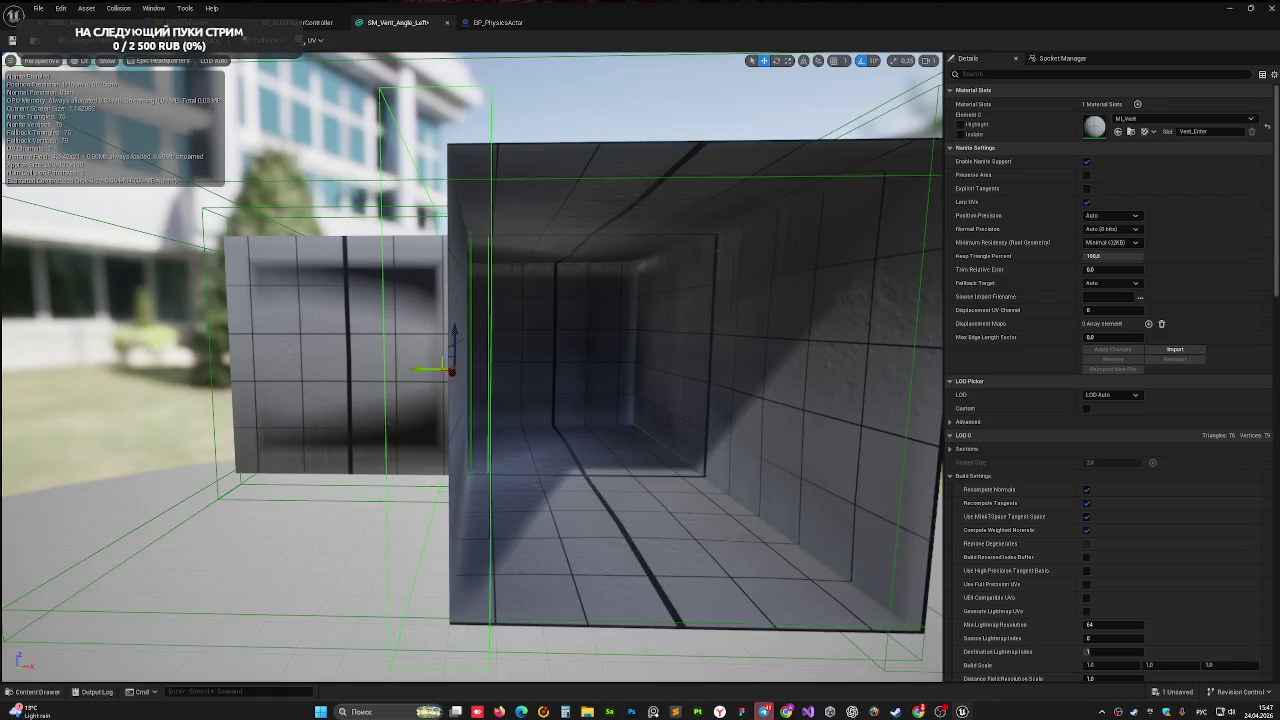
left_click_drag(772, 396, 772, 396)
left_click(617, 379)
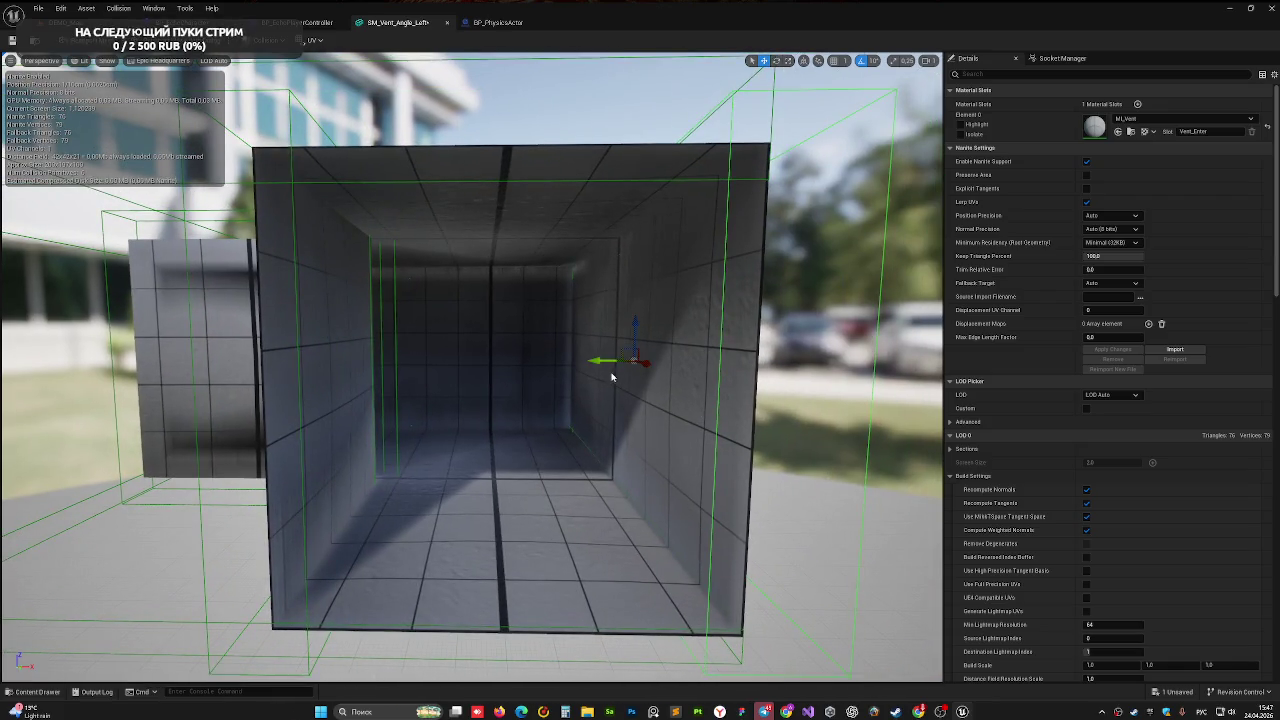
left_click_drag(595, 362, 589, 362)
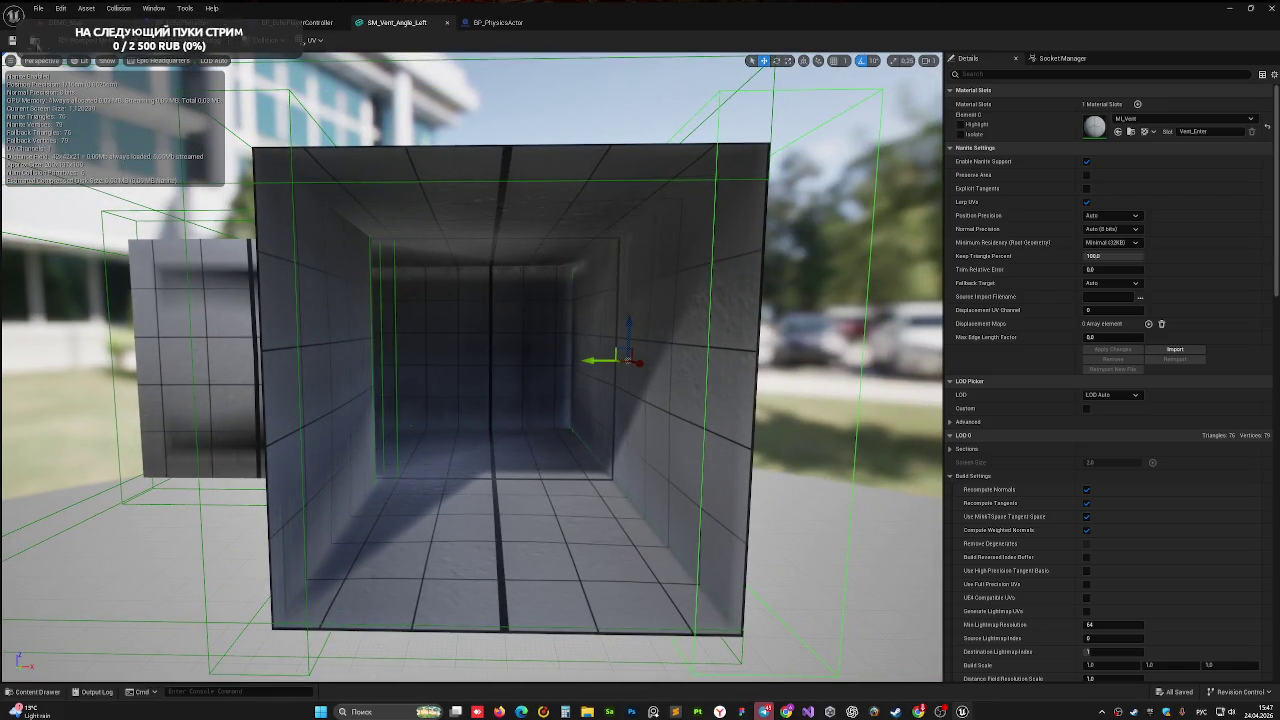
left_click(48, 22)
key("alt+p")
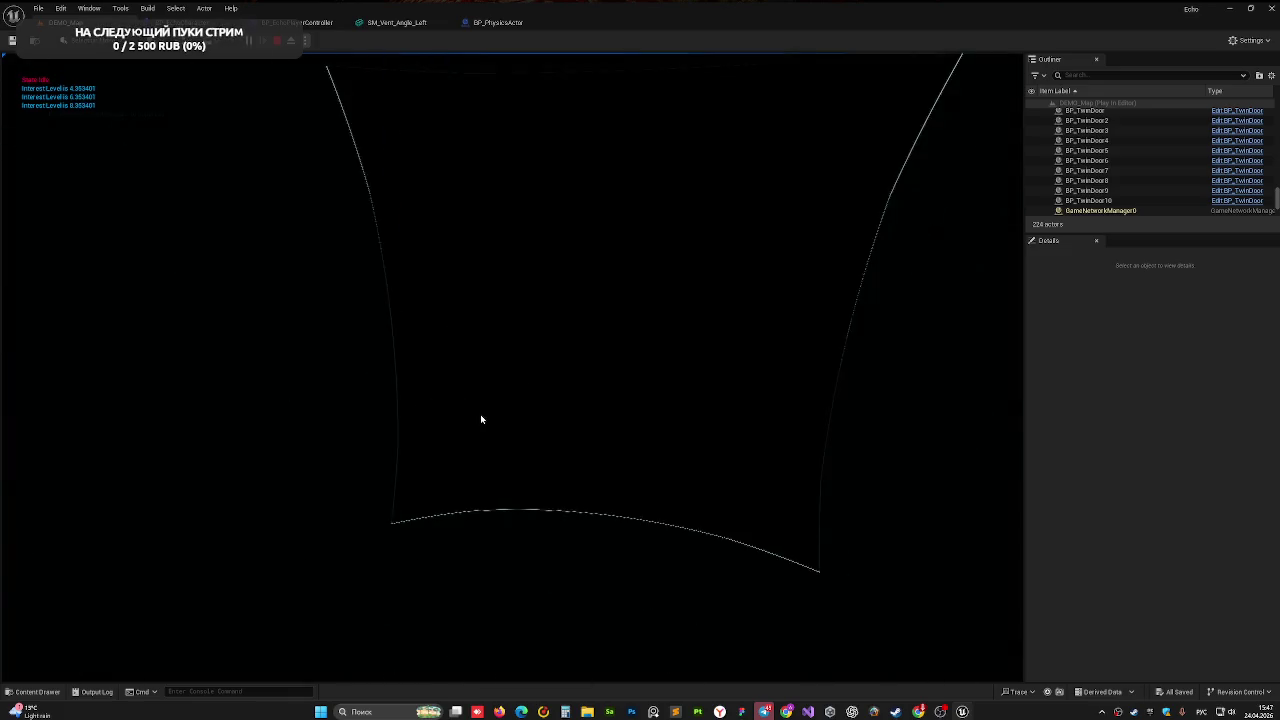
- End the play-test and return to the SM_Vent_Angle_Left mesh editor
key("Escape")
left_click(396, 22)
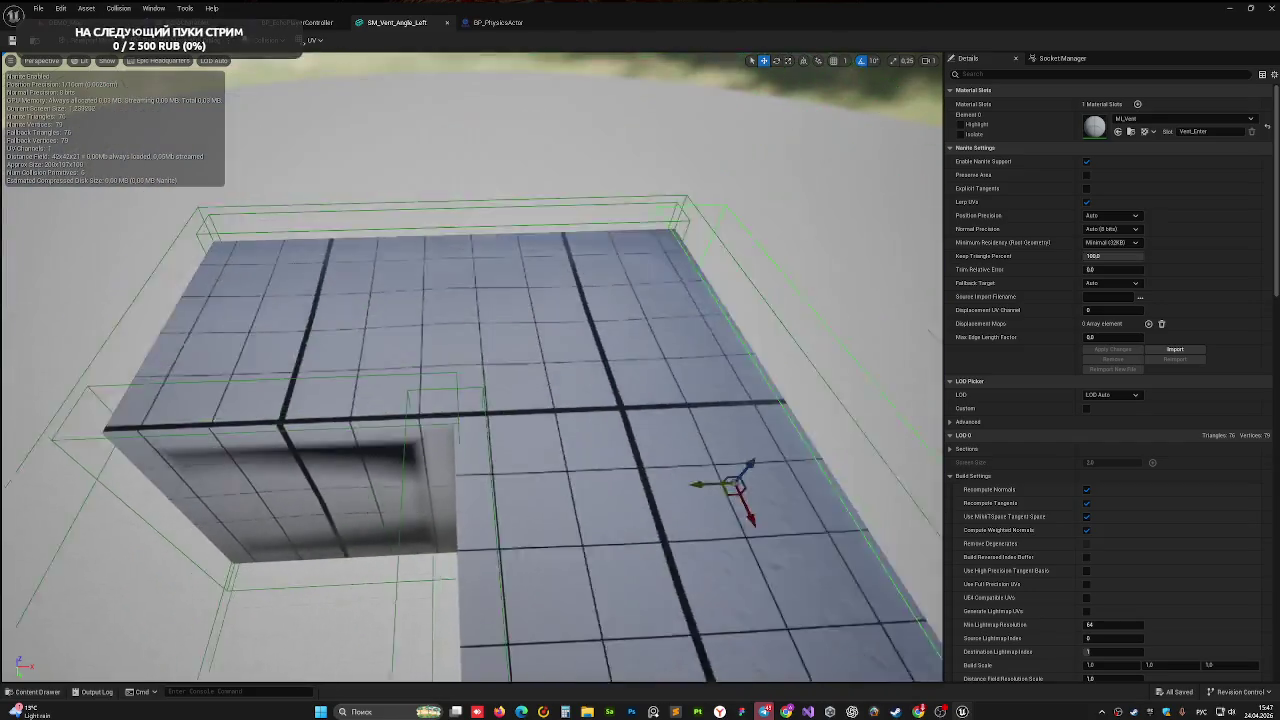
- Stretch the nearby collision box further along one axis
left_click(459, 365)
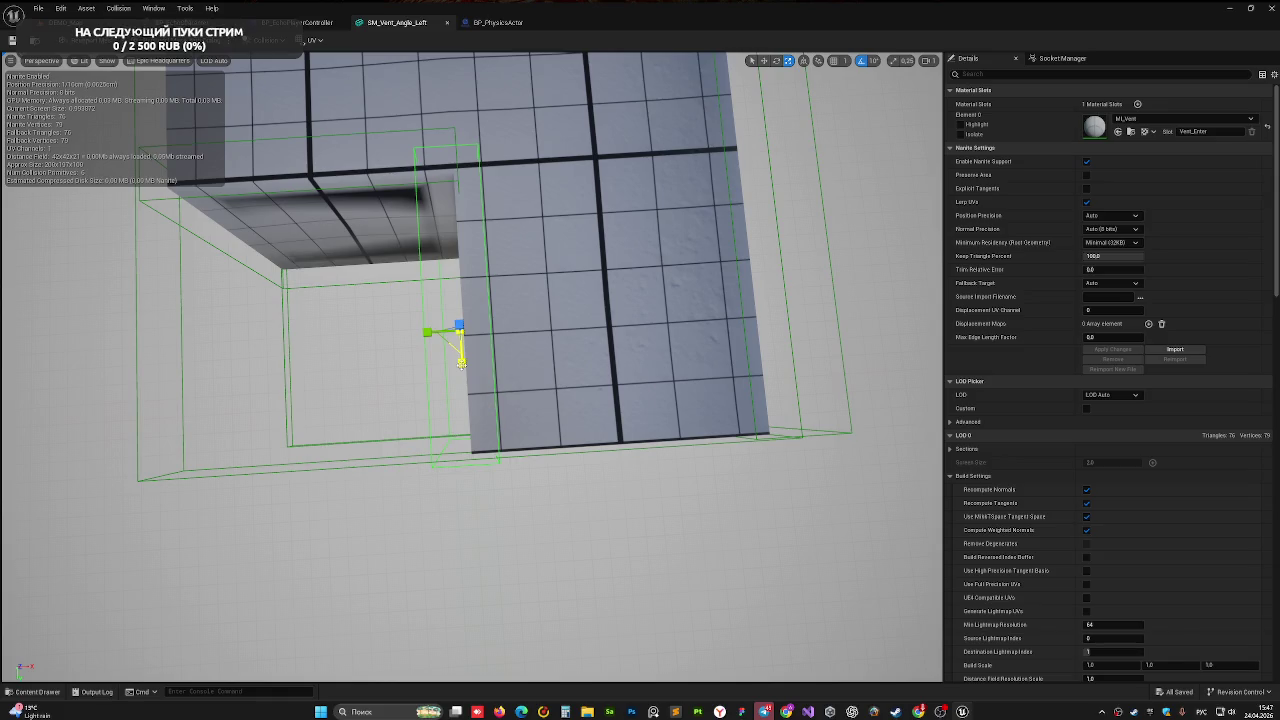
left_click_drag(461, 363, 466, 375)
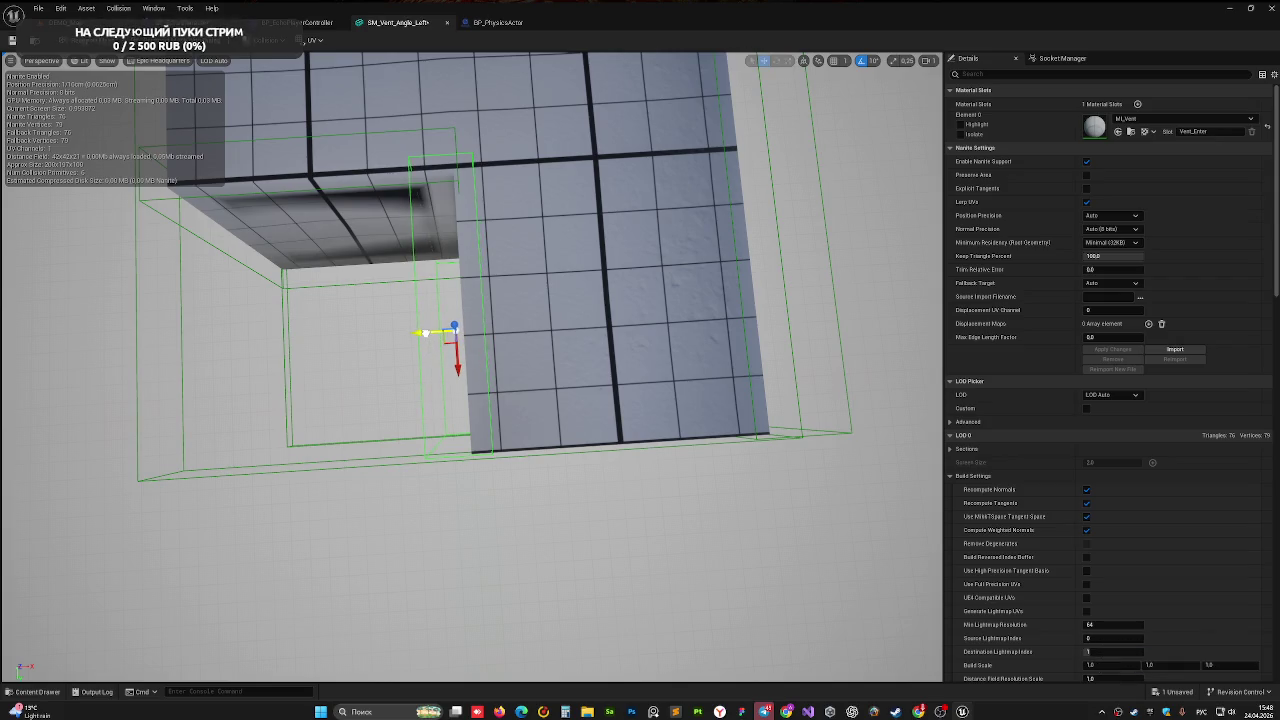
scroll(560, 326, "down", 3)
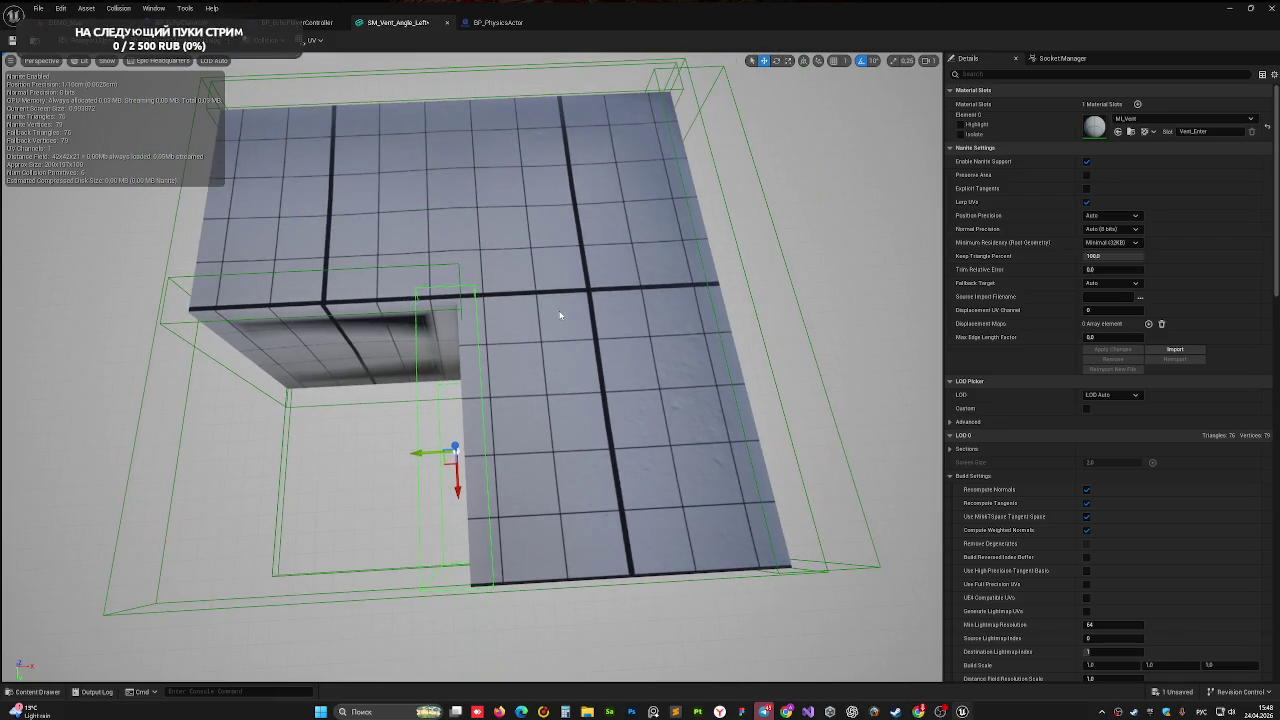
mouse_move(398, 297)
left_mouse_down()
mouse_move(720, 300)
mouse_move(446, 279)
left_mouse_up()
left_click_drag(346, 57, 368, 125)
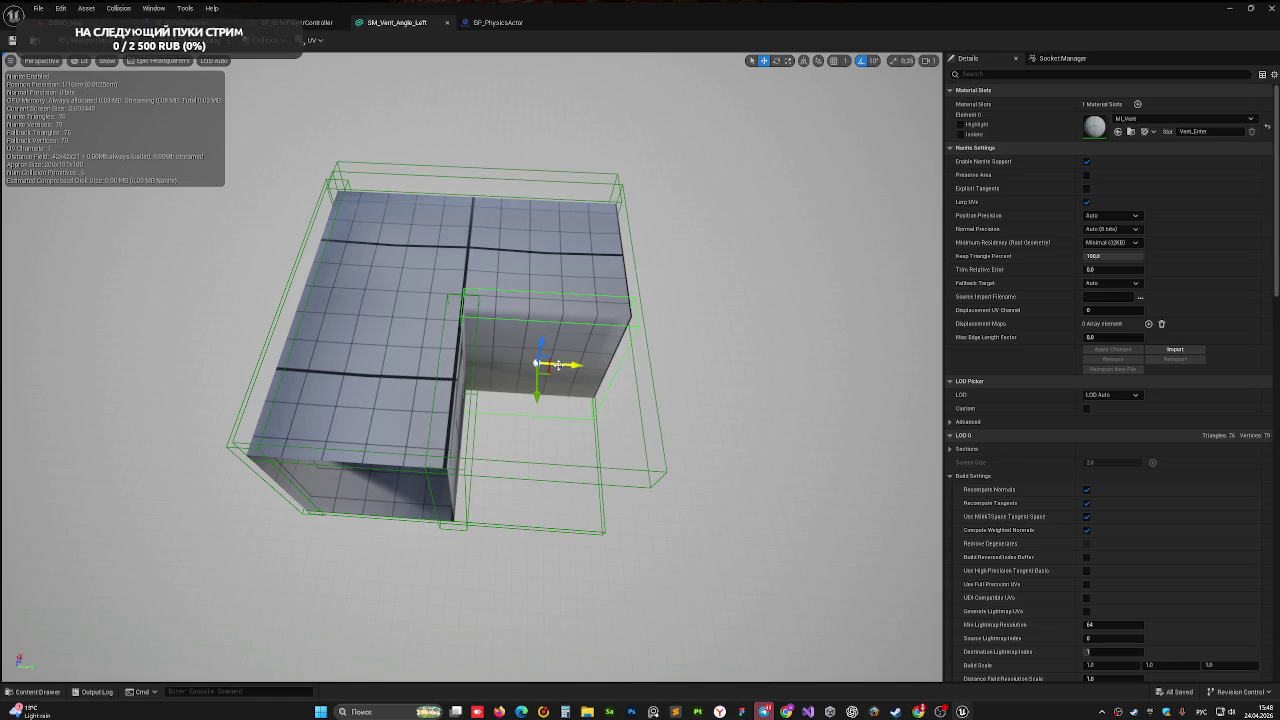
- Duplicate the selected collision box and switch the viewport to Top view
key("ctrl+d")
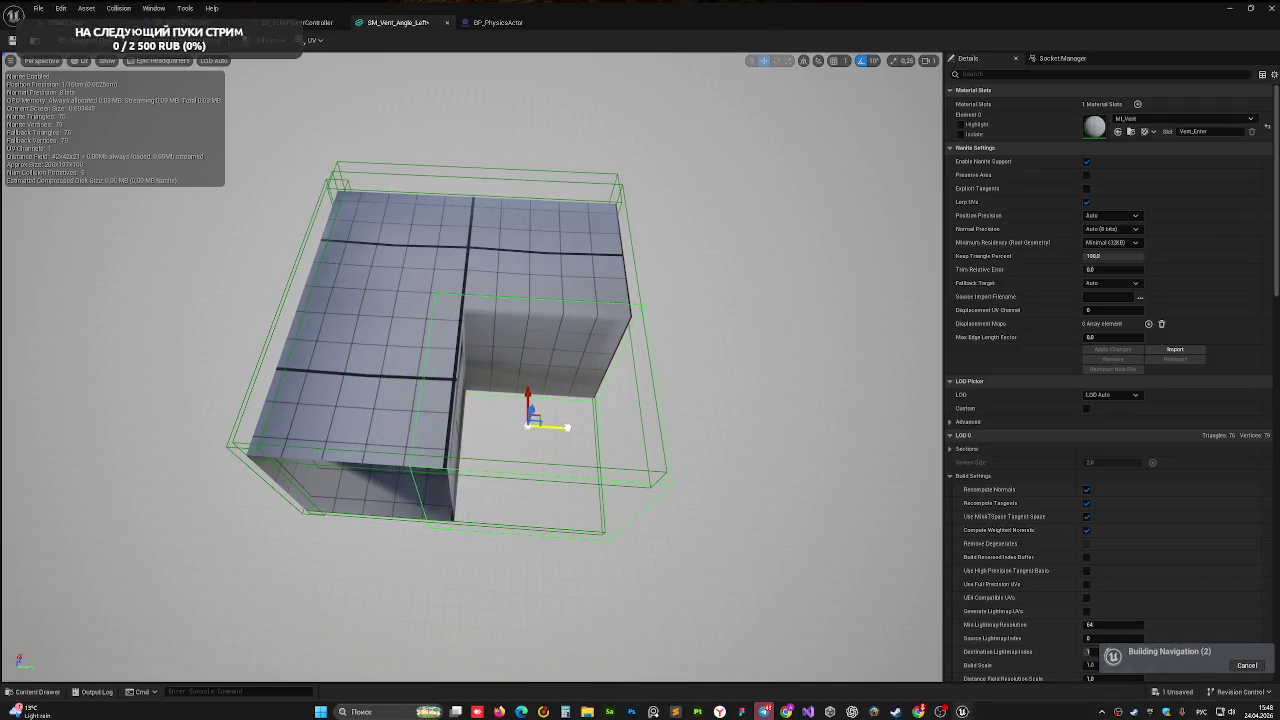
mouse_move(589, 420)
left_mouse_down()
mouse_move(540, 430)
mouse_move(470, 413)
mouse_move(470, 462)
mouse_move(557, 423)
mouse_move(490, 432)
left_mouse_up()
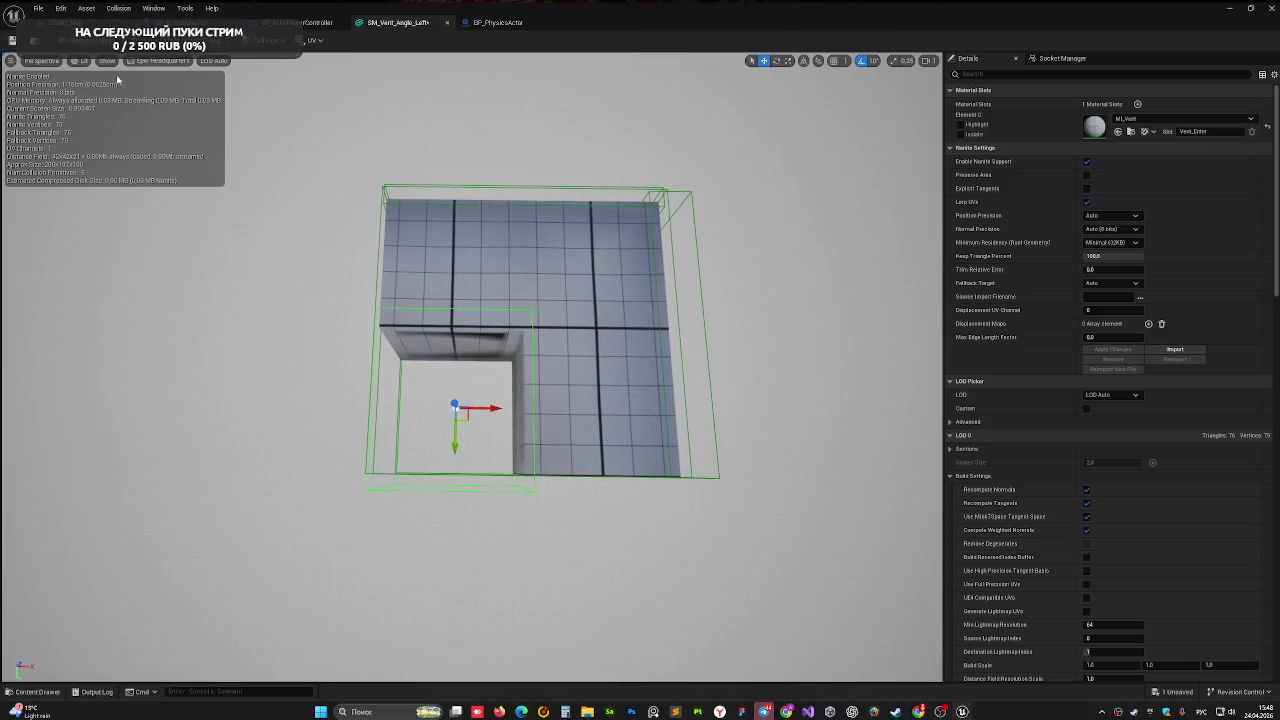
left_click(80, 60)
left_click(42, 60)
left_click(55, 98)
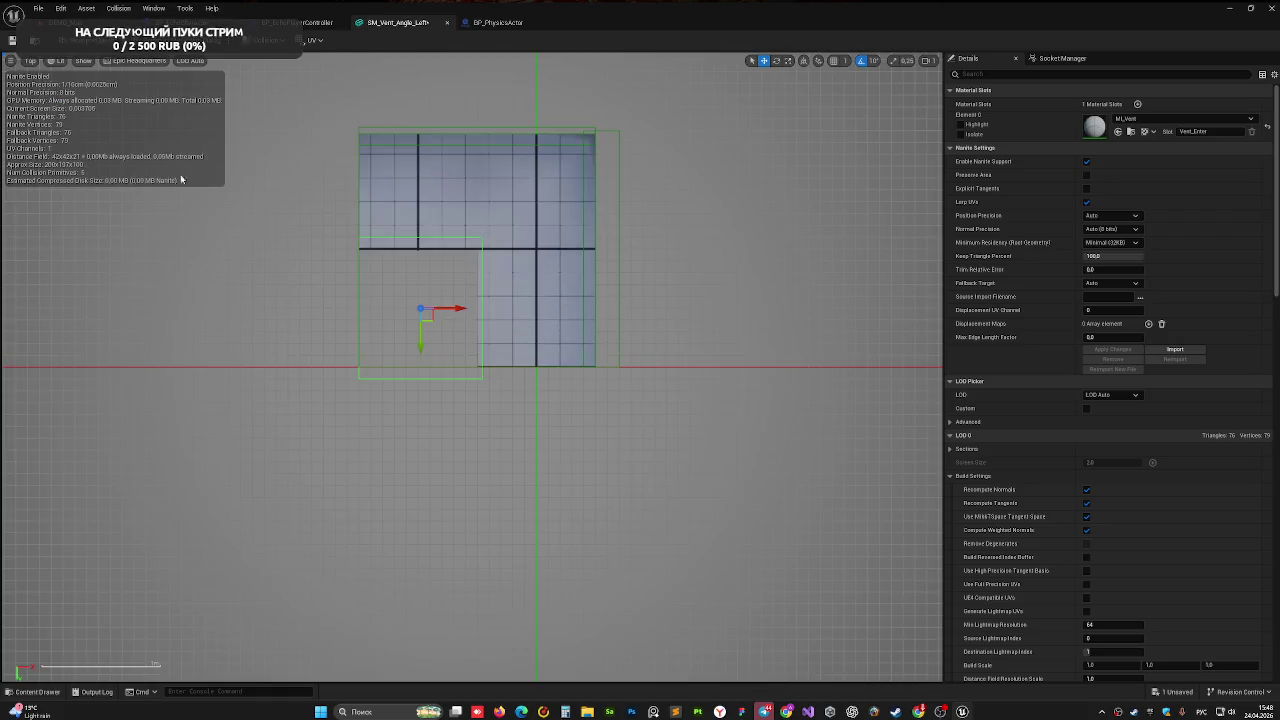
- In Top view, shift the lower-left collision box slightly left, then return to Perspective view
left_click_drag(461, 302, 465, 302)
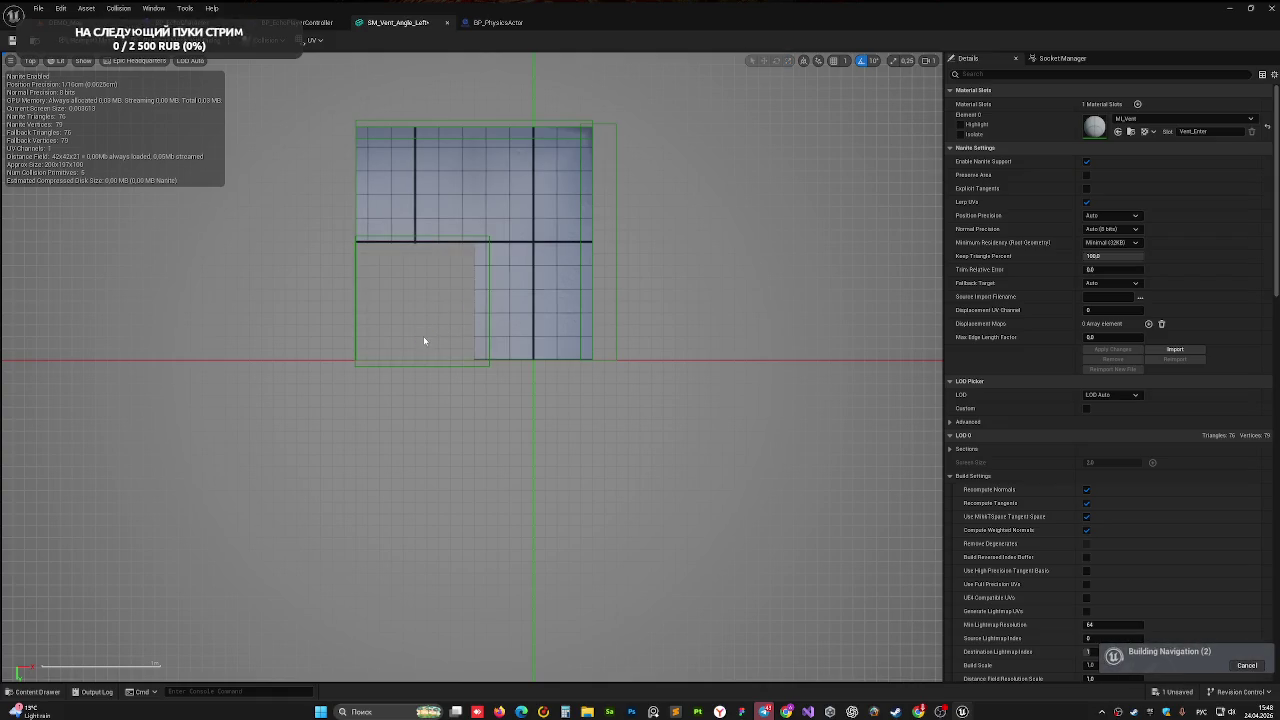
left_click(404, 292)
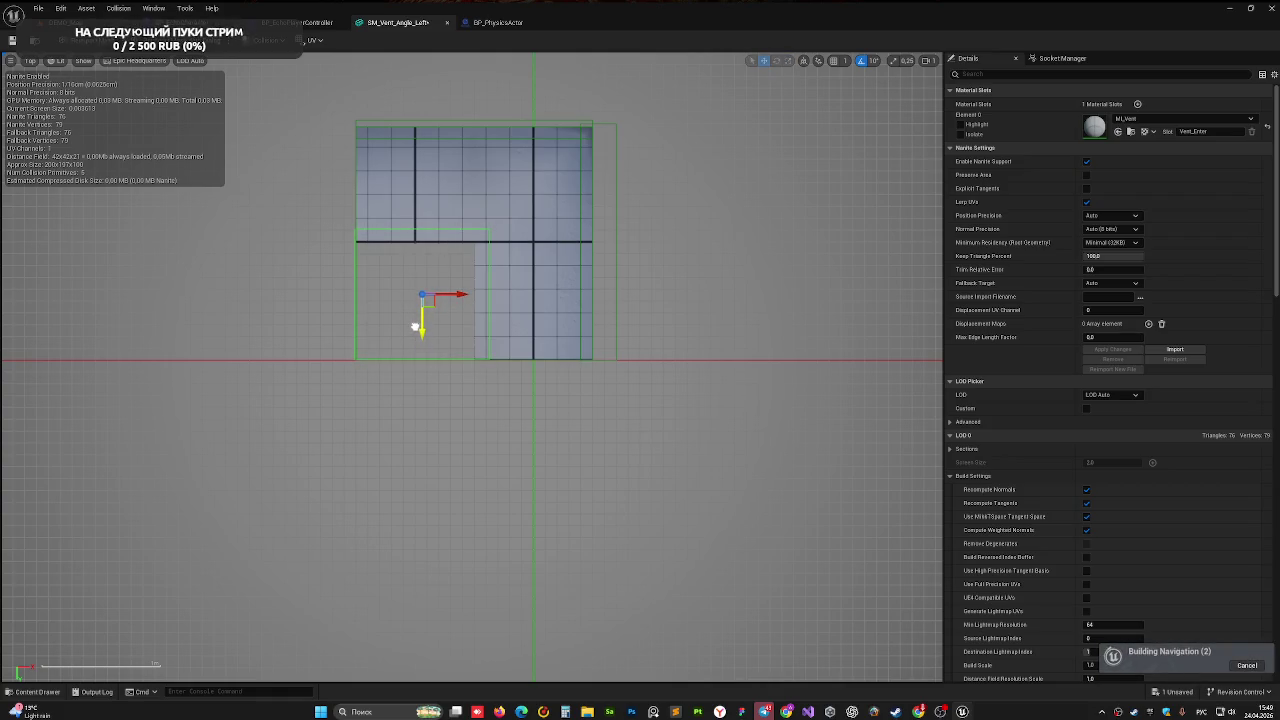
left_click_drag(463, 296, 459, 297)
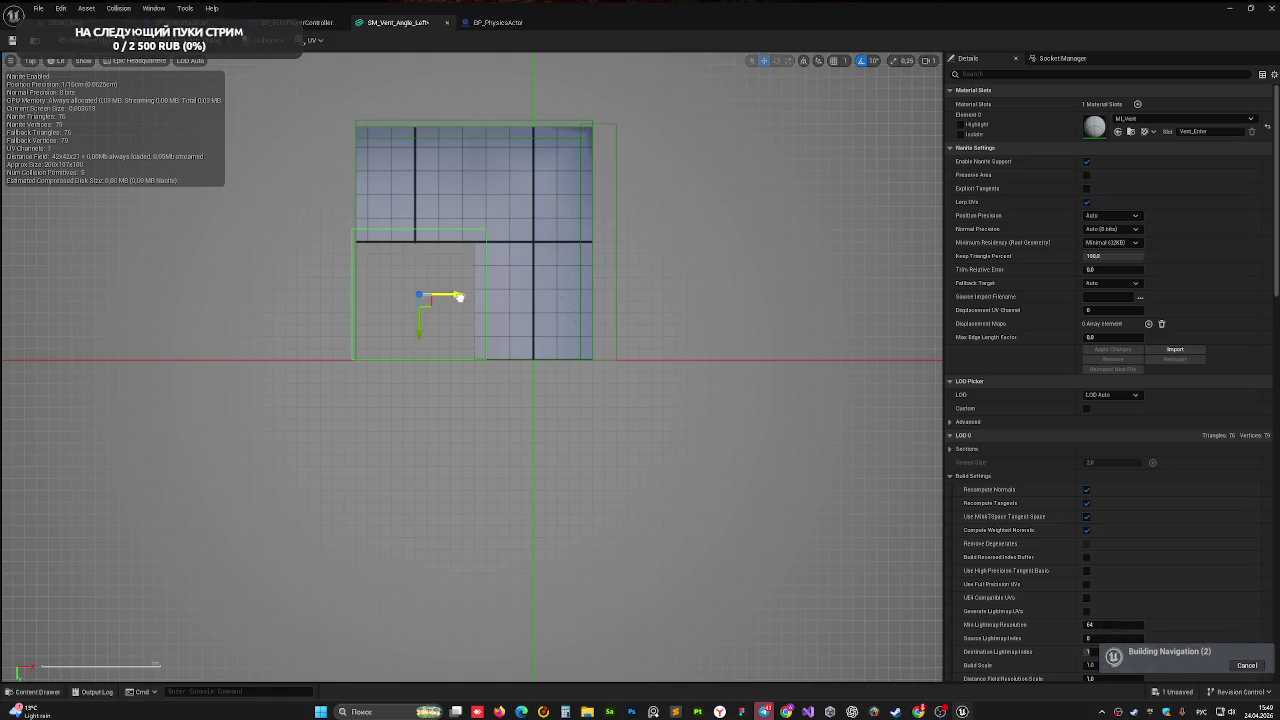
key("Escape")
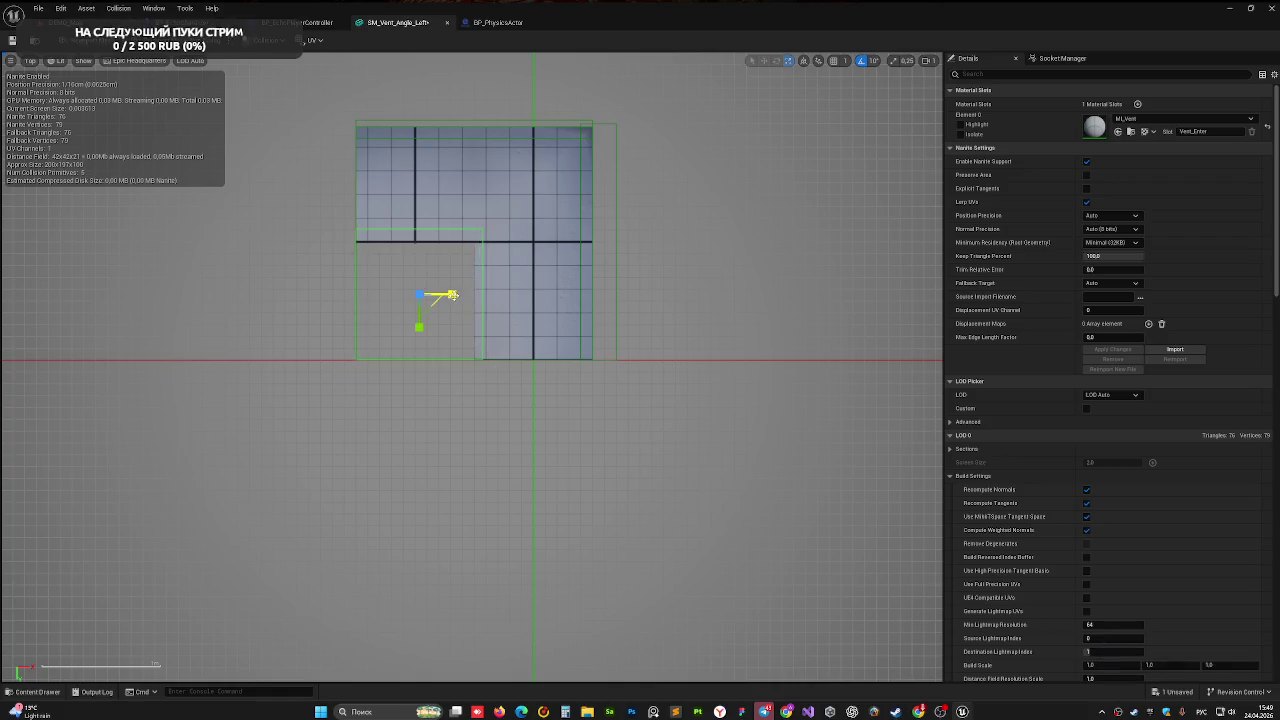
left_click_drag(456, 239, 473, 206)
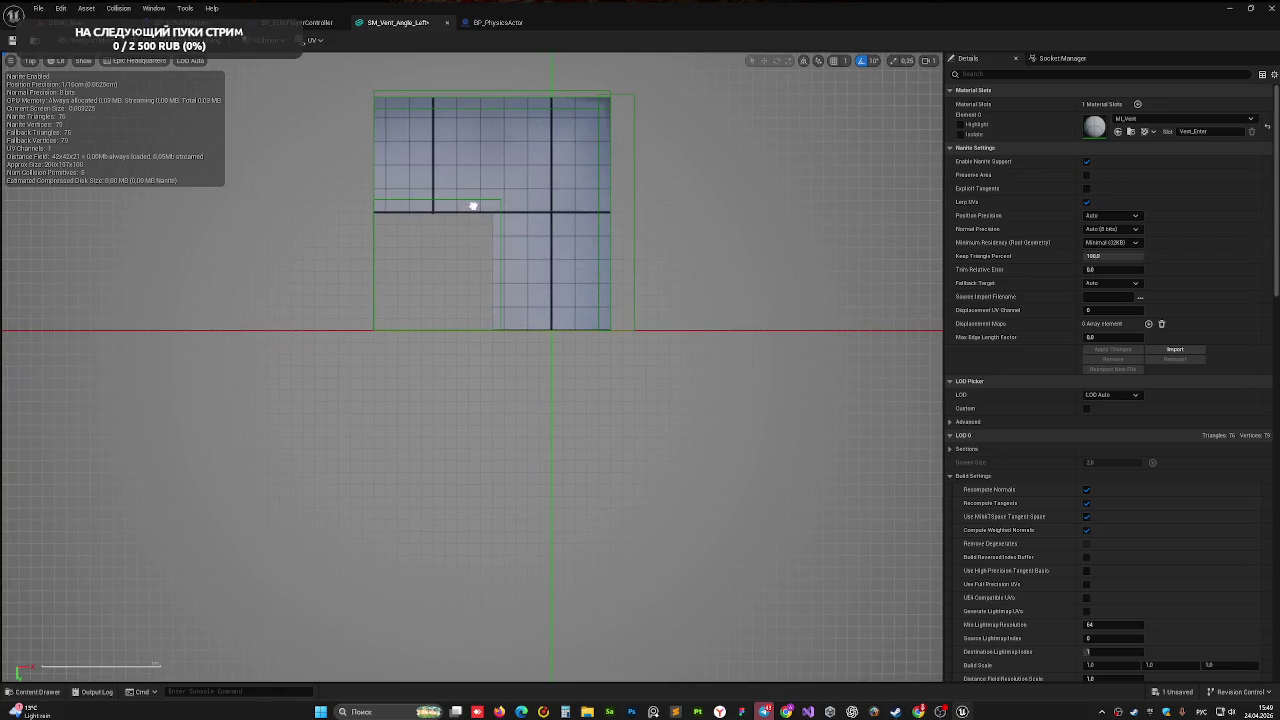
left_click(33, 62)
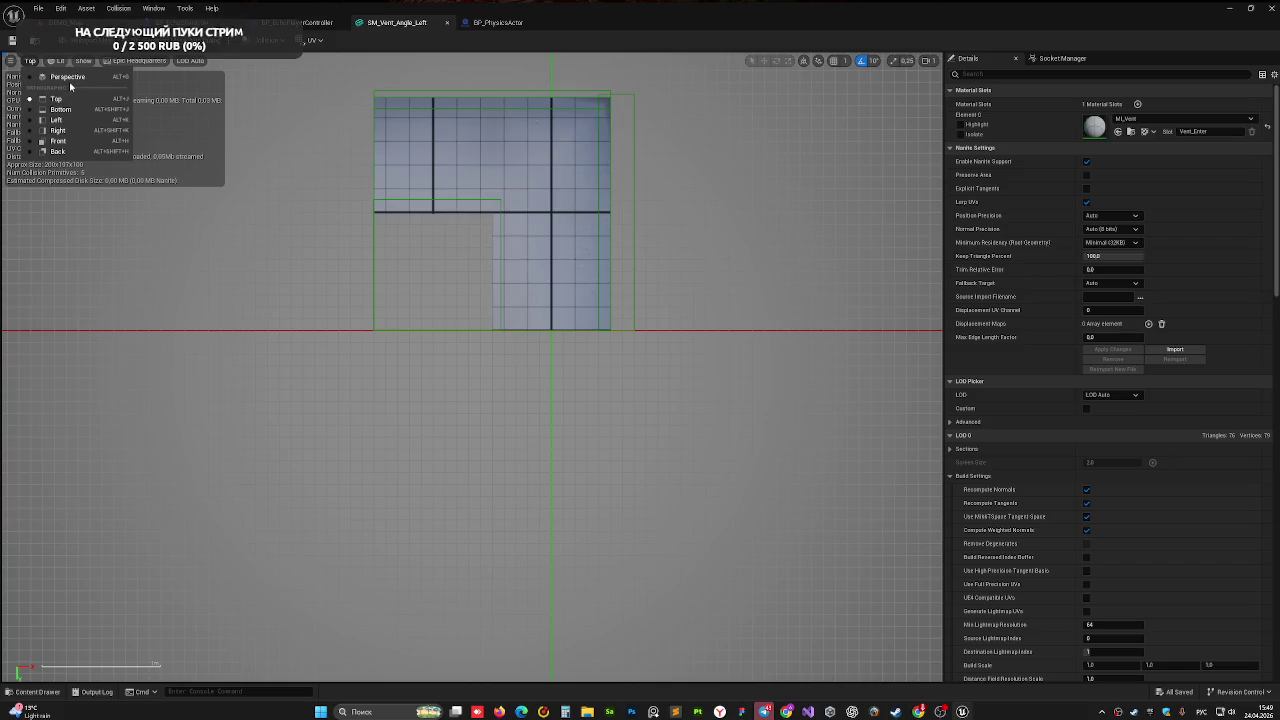
left_click(70, 81)
key("ctrl+Tab")
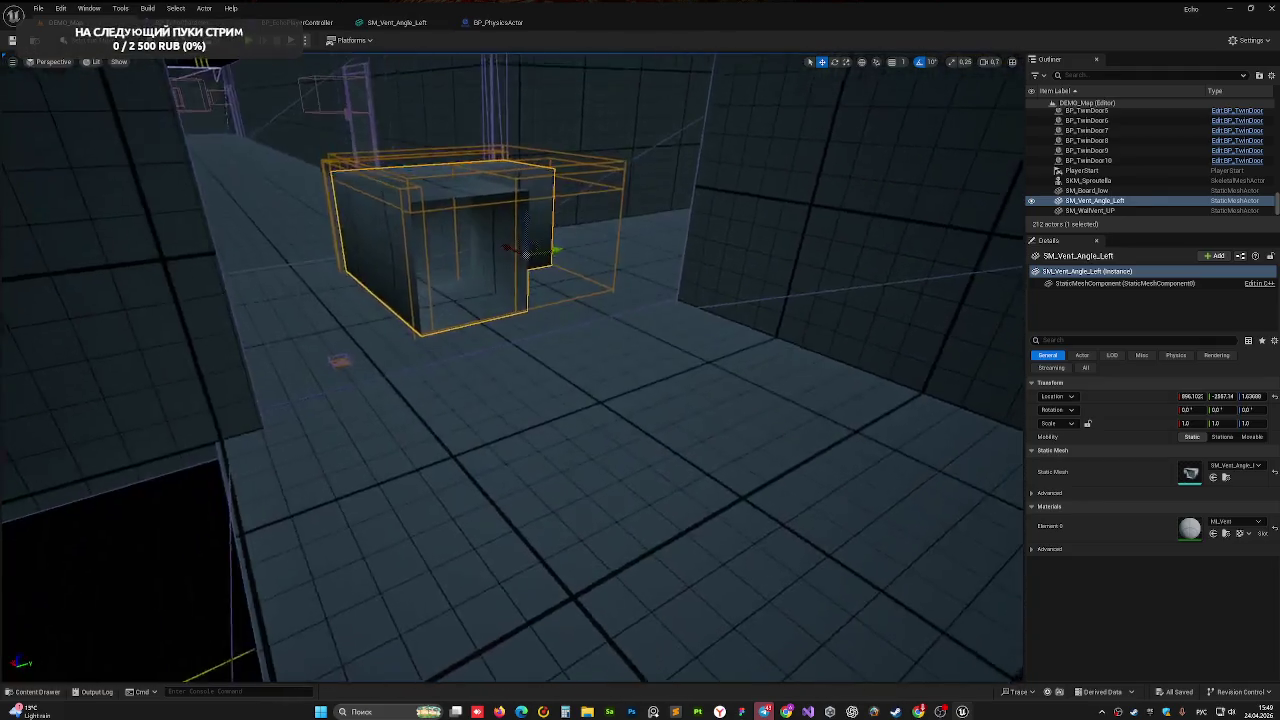
left_click_drag(211, 97, 211, 97)
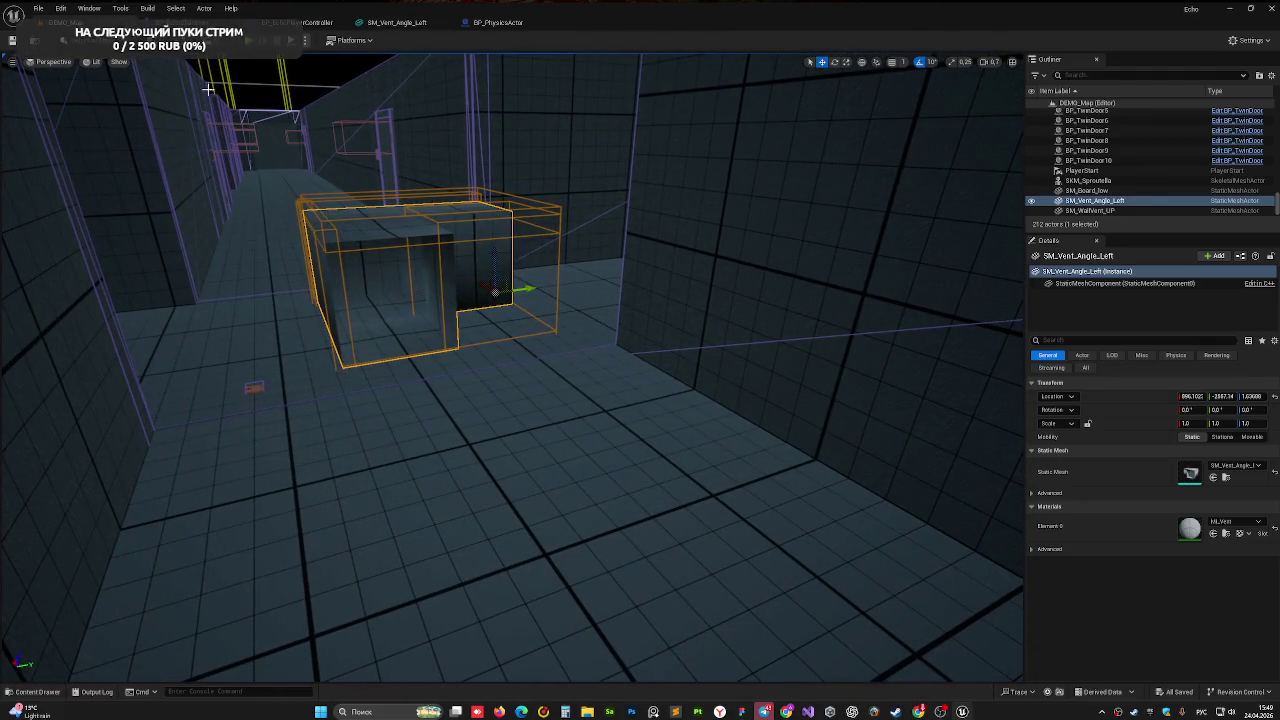
left_click(263, 40)
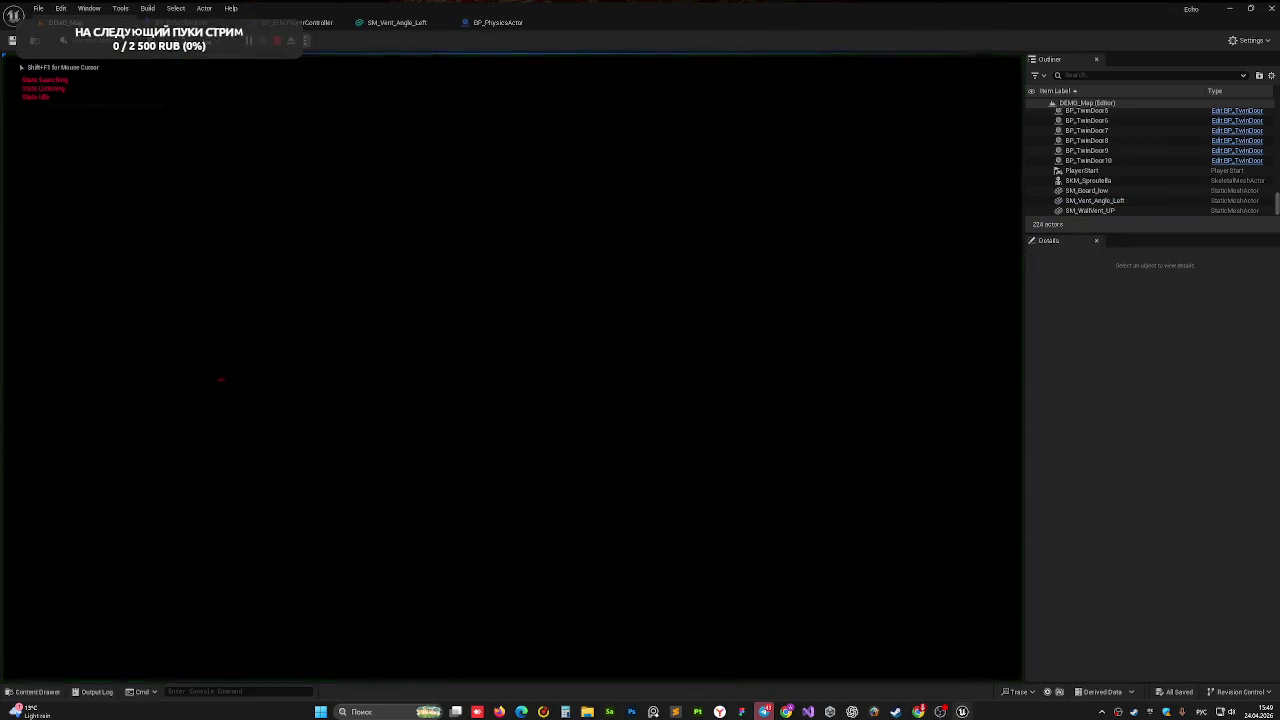
key("w")
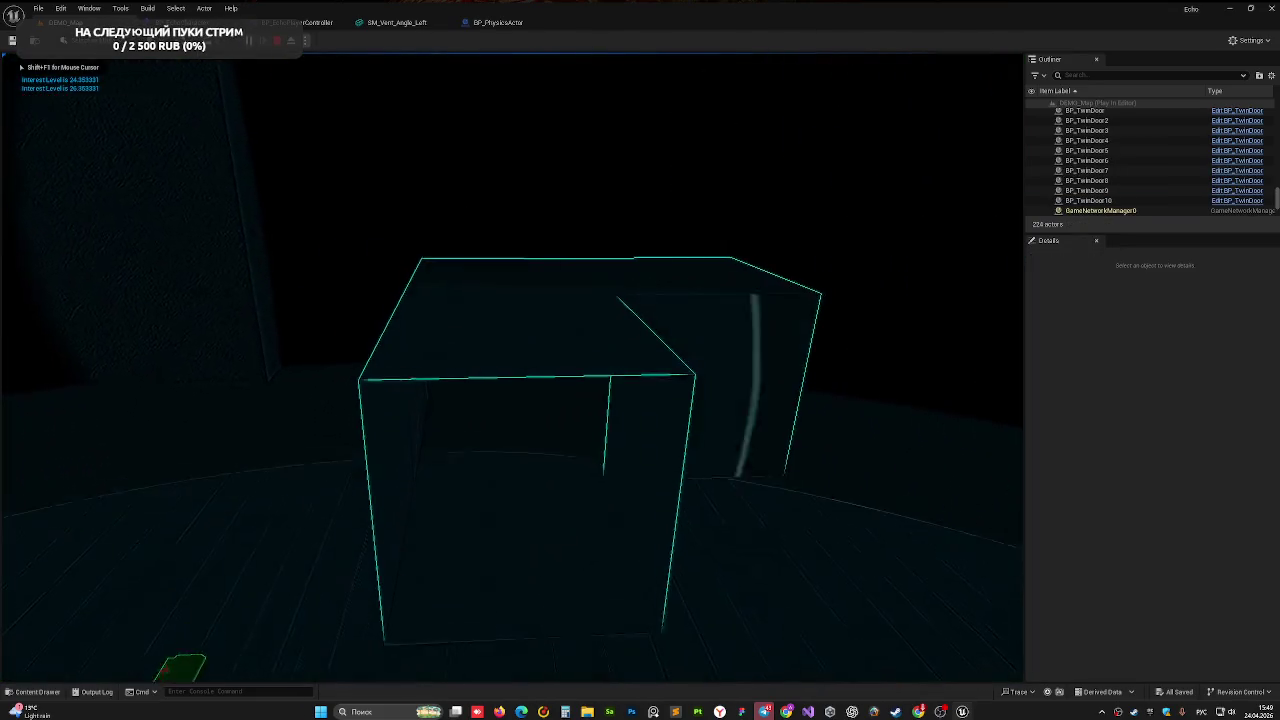
key("w")
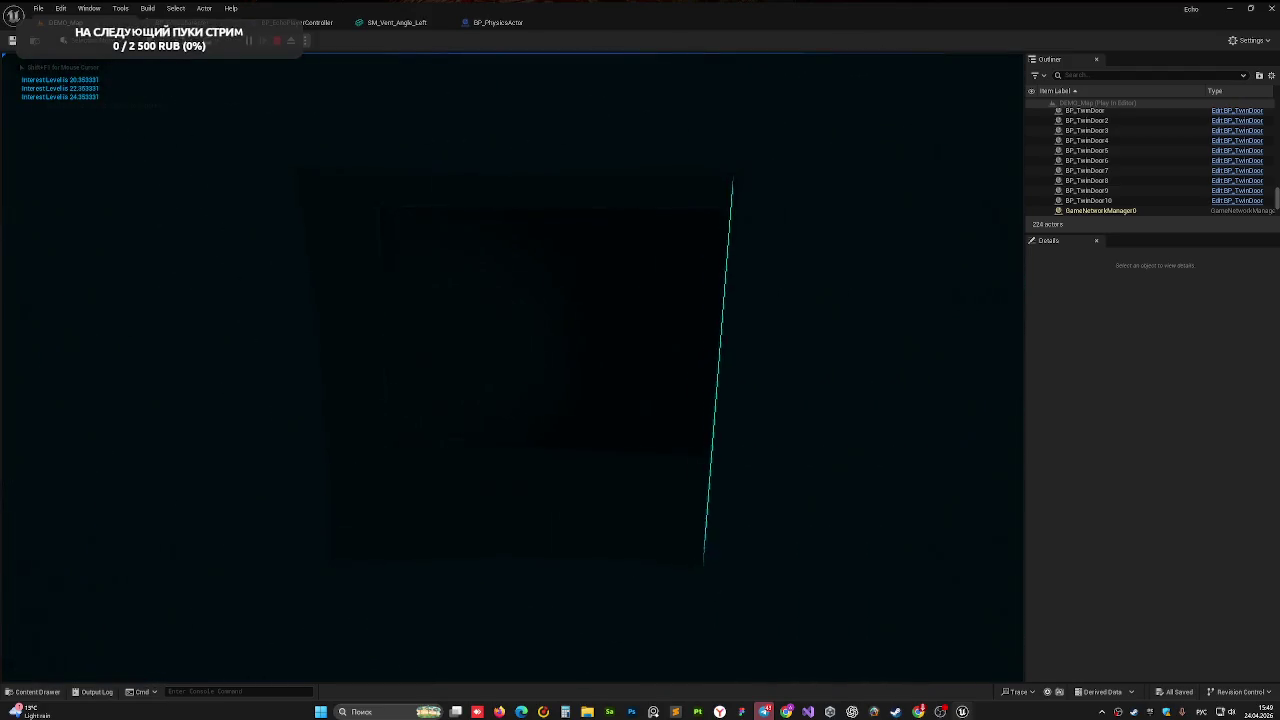
key("w")
key("w")
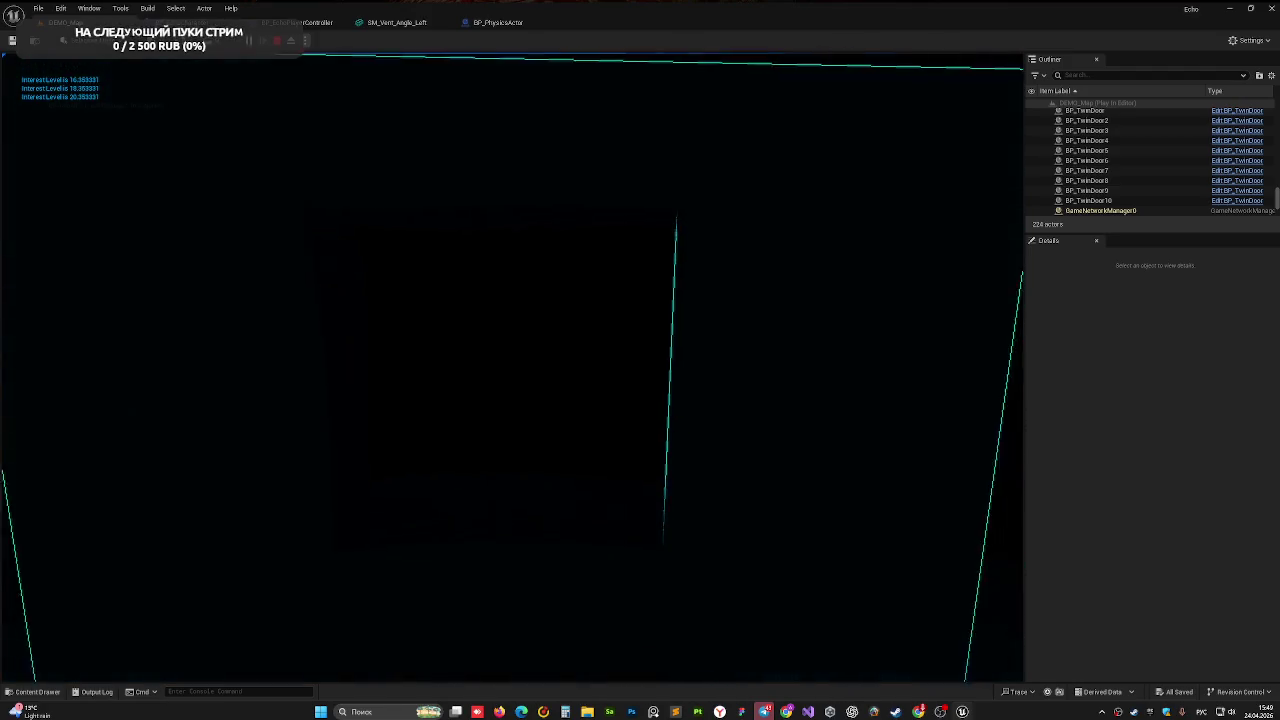
key("w")
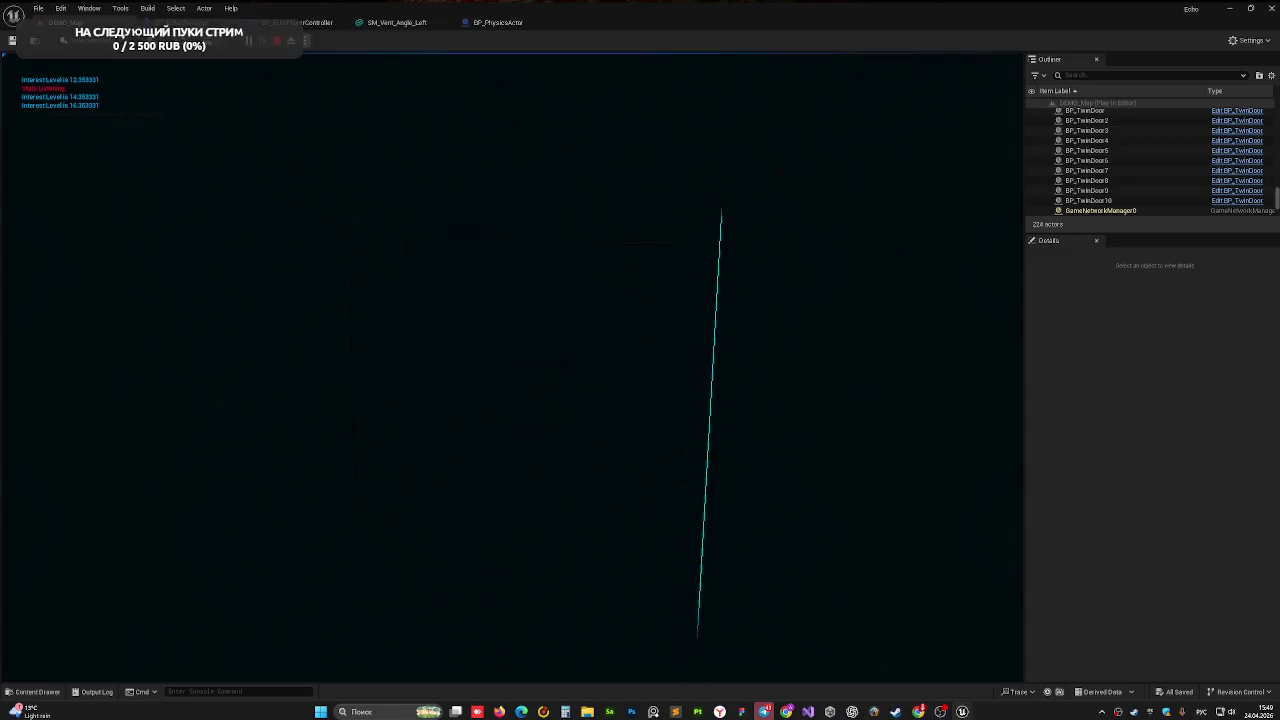
key("w")
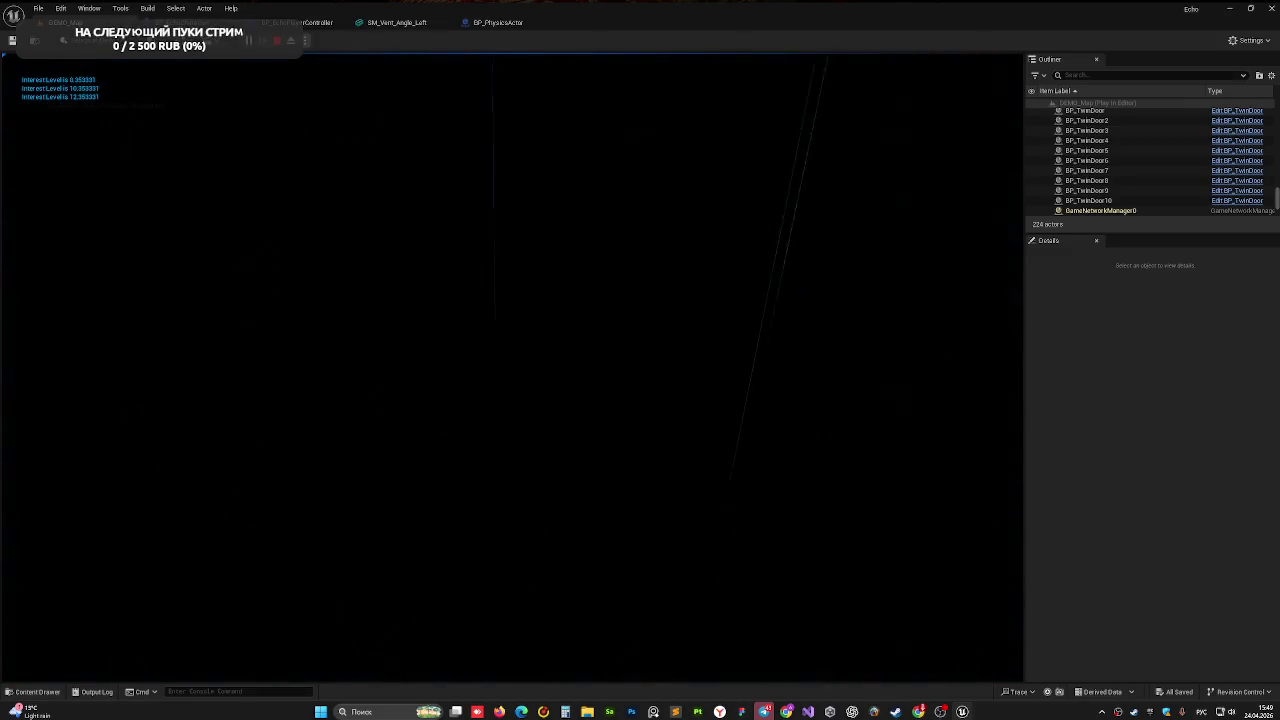
key("Escape")
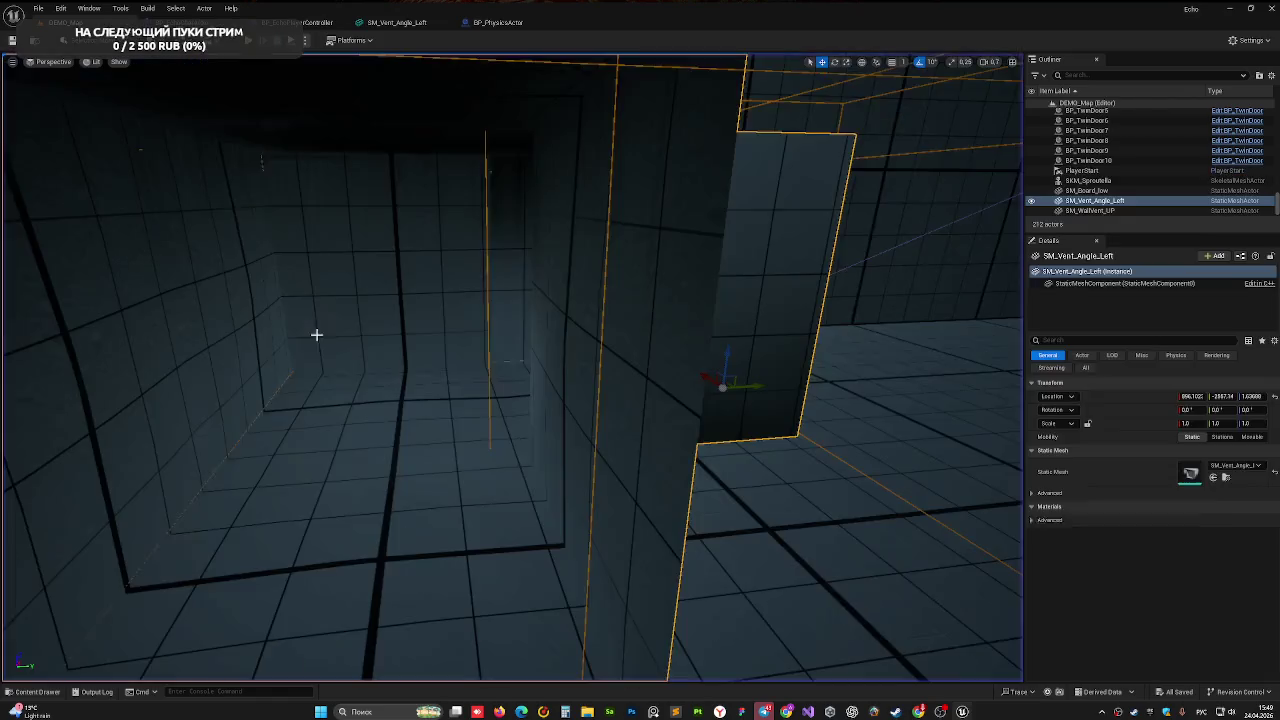
key("f")
key("ctrl+e")
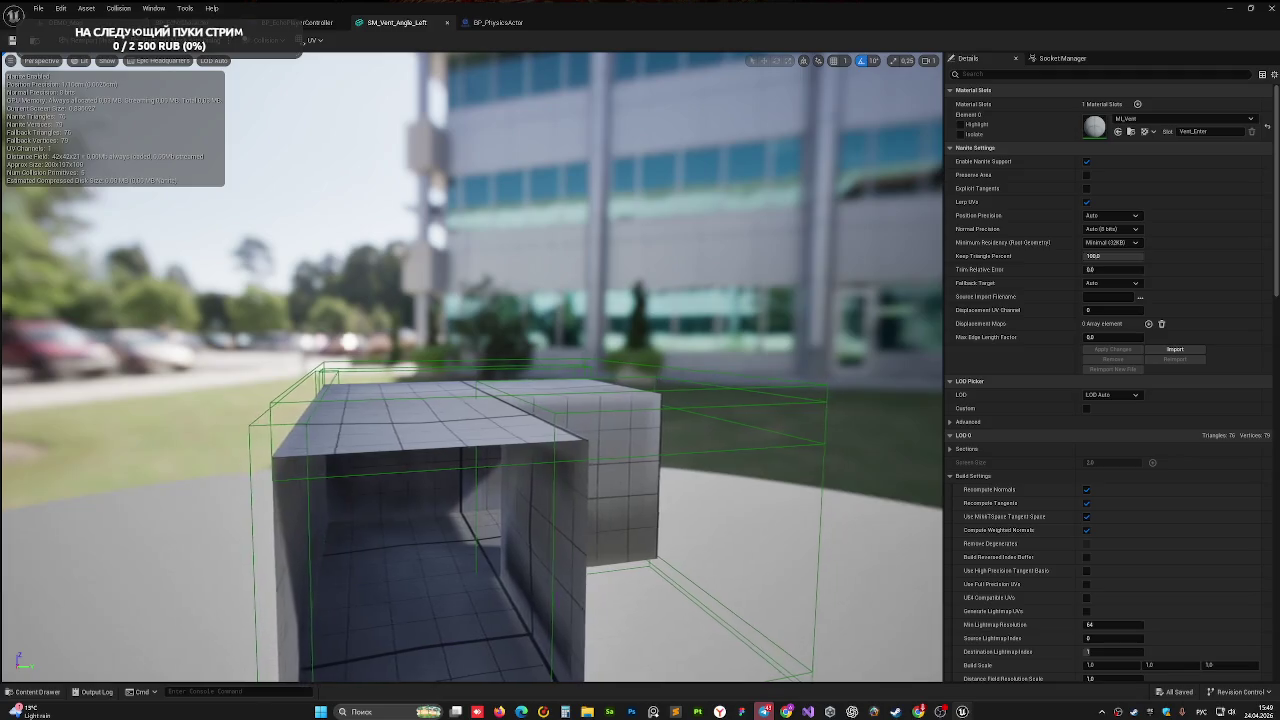
- Move the vent's green collision box slightly right and slightly higher
mouse_move(628, 514)
left_mouse_down()
mouse_move(600, 500)
mouse_move(640, 520)
mouse_move(628, 514)
left_mouse_up()
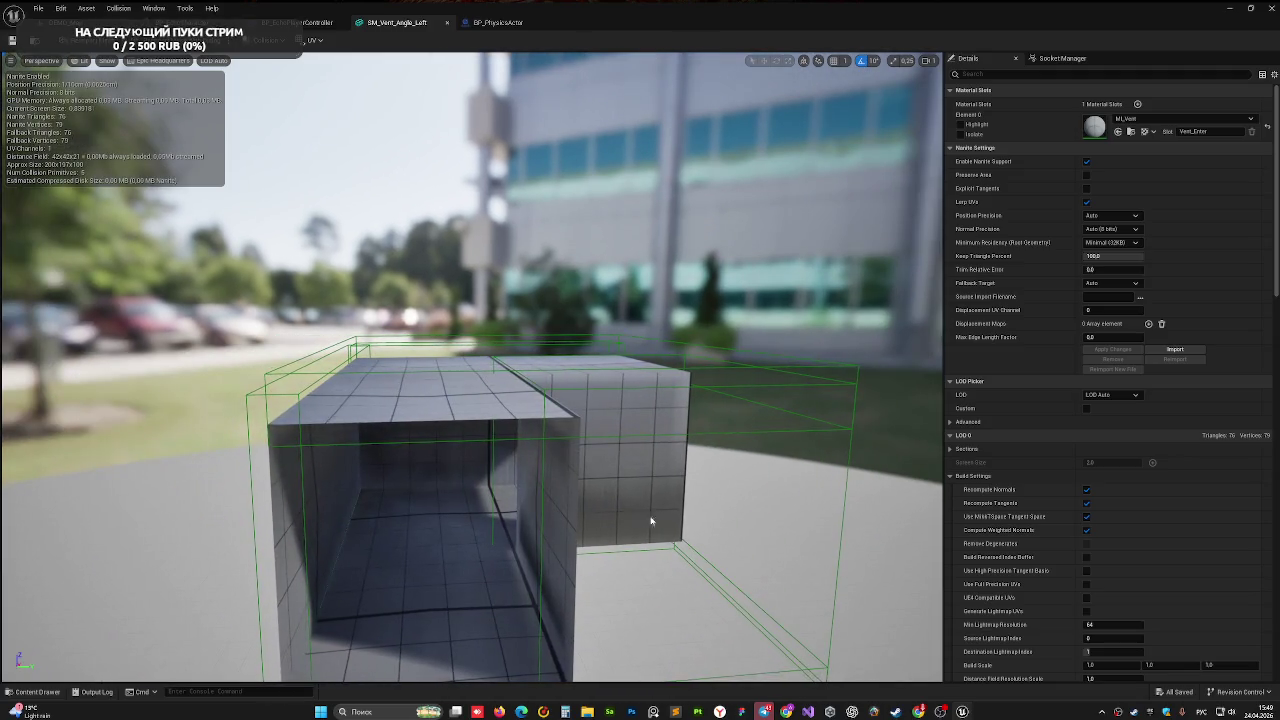
left_click(633, 468)
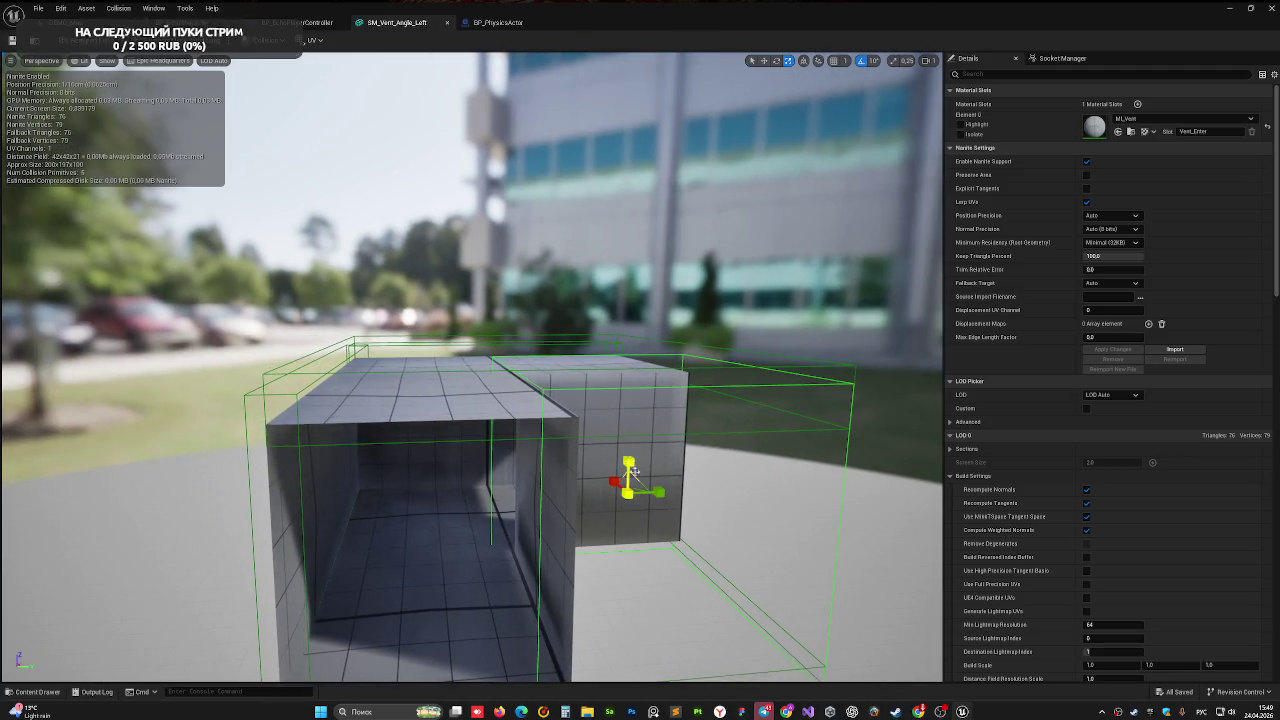
left_click_drag(654, 492, 659, 492)
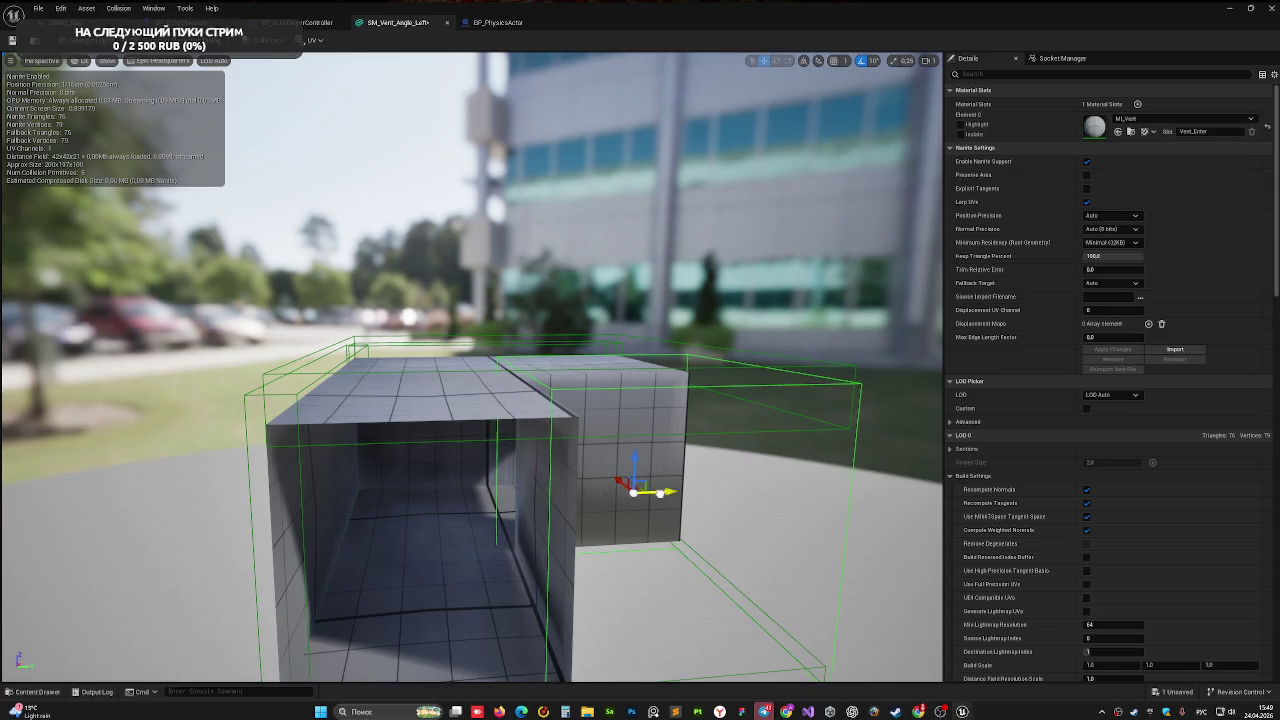
mouse_move(358, 450)
left_mouse_down()
mouse_move(290, 430)
mouse_move(300, 470)
mouse_move(362, 532)
left_mouse_up()
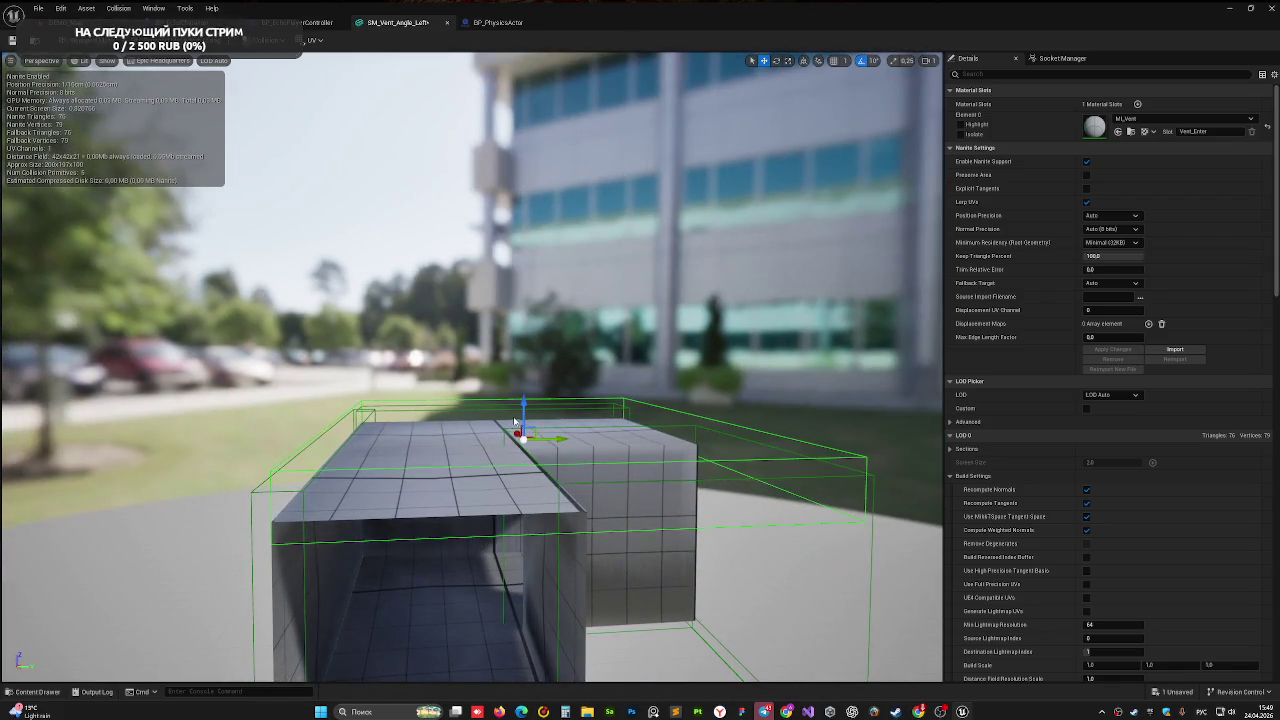
left_click_drag(522, 410, 522, 405)
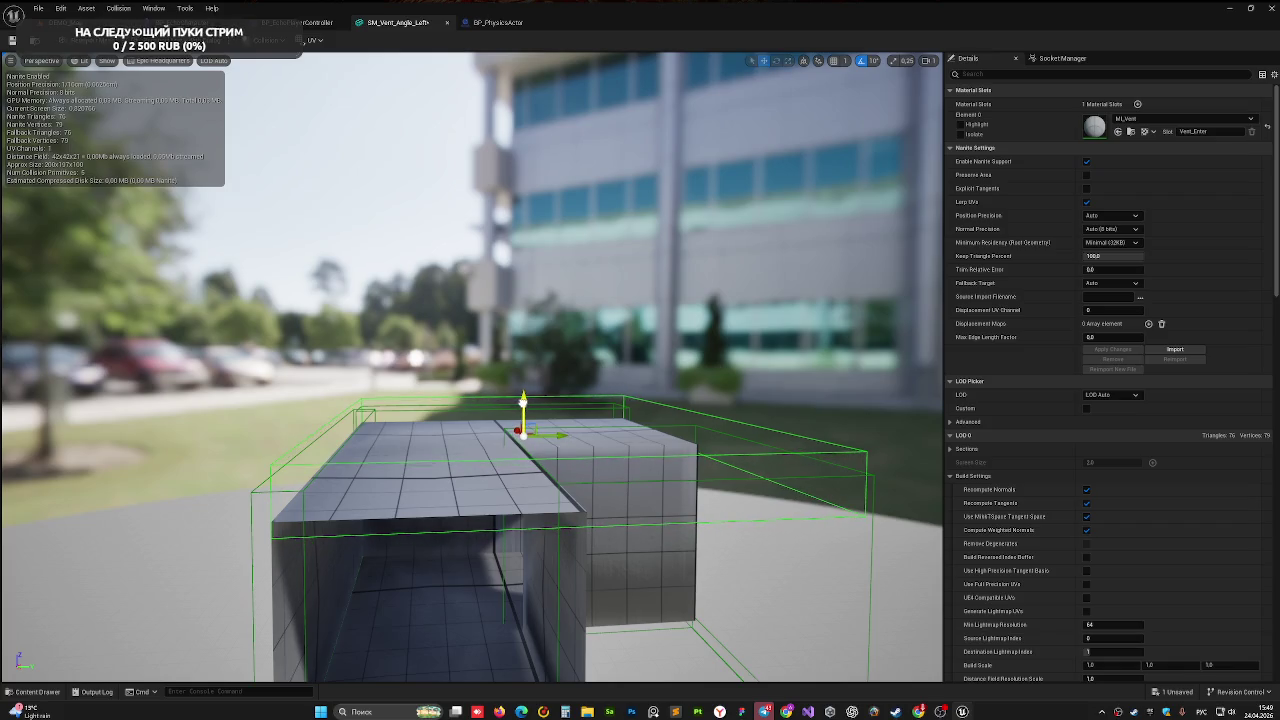
- Save the vent mesh and play-test DEMO_Map
key("ctrl+s")
left_click(60, 22)
left_click(277, 40)
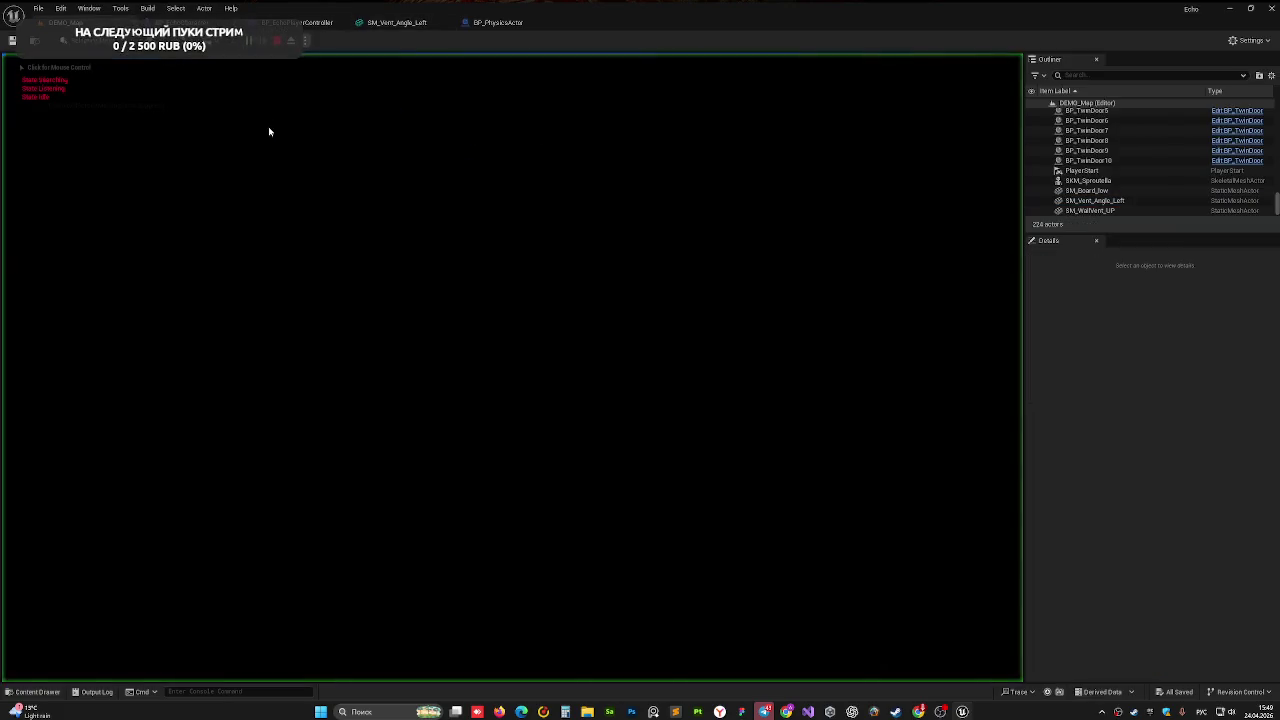
- Walk toward the vent outlines, then end the play-test
key("w")
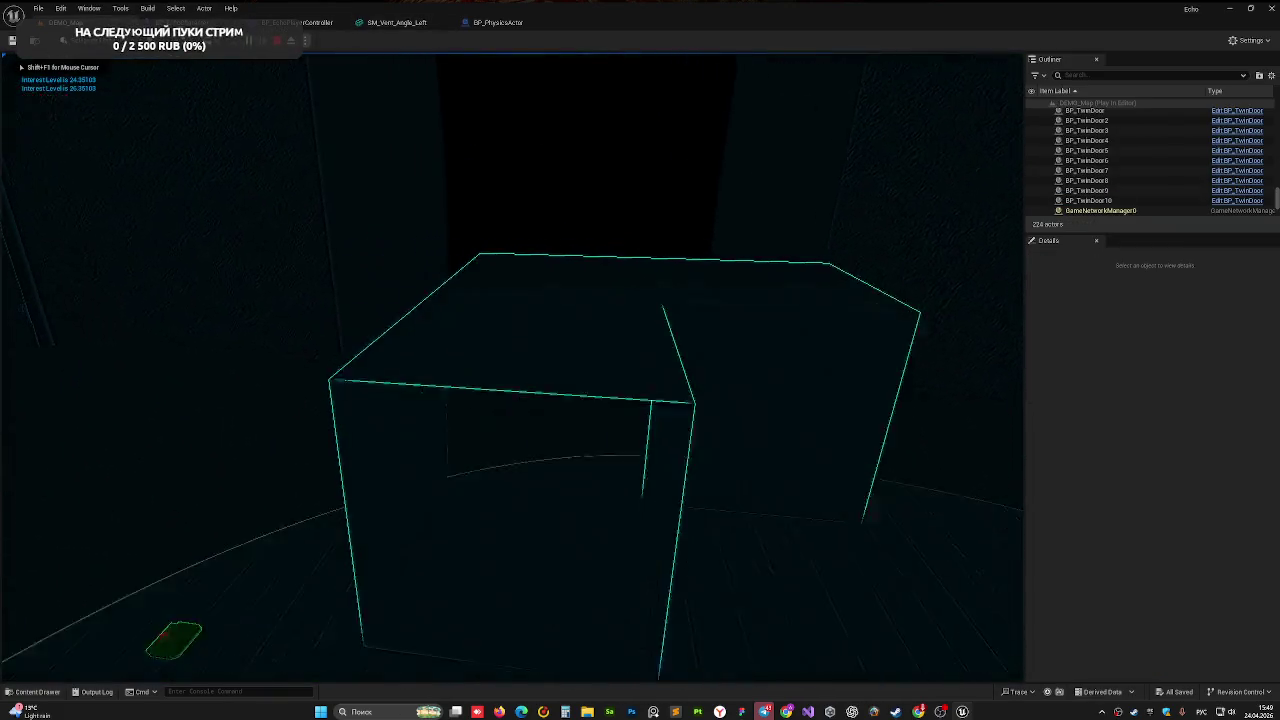
key("w")
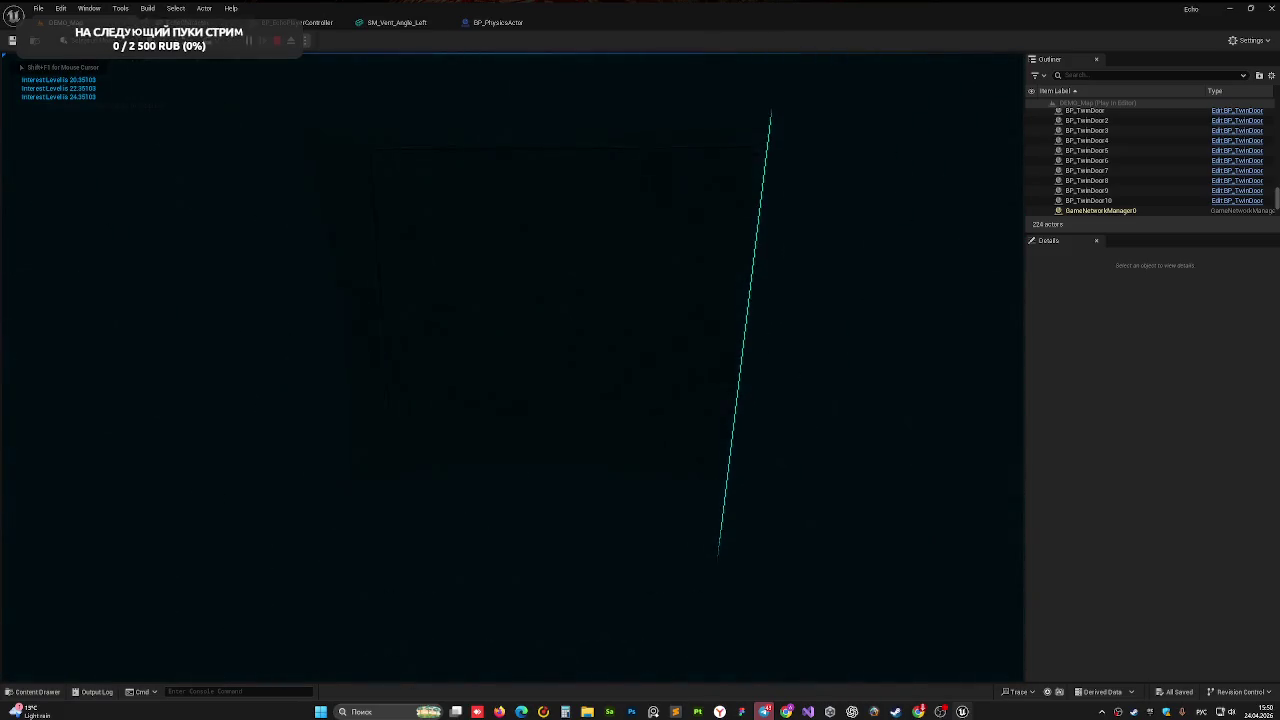
key("w")
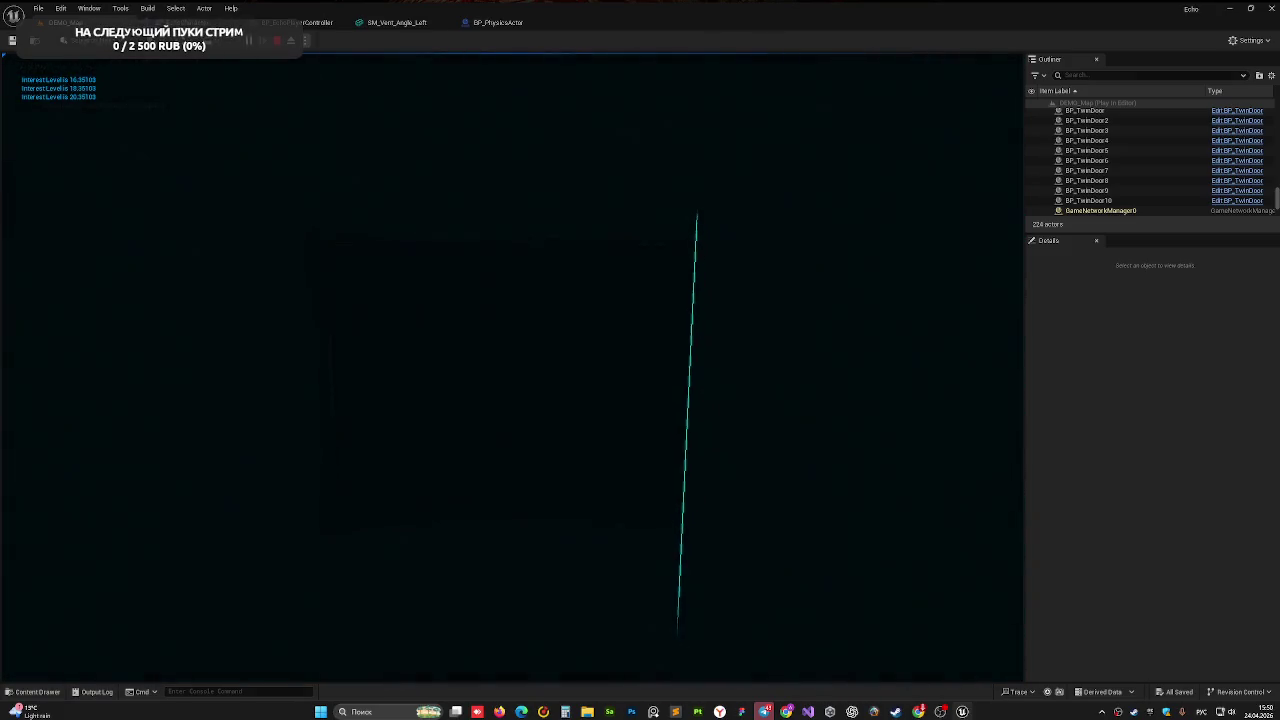
key("w")
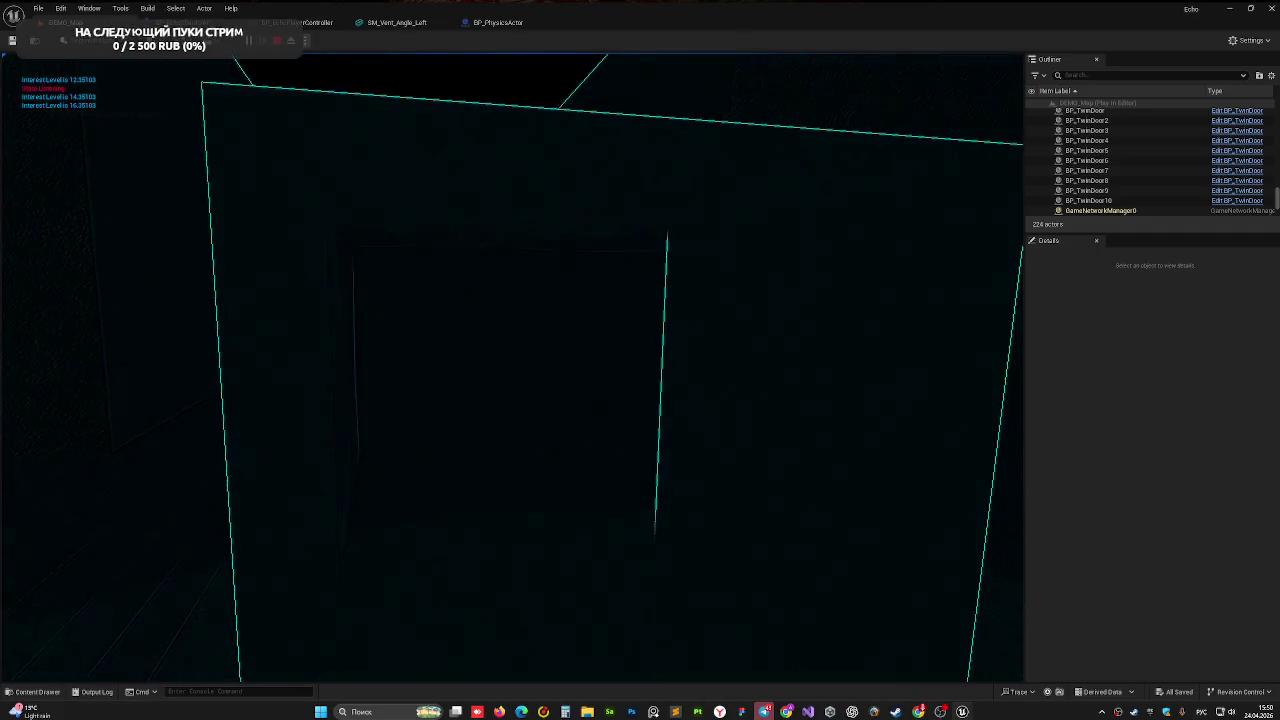
key("Escape")
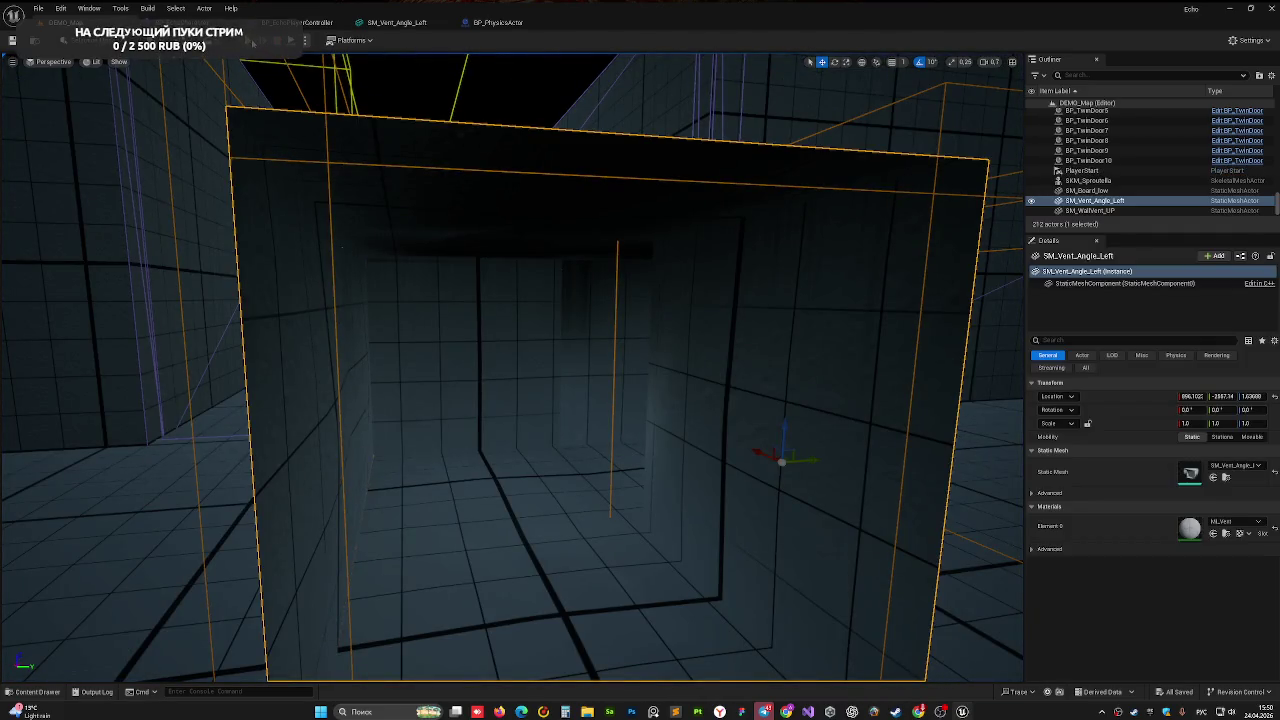
- Restart the play-test and cycle through wireframe, lit and shader complexity view modes
key("alt+p")
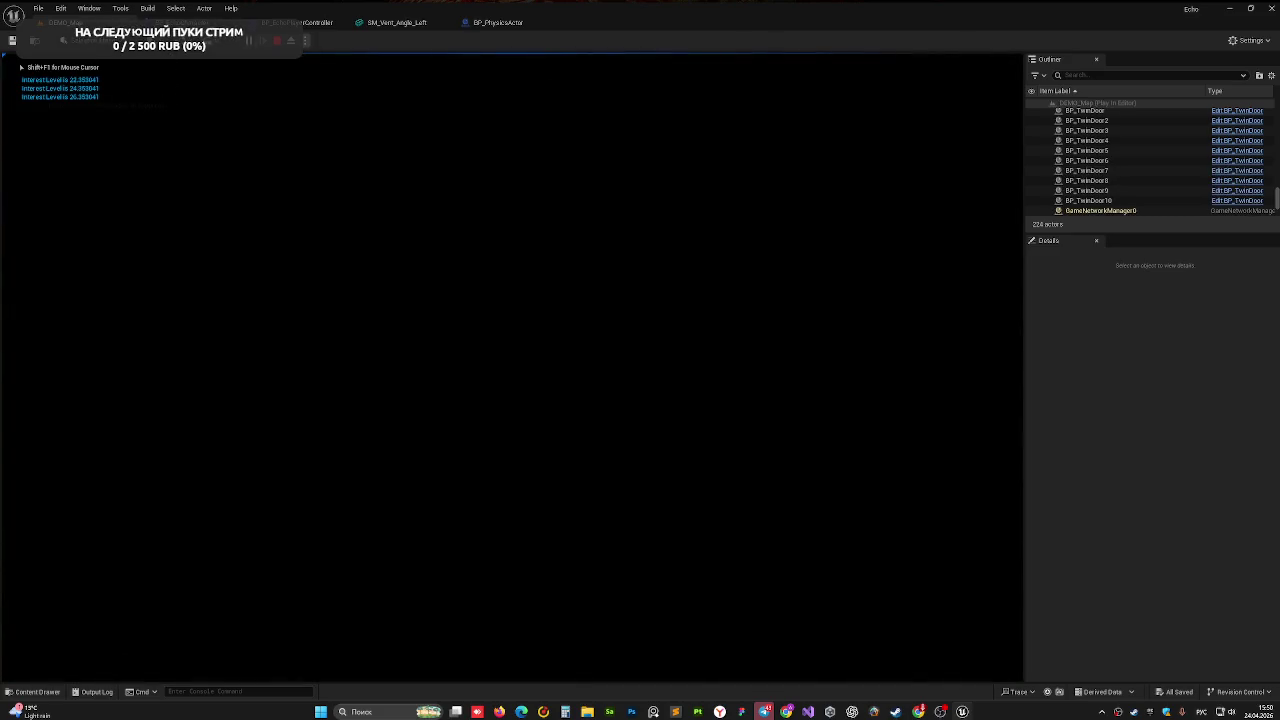
key("w")
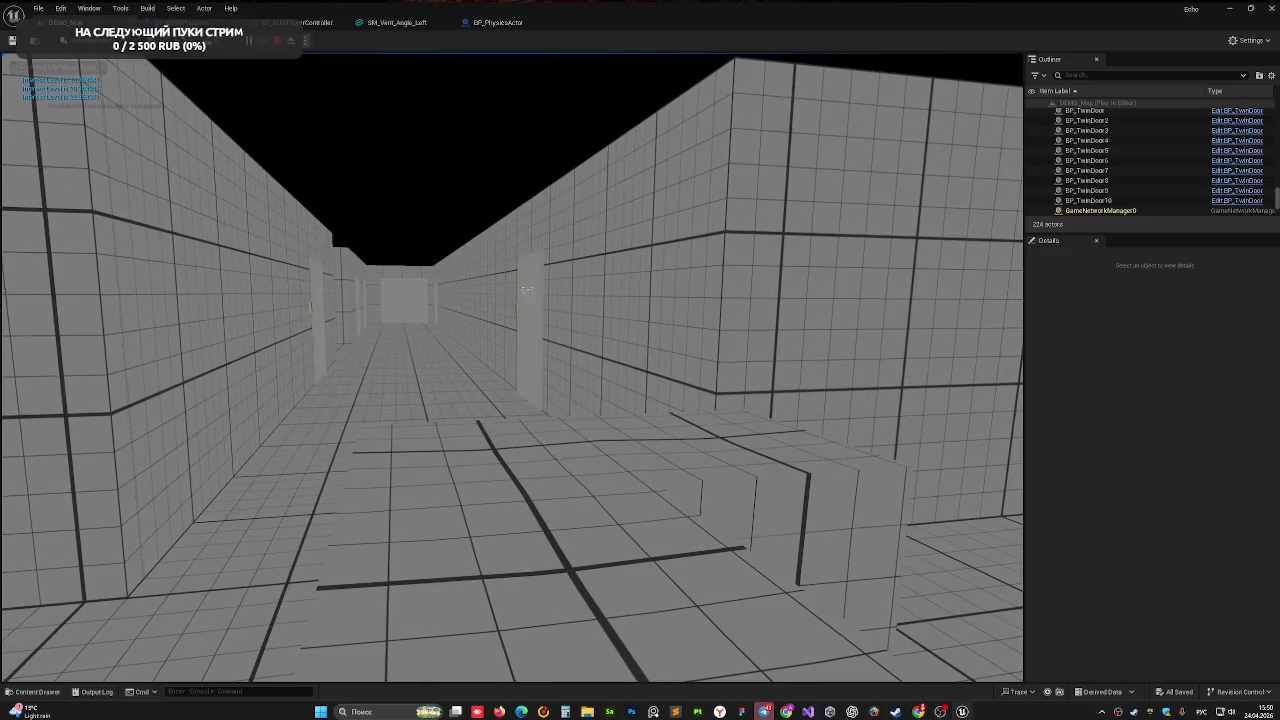
key("F1")
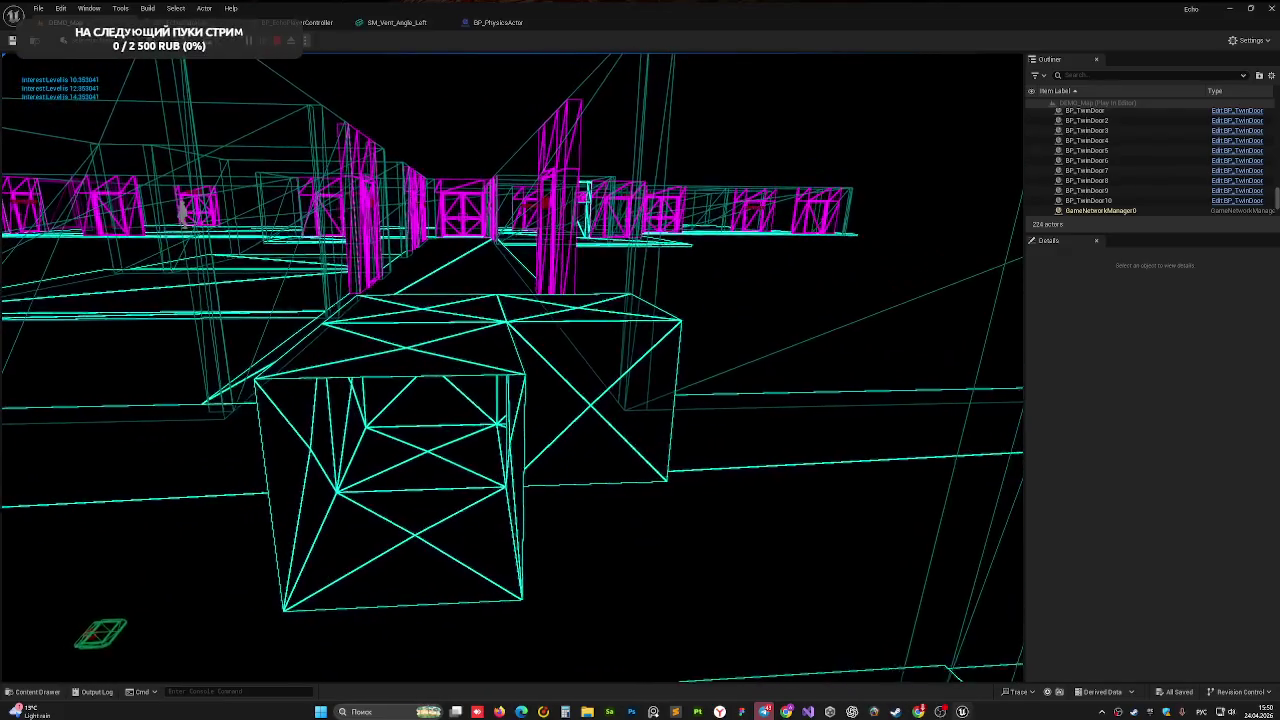
key("F3")
key("F5")
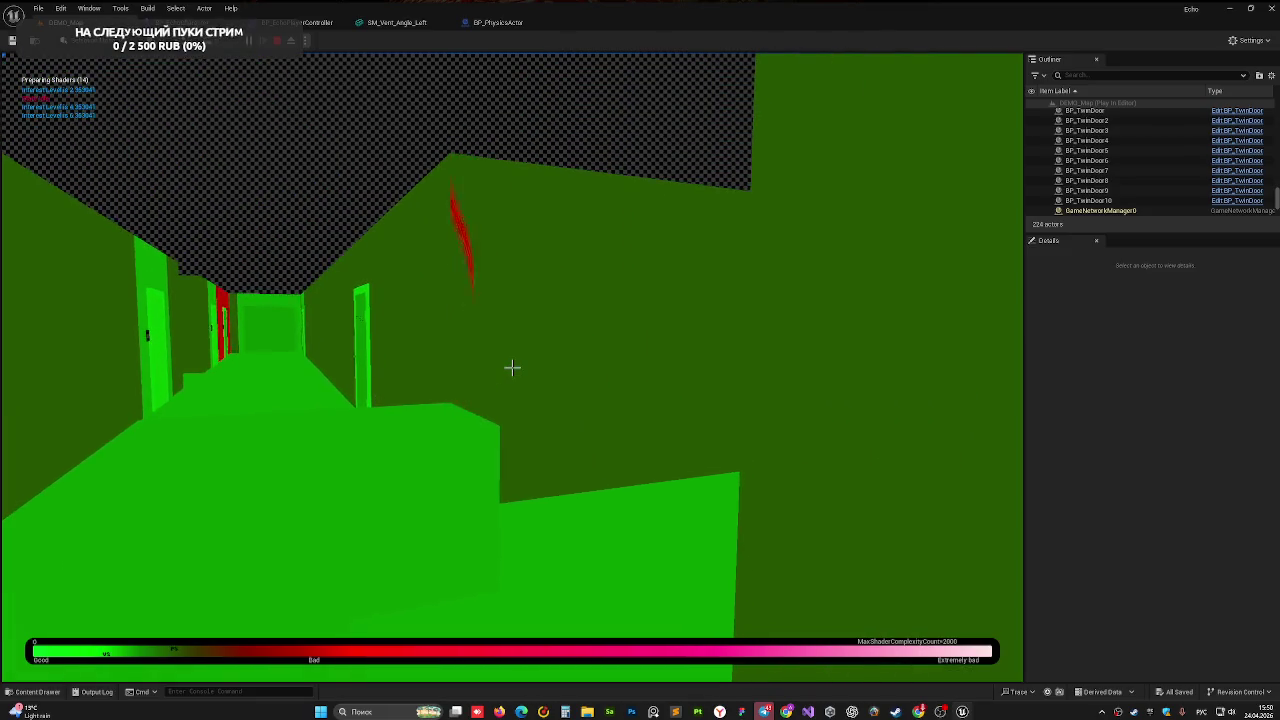
- Walk the corridor, the green room and the door-lined corridor toward the red wall, then stop playing
key("d")
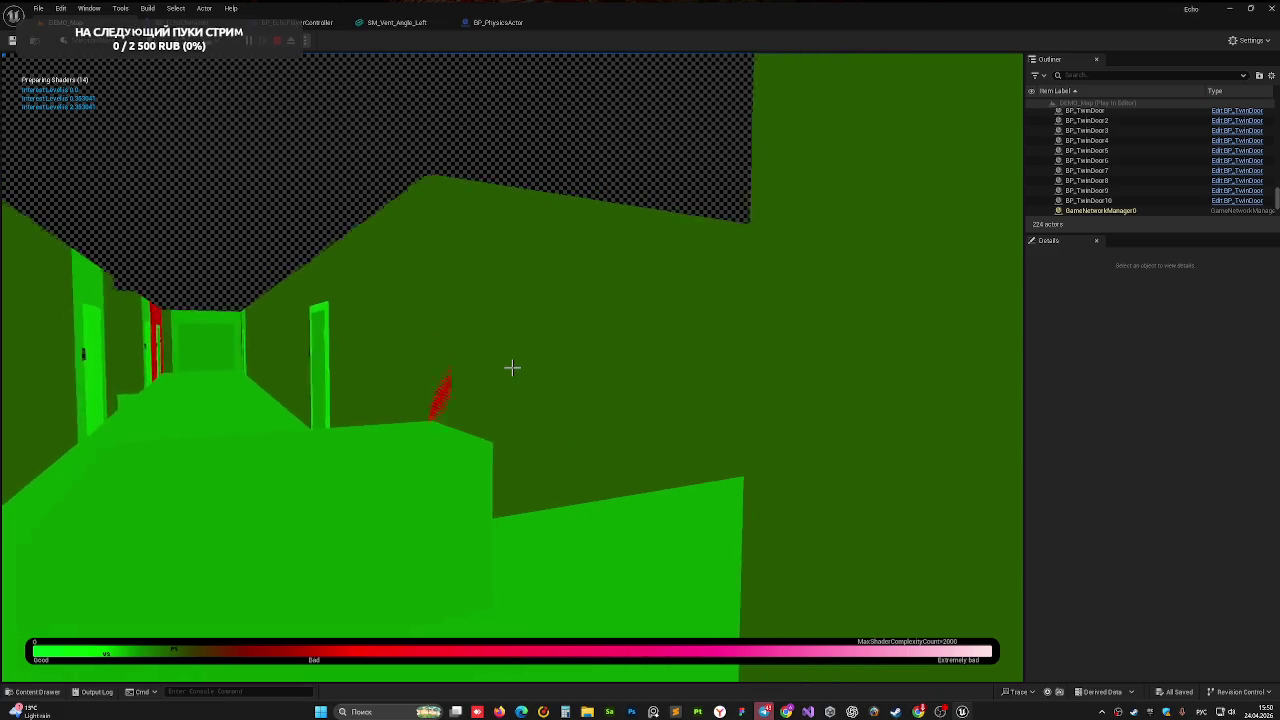
key("w")
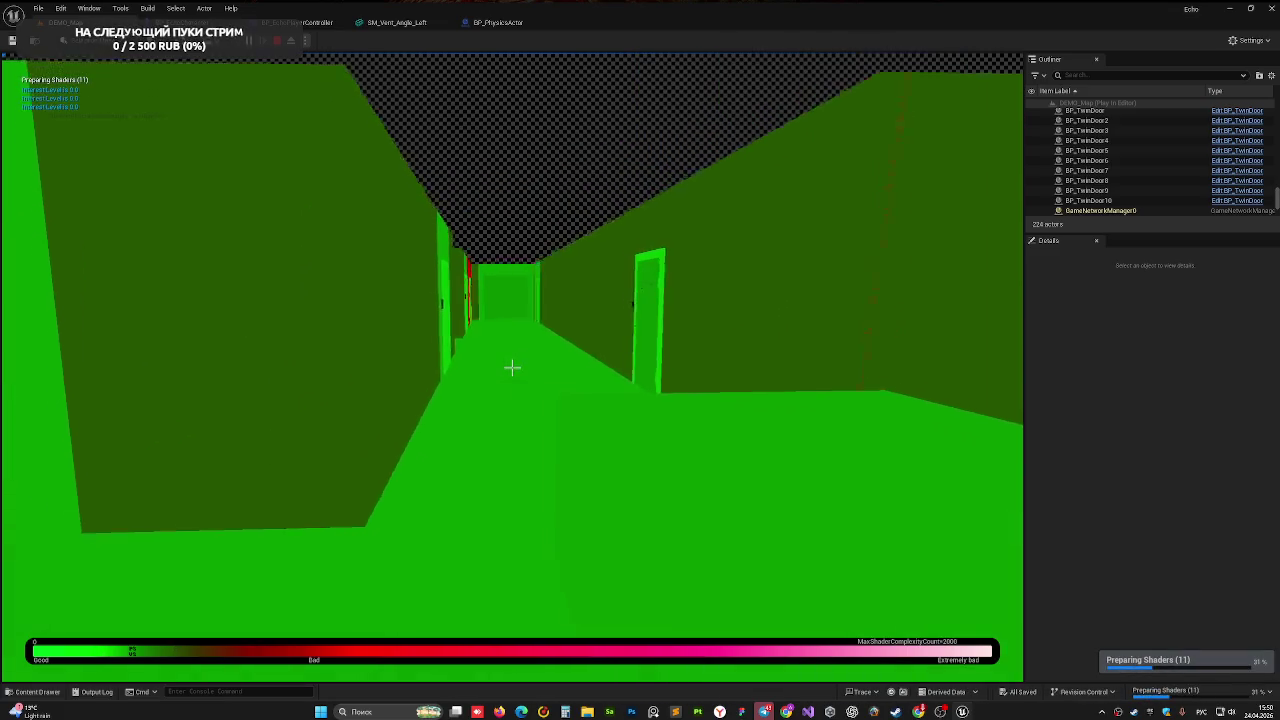
key("w")
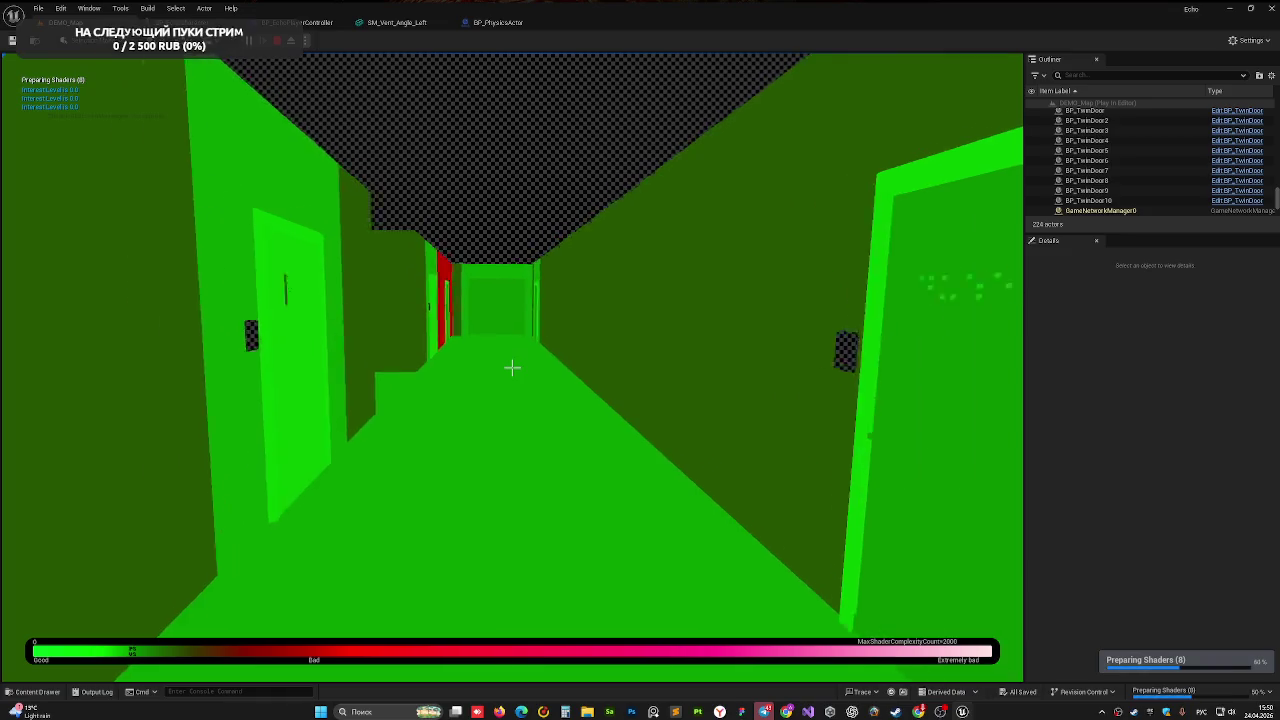
key("w")
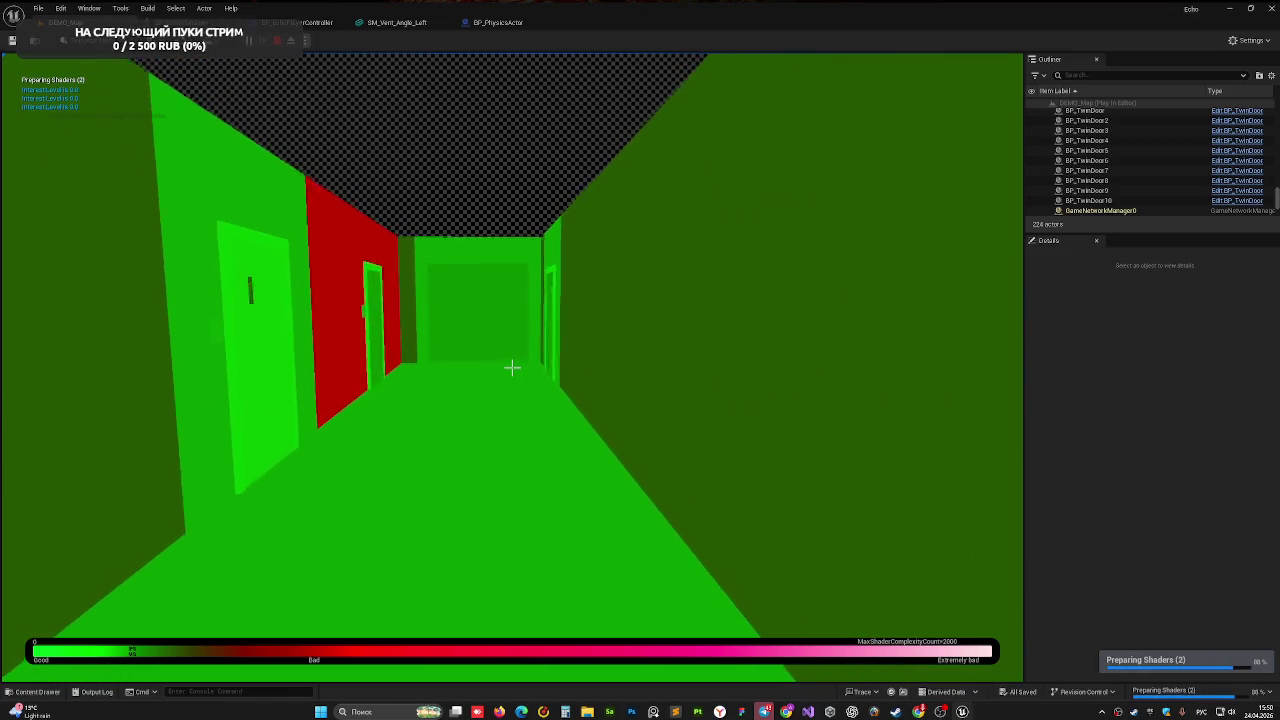
key("w")
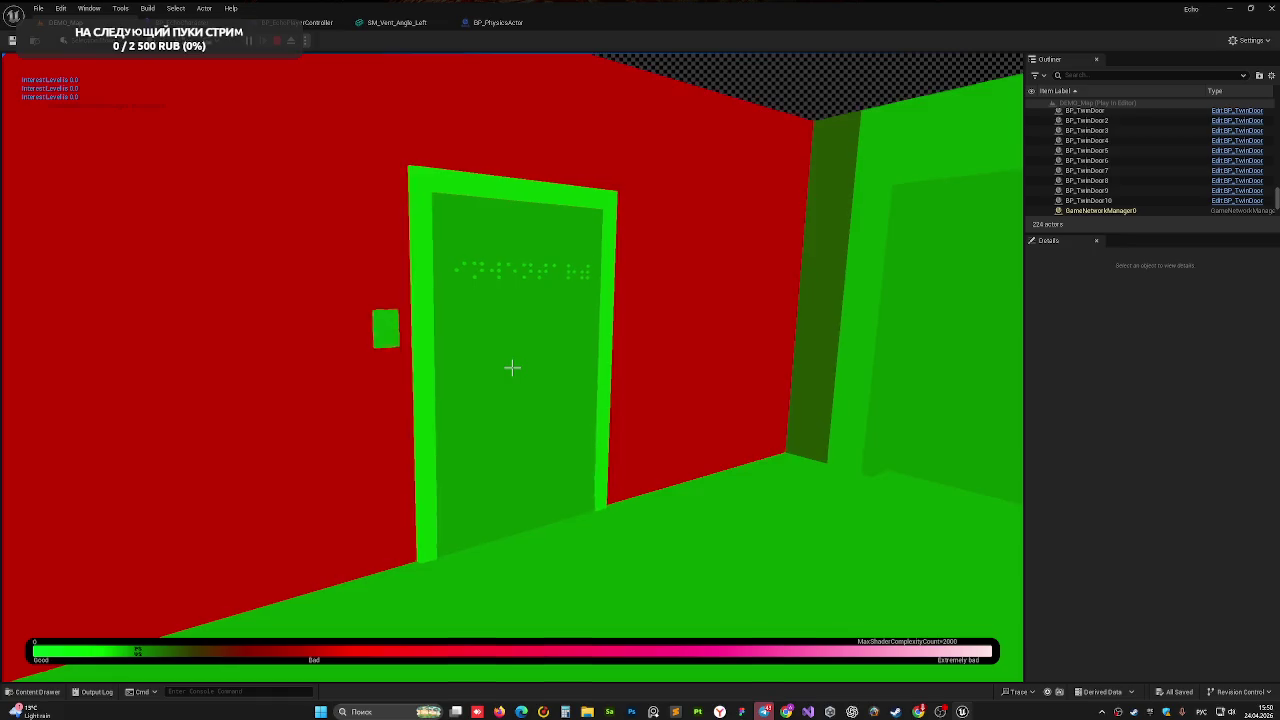
key("w")
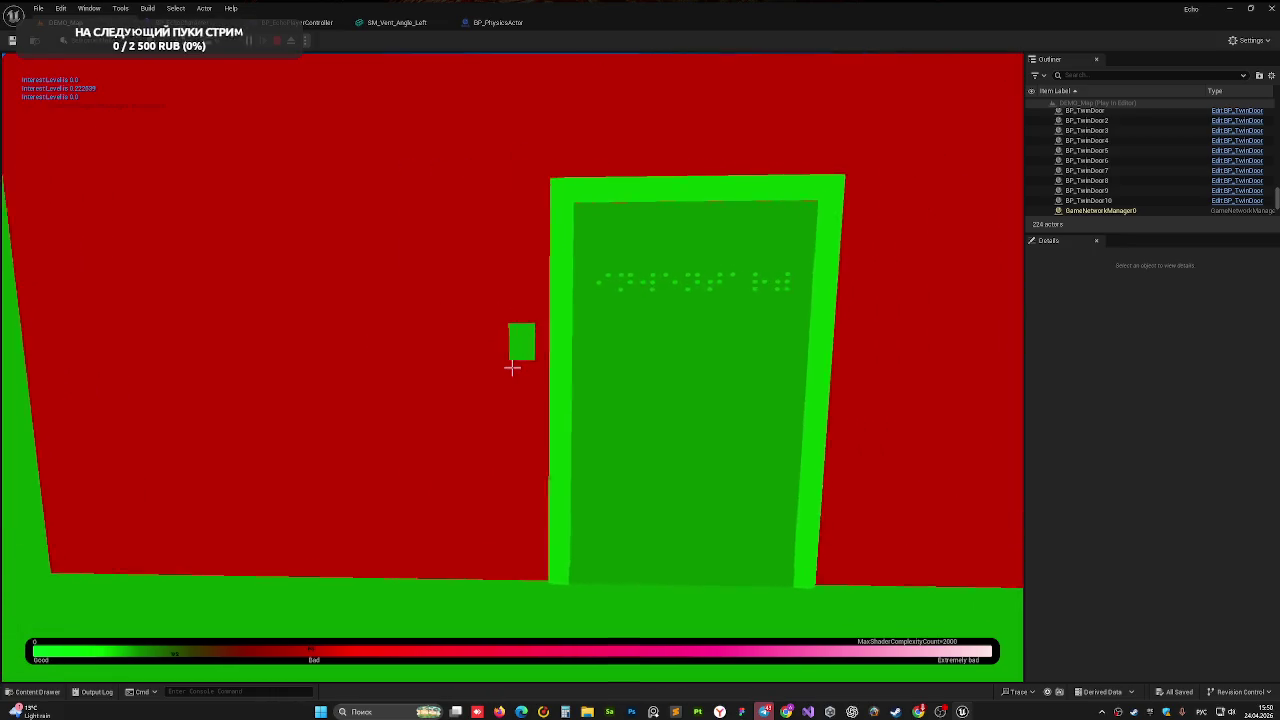
key("w")
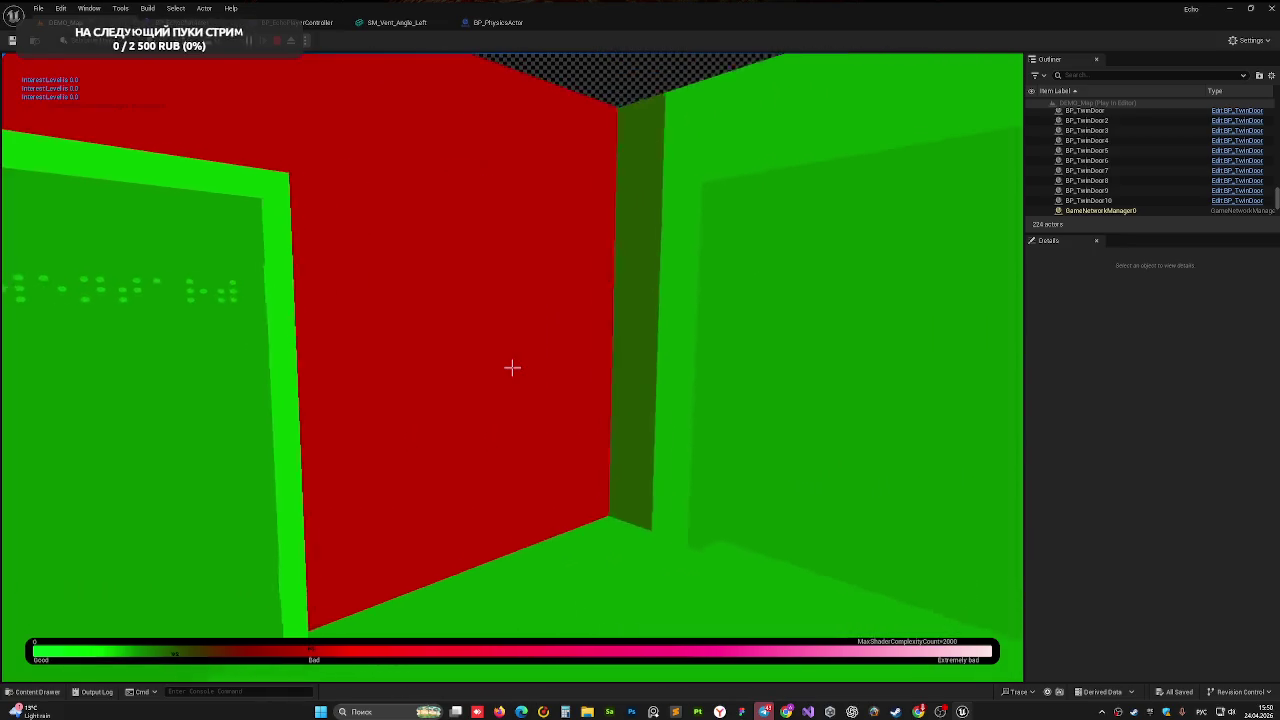
key("w")
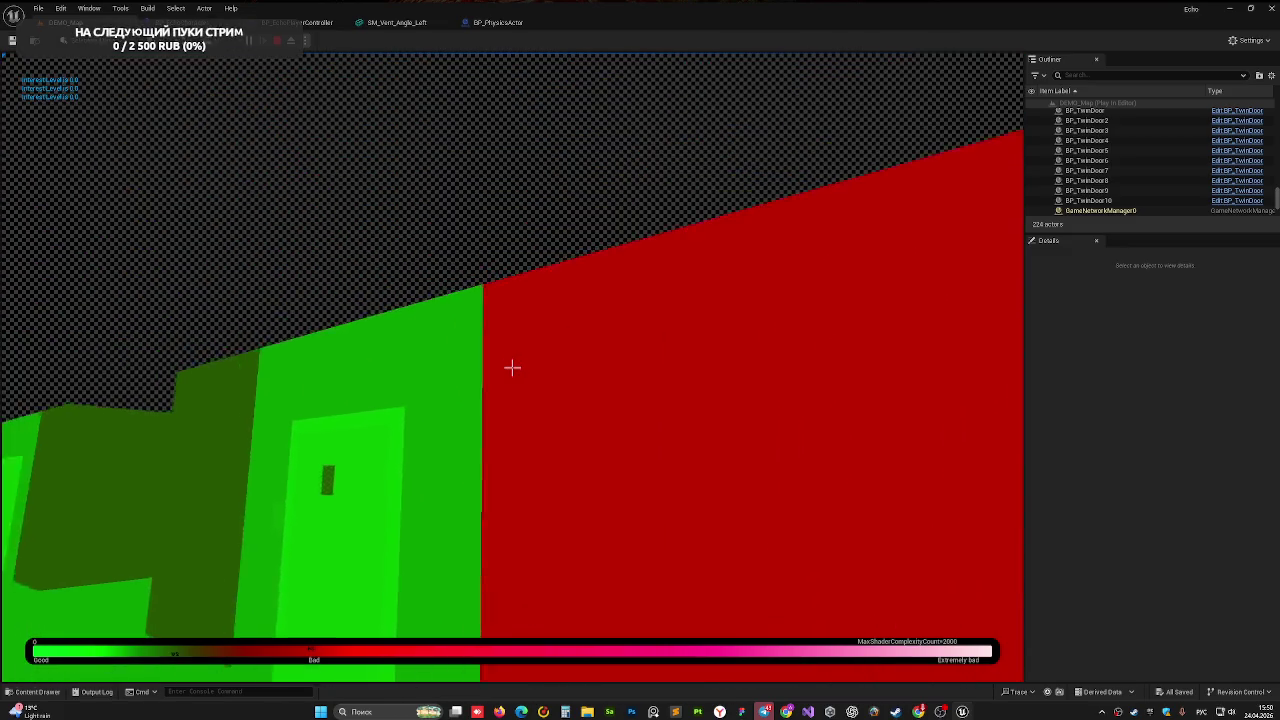
key("w")
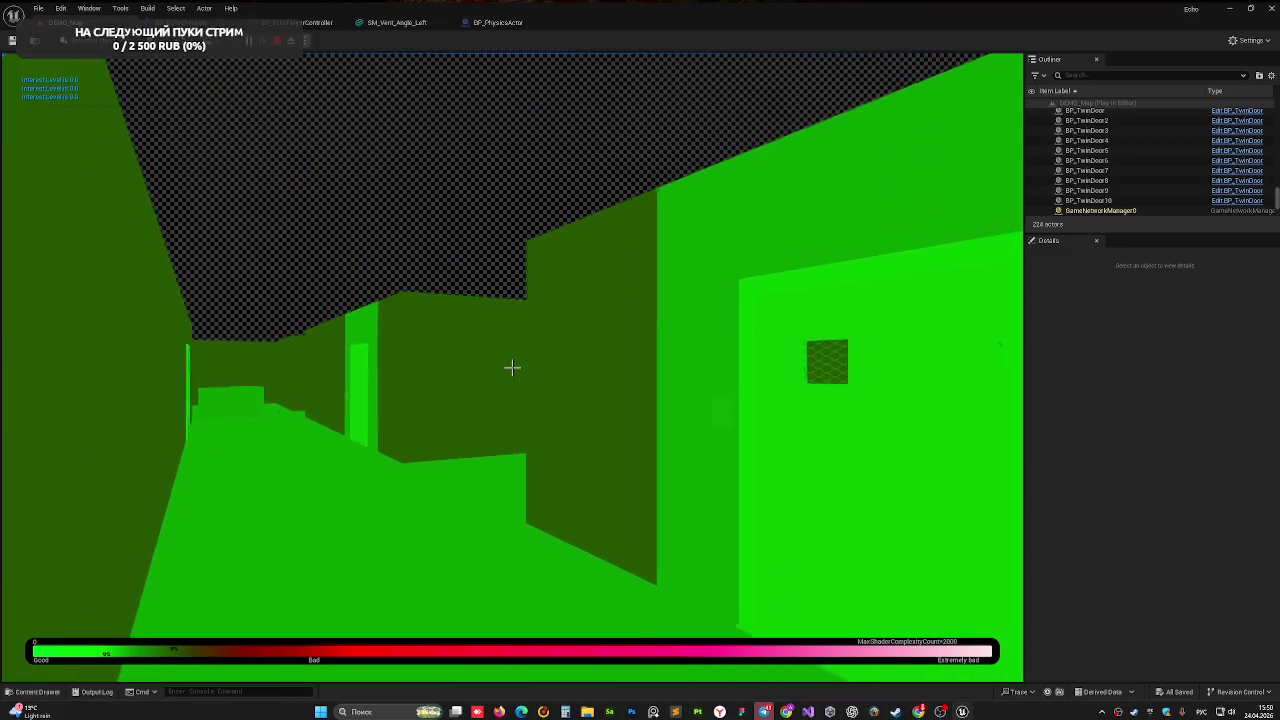
key("w")
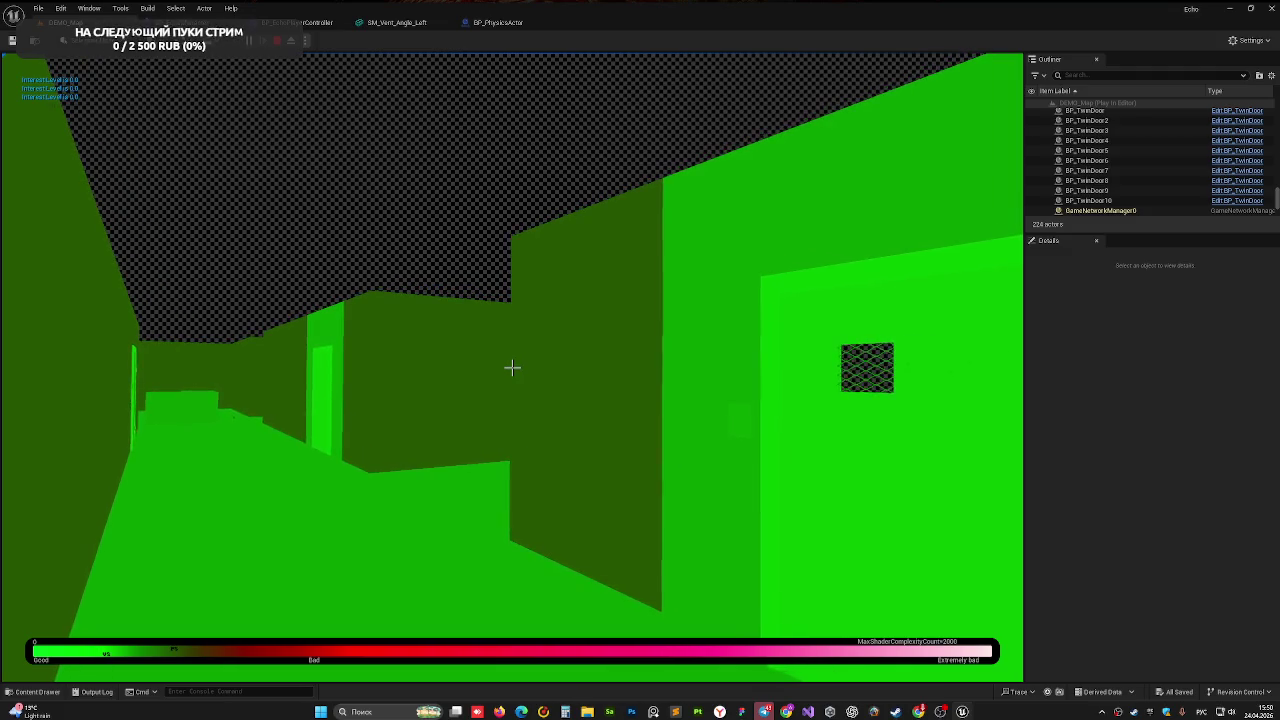
key("w")
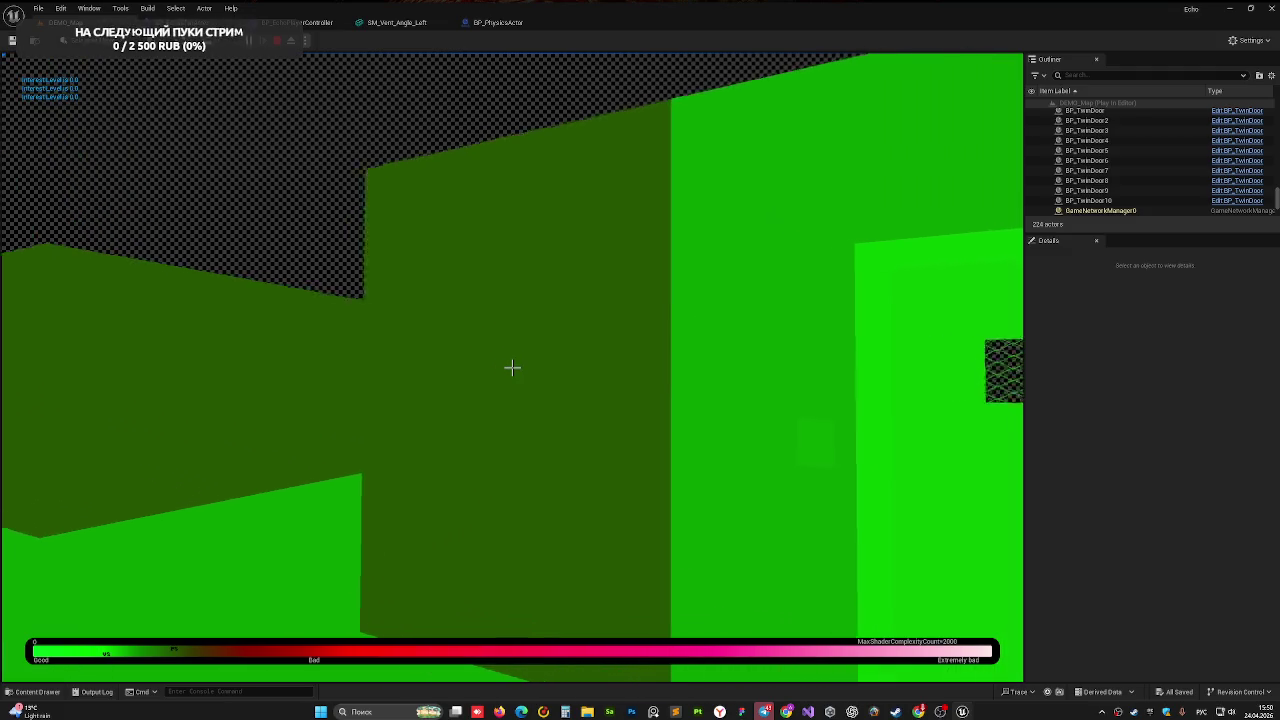
key("w")
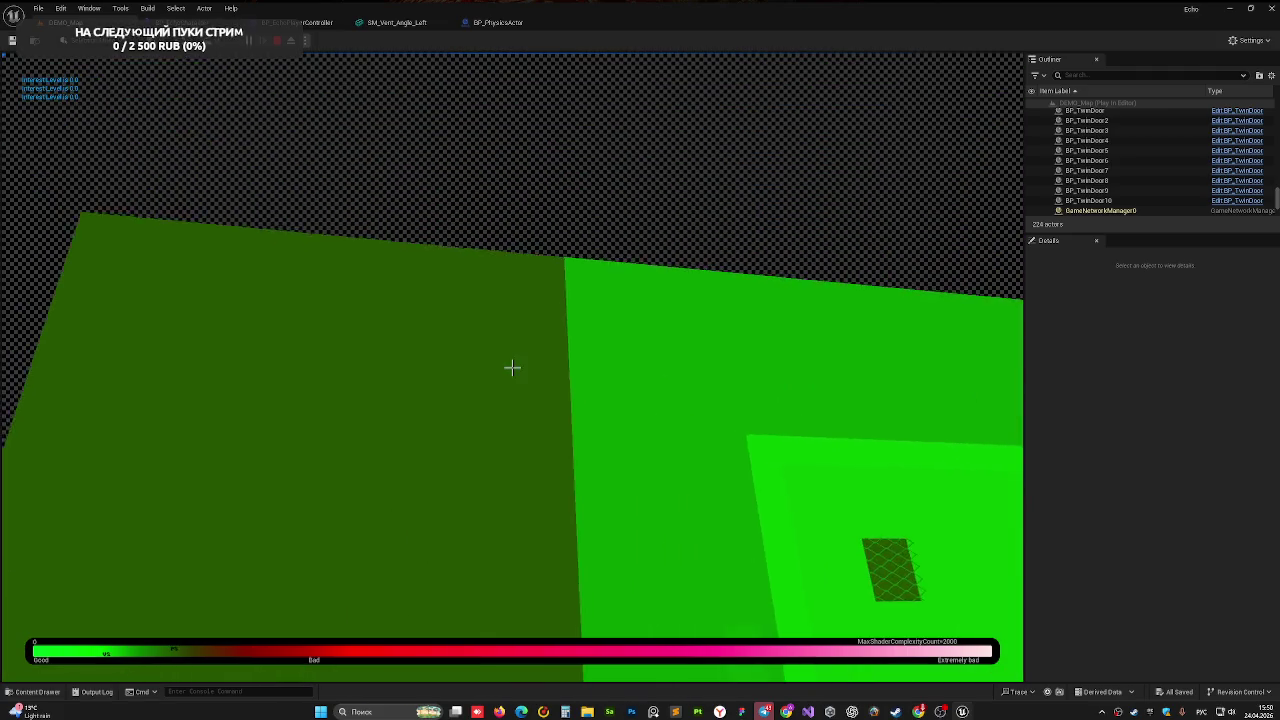
key("w")
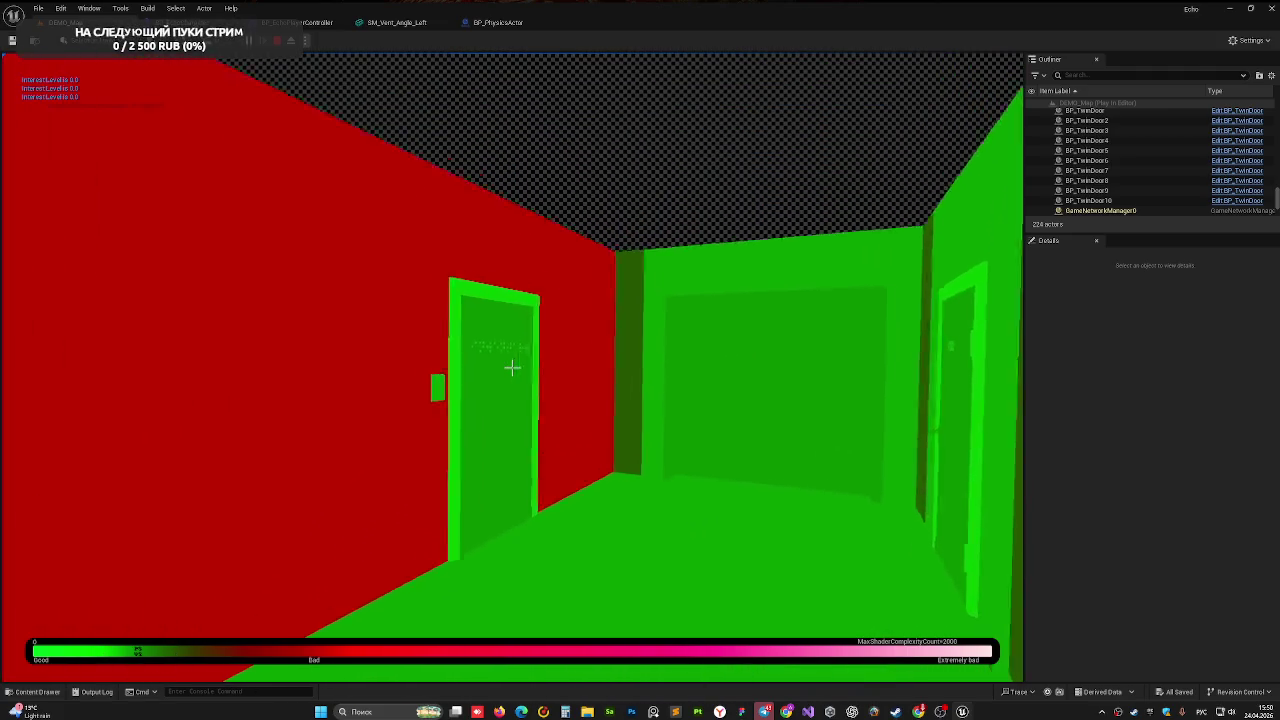
key("Escape")
- Fly to the doorway wall and delete the duplicate wall SM_Cube68
key("f")
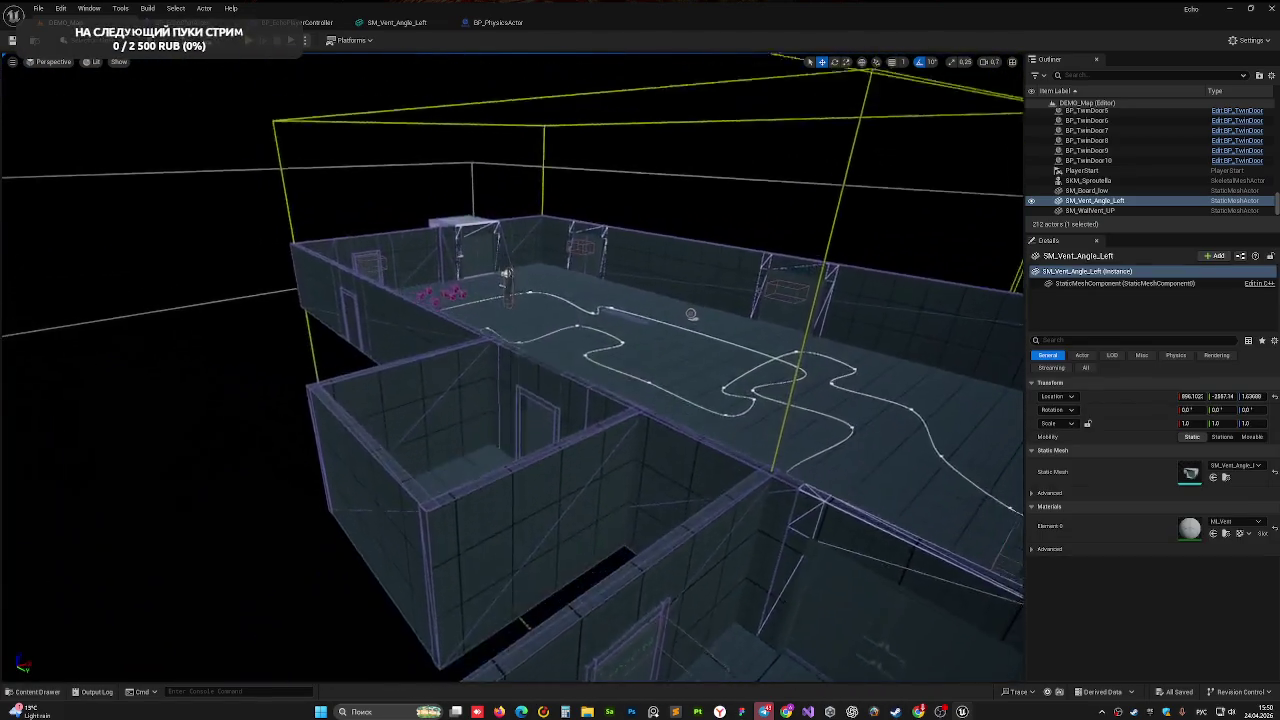
key("w")
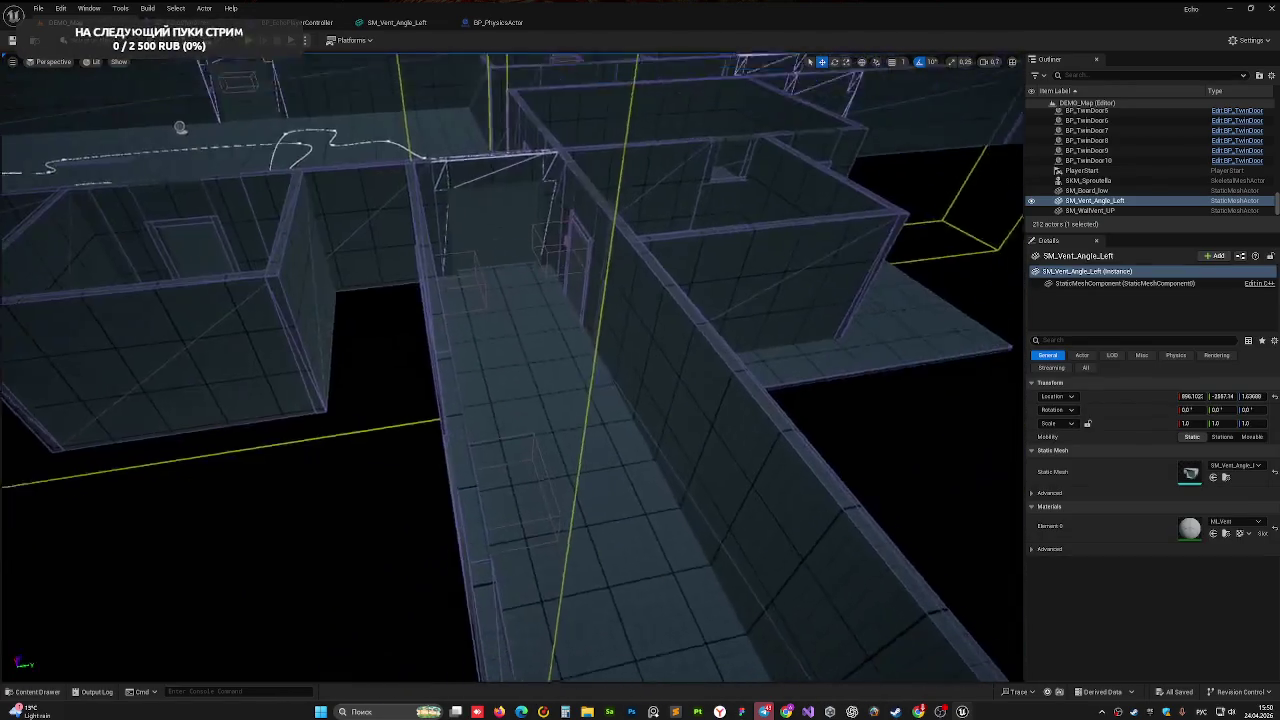
key("w")
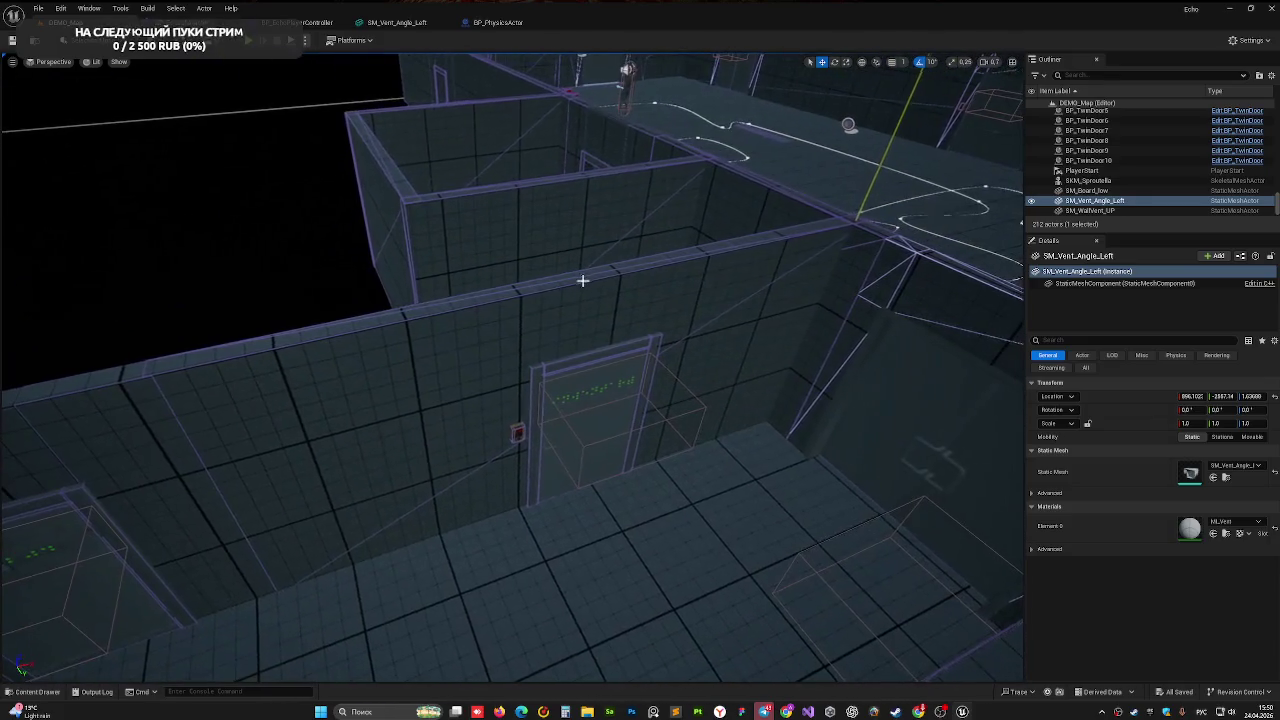
left_click(510, 347)
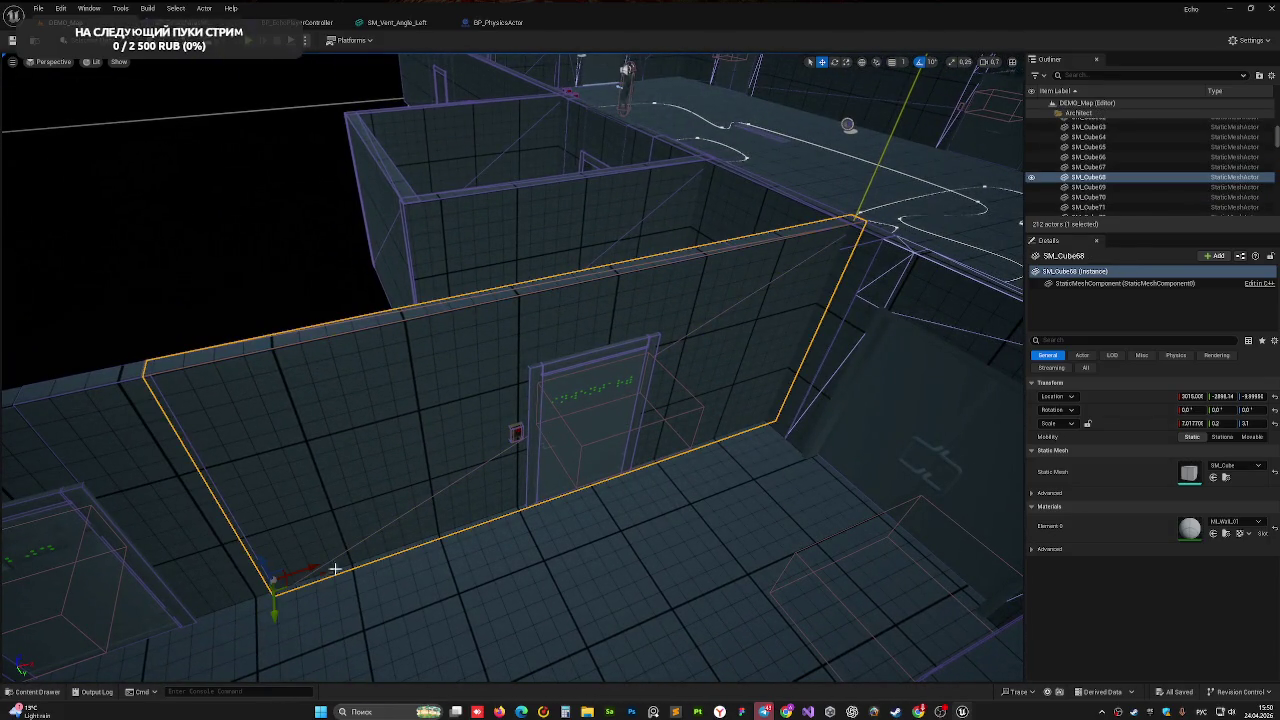
left_click_drag(279, 620, 277, 555)
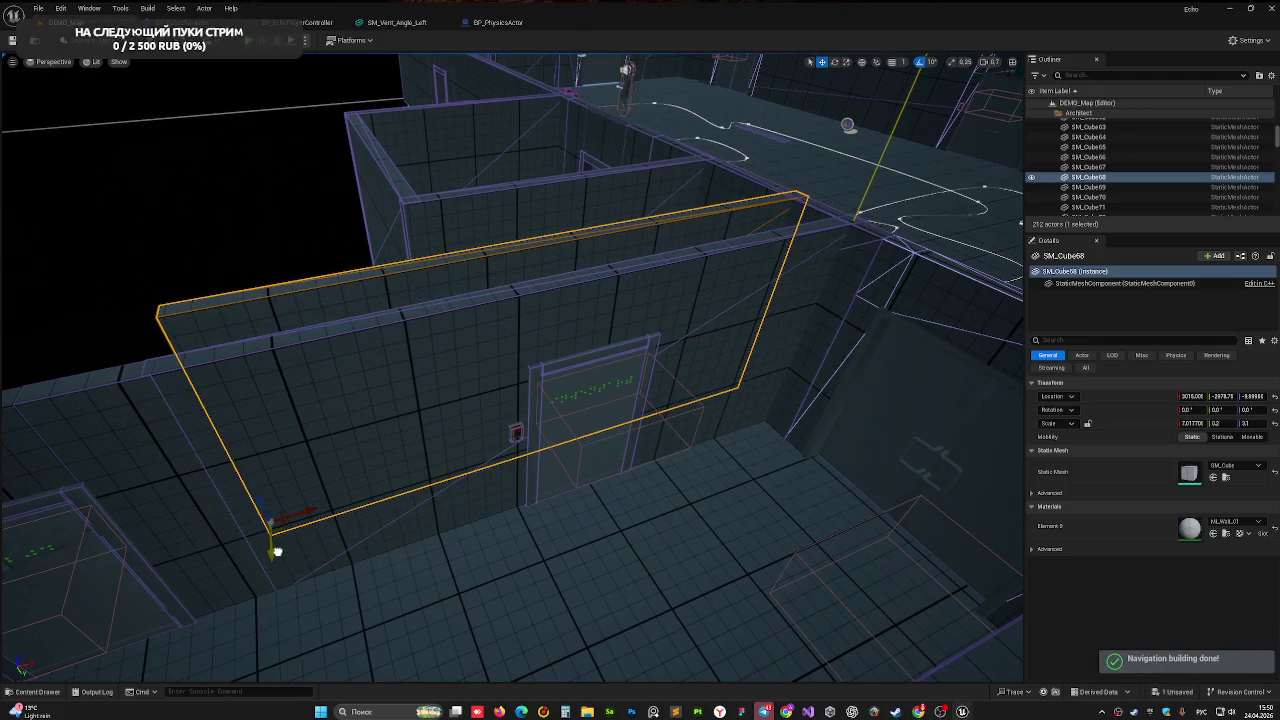
key("Delete")
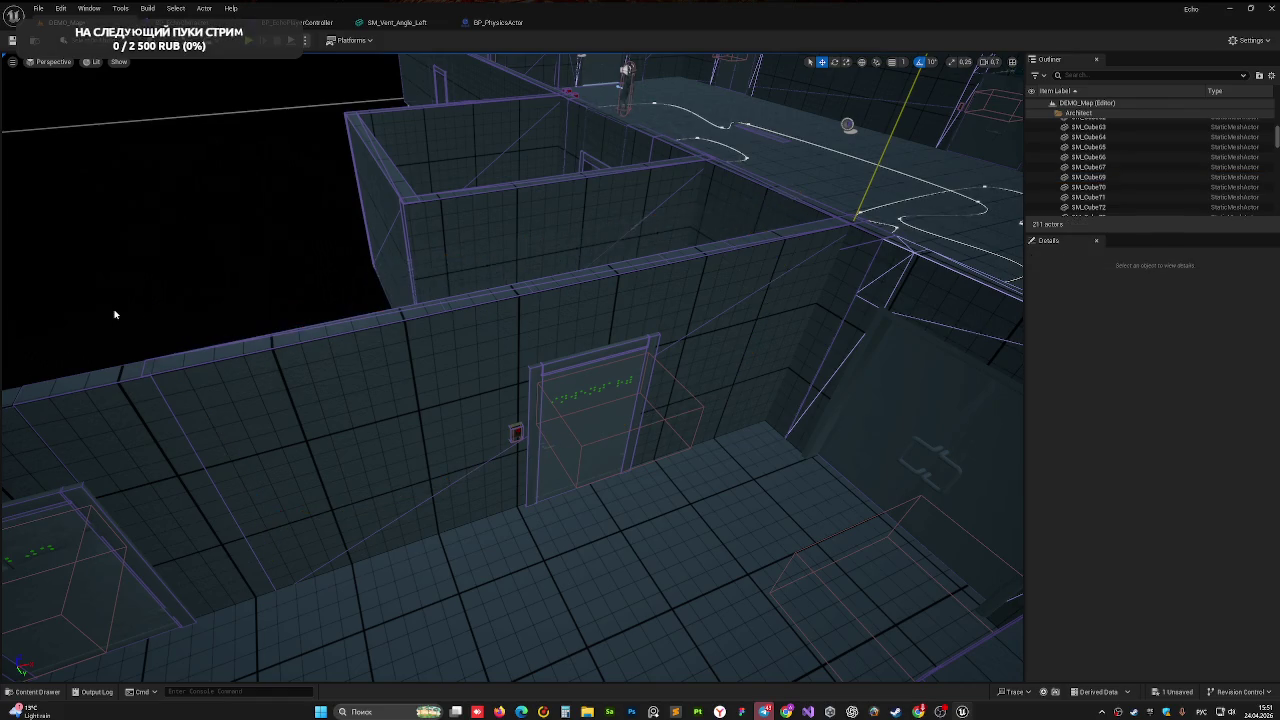
- Hide the large wall SM_Cube81 and save the level
left_click(269, 397)
key("f")
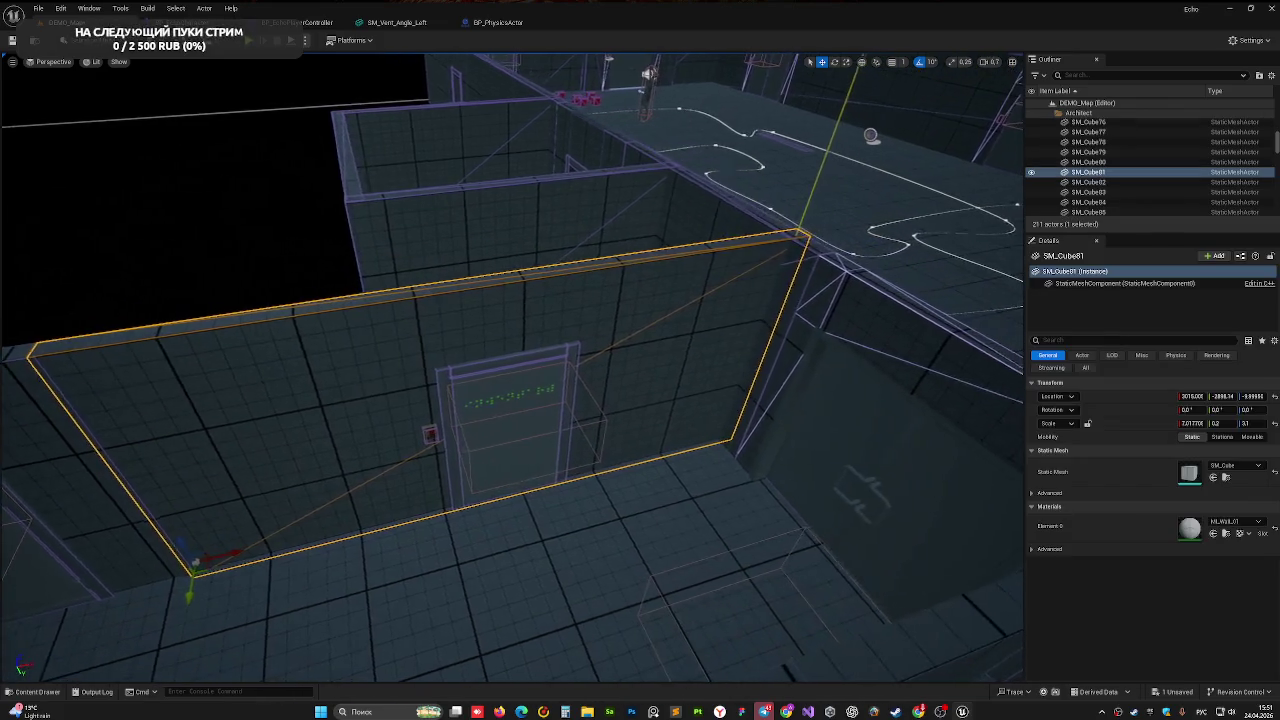
key("h")
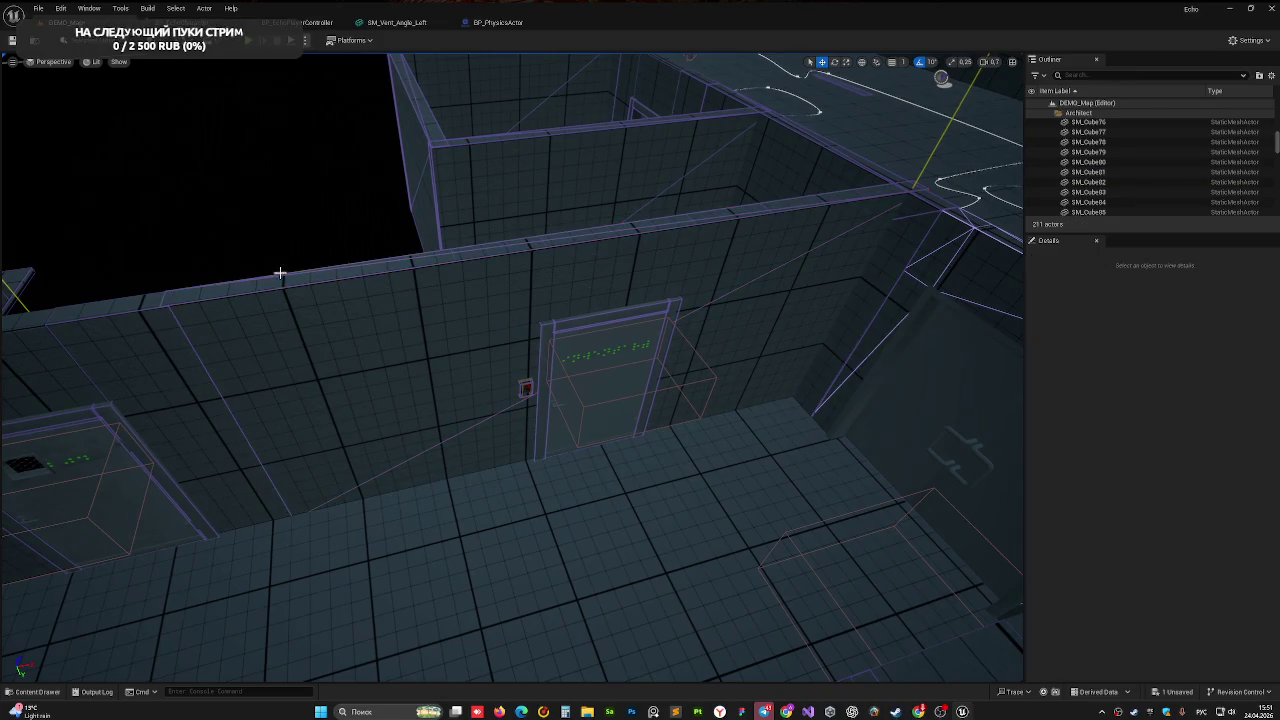
scroll(388, 309, "down", 5)
key("ctrl+s")
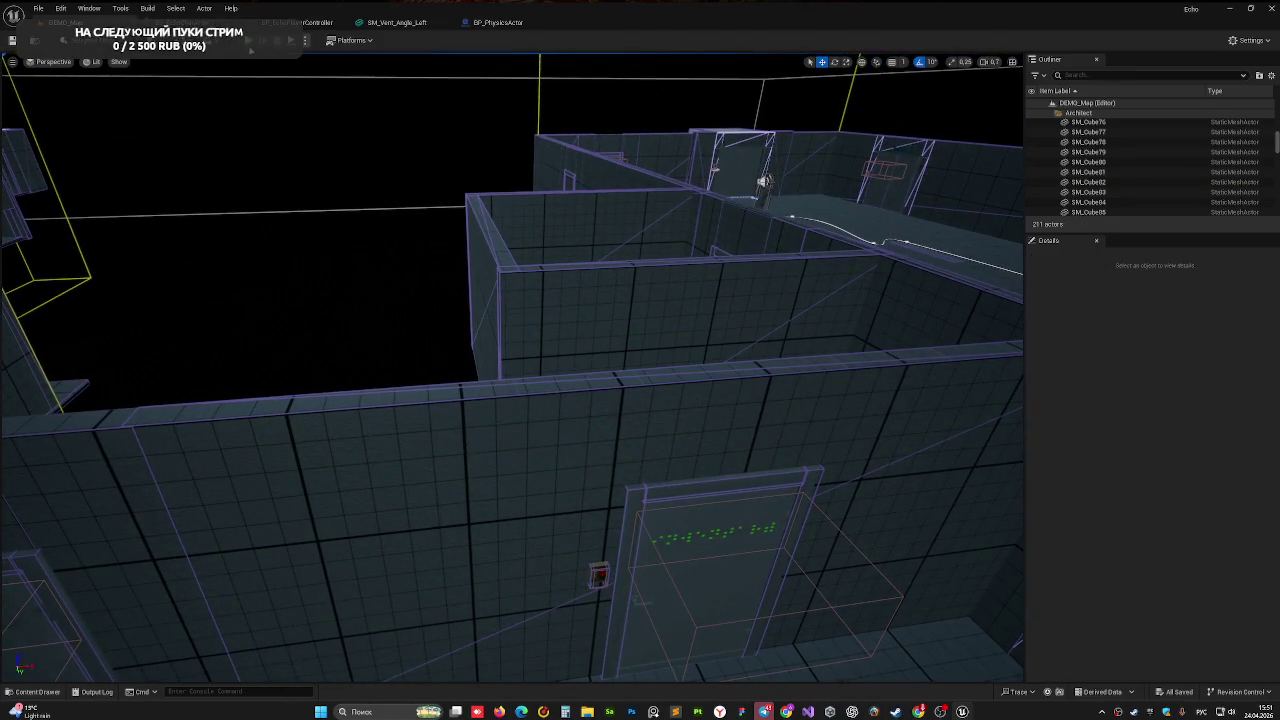
key("alt+p")
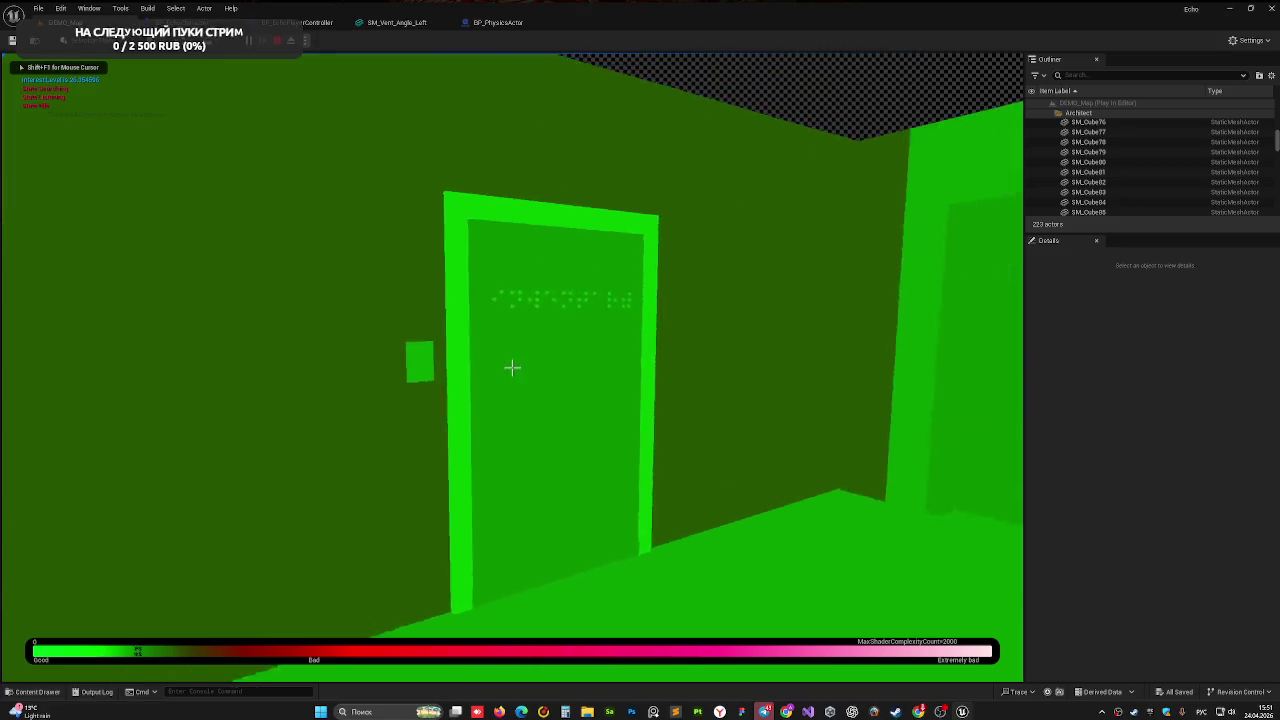
- Walk down the corridor between the doors in the play-test, then stop it
key("w")
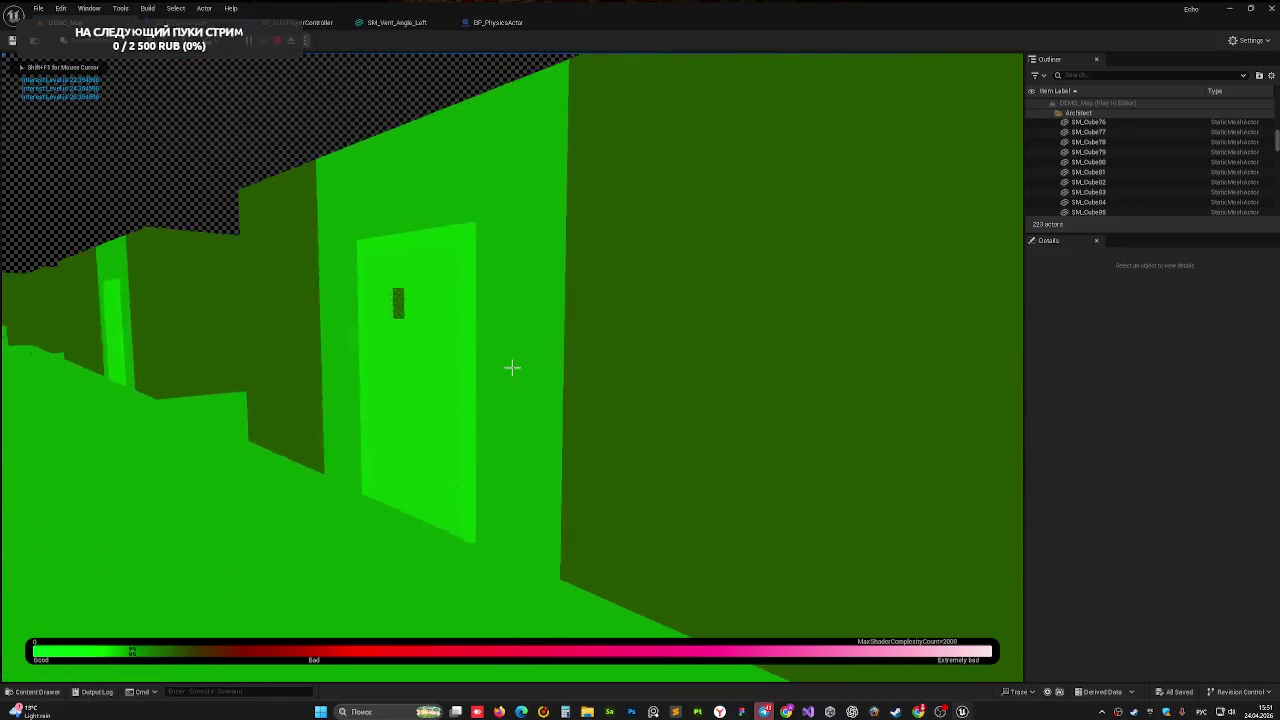
key("w")
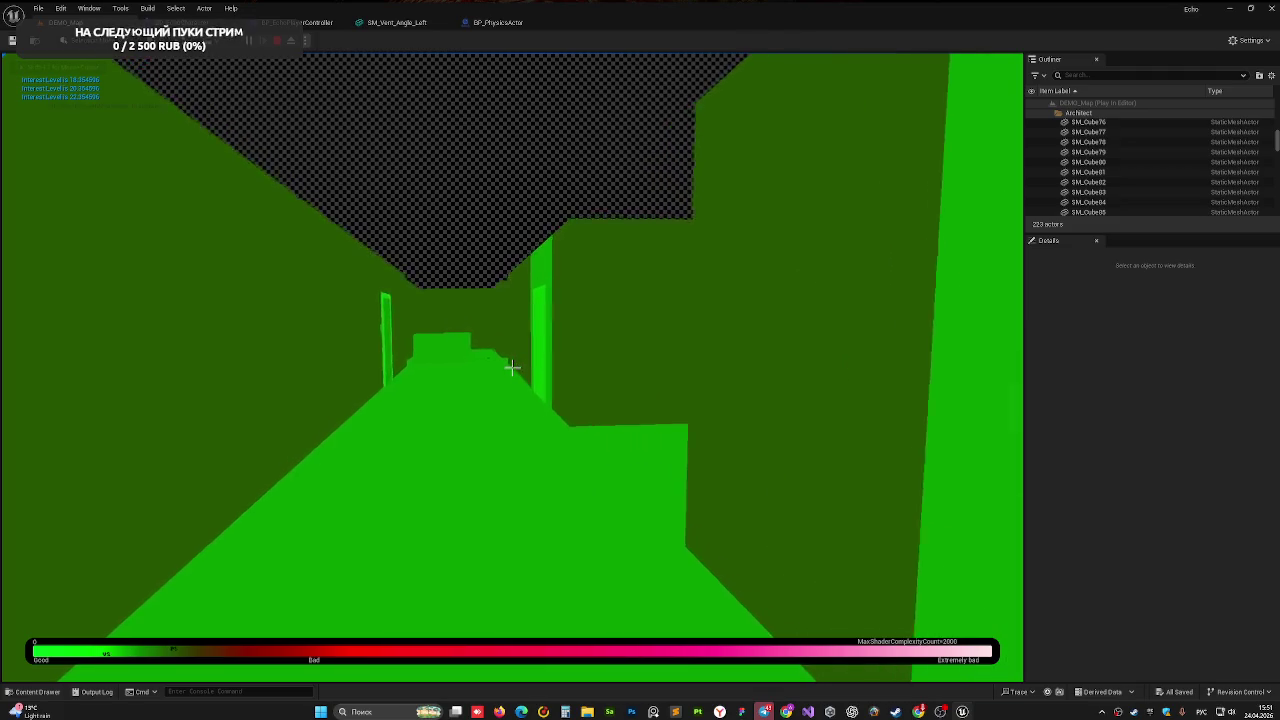
key("w")
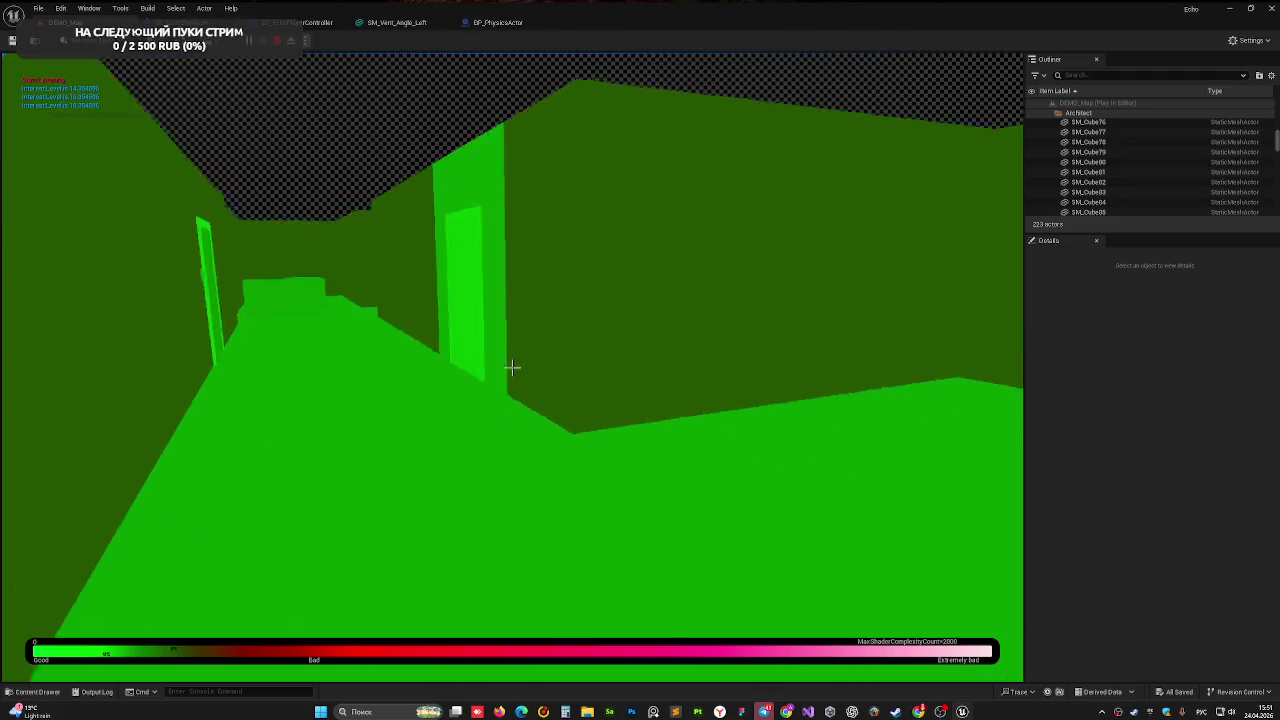
key("w")
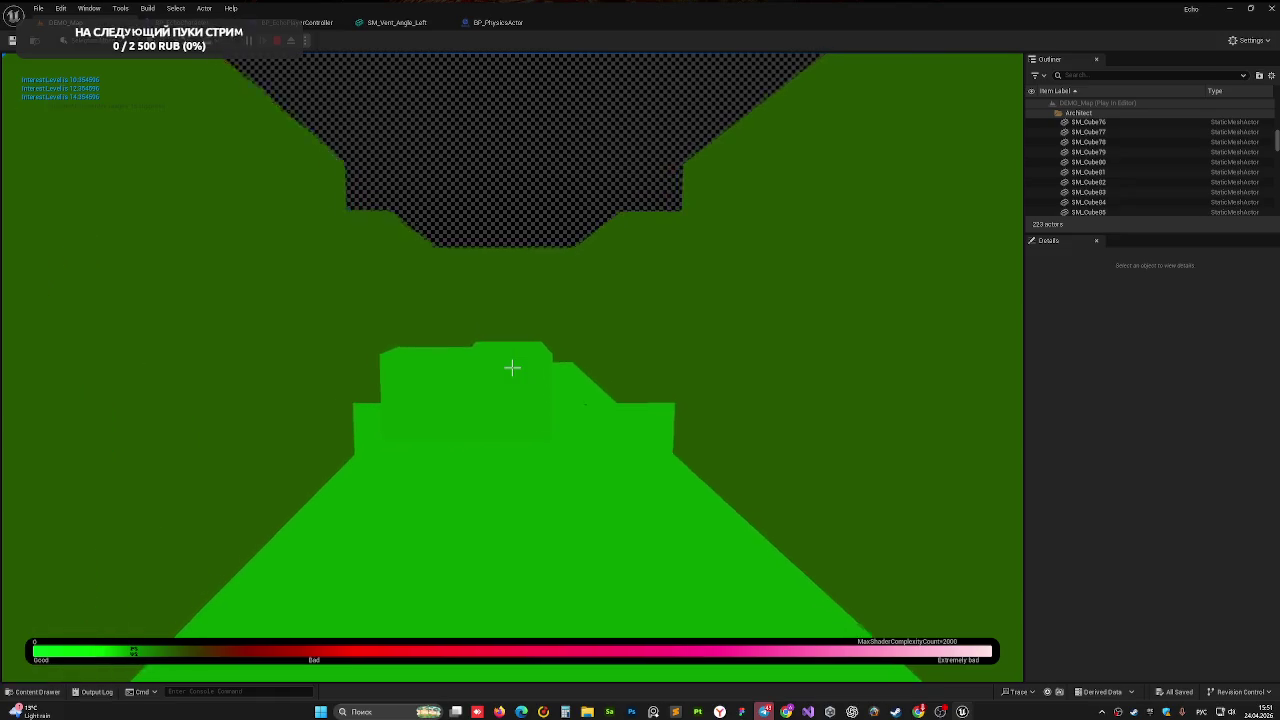
key("w")
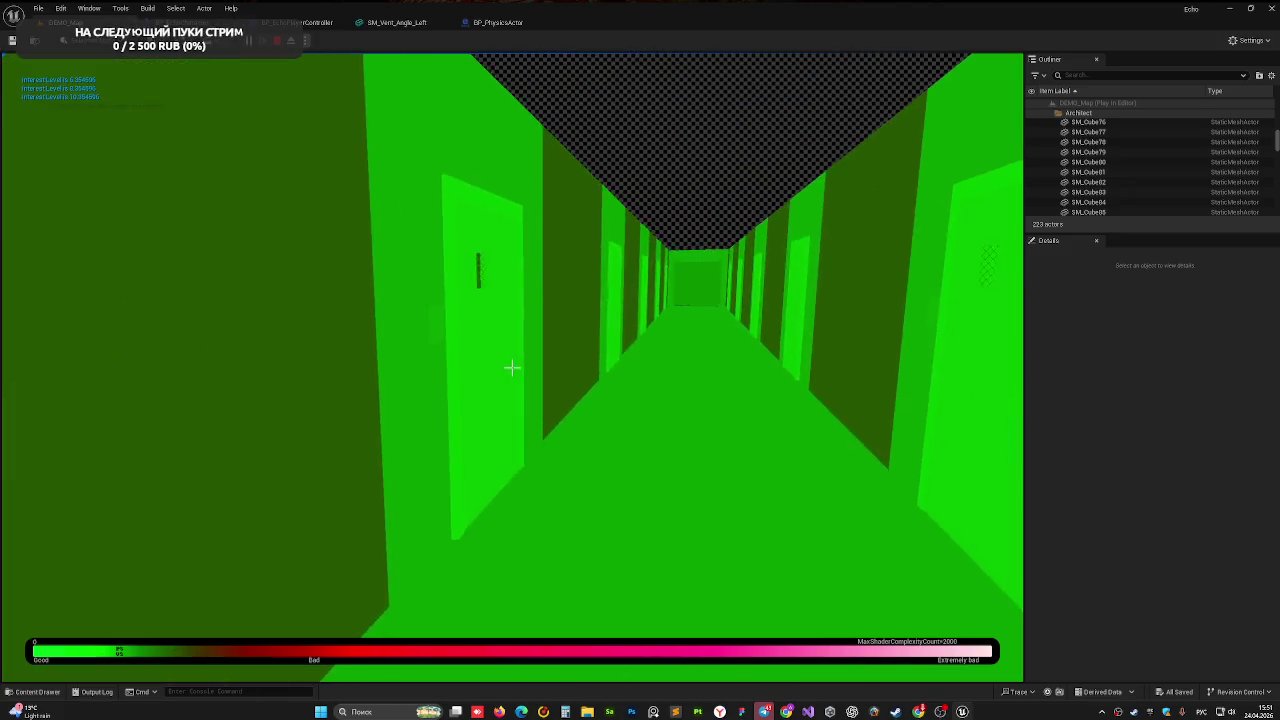
key("w")
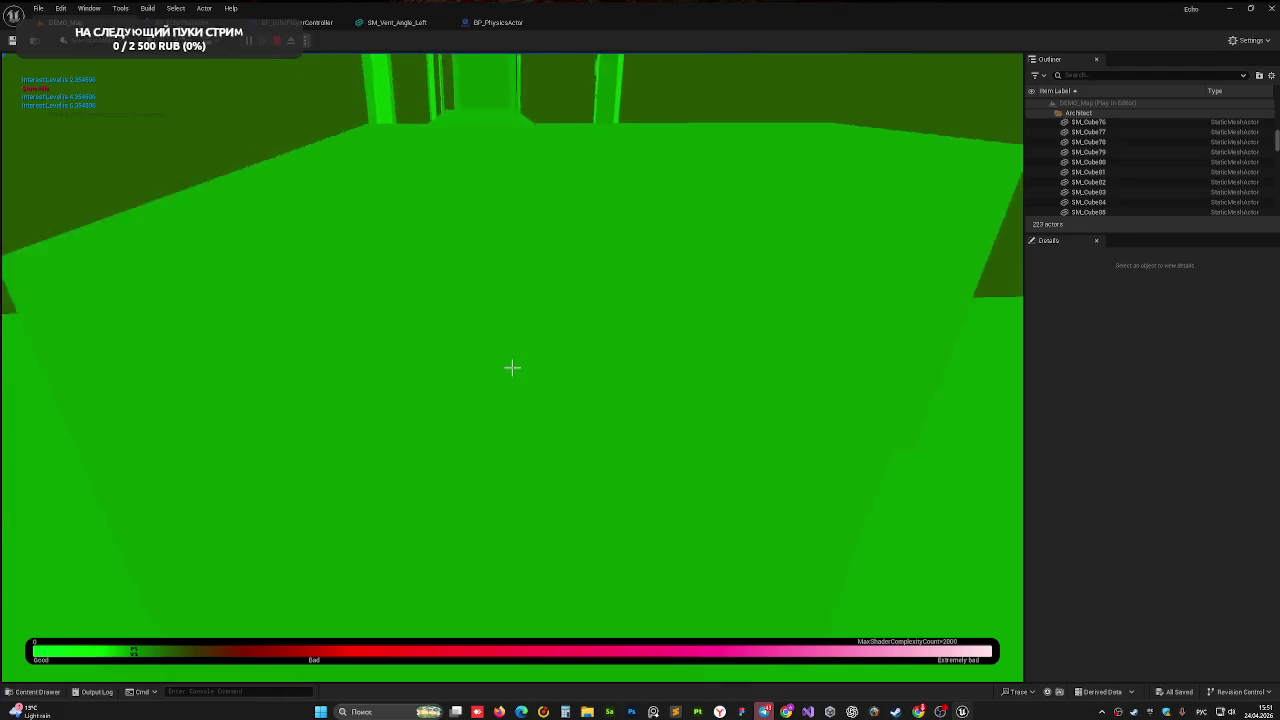
key("Escape")
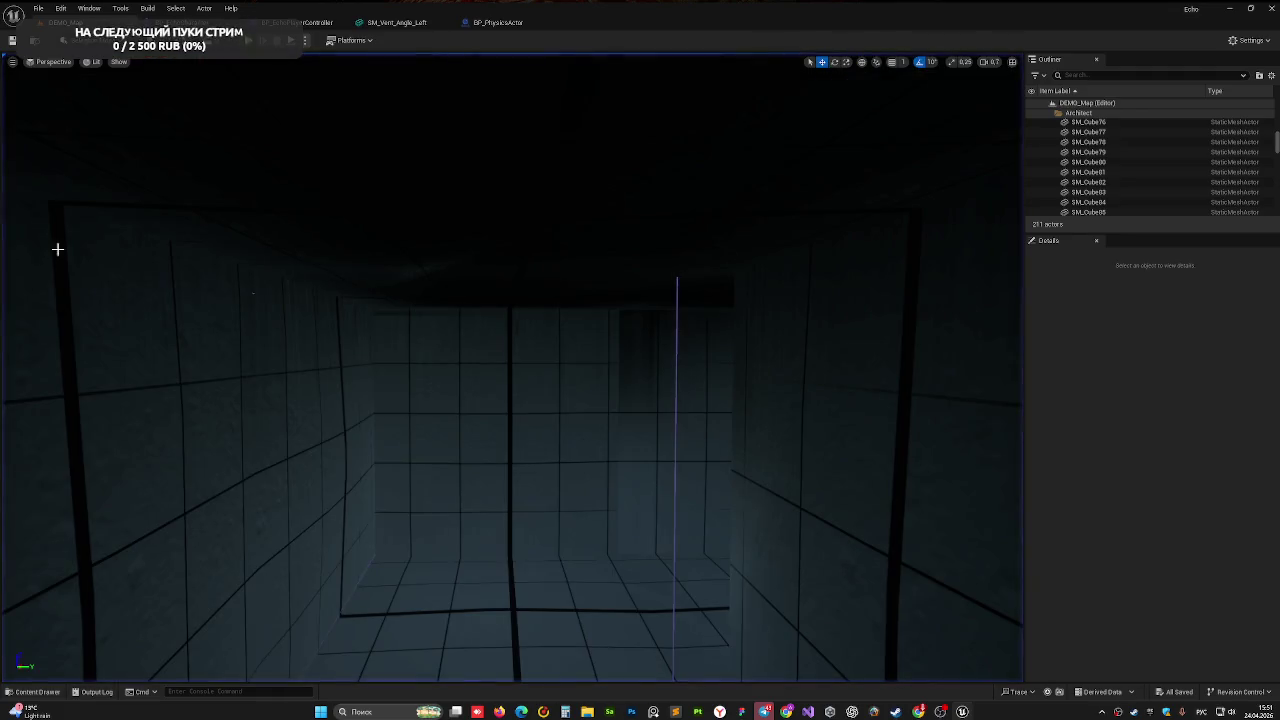
- Select the vent SM_Vent_Angle_Left and open its Static Mesh editor
key("w")
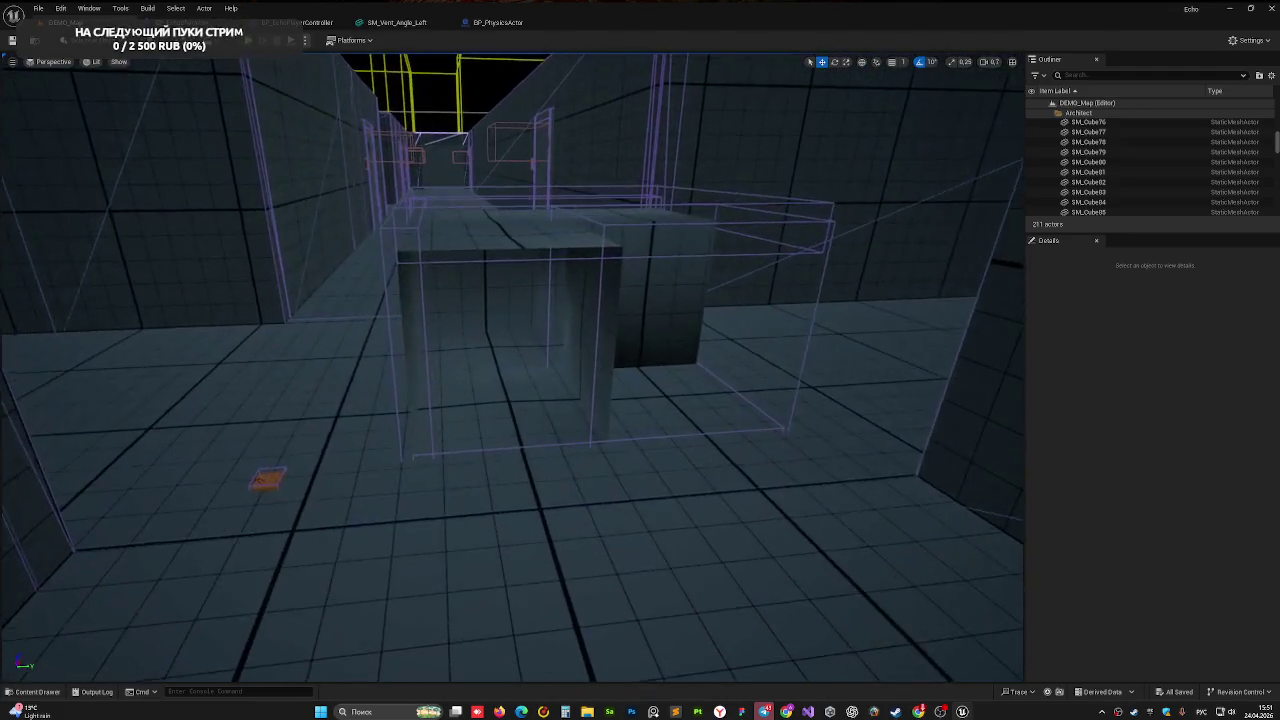
left_click(315, 335)
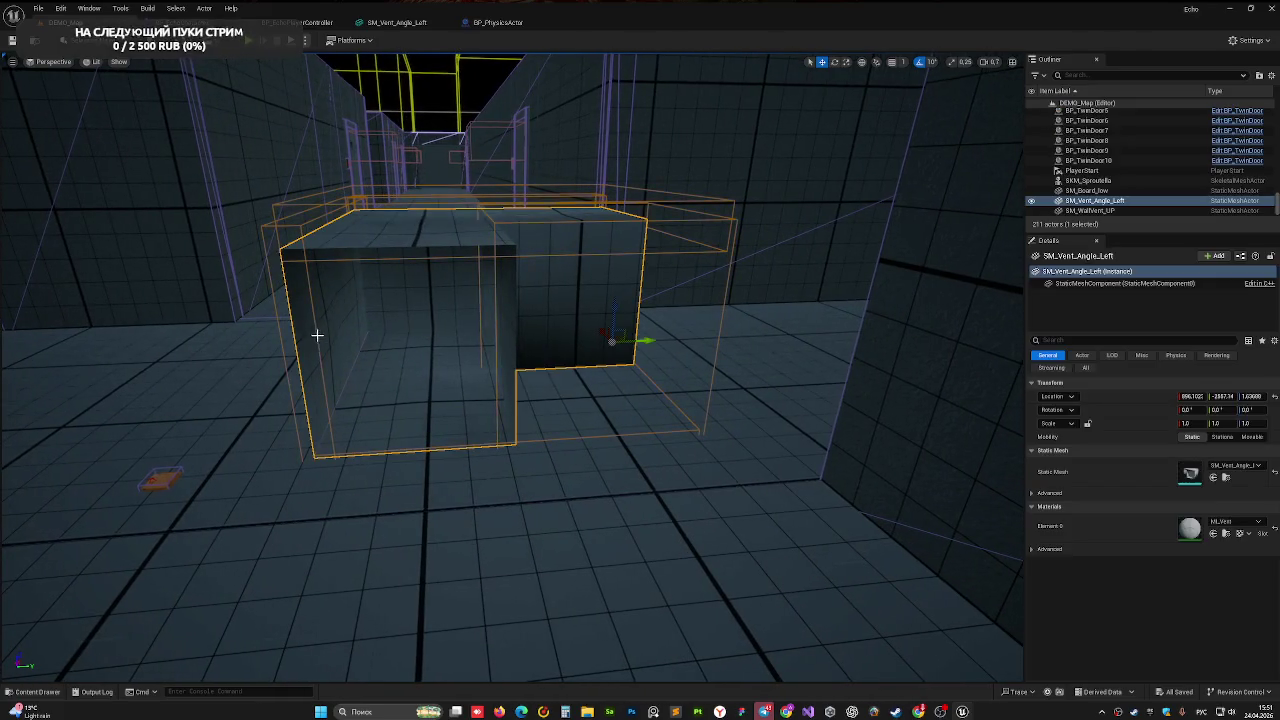
left_click(356, 22)
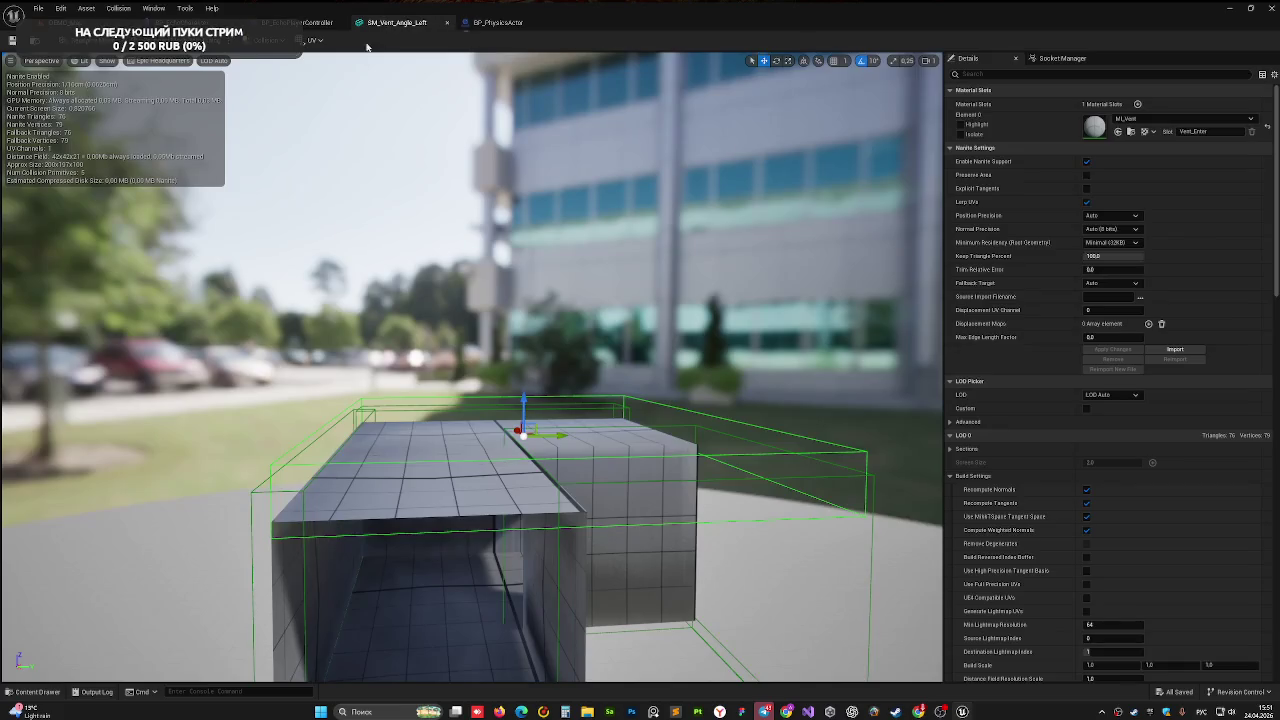
- Raise the SM_Vent_Angle_Left collision box slightly along Z and return to the level editor
middle_click(310, 593, "alt")
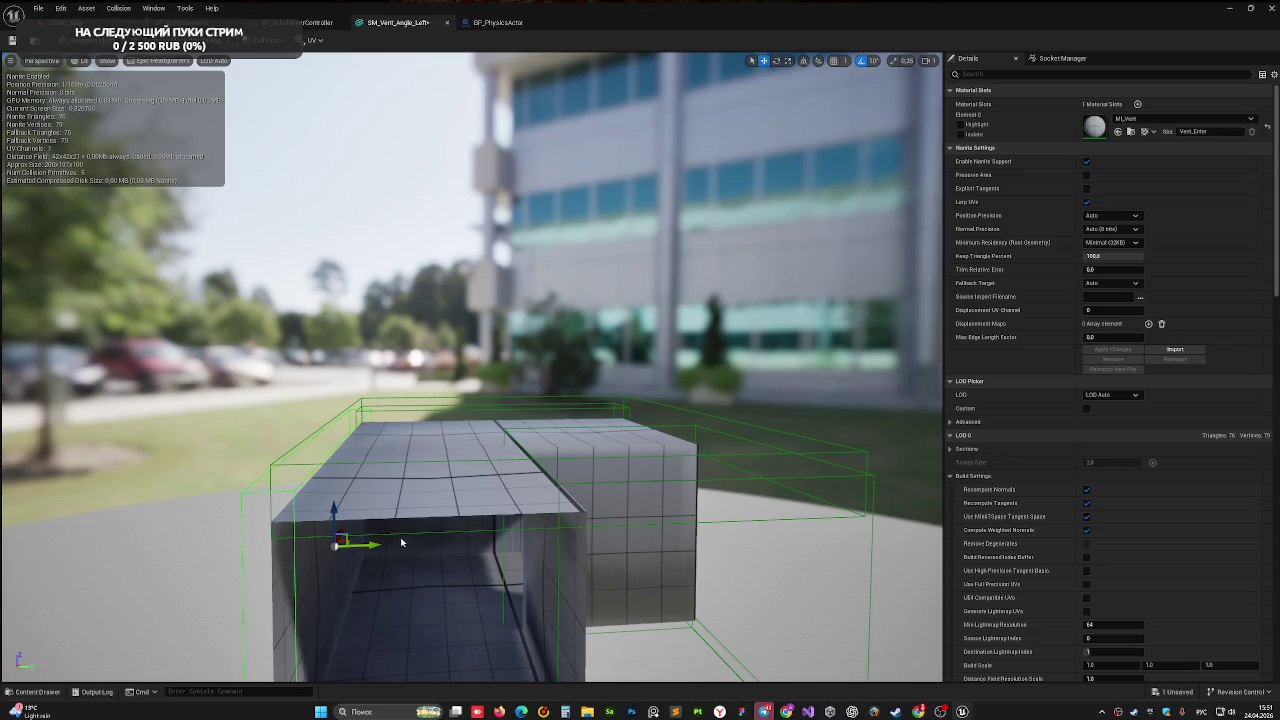
key("ctrl+z")
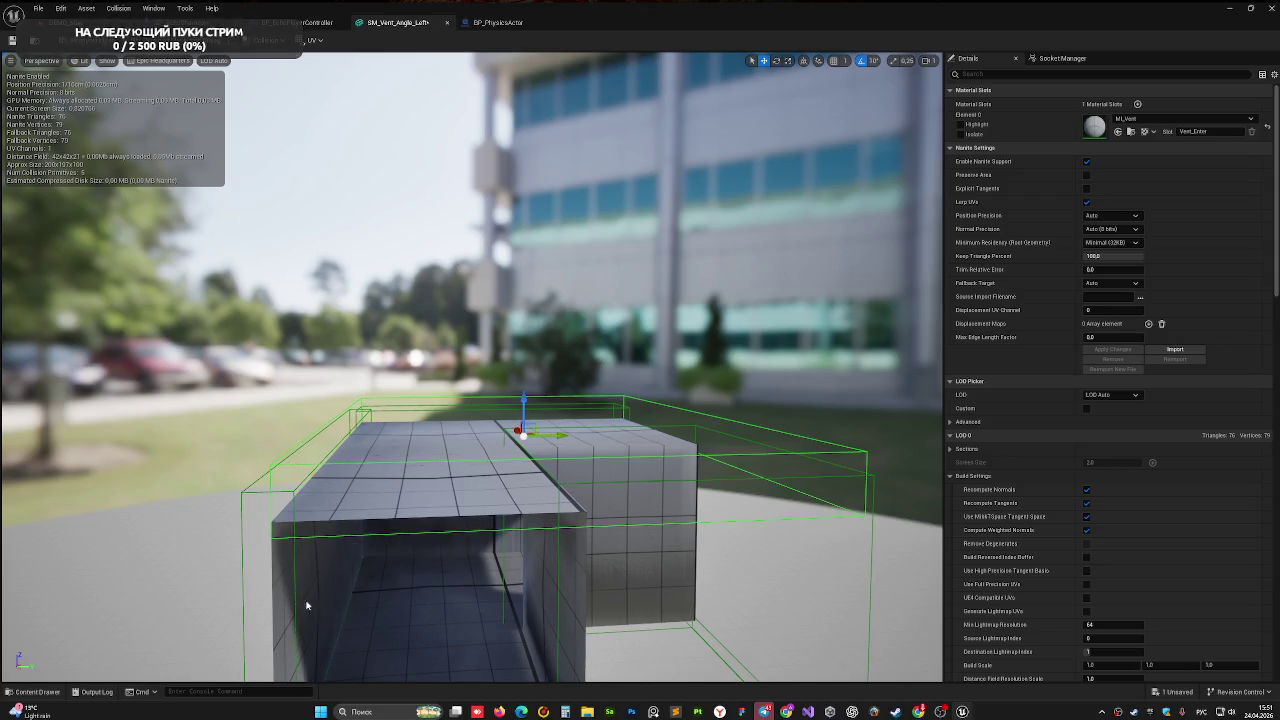
middle_click(296, 605, "alt")
left_click_drag(296, 605, 342, 573)
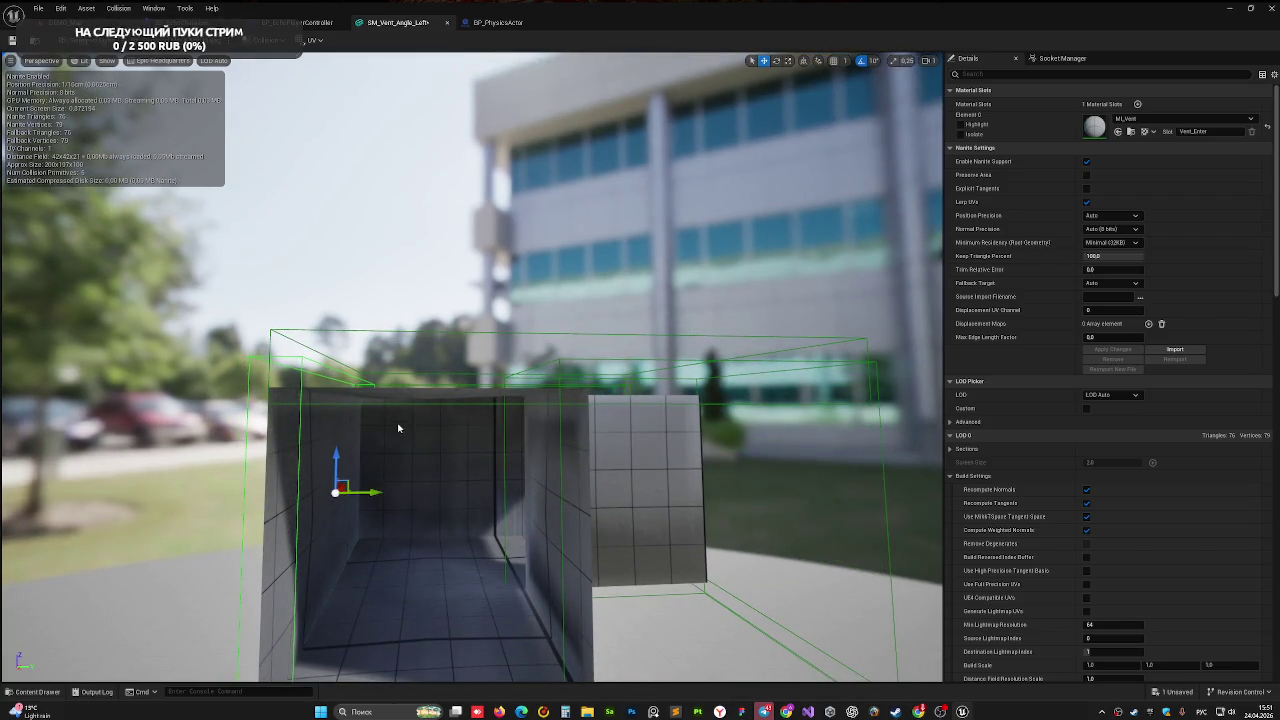
key("ctrl+z")
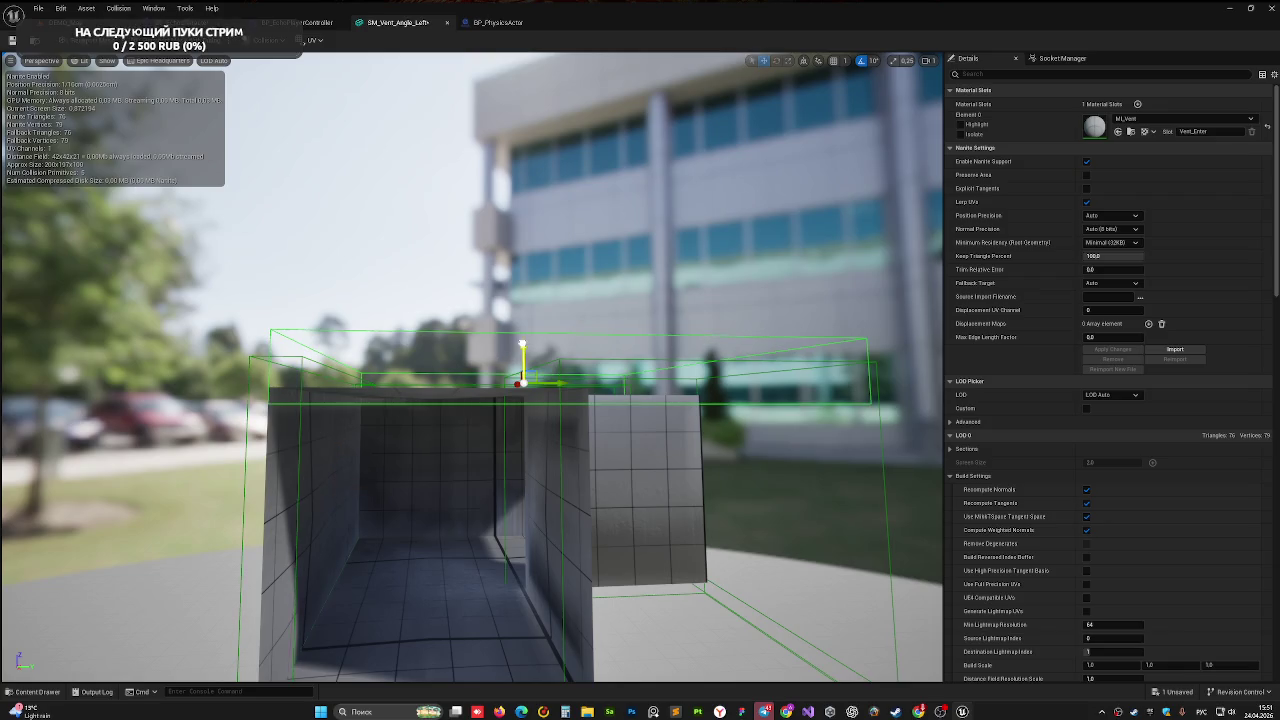
left_click_drag(522, 344, 521, 337)
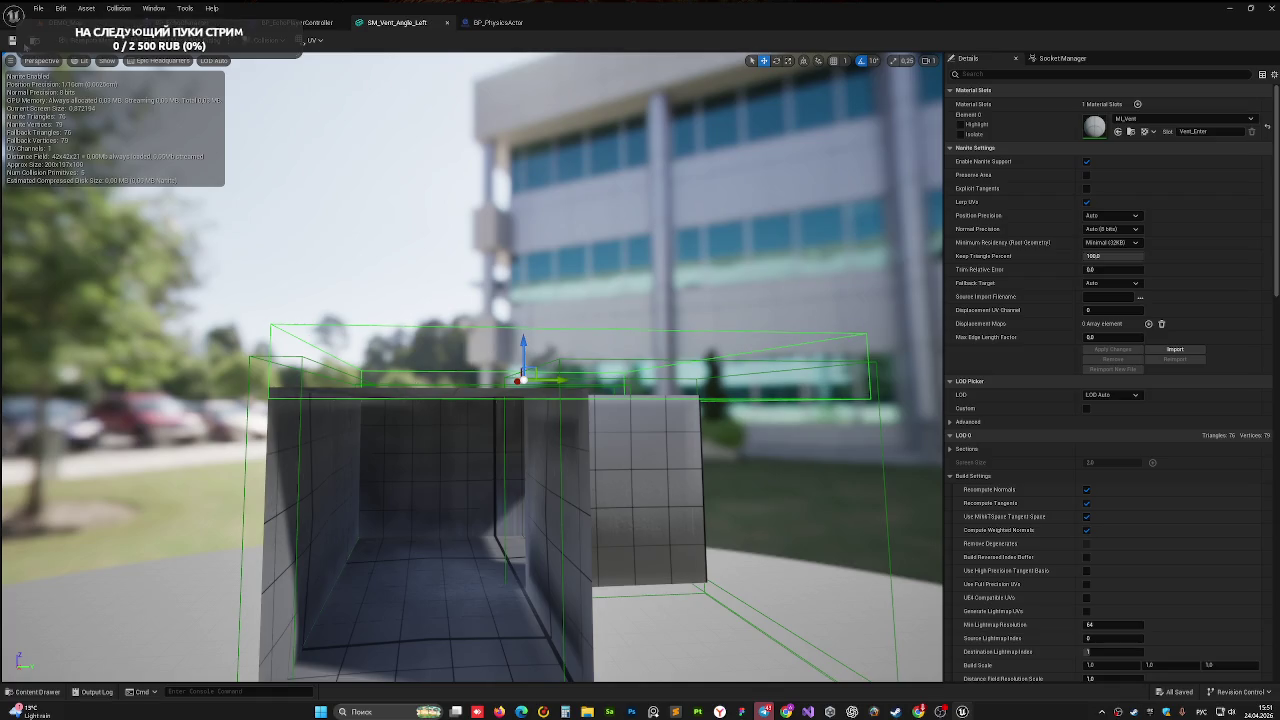
key("ctrl+Tab")
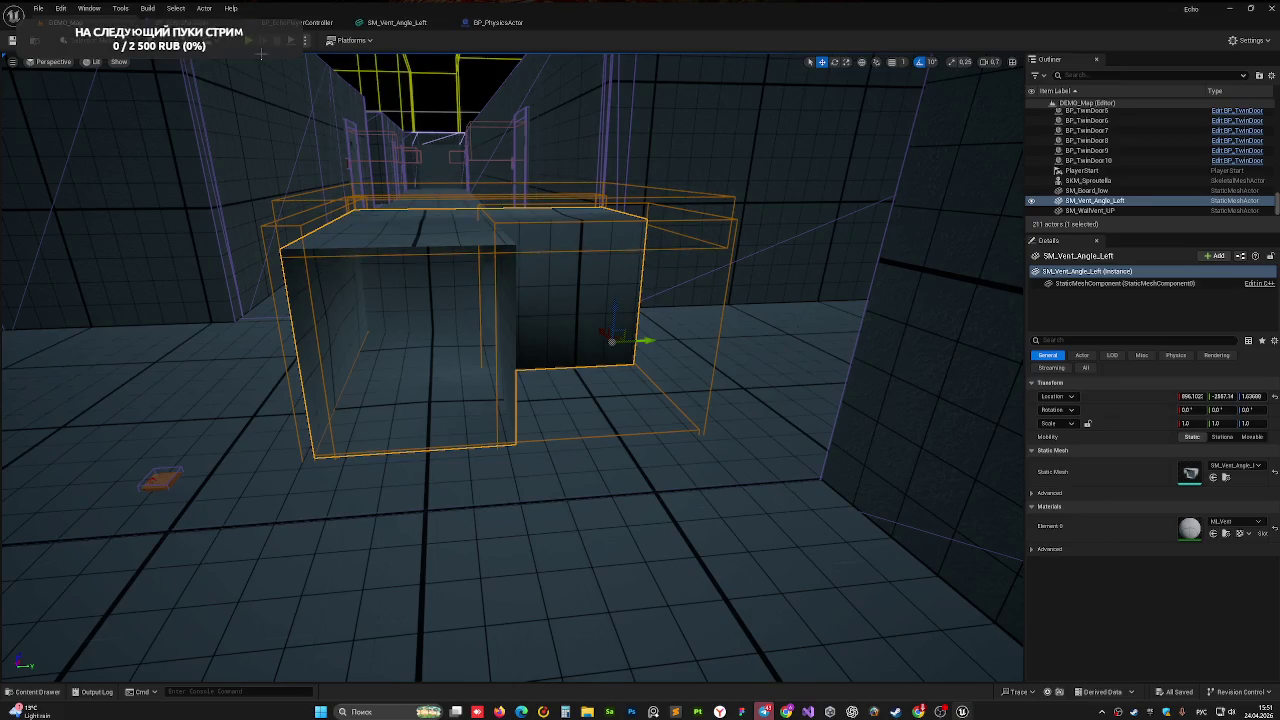
- Play-test the level by walking into the vent to check its collision
left_click(263, 40)
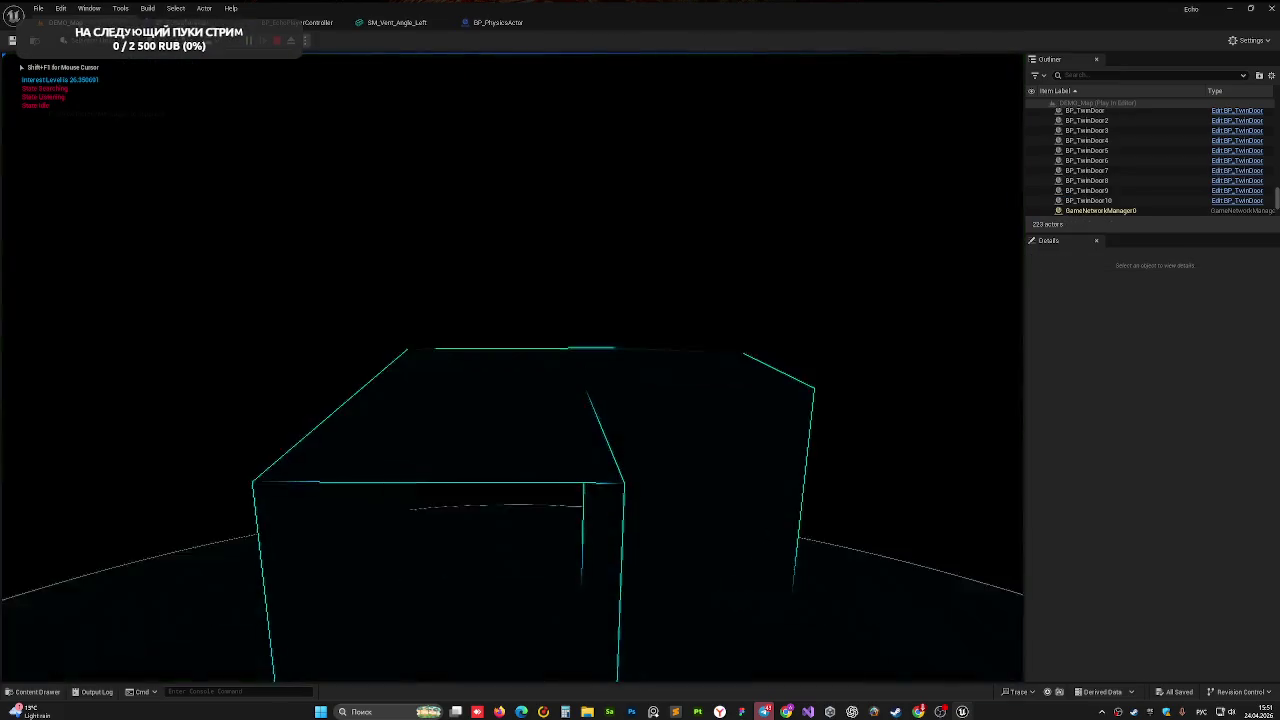
key("w")
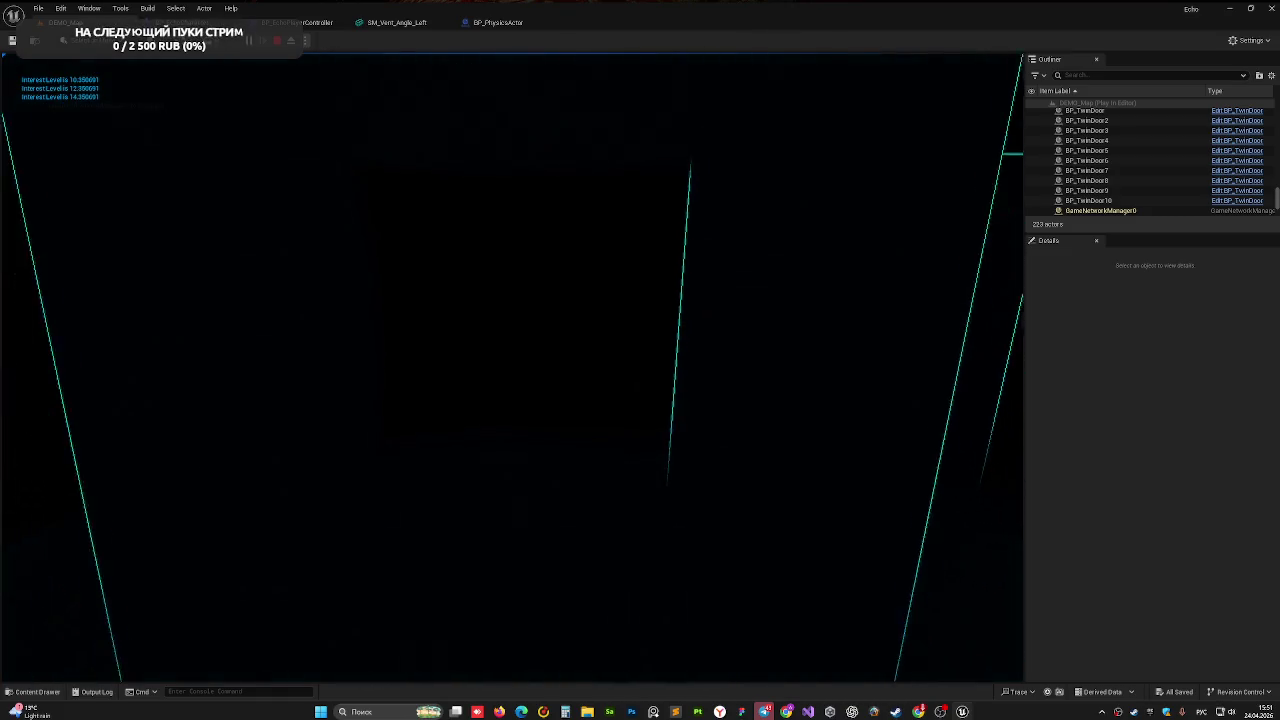
key("Escape")
- Pull the camera back from the vent and return to the SM_Vent_Angle_Left mesh preview
key("s")
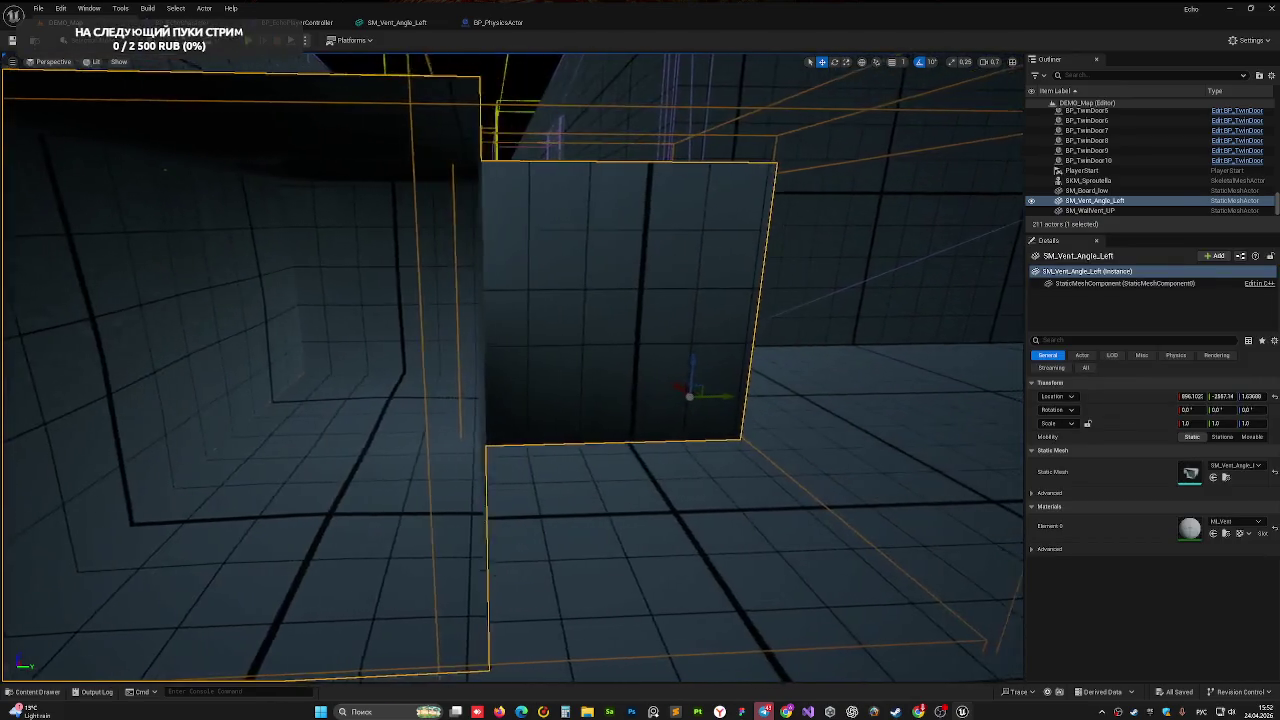
key("s")
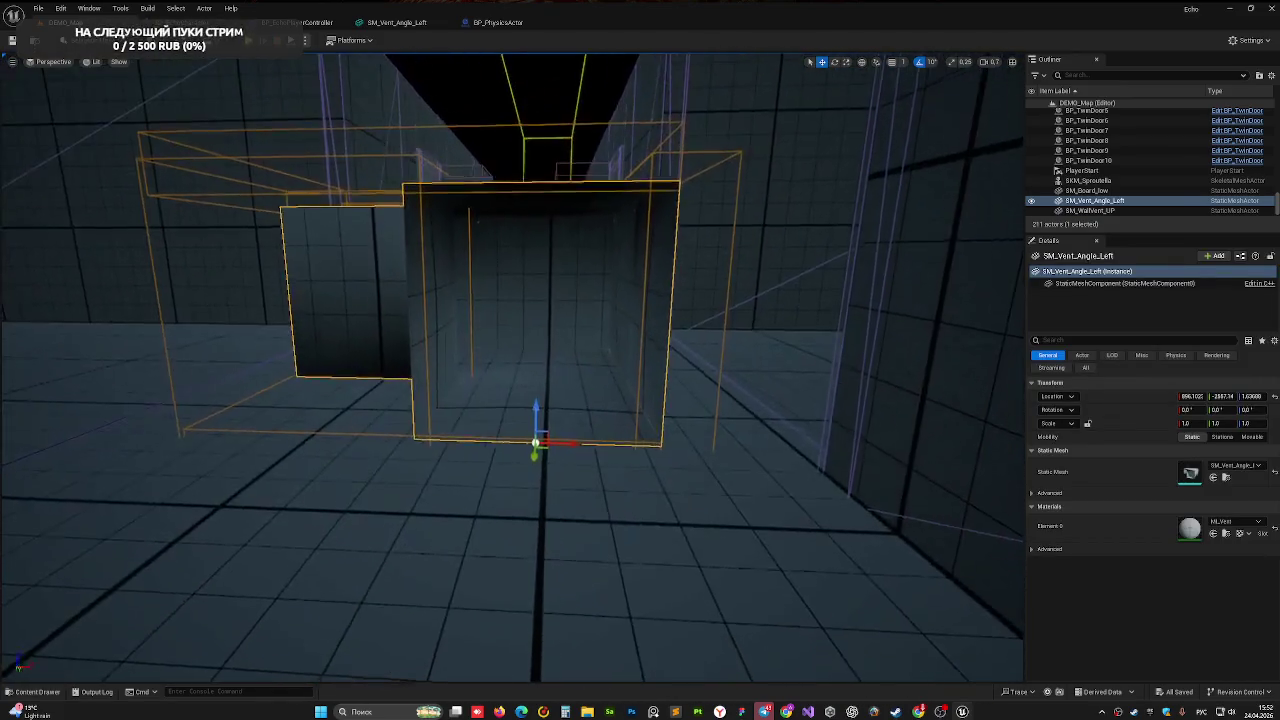
key("a")
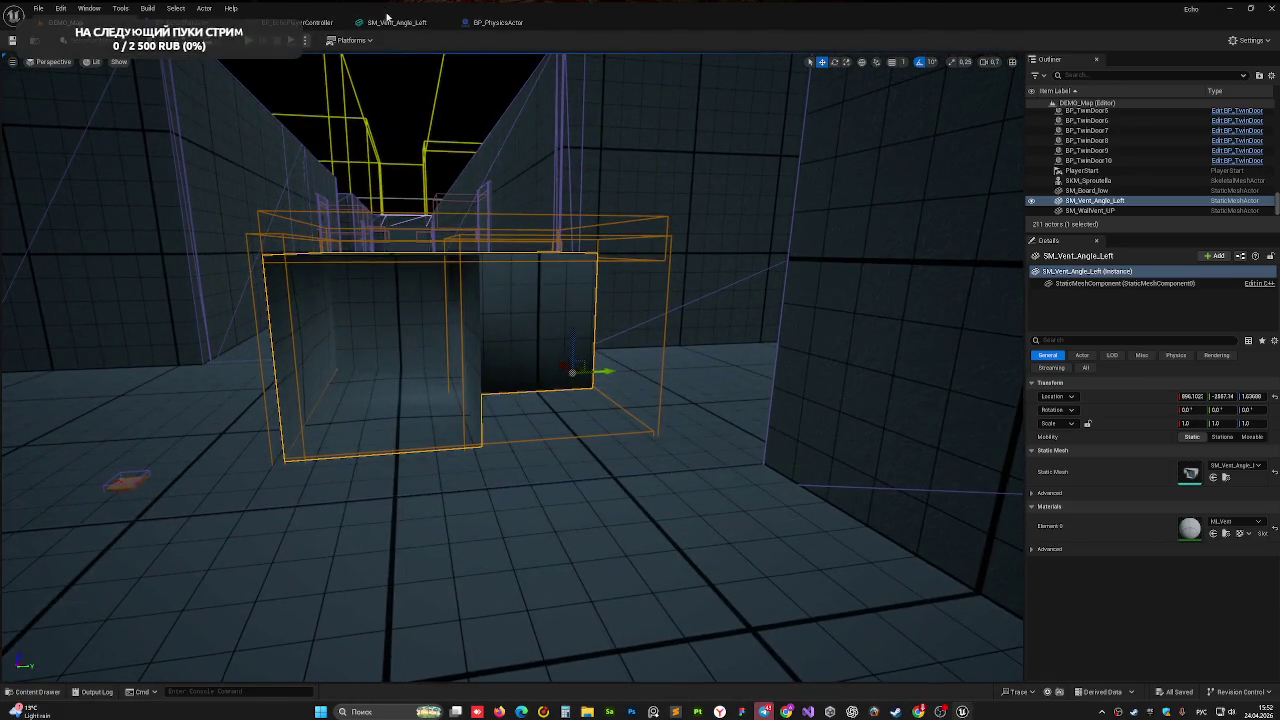
left_click(385, 16)
mouse_move(594, 404)
left_mouse_down()
mouse_move(560, 400)
mouse_move(594, 404)
left_mouse_up()
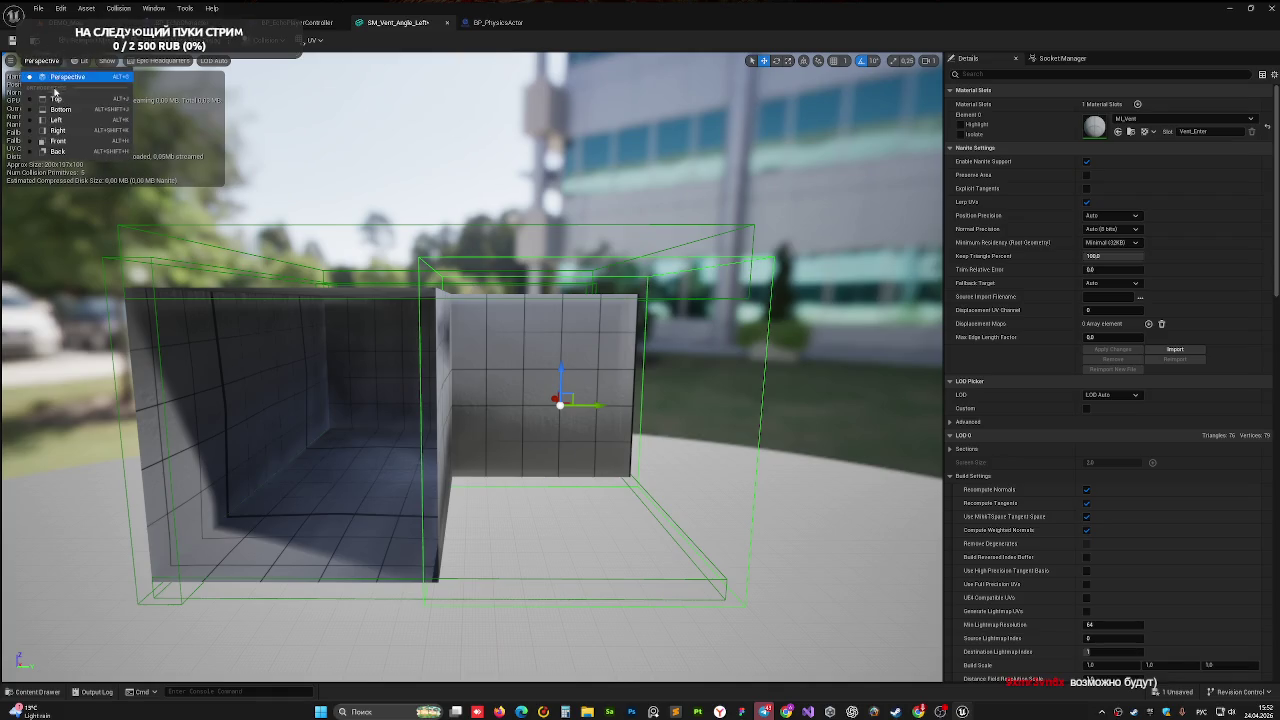
- View SM_Vent_Angle_Left from the top, reselect its collision box, then go back to DEMO_Map
left_click(56, 98)
scroll(394, 206, "up", 4)
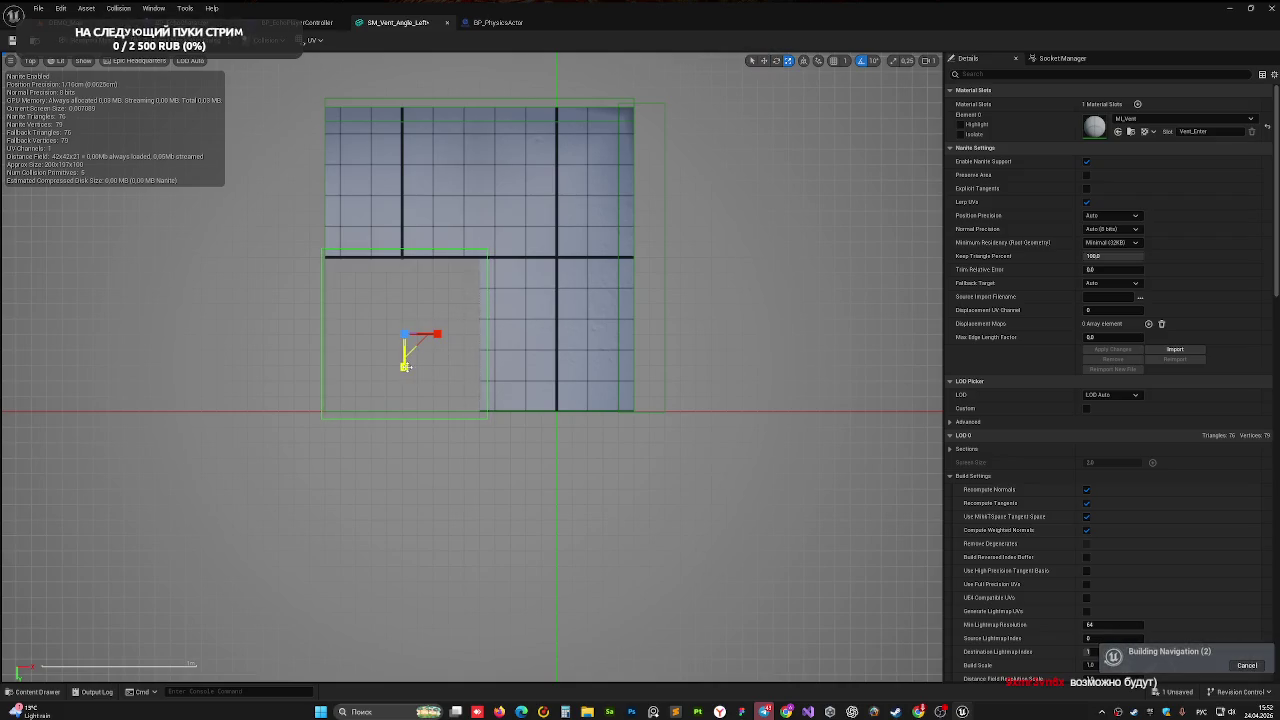
left_click(416, 365)
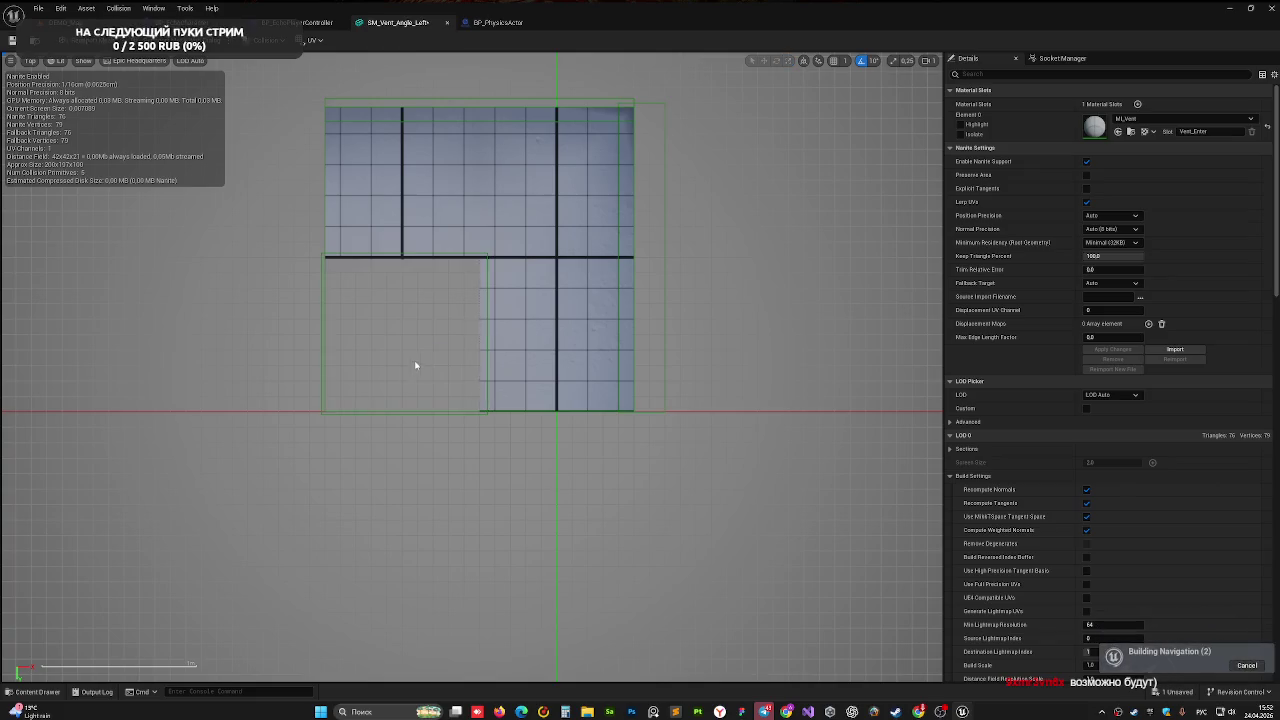
left_click(486, 372)
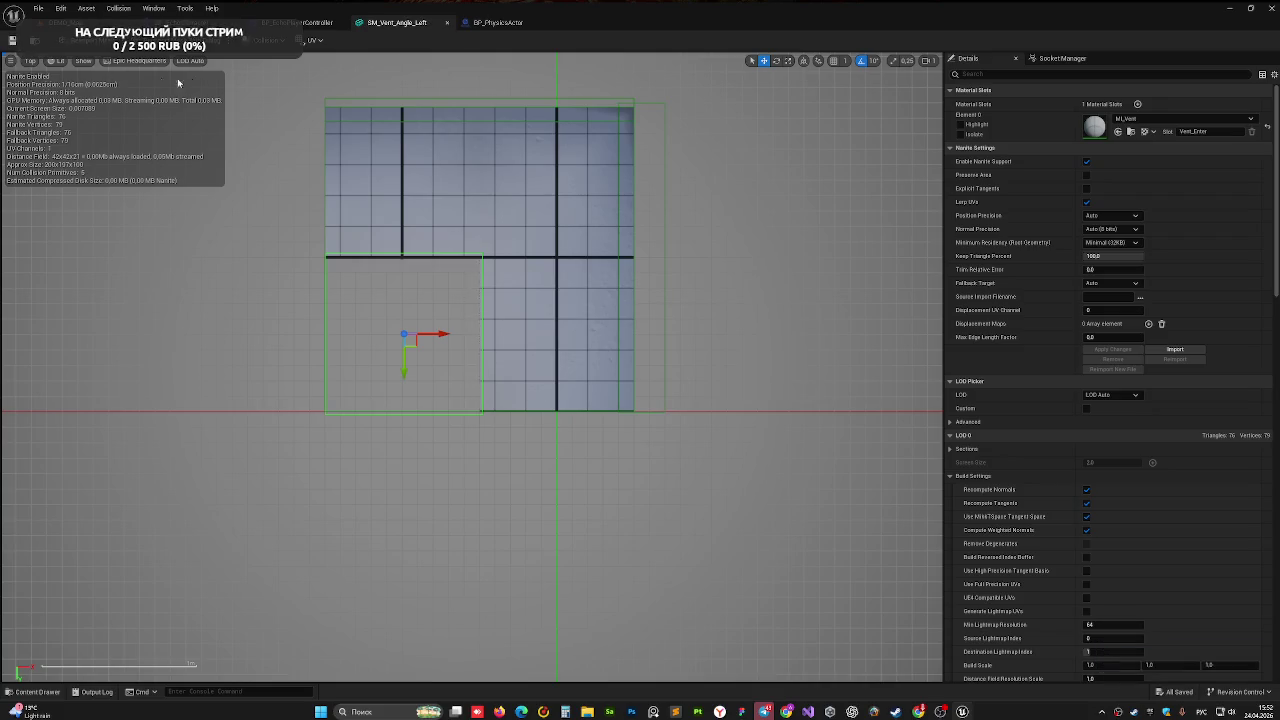
left_click(65, 22)
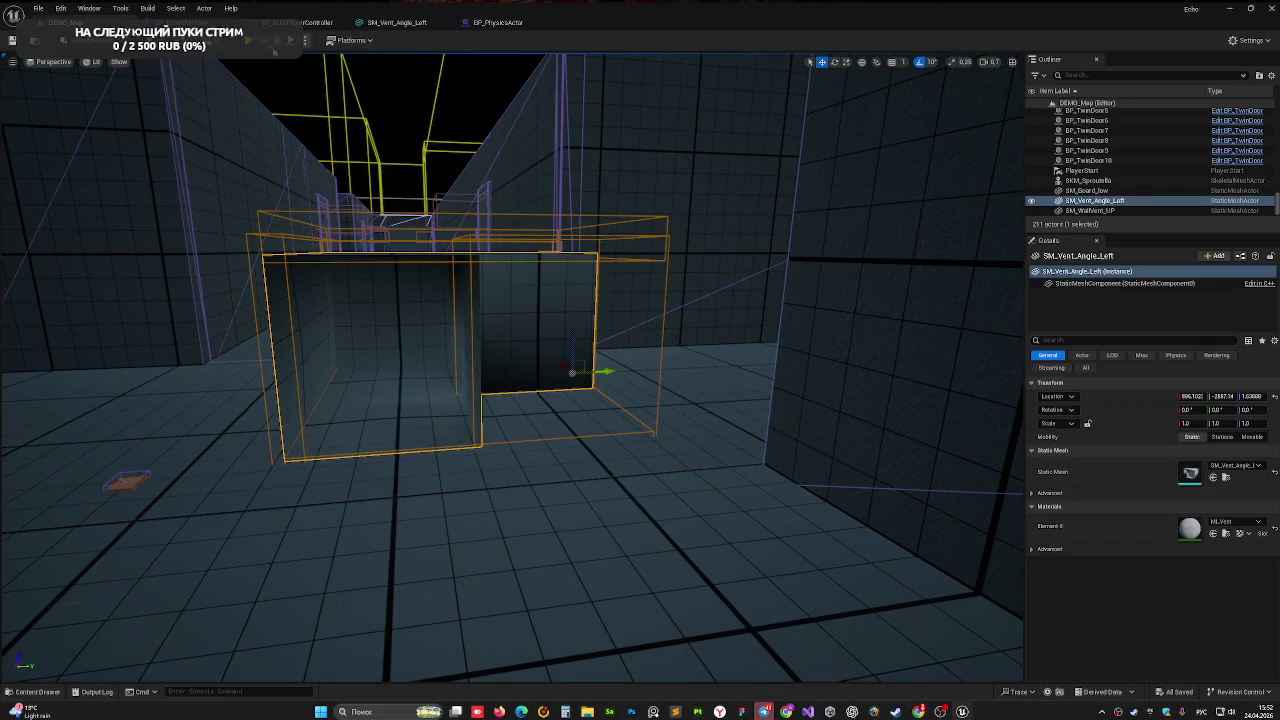
key("alt+p")
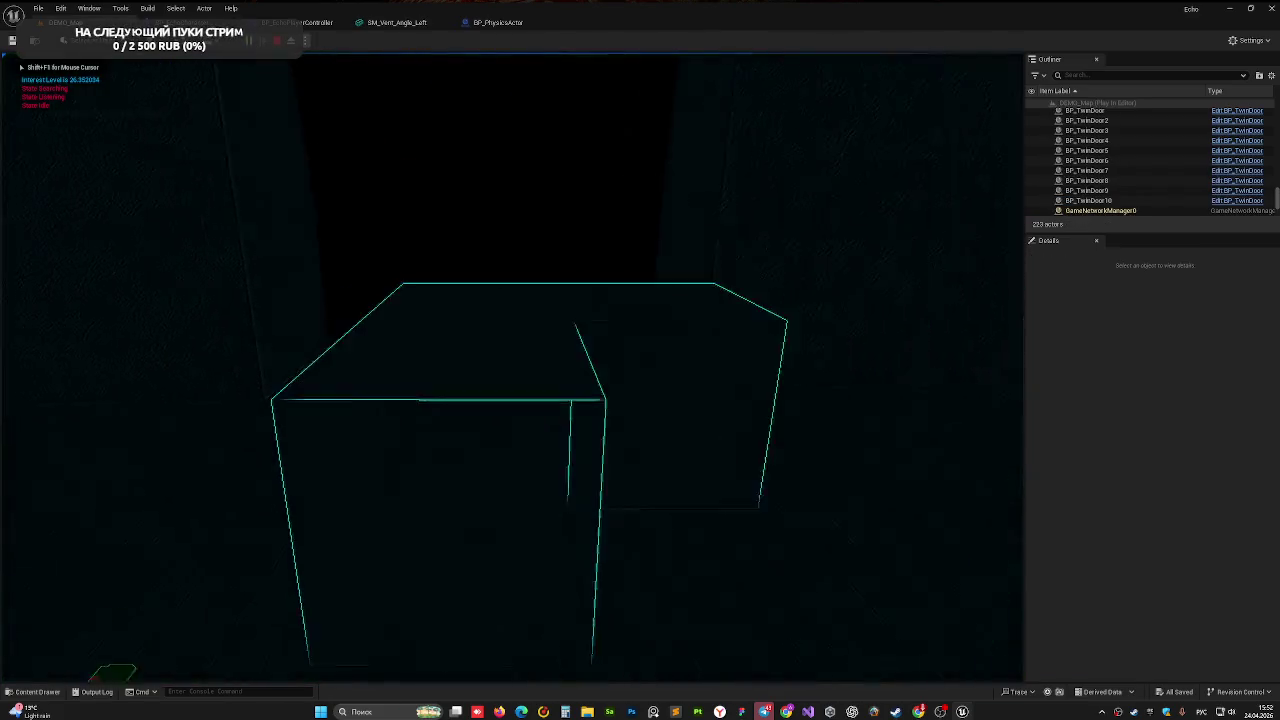
key("w")
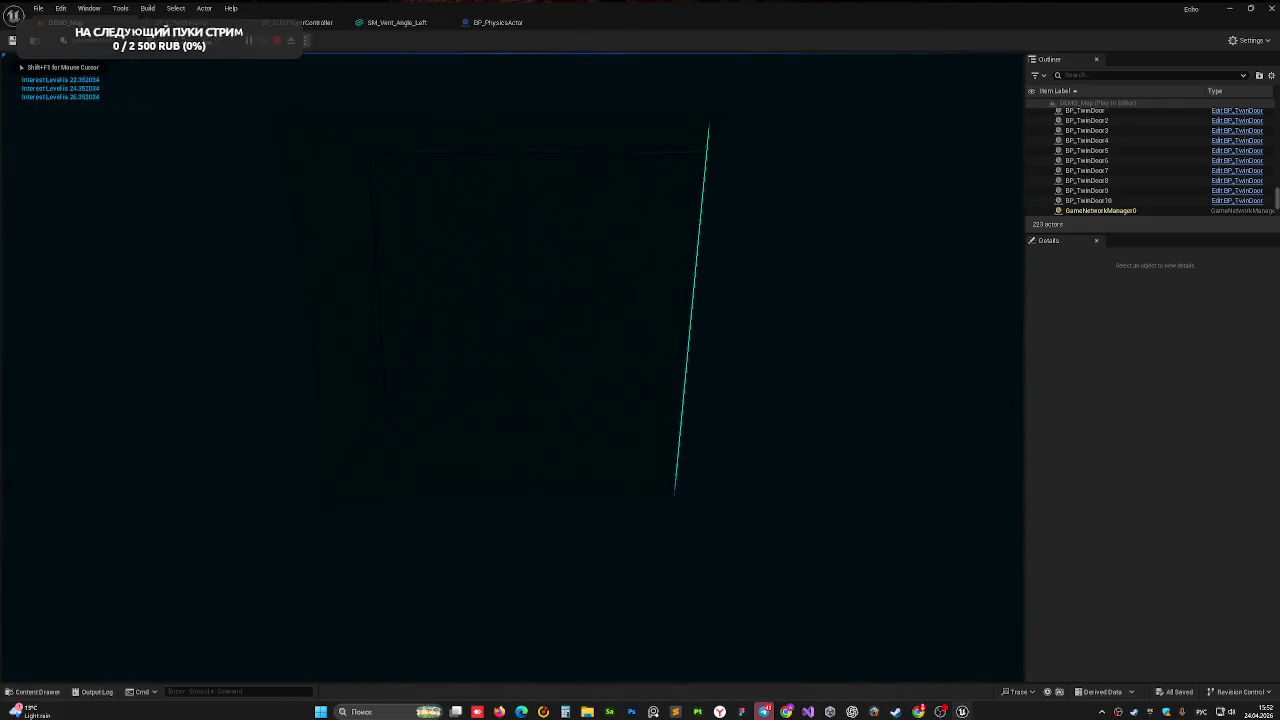
key("d")
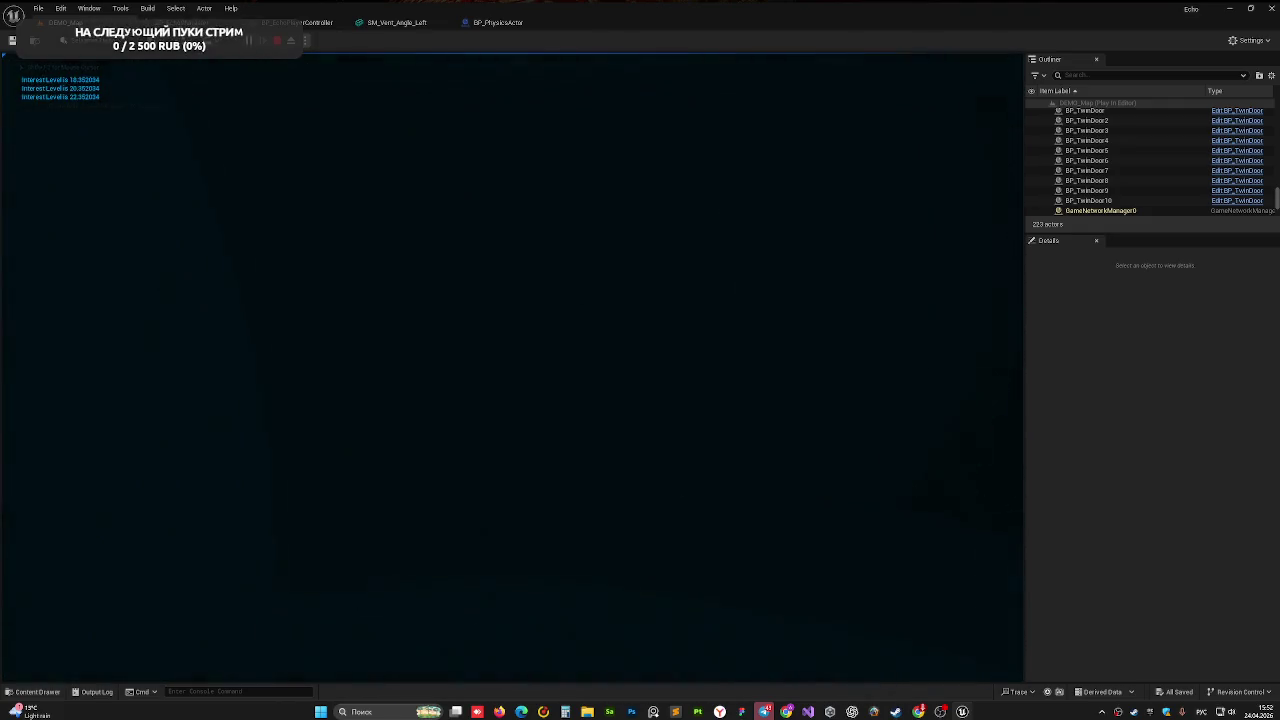
key("s")
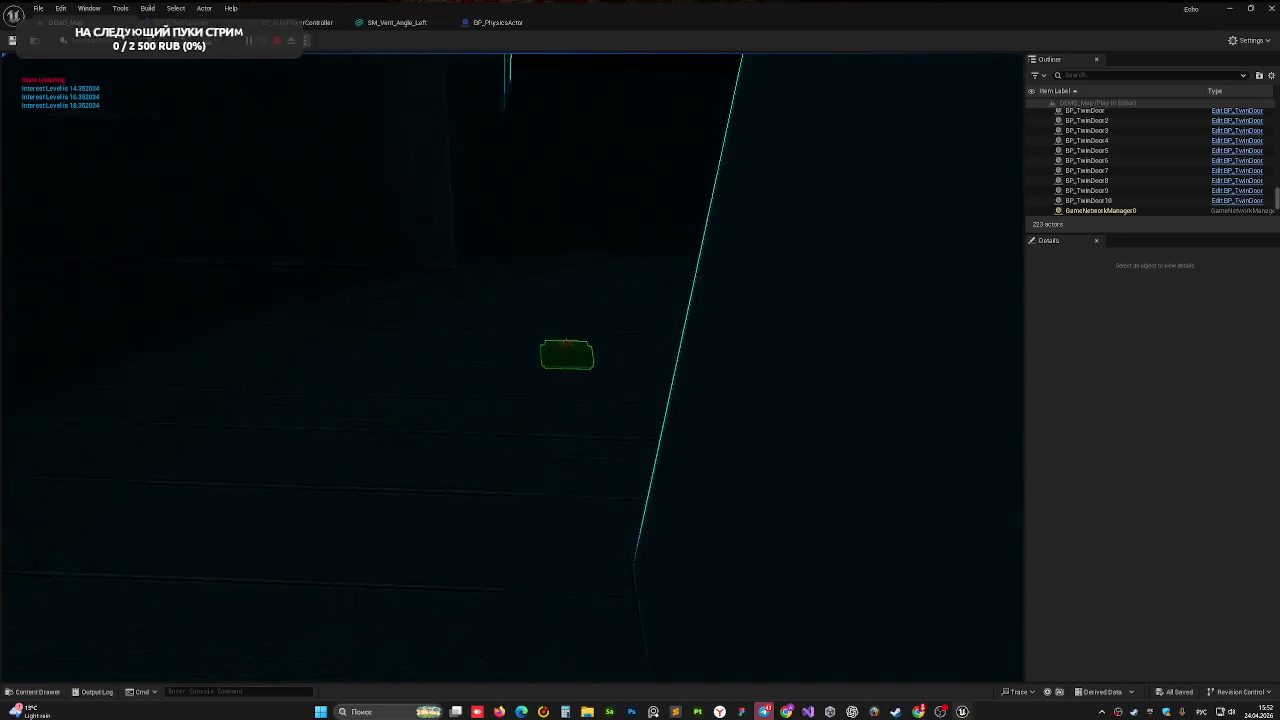
key("d")
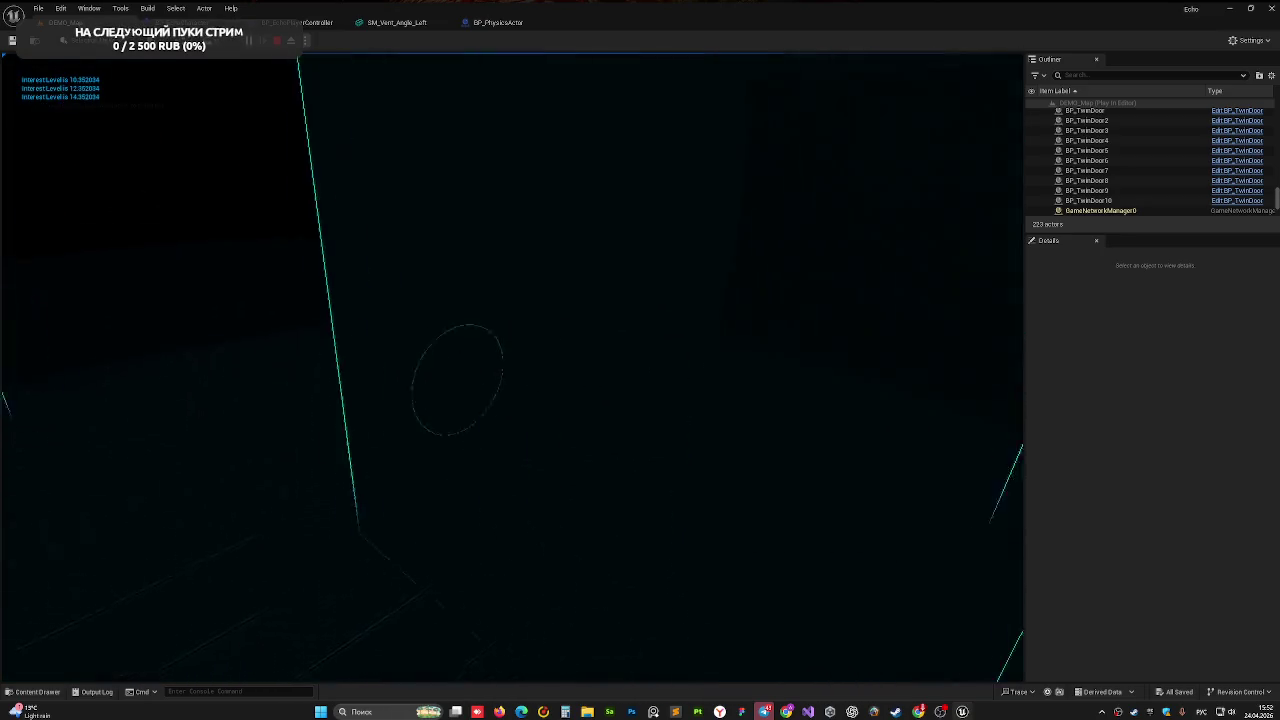
left_click(512, 370)
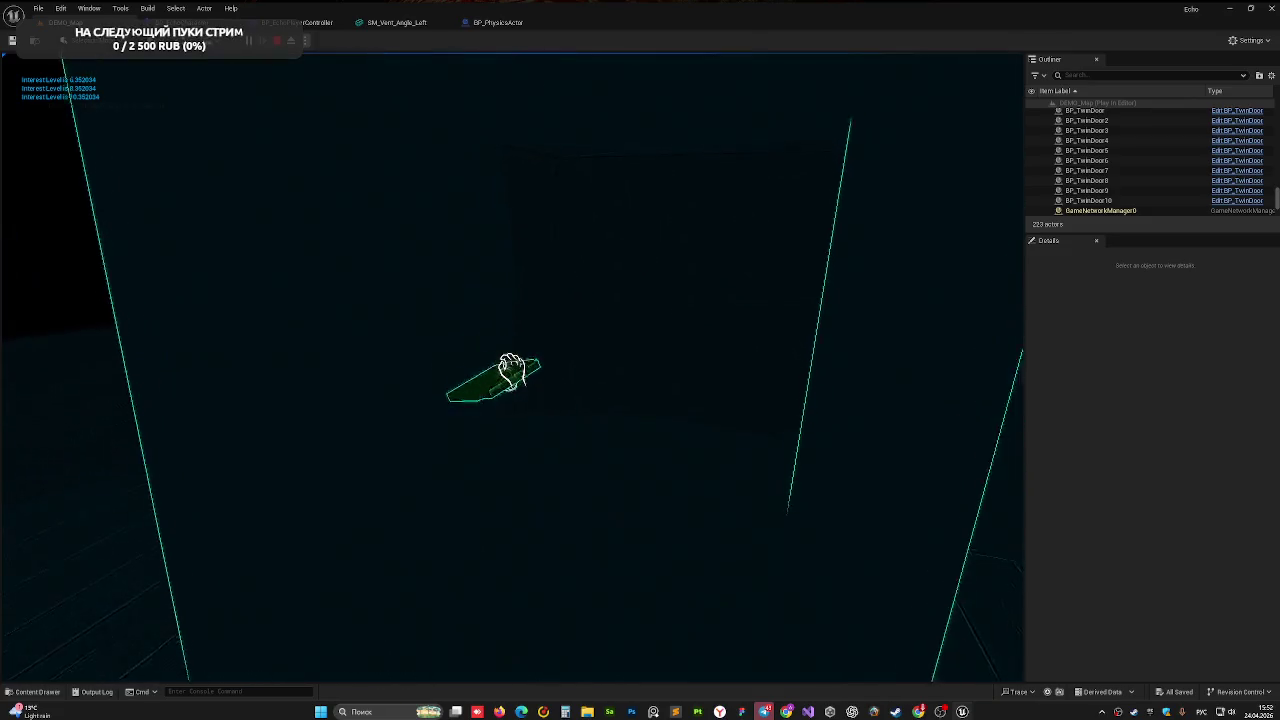
key("s")
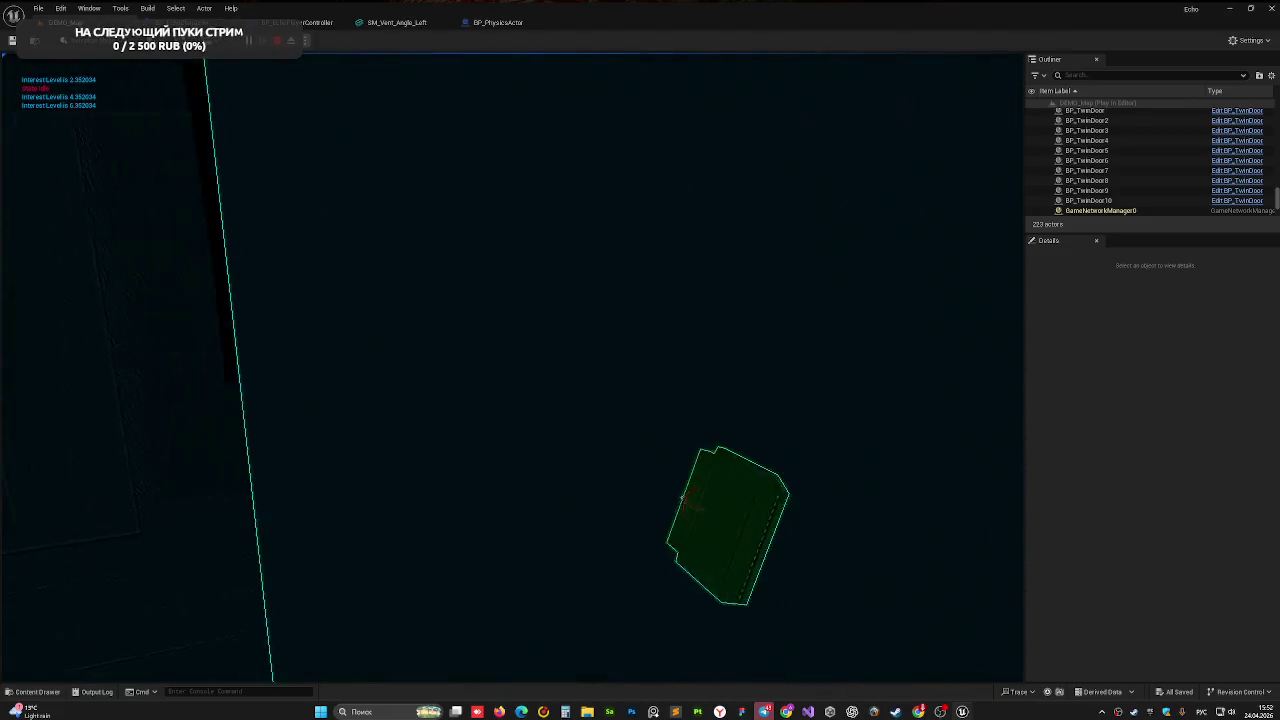
key("d")
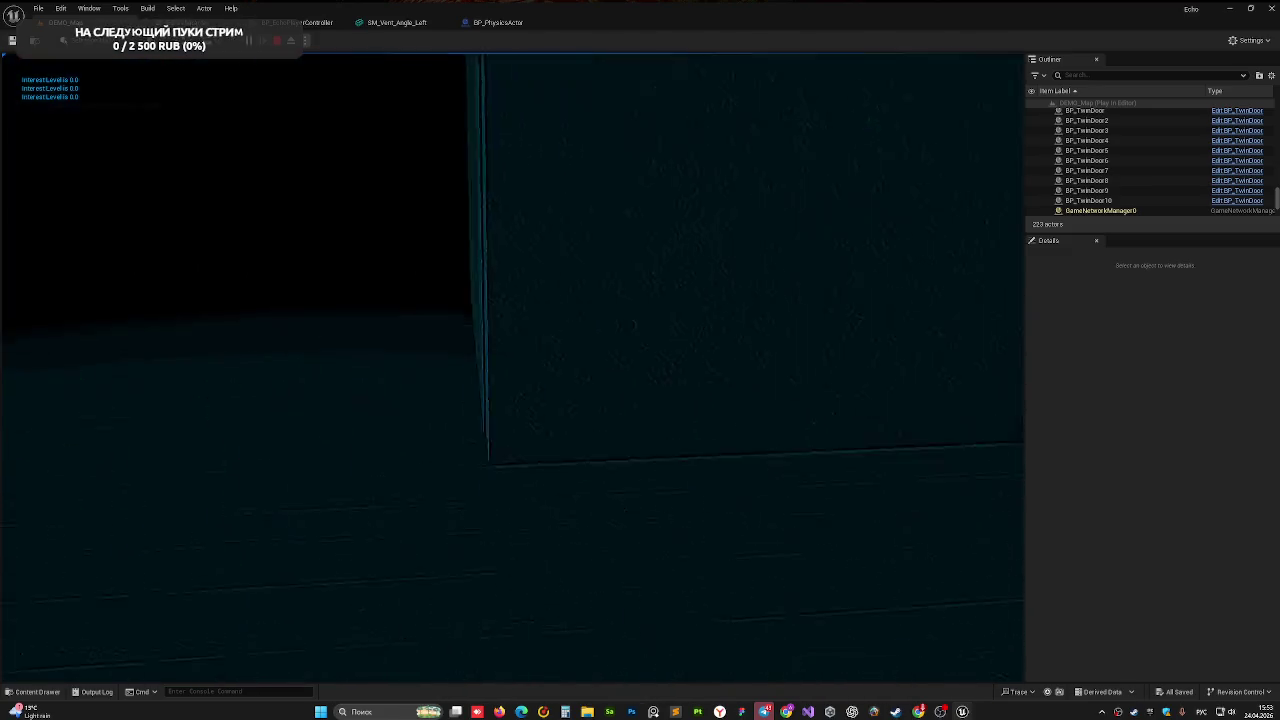
key("Escape")
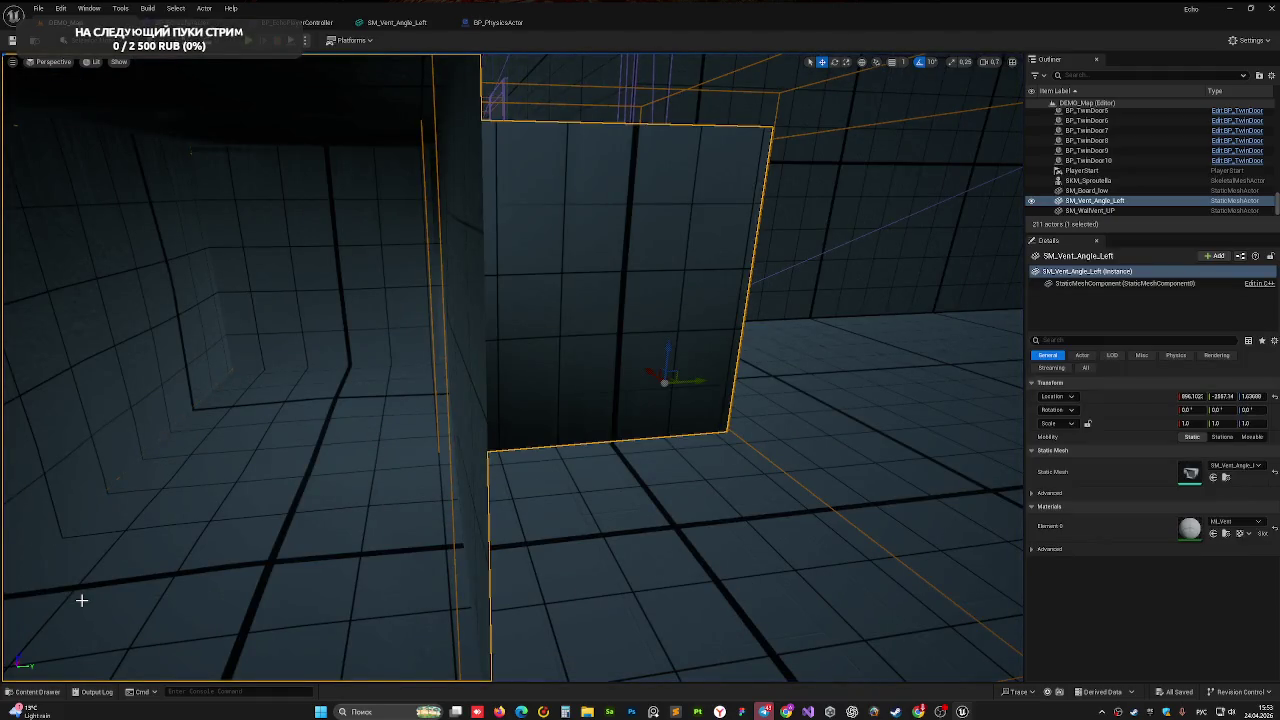
- Frame and orbit around the vent, then run a quick test play
key("f")
mouse_move(674, 362)
left_mouse_down()
mouse_move(600, 320)
mouse_move(513, 41)
left_mouse_up()
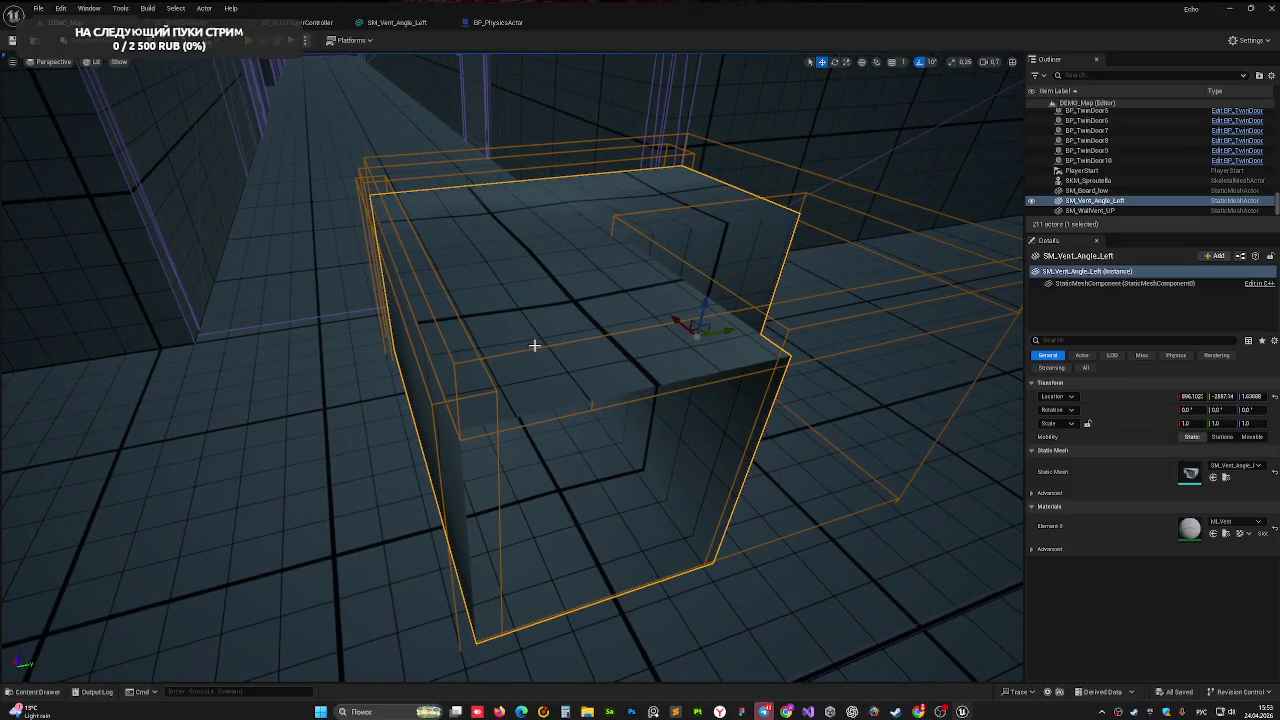
mouse_move(570, 383)
left_mouse_down()
mouse_move(540, 360)
mouse_move(560, 400)
left_mouse_up()
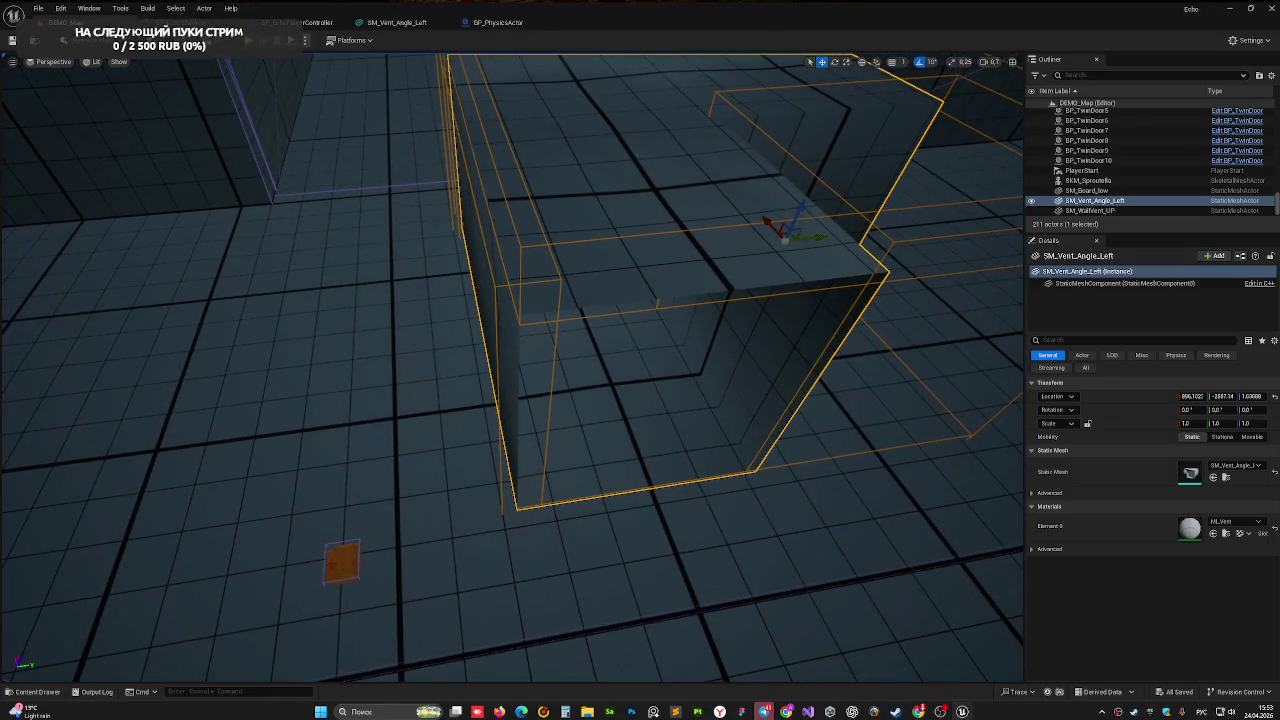
key("alt+p")
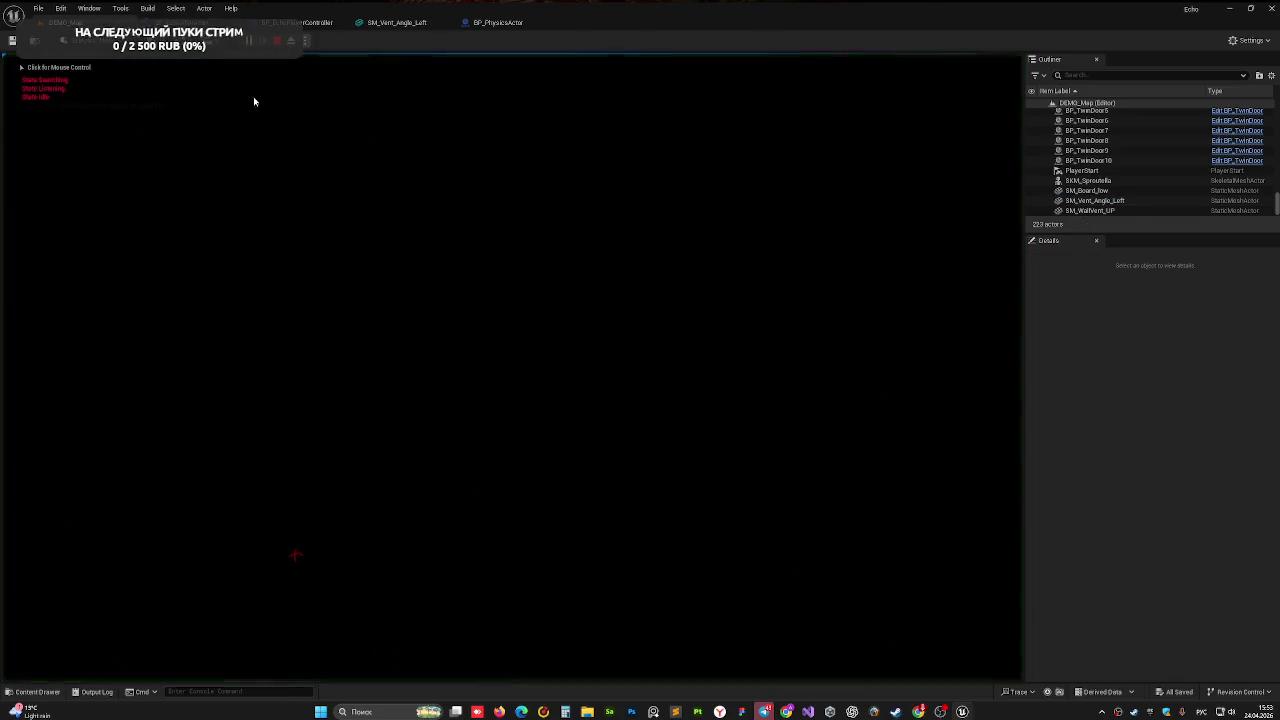
key("Escape")
- Move the SM_Vent_Angle_Left vent to a new spot further along the corridor
mouse_move(268, 93)
left_mouse_down()
mouse_move(450, 300)
mouse_move(497, 494)
mouse_move(482, 243)
left_mouse_up()
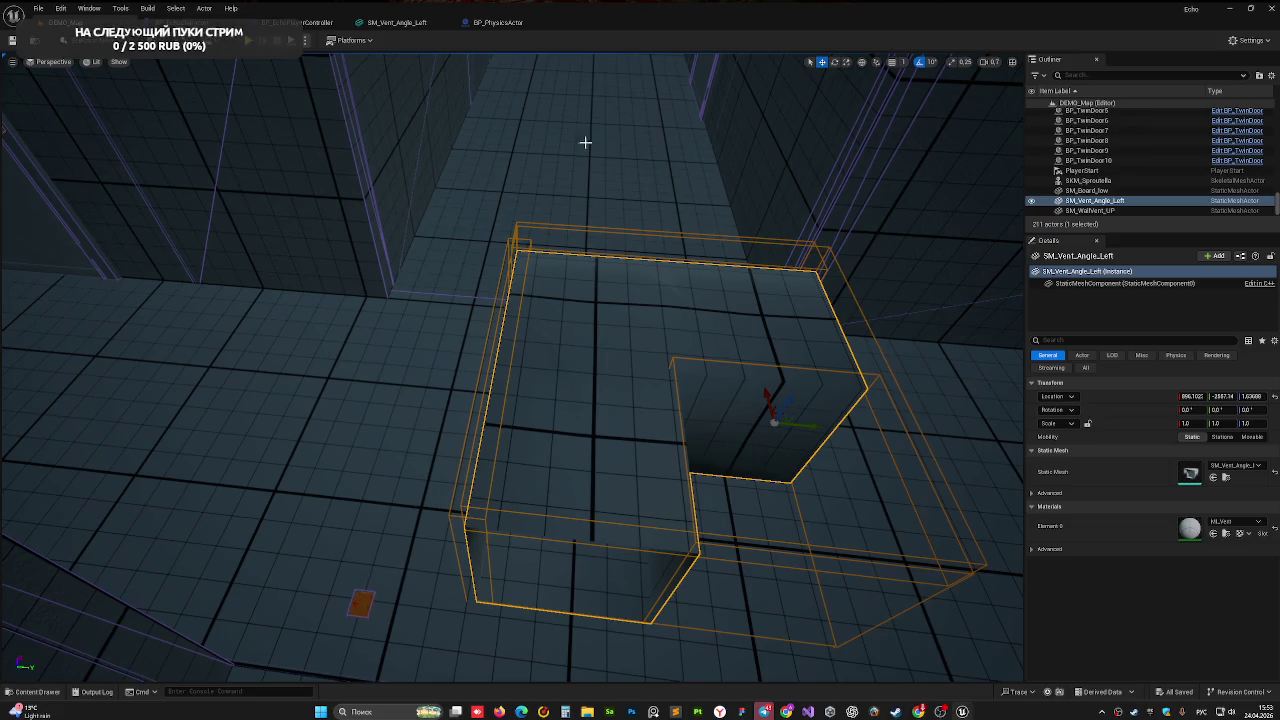
left_click_drag(600, 307, 588, 405)
mouse_move(651, 303)
left_mouse_down()
mouse_move(669, 320)
mouse_move(550, 241)
left_mouse_up()
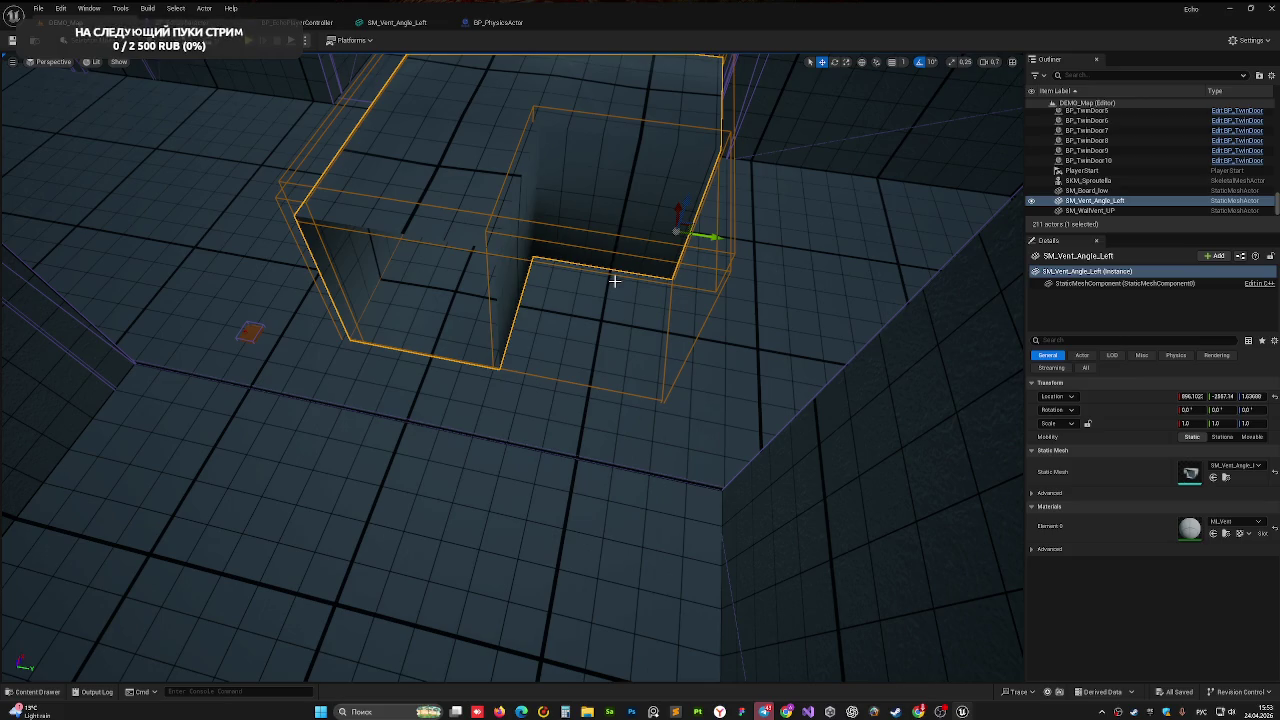
left_click_drag(362, 279, 360, 232)
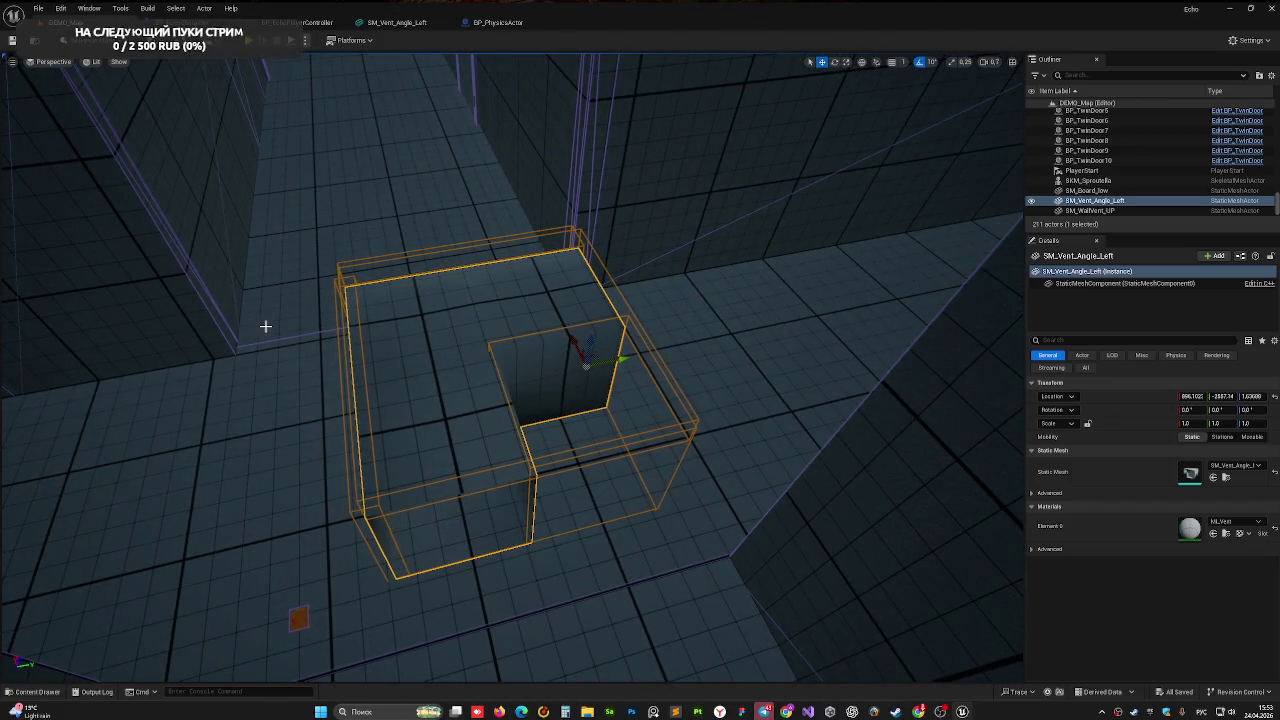
mouse_move(590, 253)
left_mouse_down()
mouse_move(516, 332)
mouse_move(686, 322)
mouse_move(680, 522)
mouse_move(640, 600)
mouse_move(491, 380)
left_mouse_up()
mouse_move(313, 342)
left_mouse_down()
mouse_move(394, 337)
mouse_move(457, 354)
left_mouse_up()
- Rotate the vent -90° and slide it along the corridor toward the wall
key("e")
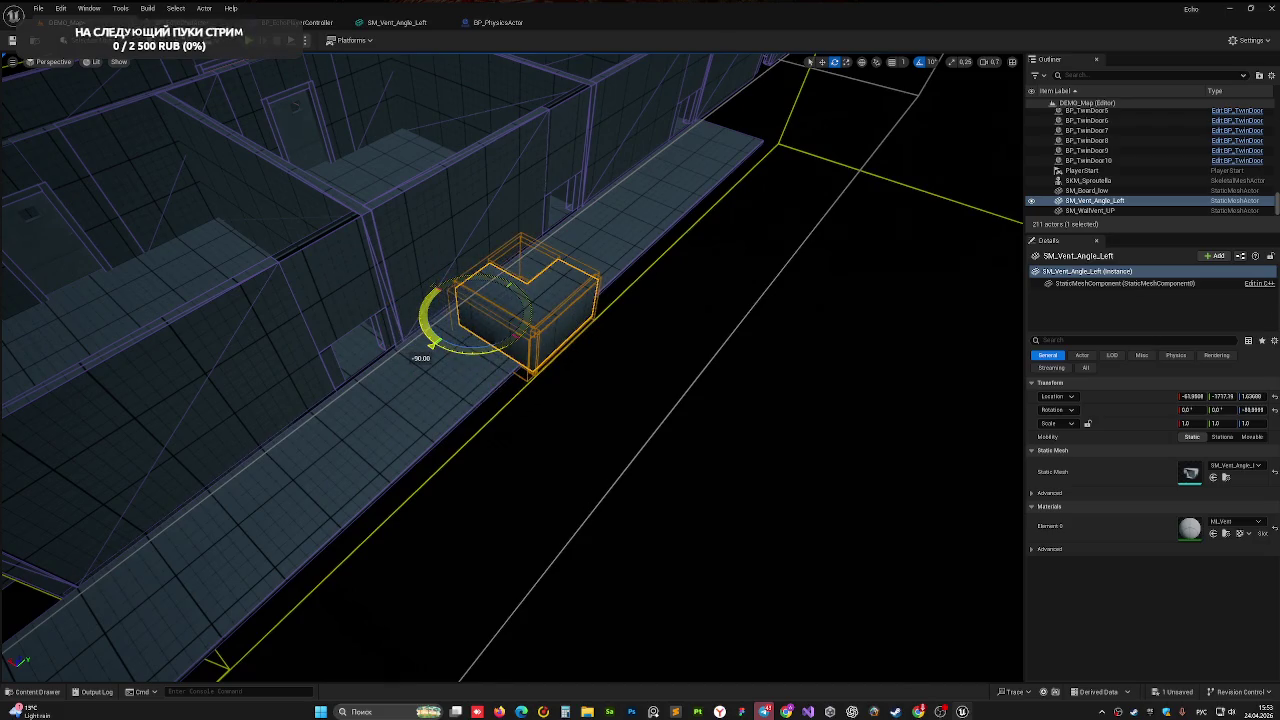
left_click_drag(481, 304, 390, 367)
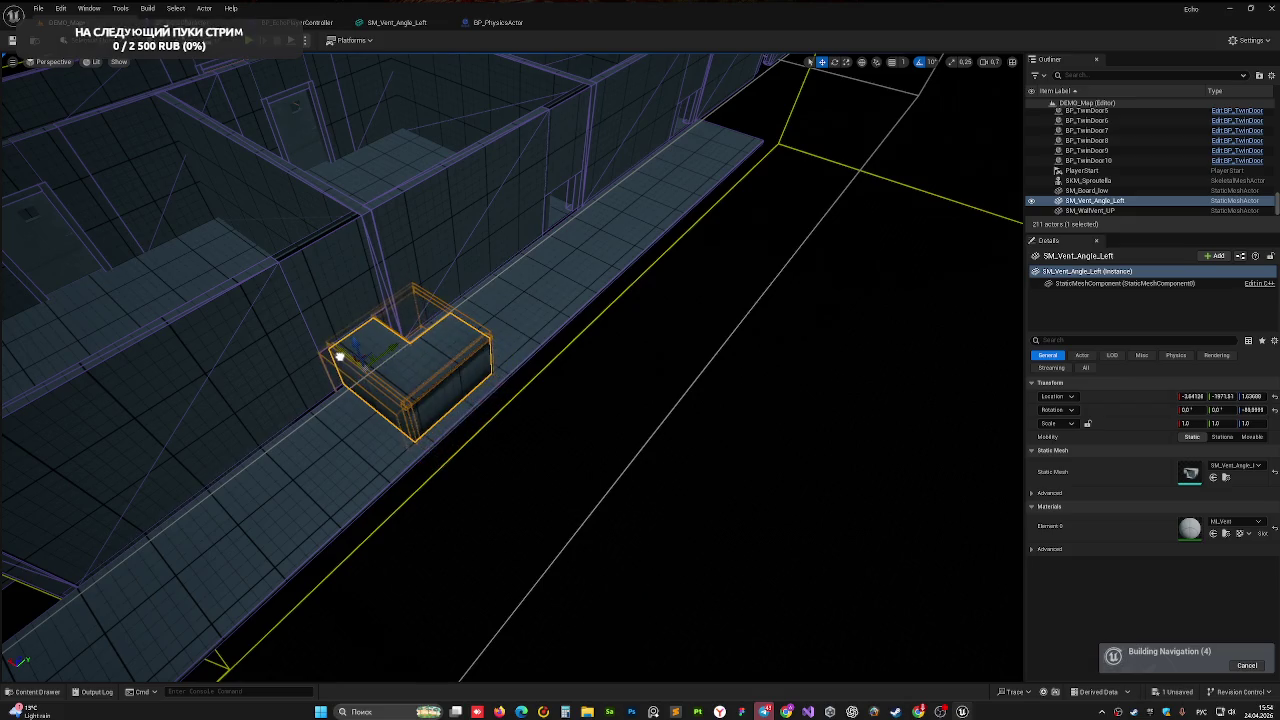
mouse_move(343, 364)
left_mouse_down()
mouse_move(404, 390)
mouse_move(424, 356)
mouse_move(417, 395)
left_mouse_up()
mouse_move(522, 520)
left_mouse_down()
mouse_move(493, 522)
mouse_move(530, 548)
mouse_move(549, 585)
mouse_move(520, 565)
left_mouse_up()
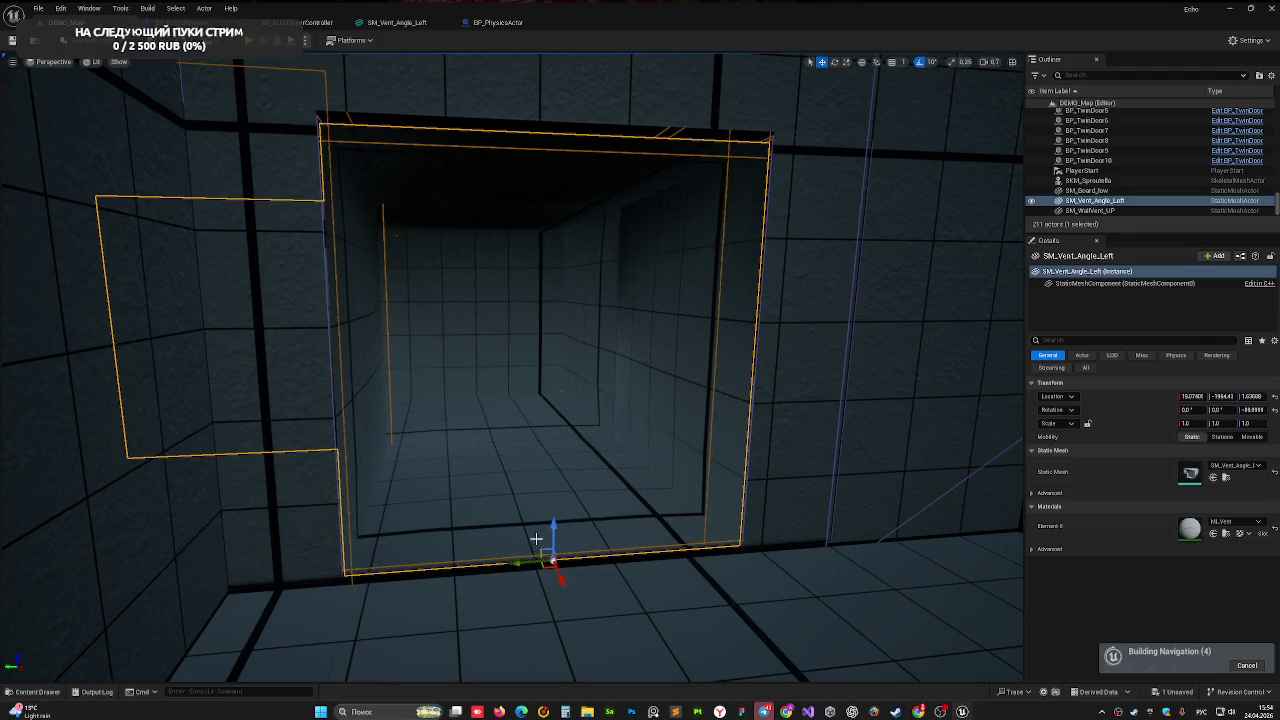
- Raise the vent slightly and set it flush against the corridor wall
key("Right")
mouse_move(351, 555)
left_mouse_down()
mouse_move(310, 507)
mouse_move(210, 505)
left_mouse_up()
left_click_drag(520, 521, 513, 521)
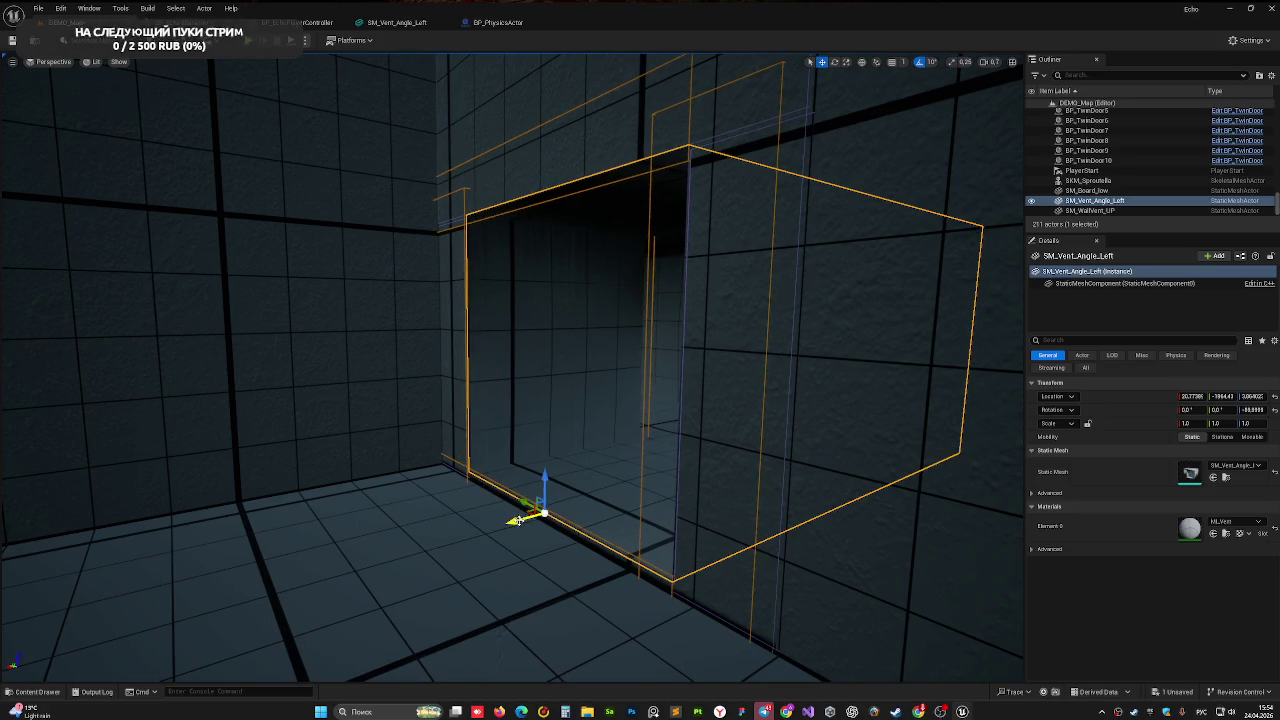
mouse_move(512, 522)
left_mouse_down()
mouse_move(513, 620)
mouse_move(600, 620)
left_mouse_up()
key("f")
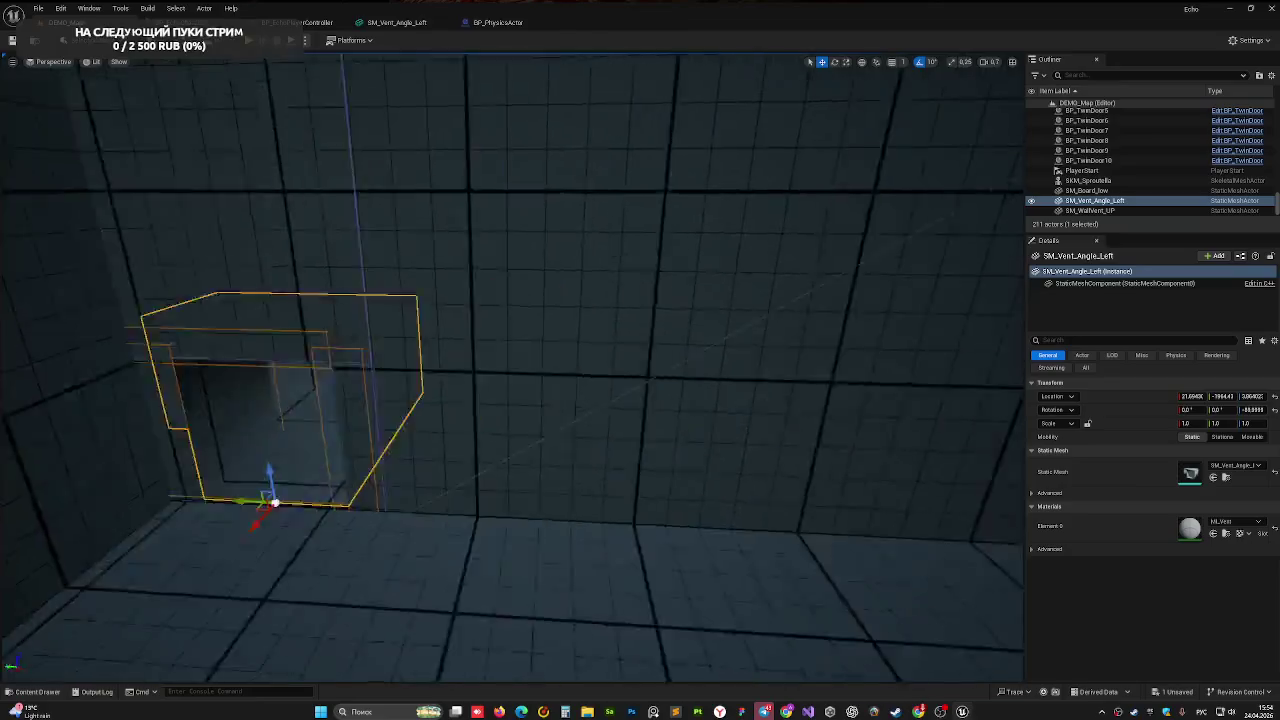
key("ctrl+space")
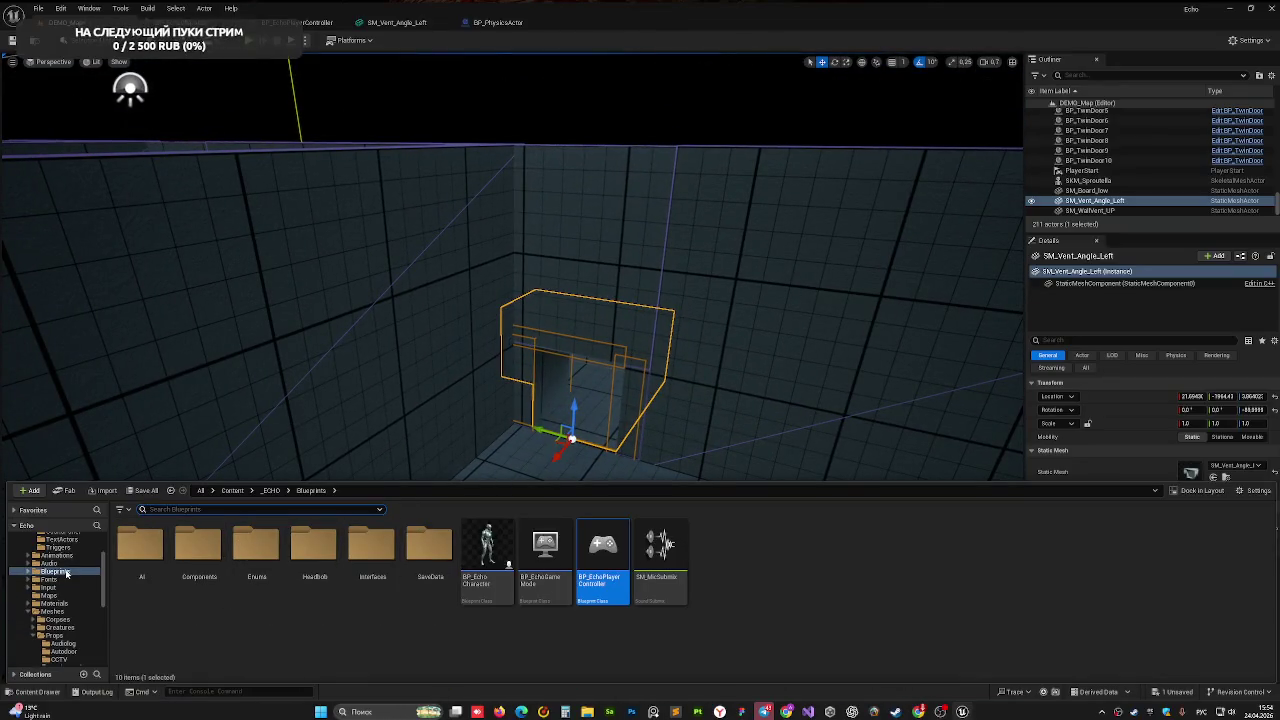
- Place BP_VentHatch from the Blueprints folder, rotate it 90° and raise it over the vent opening
scroll(67, 585, "up", 3)
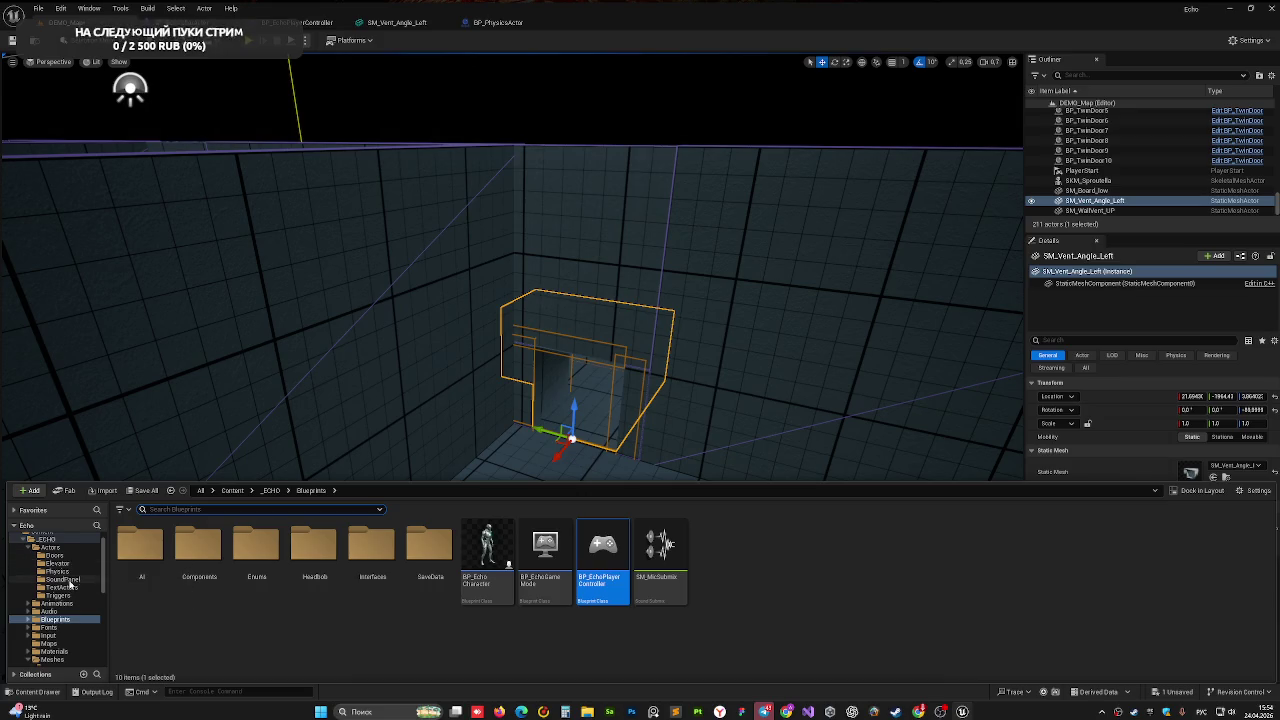
left_click(70, 586)
mouse_move(257, 550)
left_mouse_down()
mouse_move(800, 123)
mouse_move(538, 443)
mouse_move(560, 471)
mouse_move(629, 466)
mouse_move(560, 505)
mouse_move(530, 478)
mouse_move(580, 400)
mouse_move(620, 410)
mouse_move(649, 394)
left_mouse_up()
key("e")
key("w")
left_click_drag(649, 506, 633, 620)
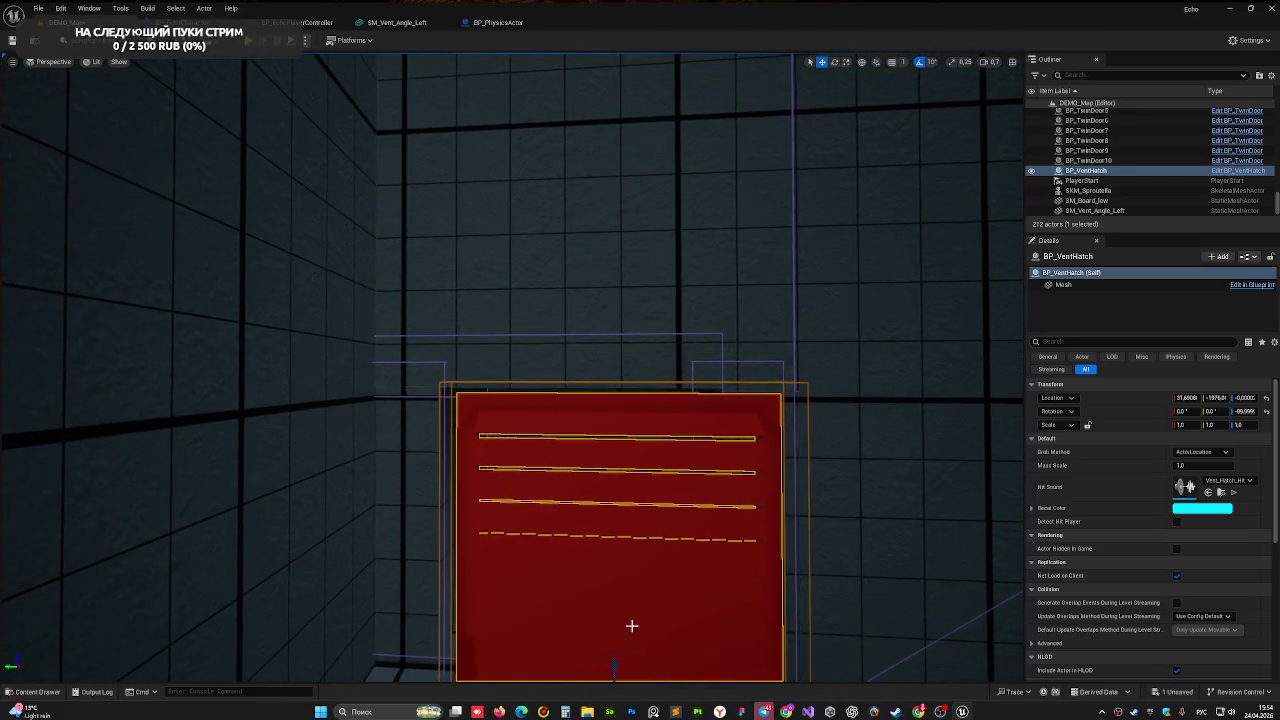
mouse_move(614, 669)
left_mouse_down()
mouse_move(600, 629)
mouse_move(524, 628)
mouse_move(541, 620)
mouse_move(536, 571)
mouse_move(563, 569)
mouse_move(500, 560)
mouse_move(455, 520)
left_mouse_up()
- Save DEMO_Map, then play-test it by swinging the vent hatch open before stopping
key("ctrl+s")
key("alt+p")
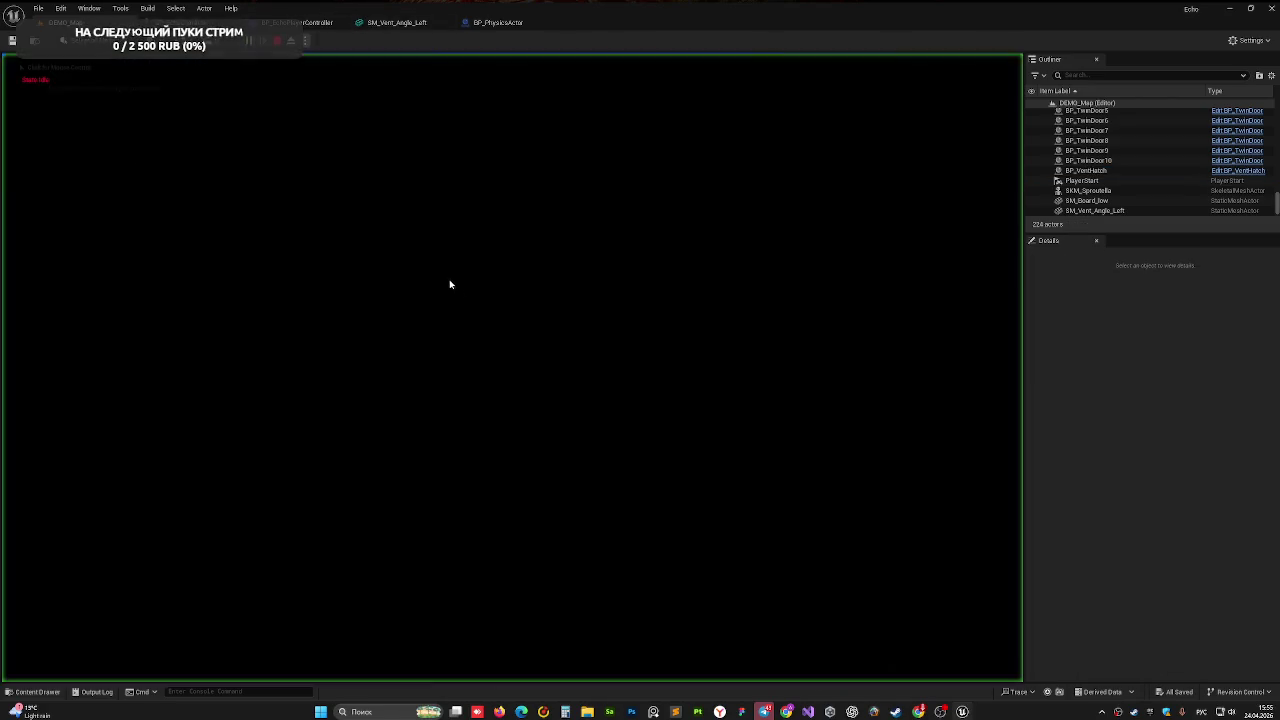
left_click_drag(511, 367, 511, 367)
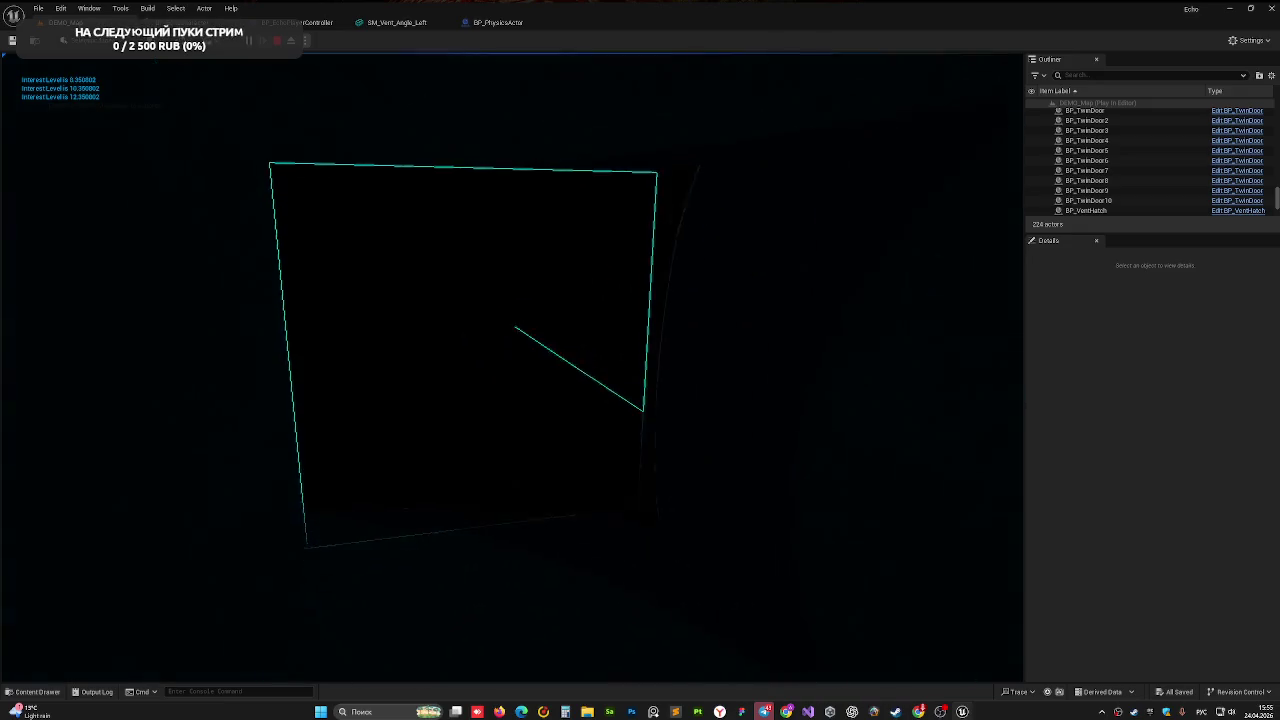
key("Escape")
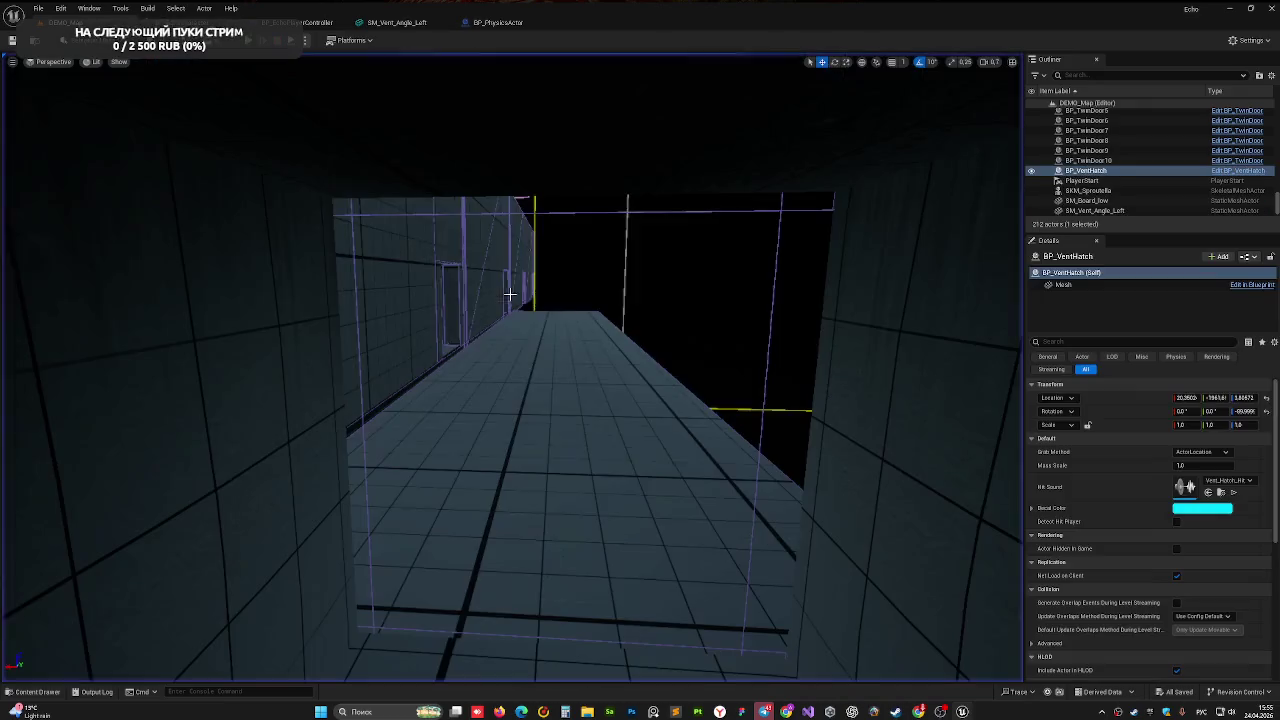
key("f")
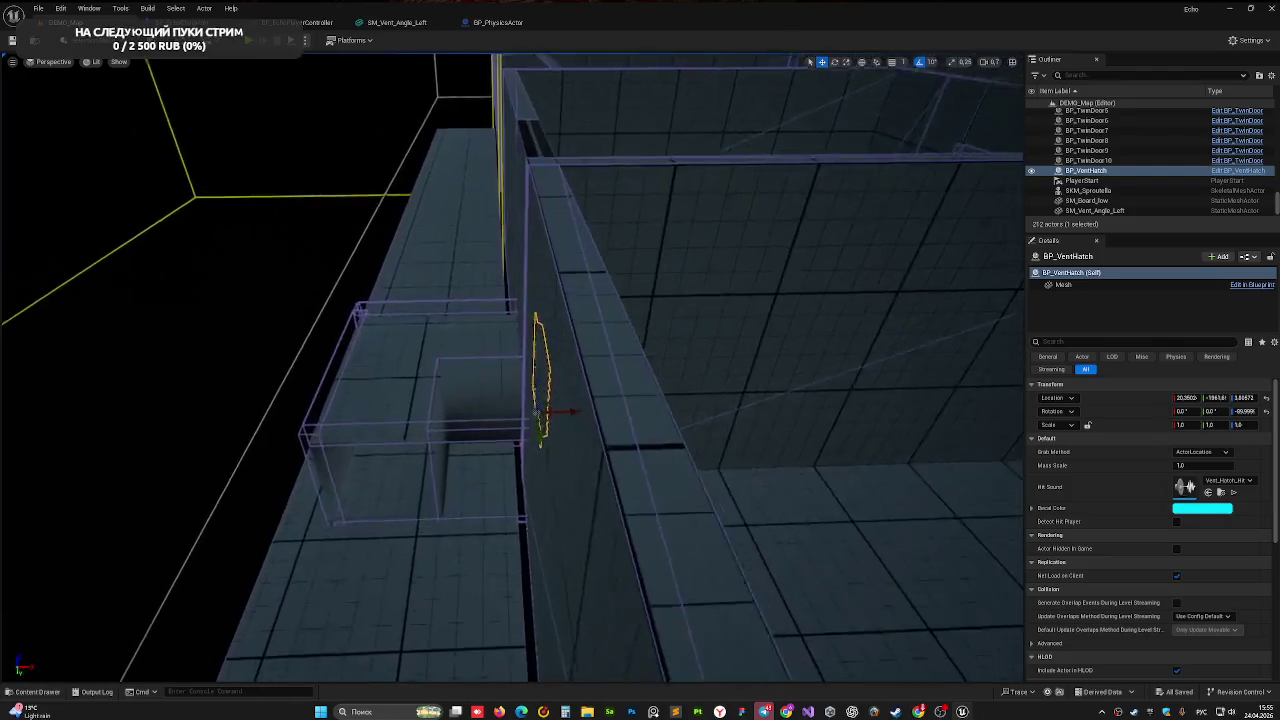
mouse_move(571, 297)
left_mouse_down()
mouse_move(560, 300)
mouse_move(571, 297)
left_mouse_up()
mouse_move(517, 354)
left_mouse_down()
mouse_move(560, 330)
mouse_move(286, 443)
mouse_move(329, 320)
mouse_move(390, 331)
mouse_move(420, 320)
mouse_move(410, 305)
mouse_move(495, 330)
mouse_move(490, 288)
left_mouse_up()
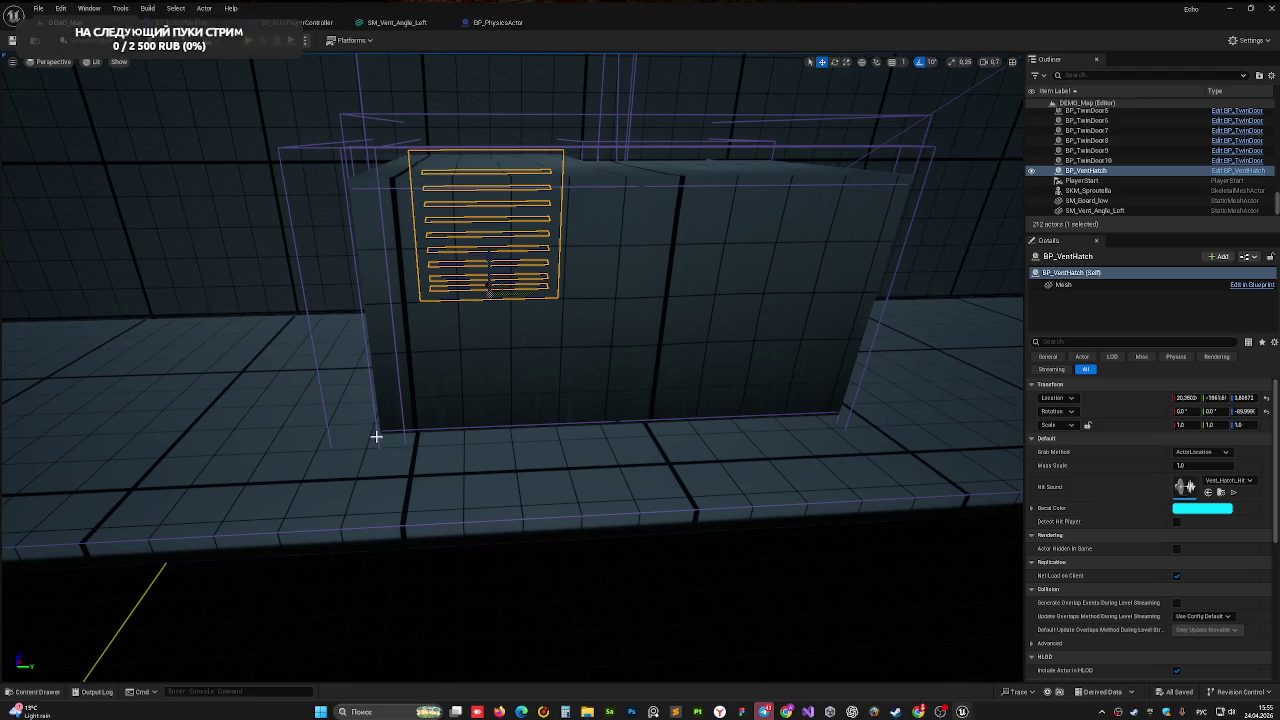
left_click(396, 23)
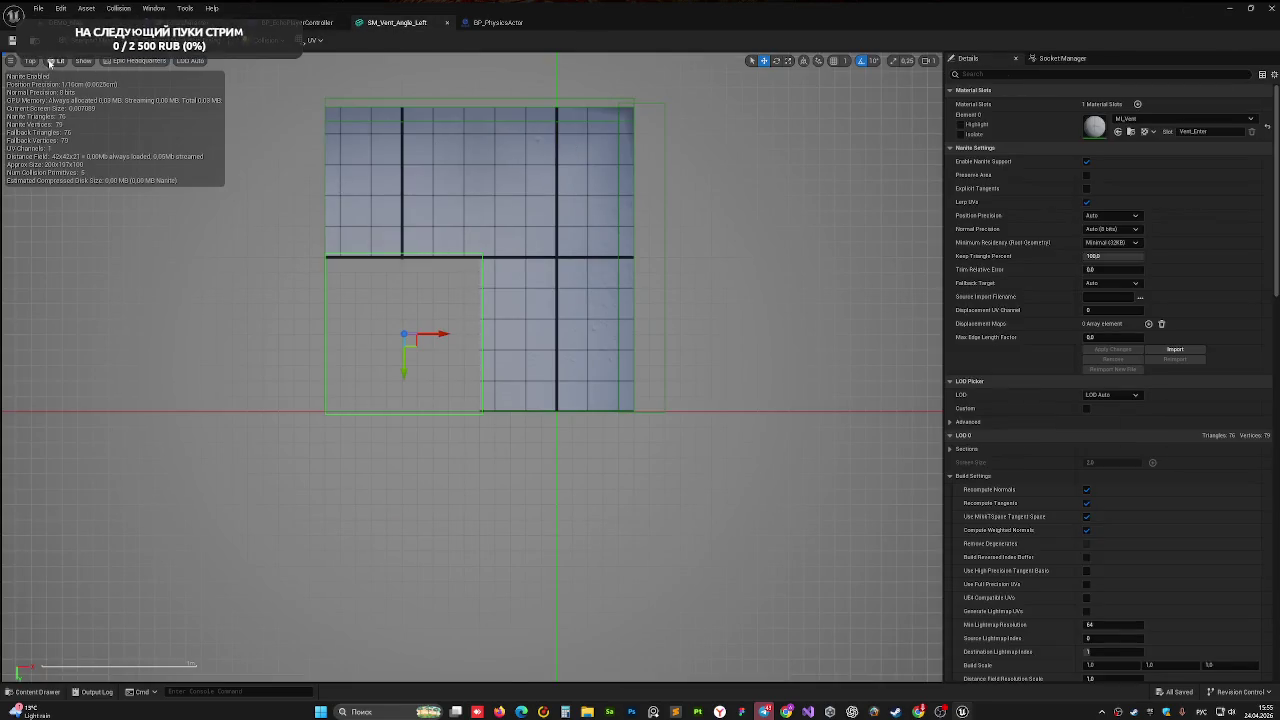
- In Front view, raise the top collision box slightly
left_click(31, 62)
left_click(58, 141)
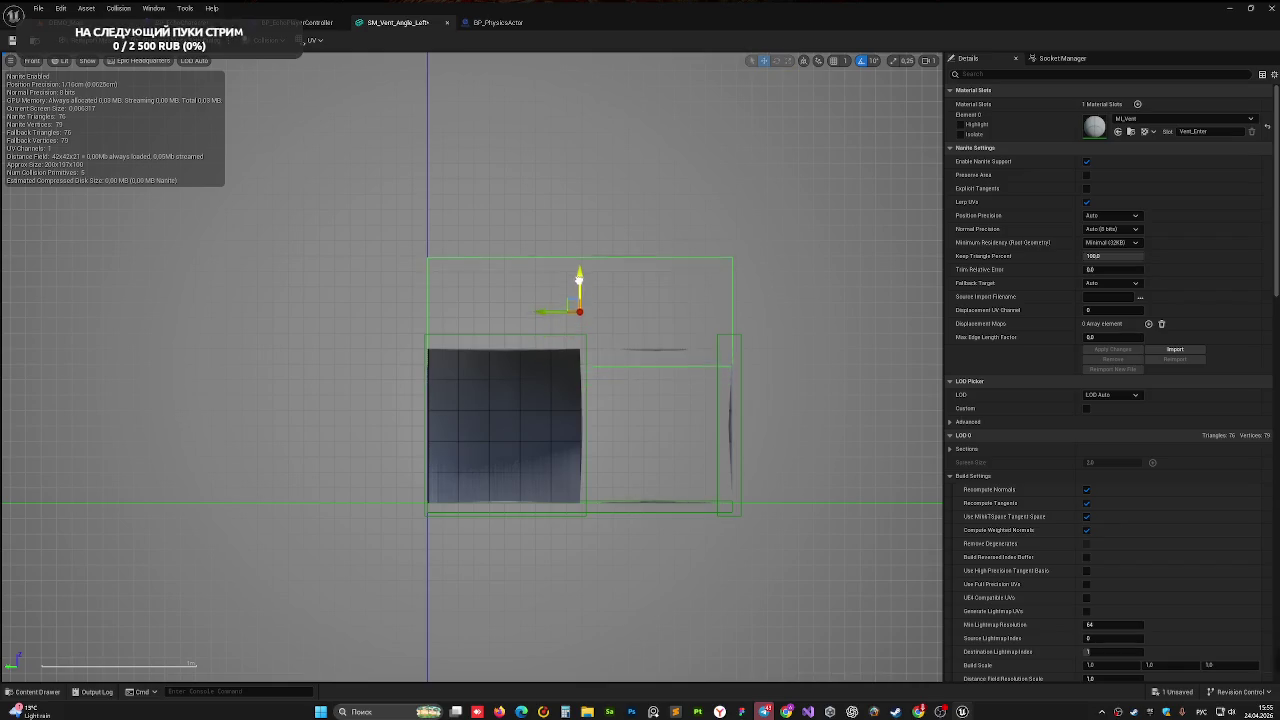
left_click_drag(578, 279, 578, 265)
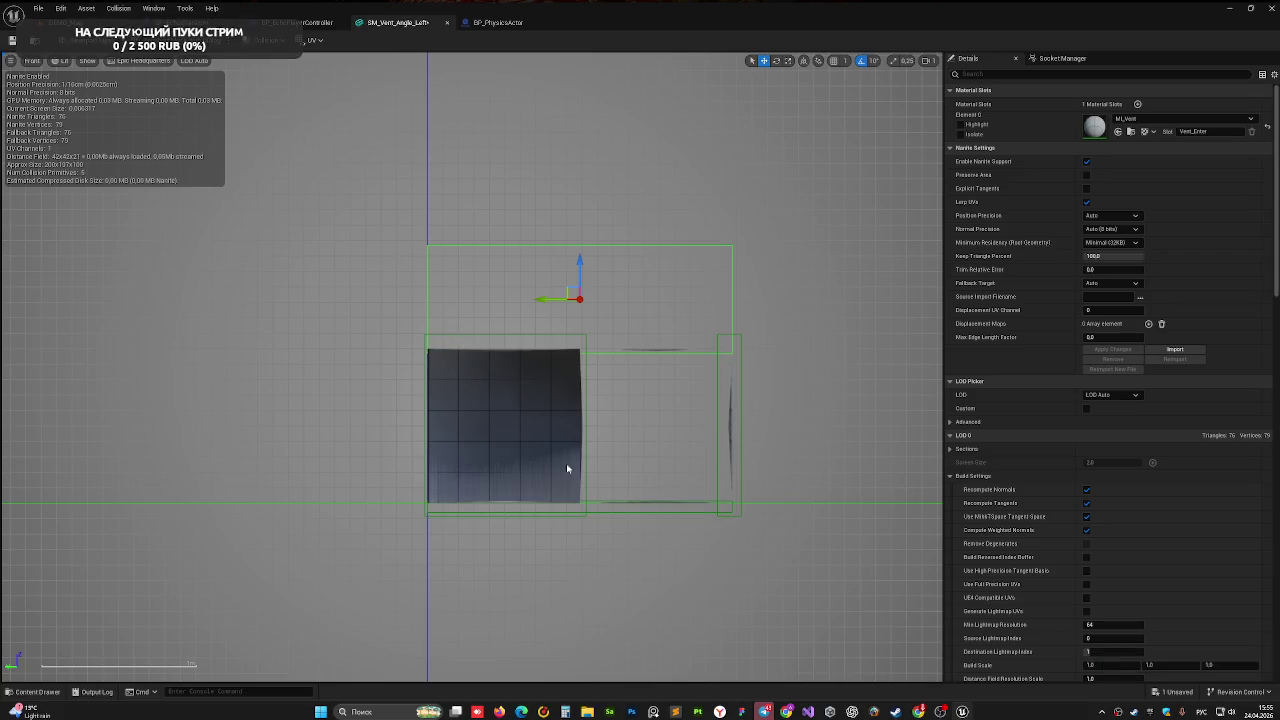
- In Back view, stretch the lower collision box left over the vent's left section
left_click(608, 511)
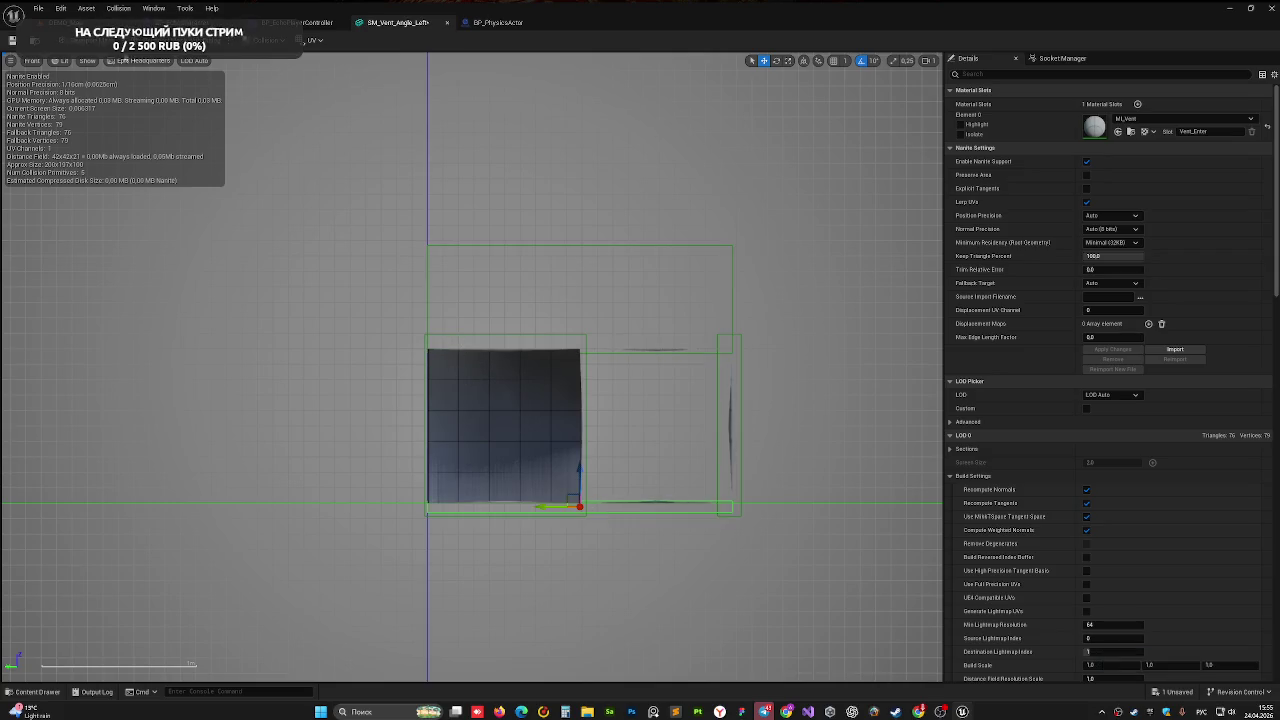
left_click(40, 62)
left_click(49, 151)
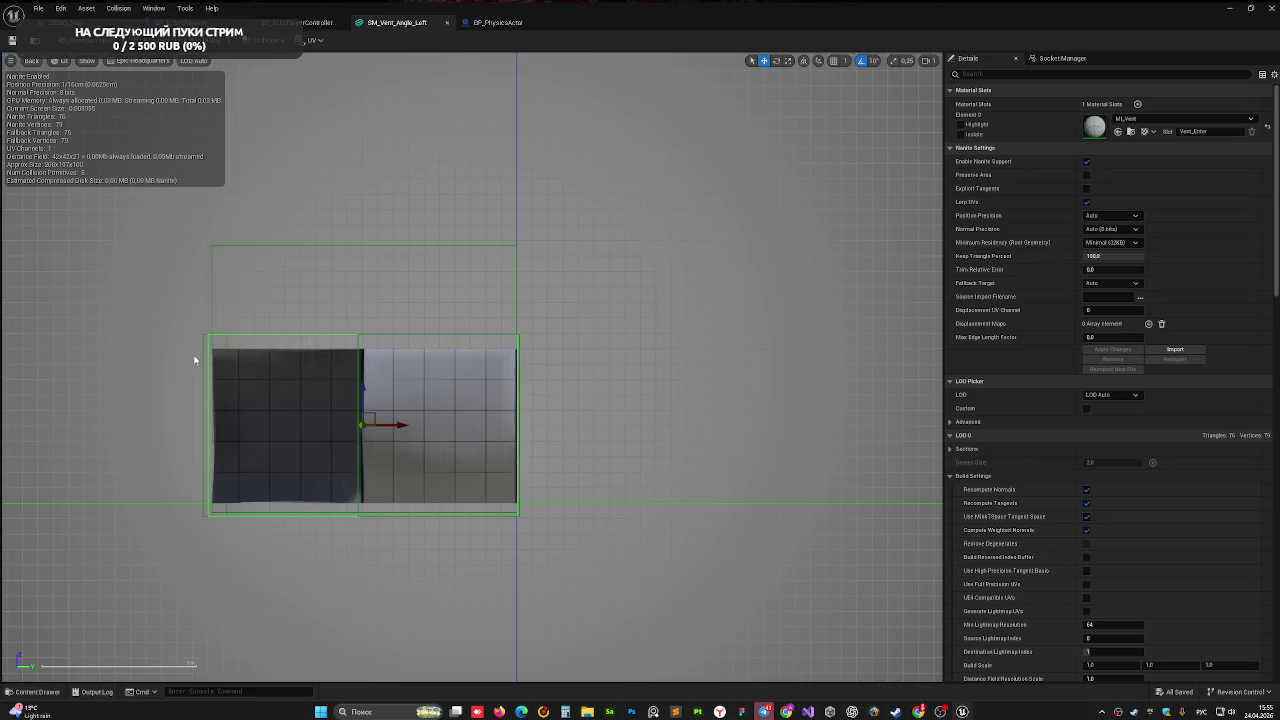
left_click_drag(248, 425, 198, 426)
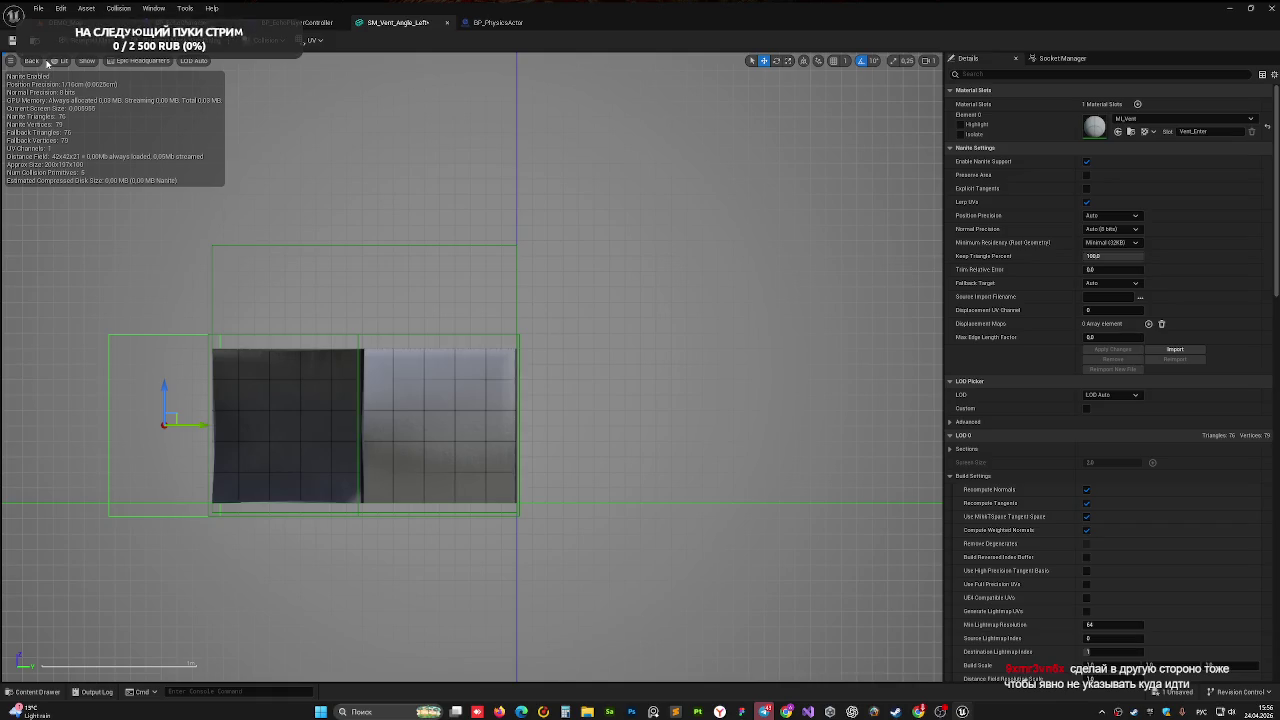
left_click(45, 64)
left_click(40, 77)
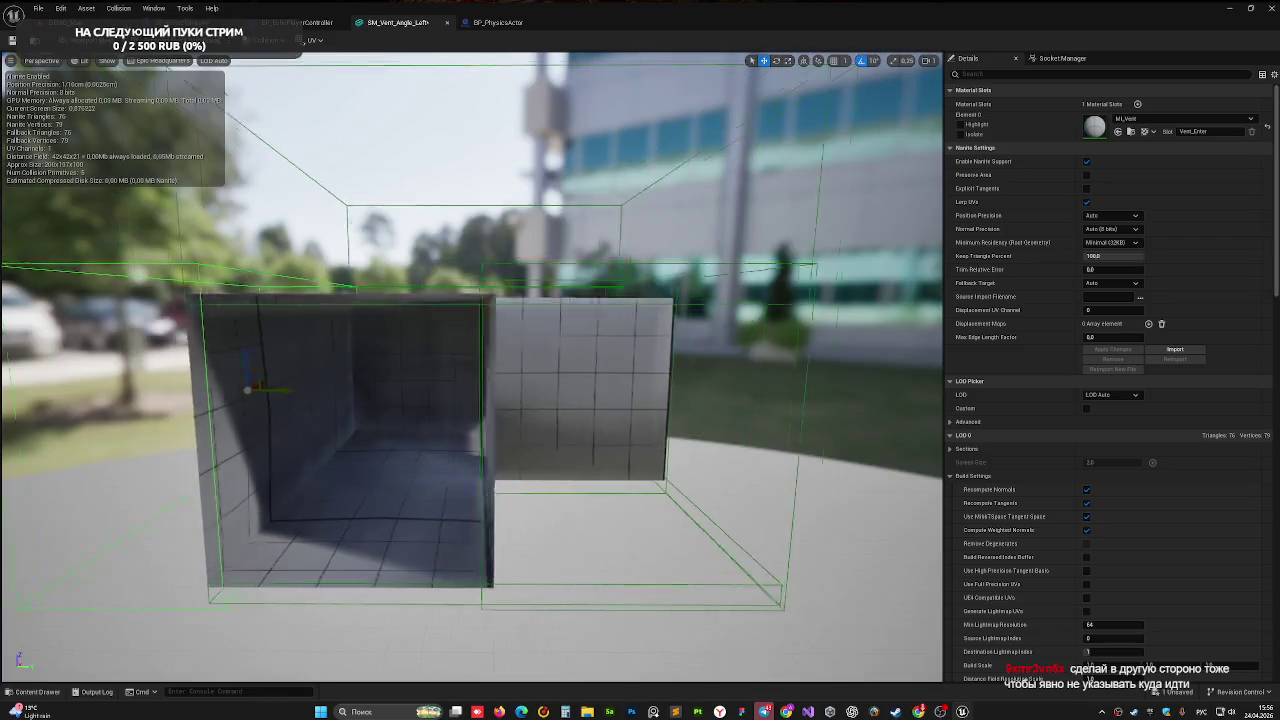
- Nudge the lower collision box so the green boxes enclose the whole L-shaped vent
mouse_move(439, 366)
left_mouse_down()
mouse_move(530, 455)
mouse_move(450, 360)
mouse_move(510, 440)
mouse_move(460, 344)
left_mouse_up()
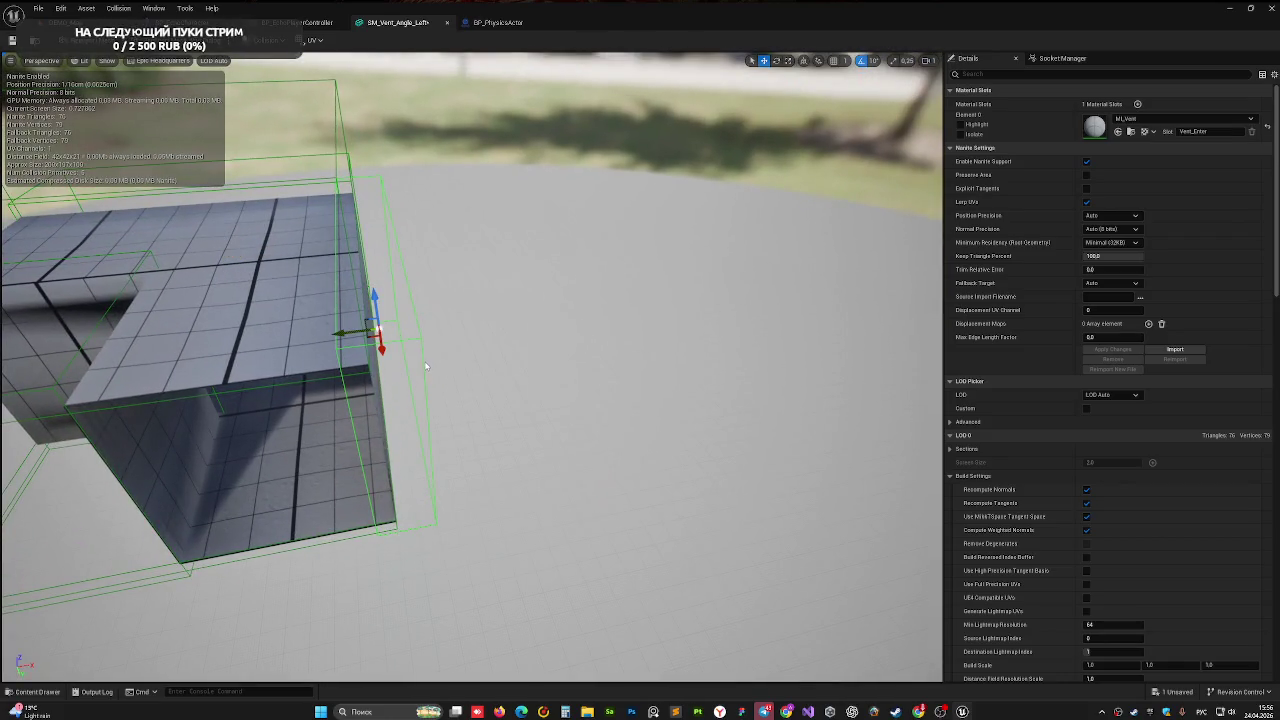
mouse_move(378, 356)
left_mouse_down()
mouse_move(420, 345)
mouse_move(460, 360)
mouse_move(414, 391)
left_mouse_up()
key("r")
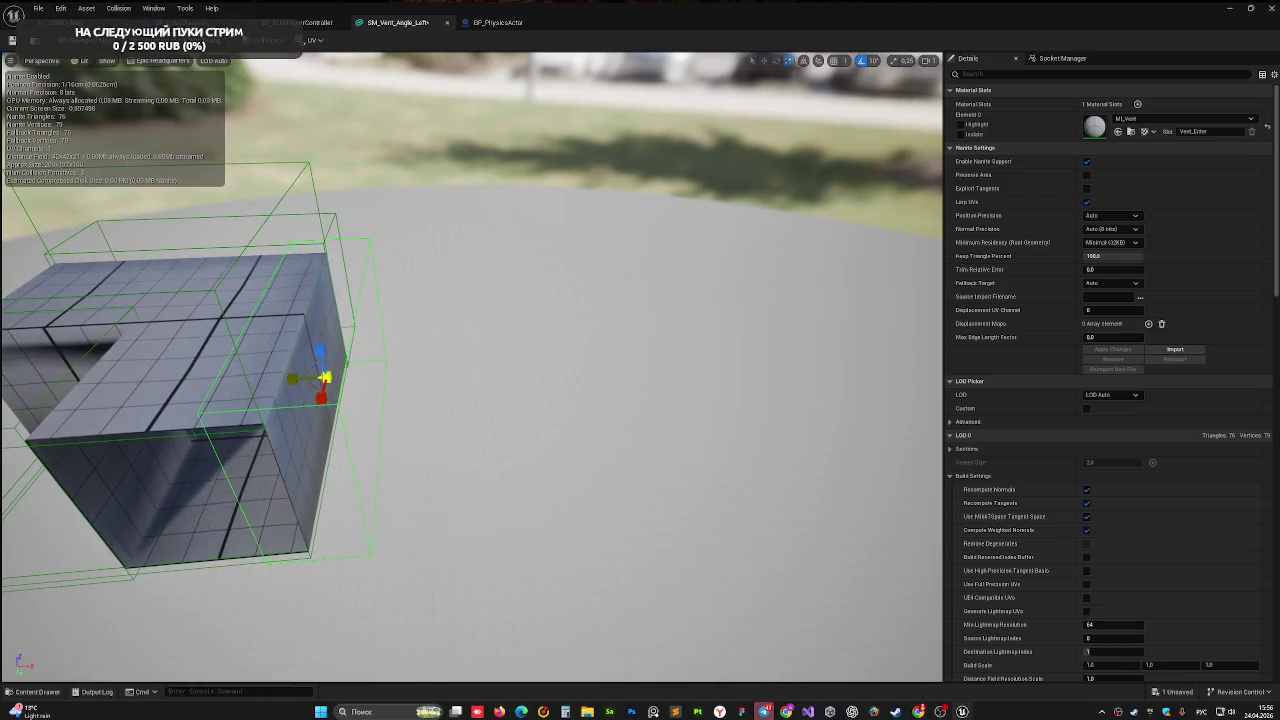
key("w")
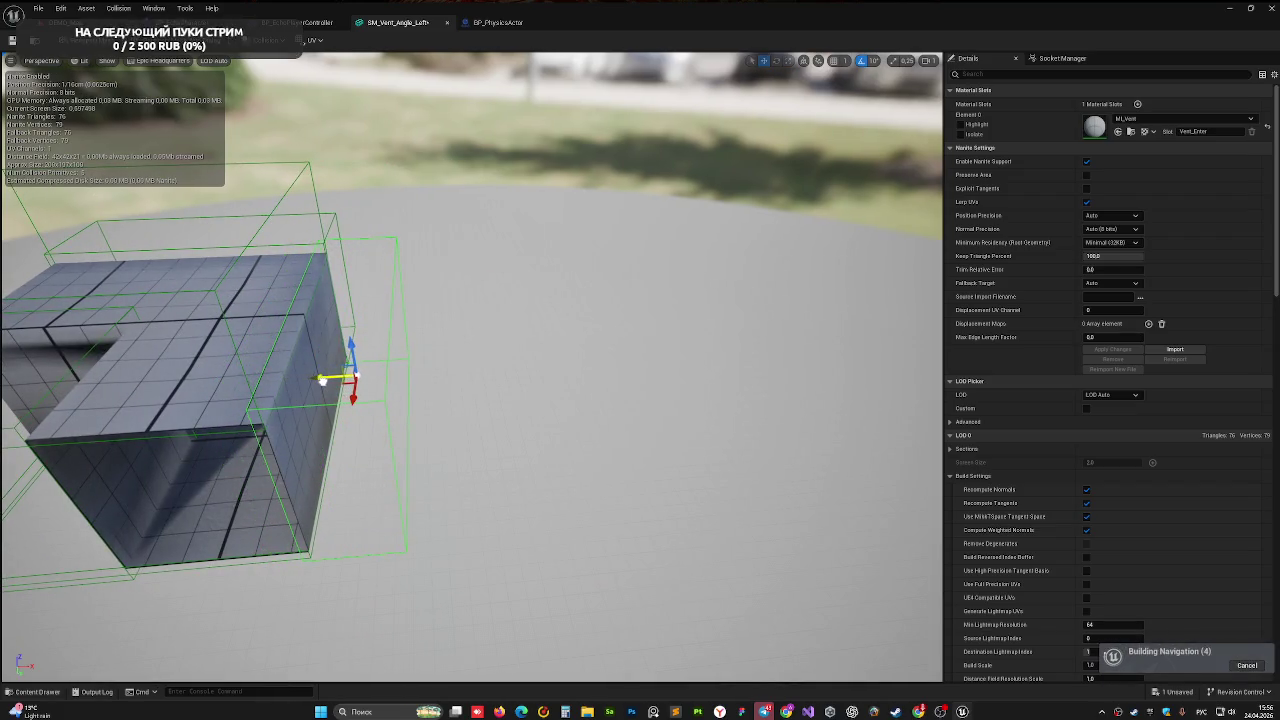
mouse_move(323, 381)
left_mouse_down()
mouse_move(545, 335)
mouse_move(350, 422)
left_mouse_up()
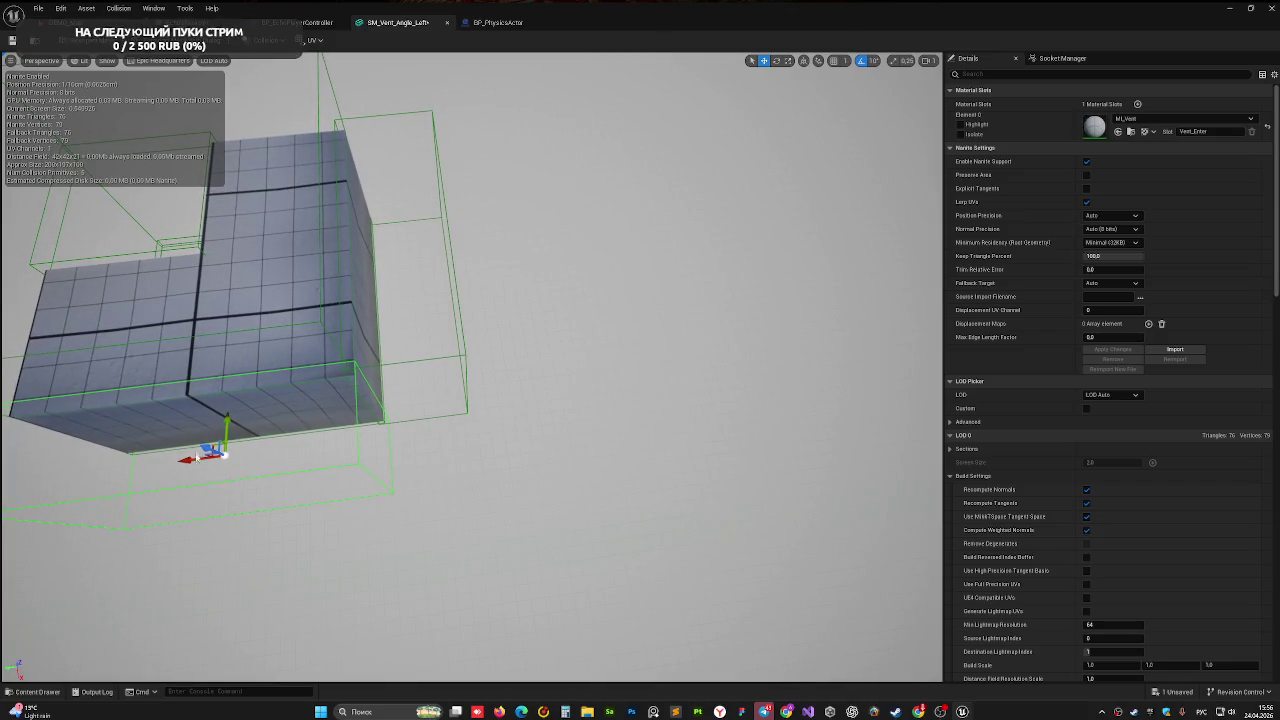
left_click_drag(190, 458, 186, 462)
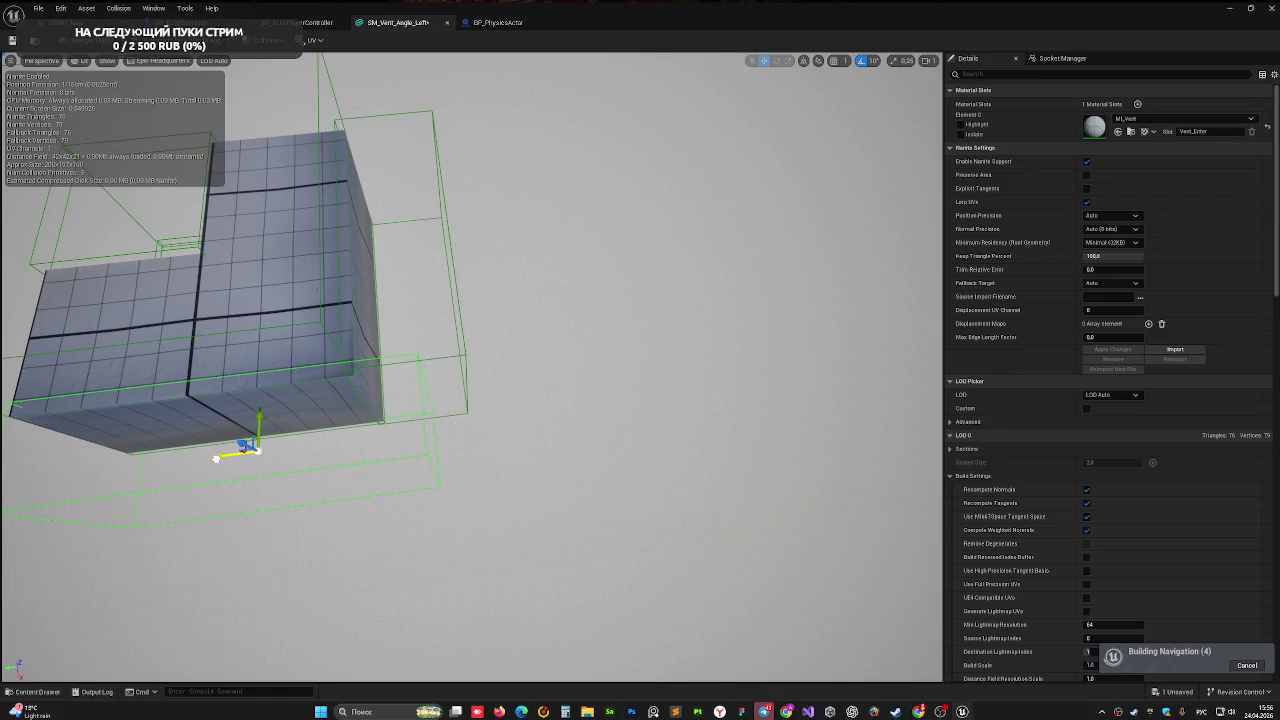
mouse_move(393, 382)
left_mouse_down()
mouse_move(432, 300)
mouse_move(452, 325)
mouse_move(371, 518)
mouse_move(418, 434)
mouse_move(471, 423)
mouse_move(137, 128)
left_mouse_up()
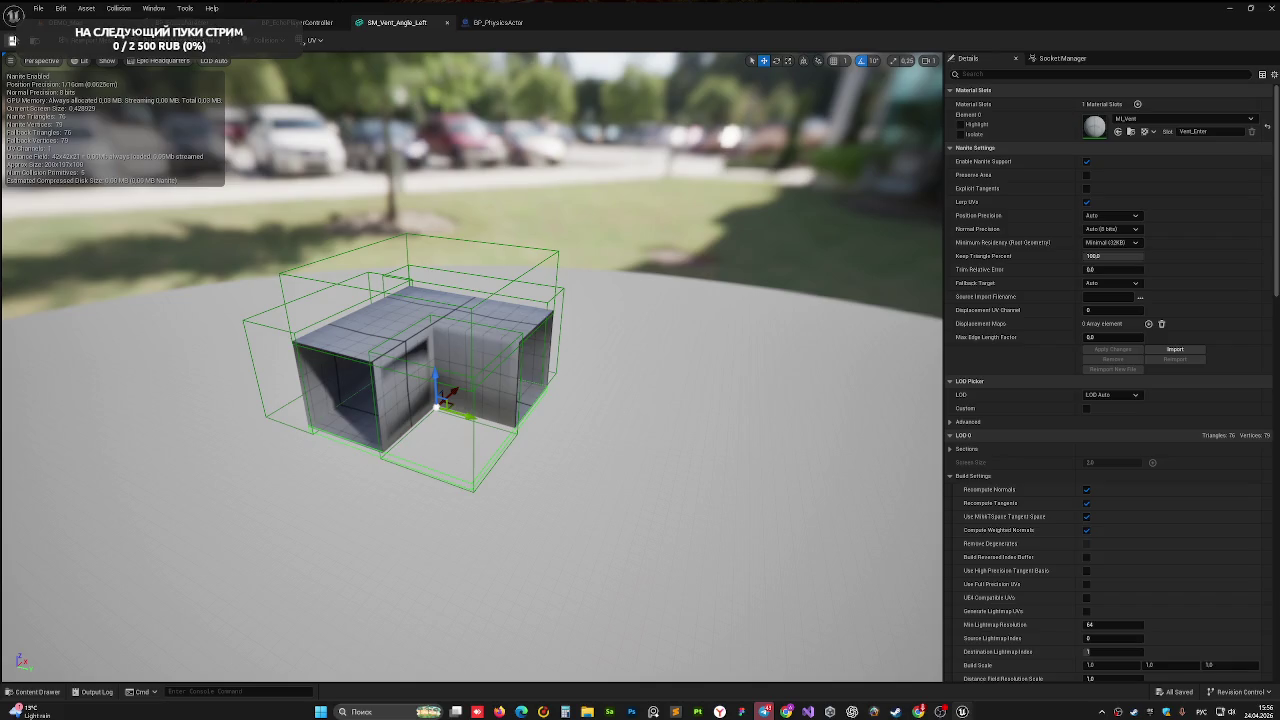
- Unlock BP_Door_6 in DEMO_Map by unchecking Is Locked?
left_click(65, 22)
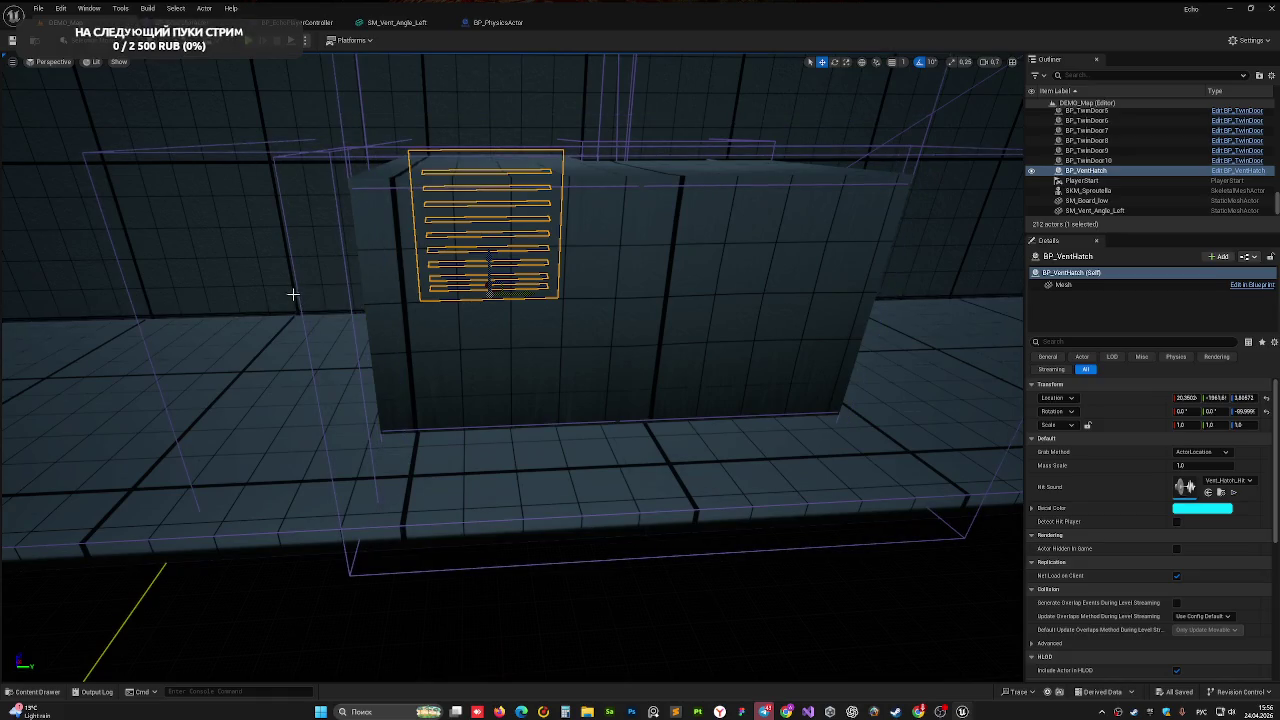
mouse_move(547, 300)
left_mouse_down()
mouse_move(510, 320)
mouse_move(560, 305)
mouse_move(551, 331)
left_mouse_up()
left_click(522, 390)
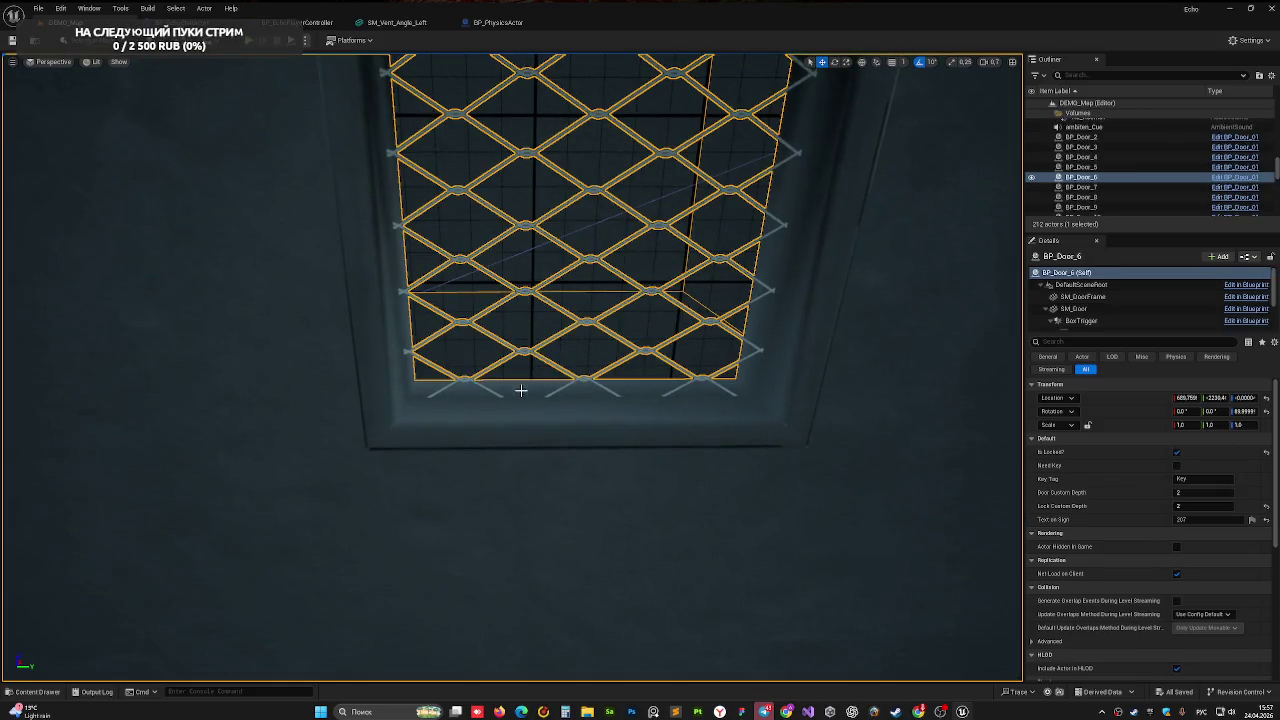
left_click(1175, 456)
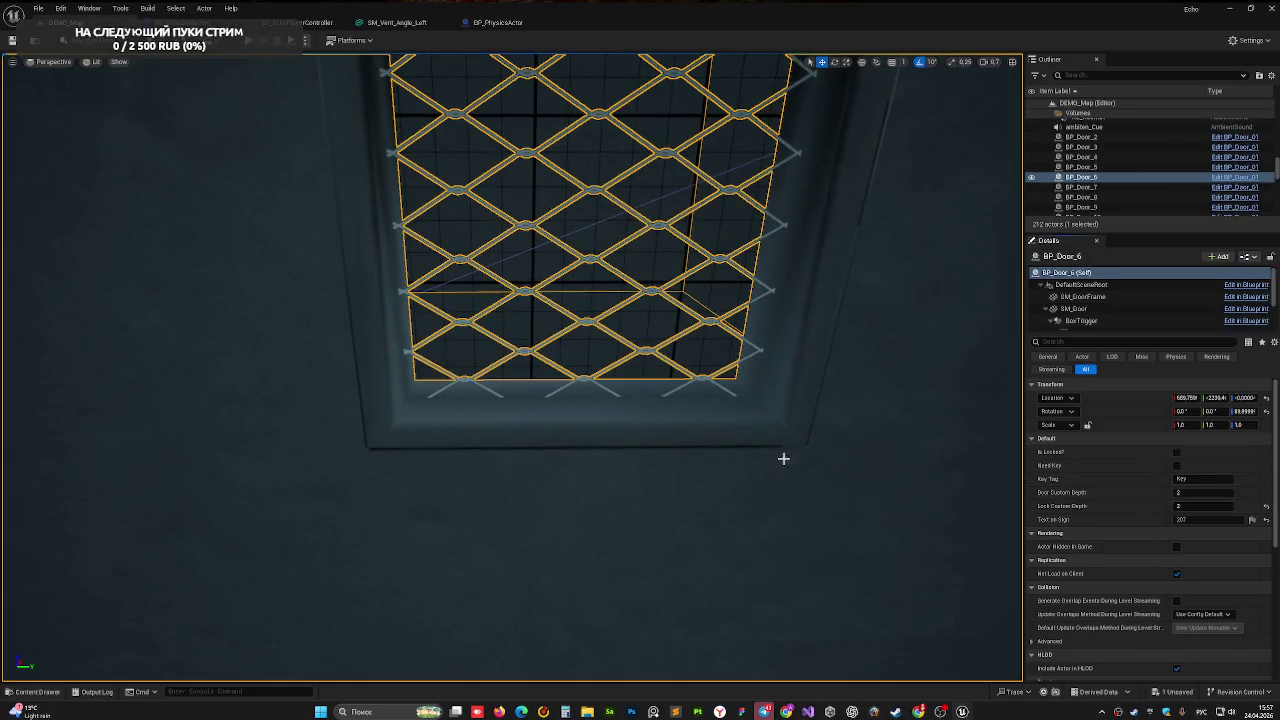
key("Up")
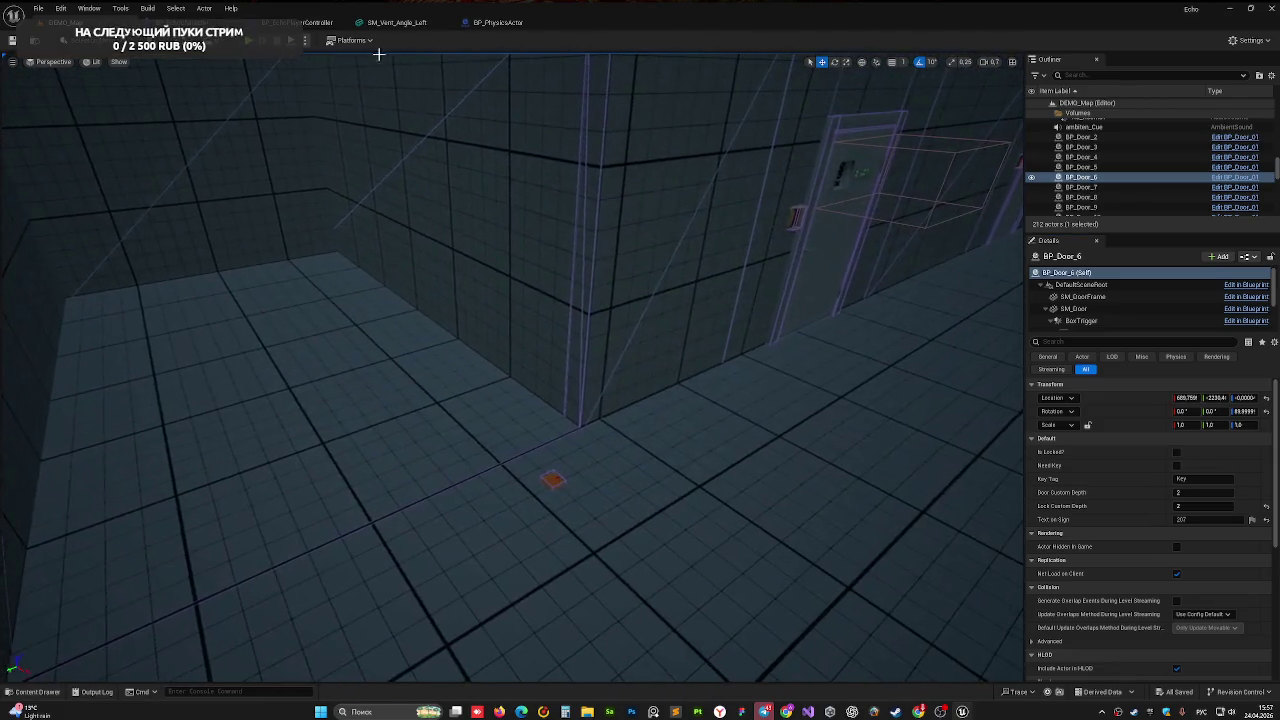
- Play the level and walk through the opened door up to the green vent
left_click(262, 40)
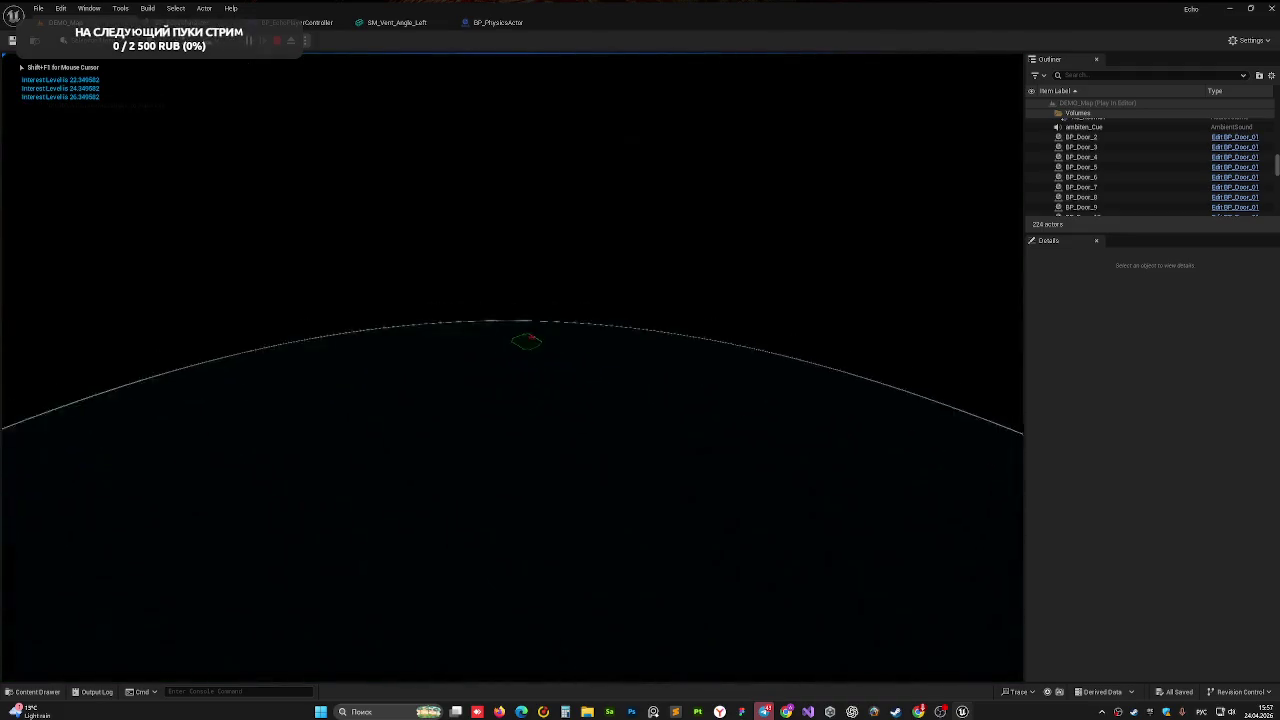
key("w")
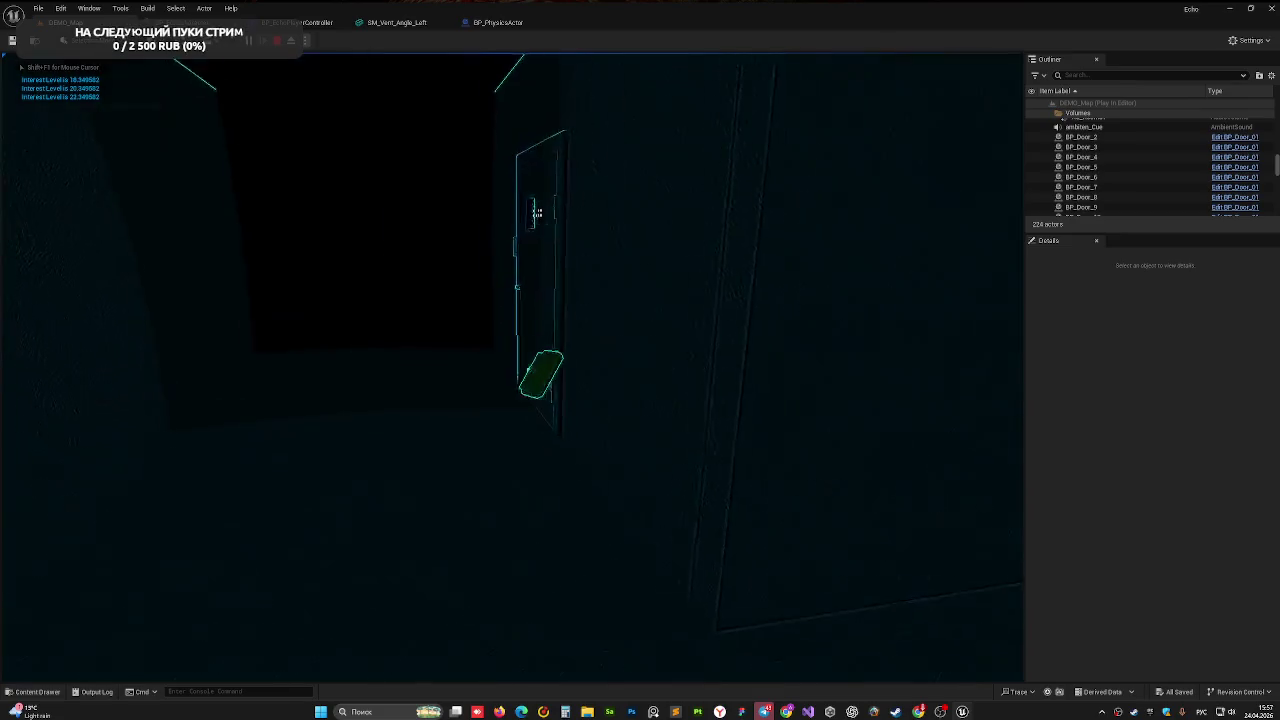
key("w")
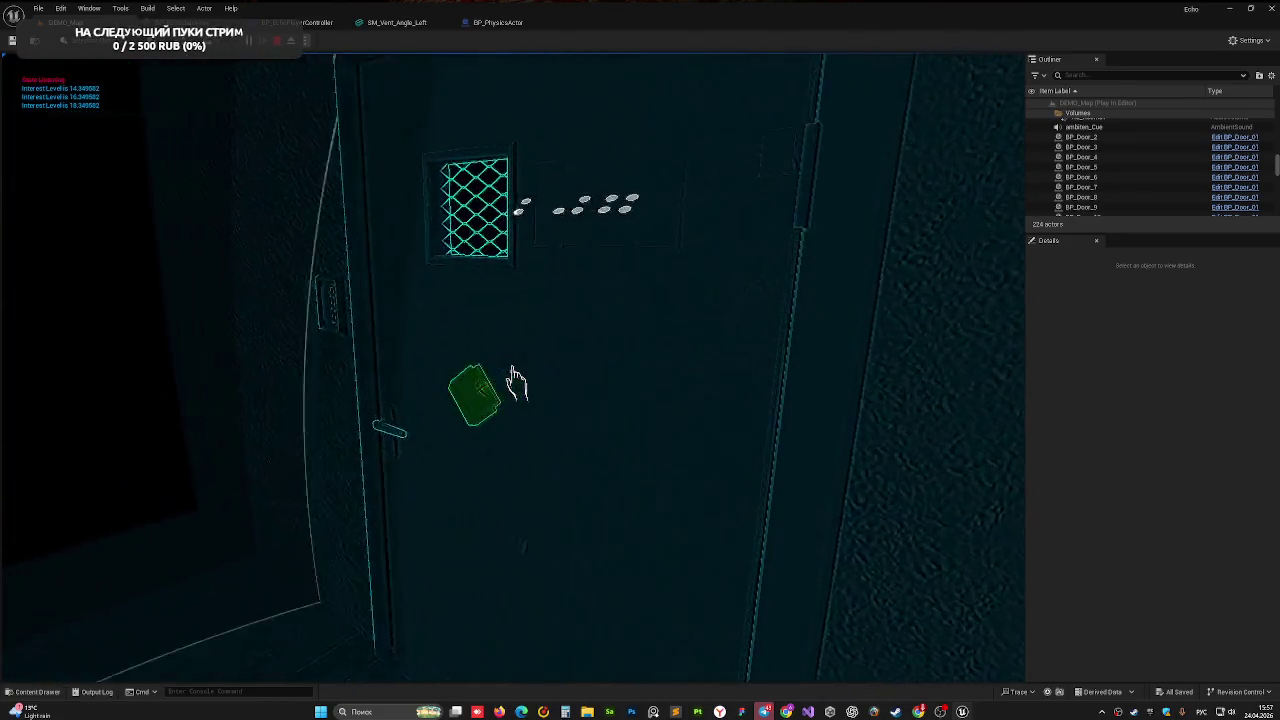
key("w")
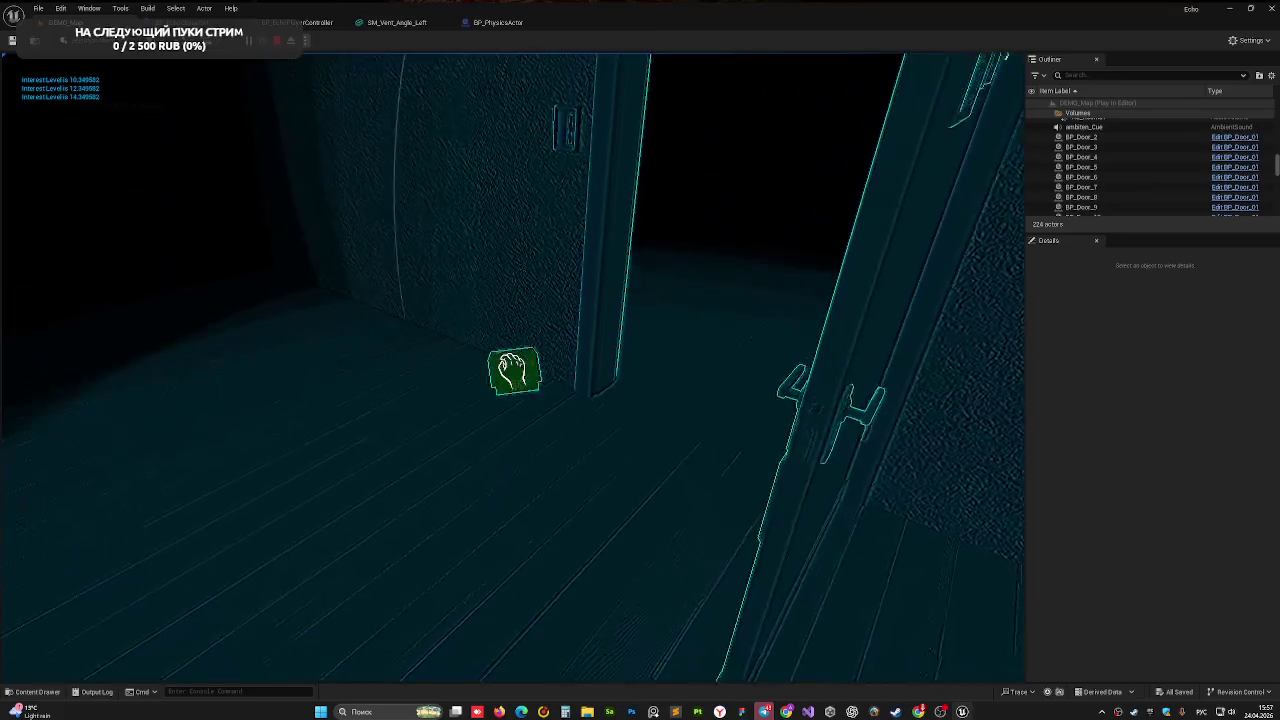
key("w")
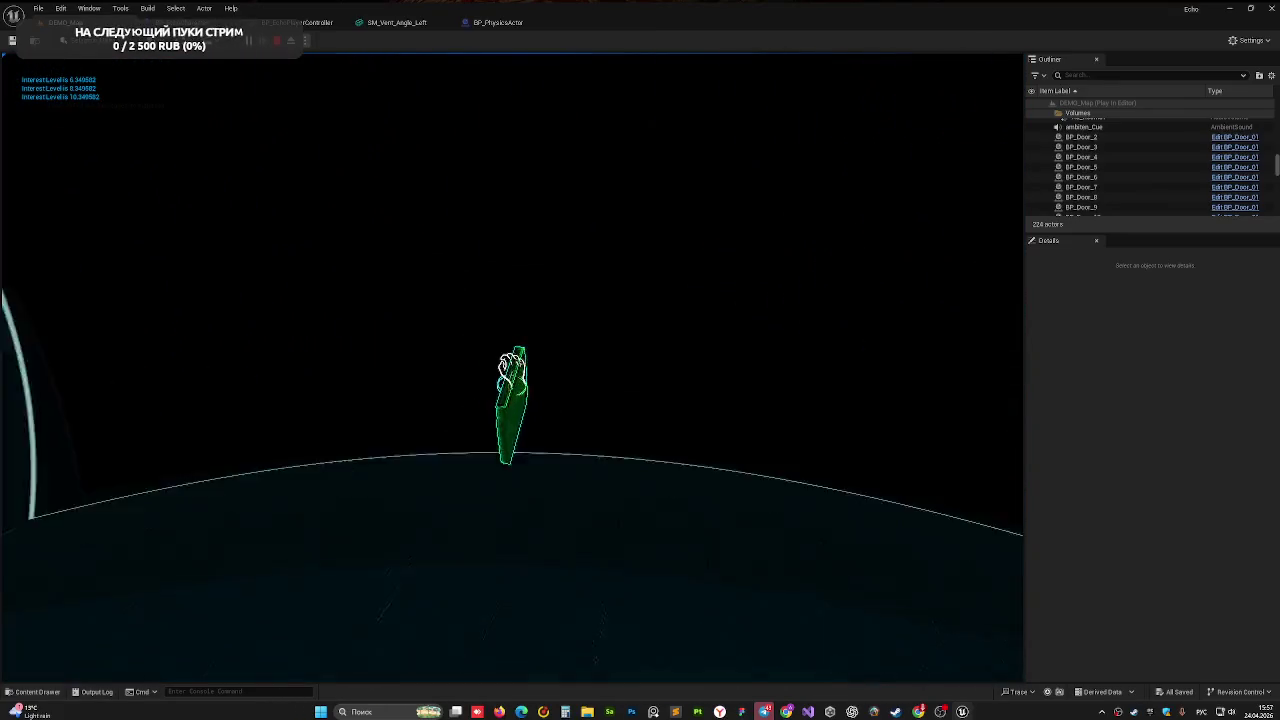
key("w")
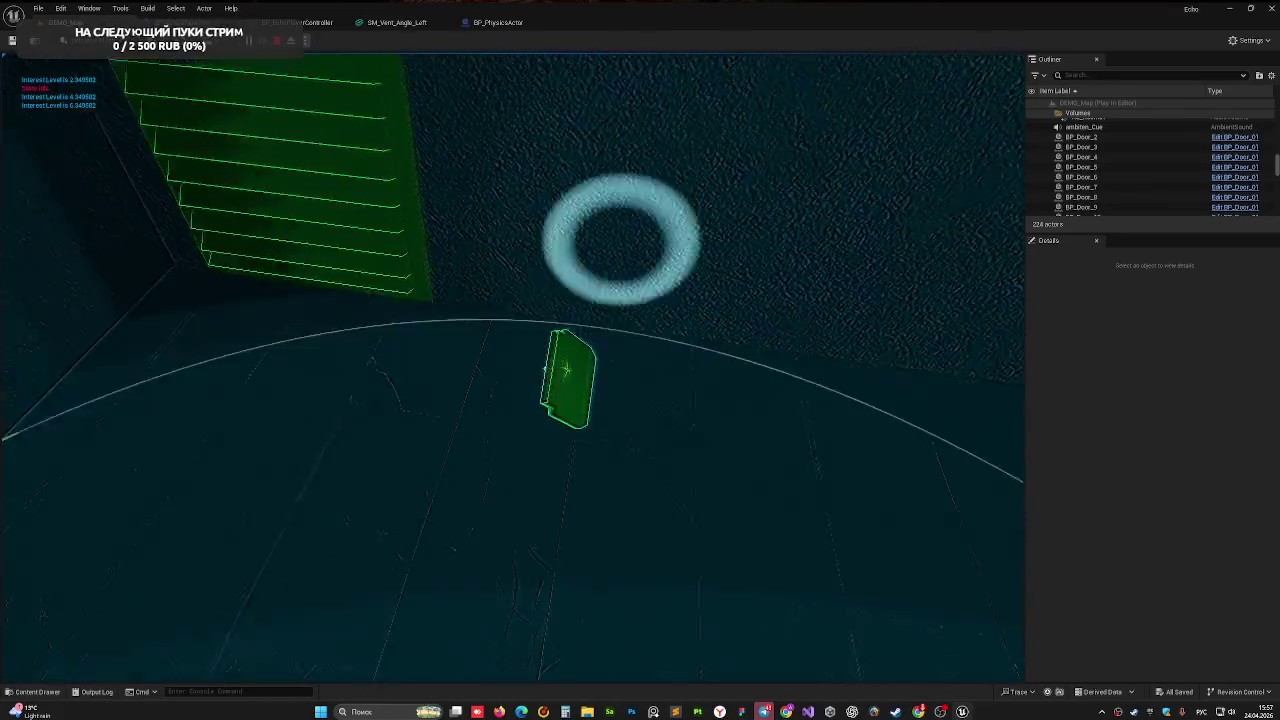
- Test grabbing, carrying, throwing and dropping the vent, then stop the play test
left_click(511, 369)
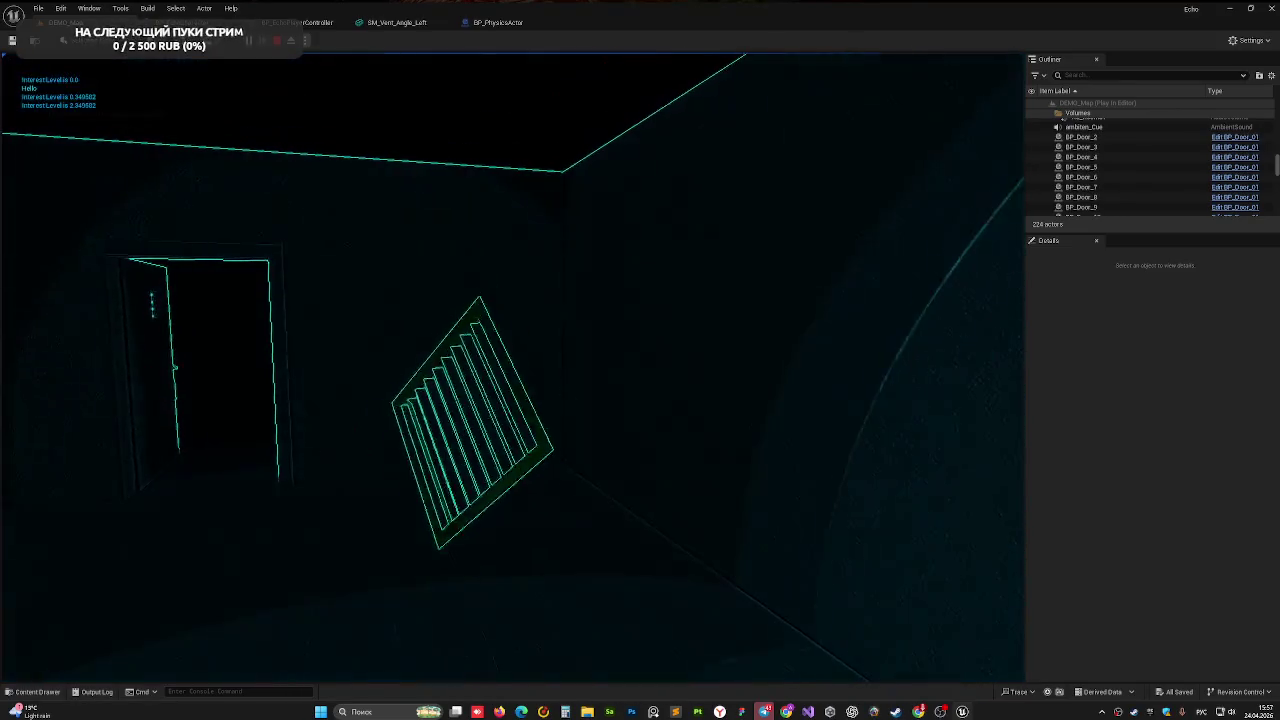
left_click(511, 369)
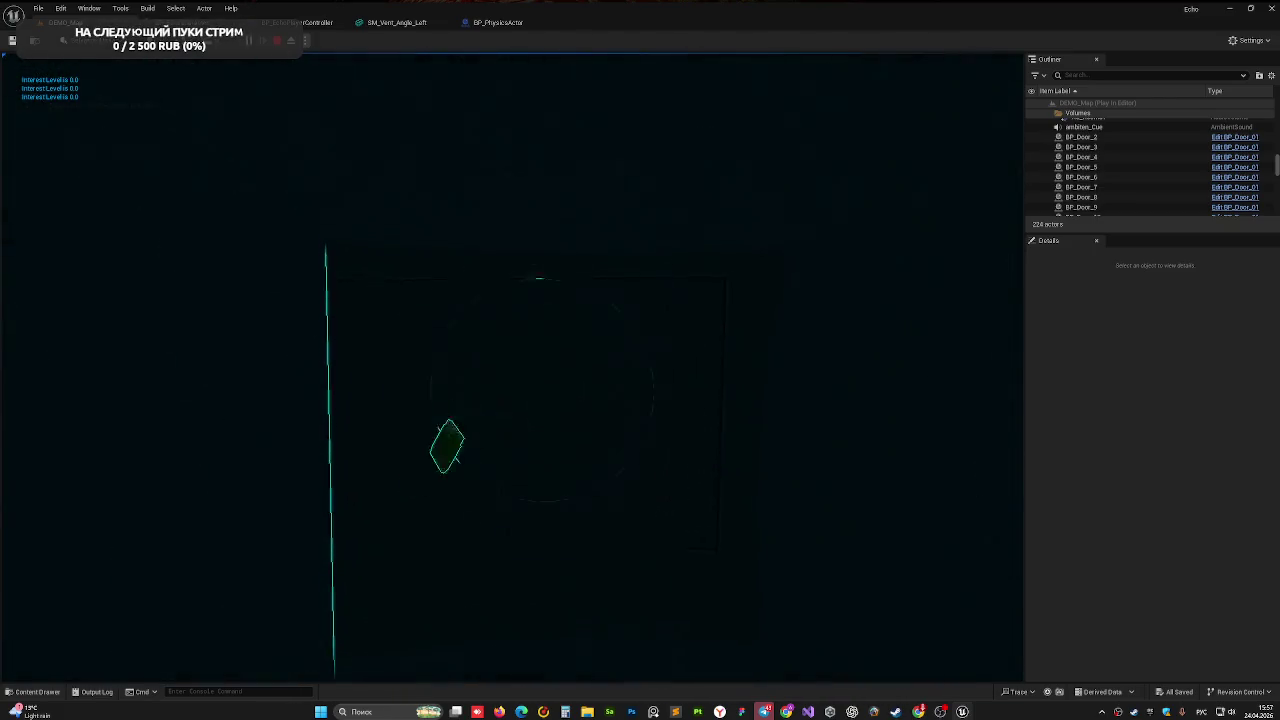
left_click(511, 369)
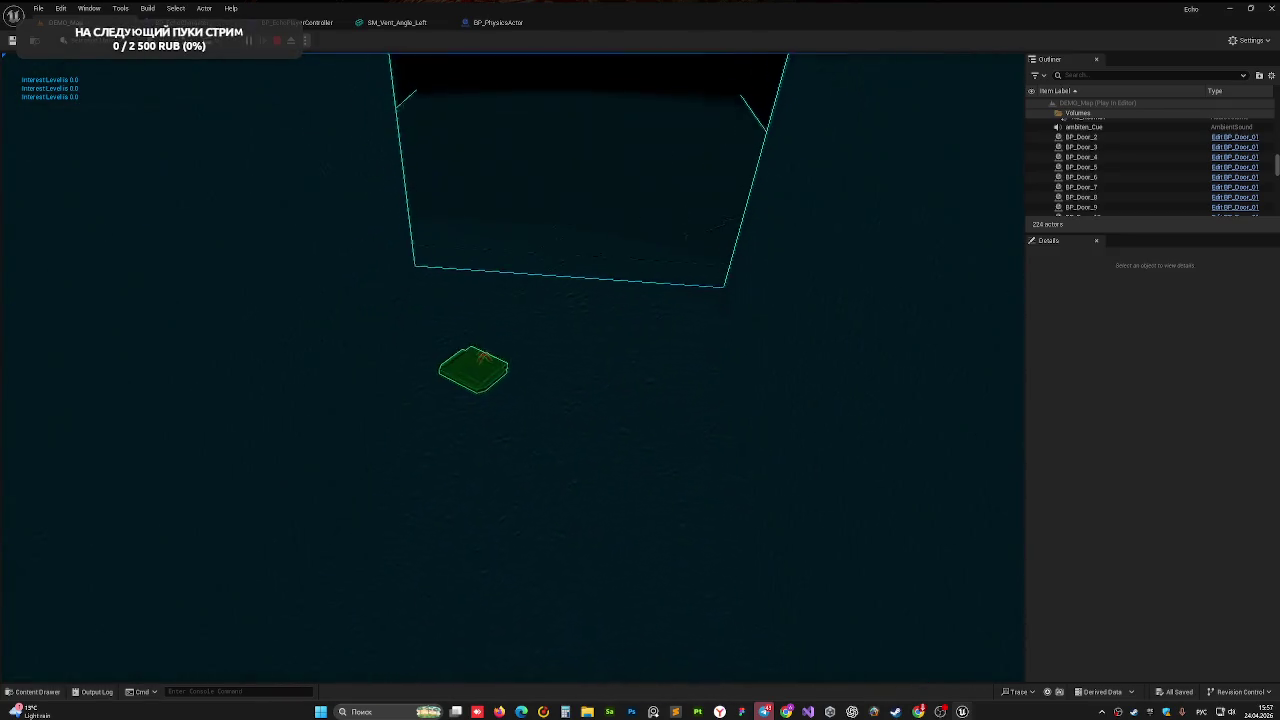
left_click(511, 369)
left_click(511, 369)
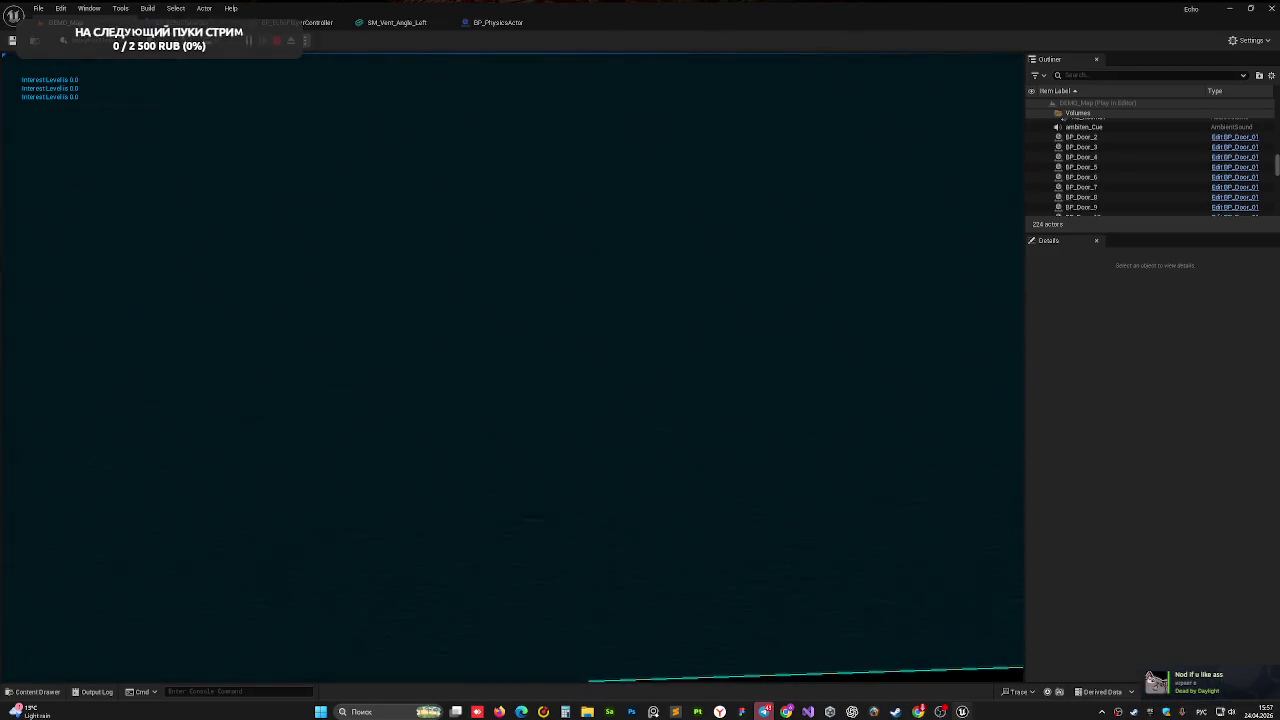
left_click(511, 369)
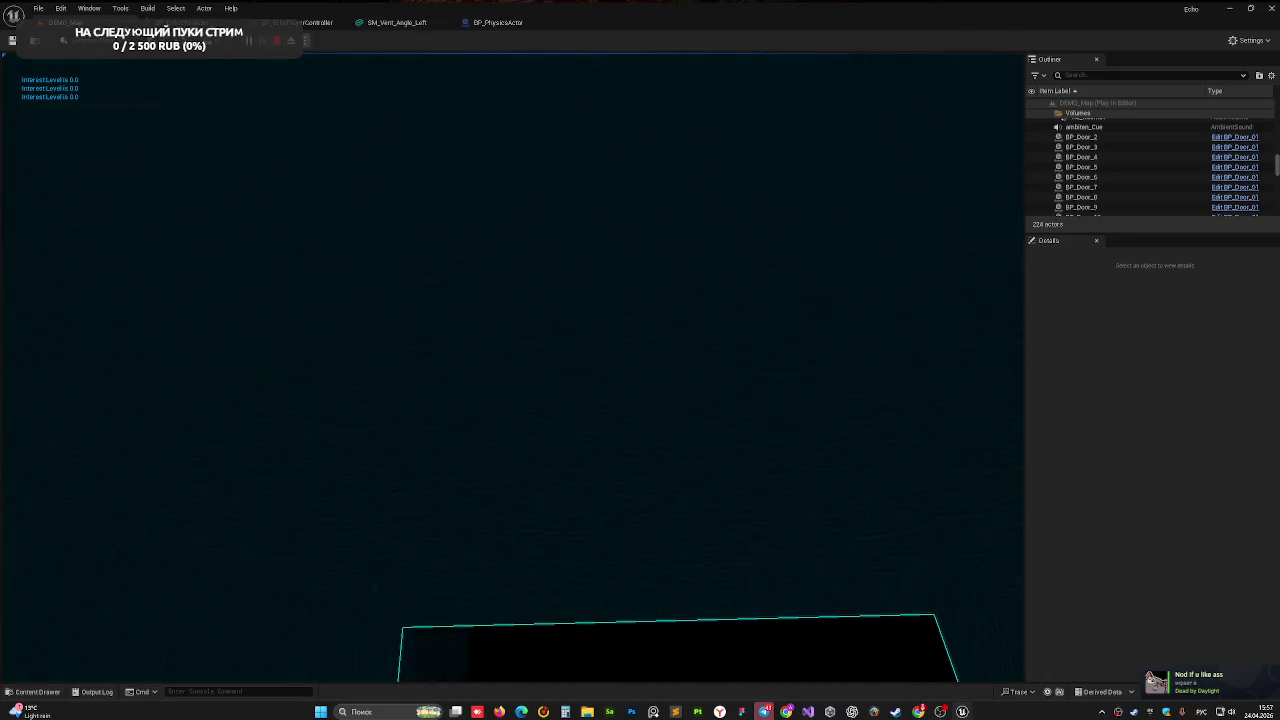
key("s")
key("w")
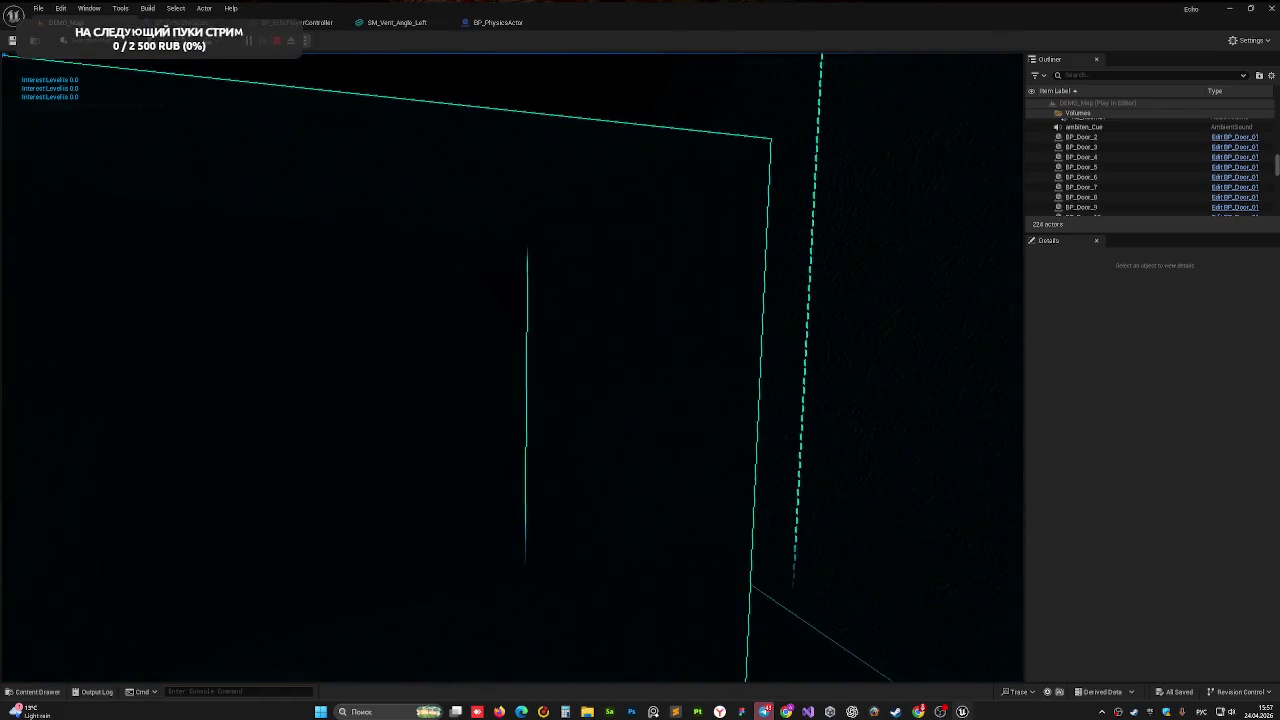
key("Escape")
- Fly the level camera around the red hatch and briefly check the SM_Vent_Angle_Left tab
key("w")
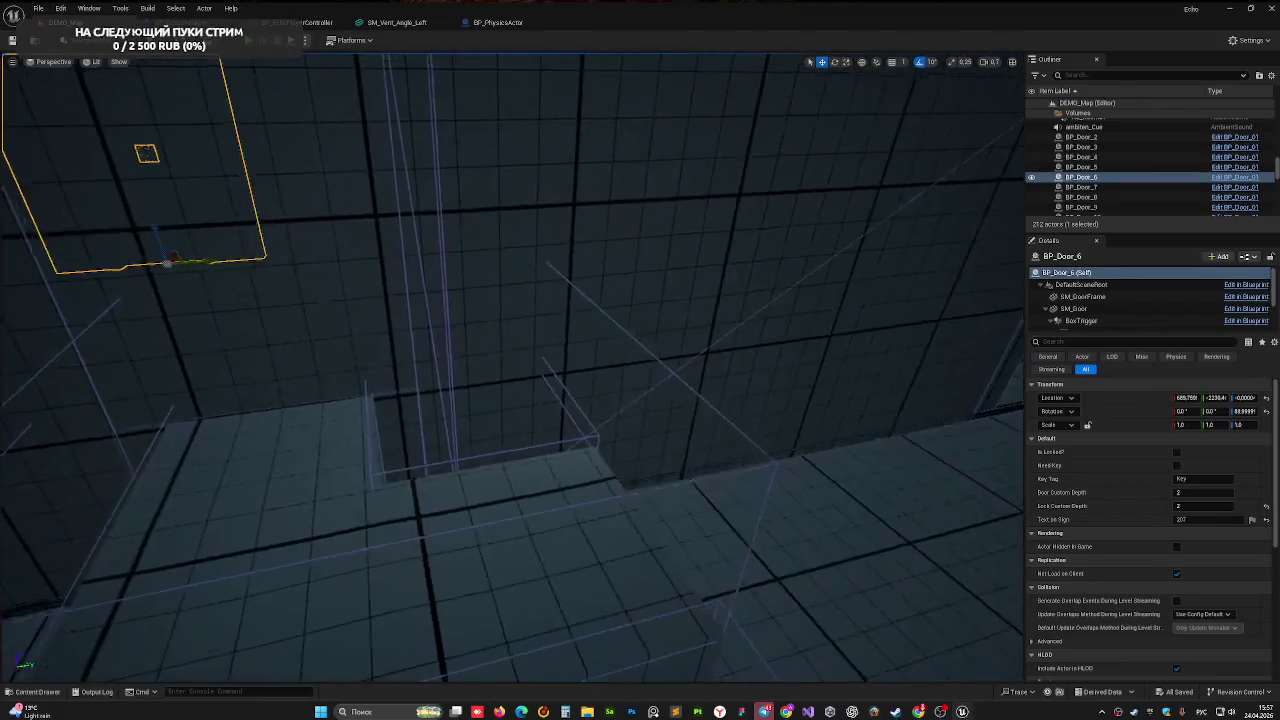
key("s")
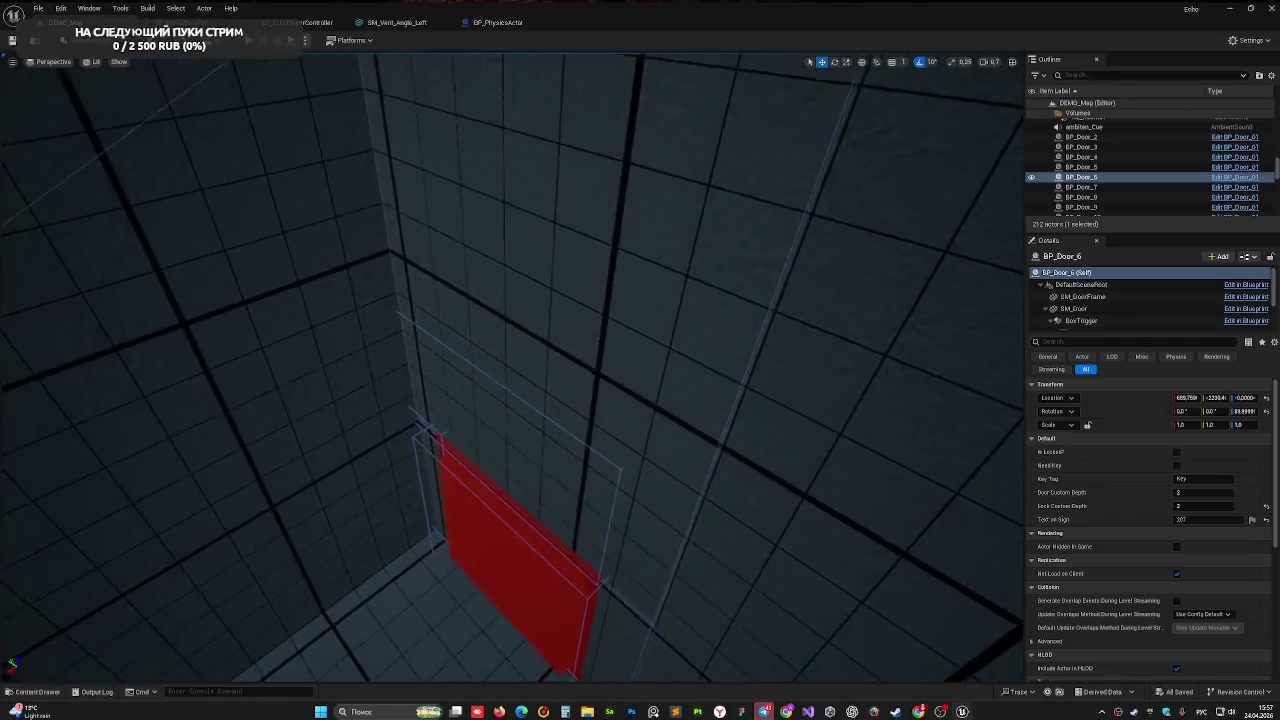
key("e")
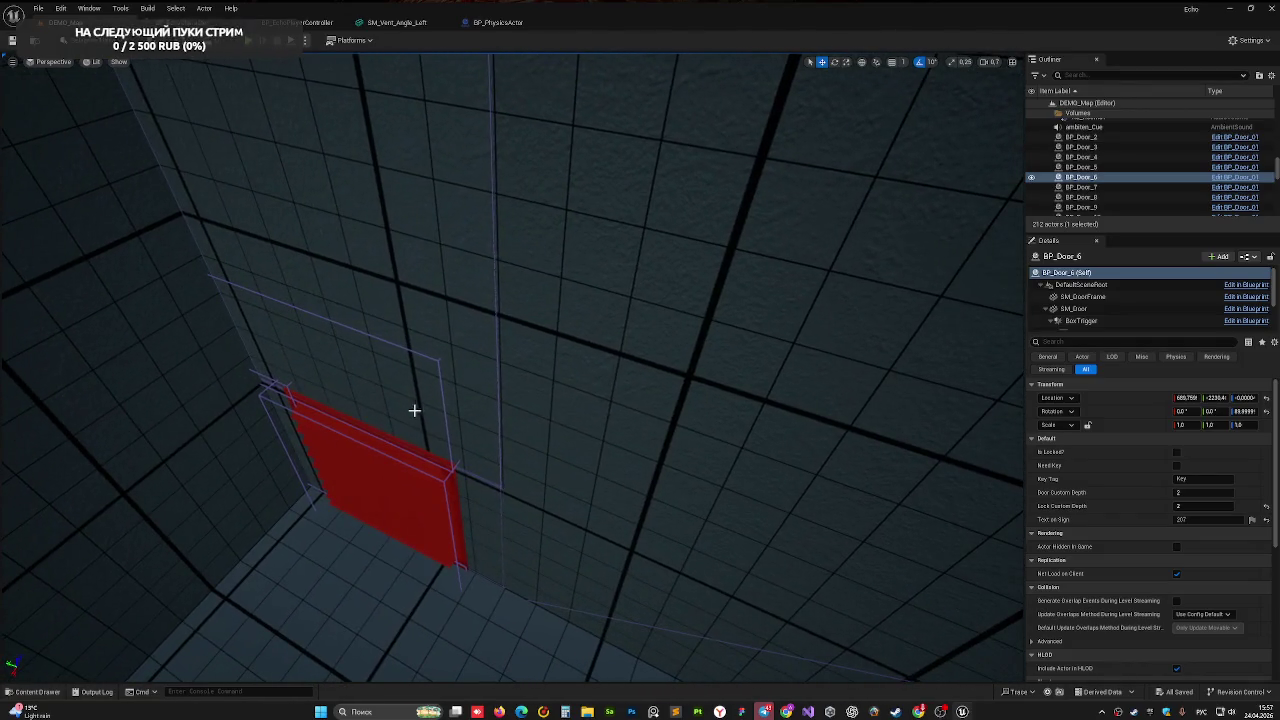
key("q")
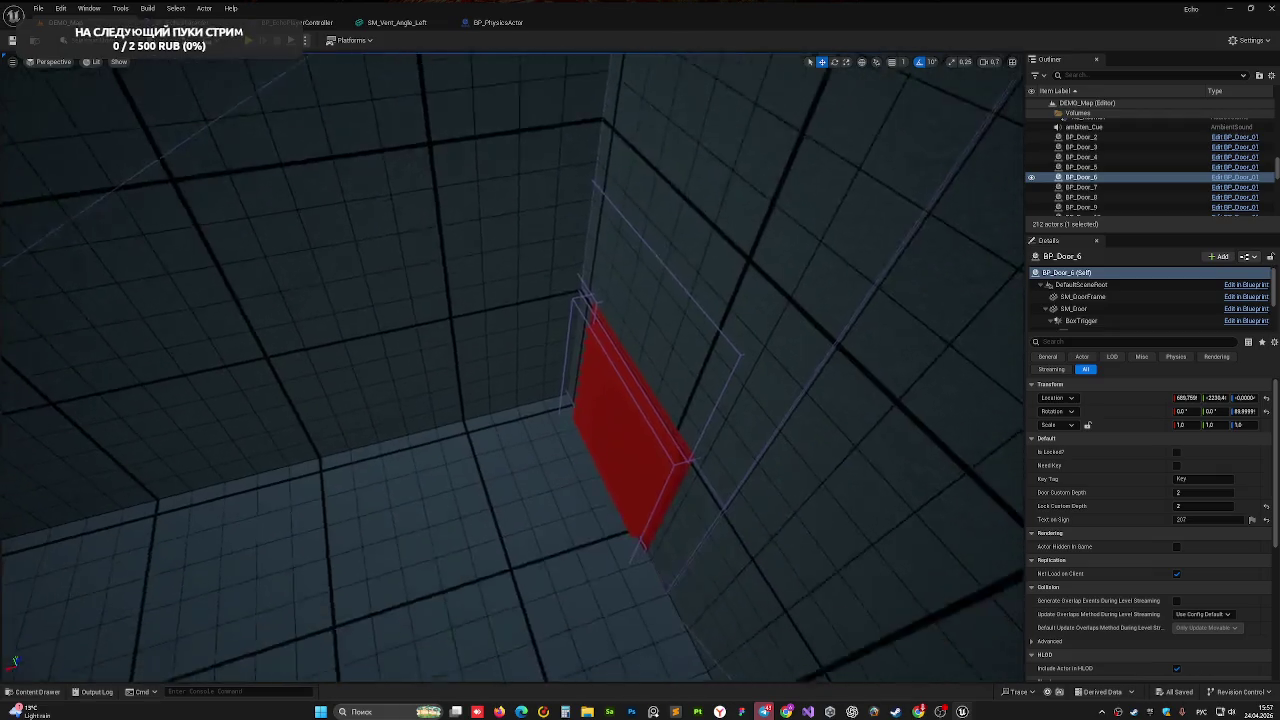
left_click(397, 22)
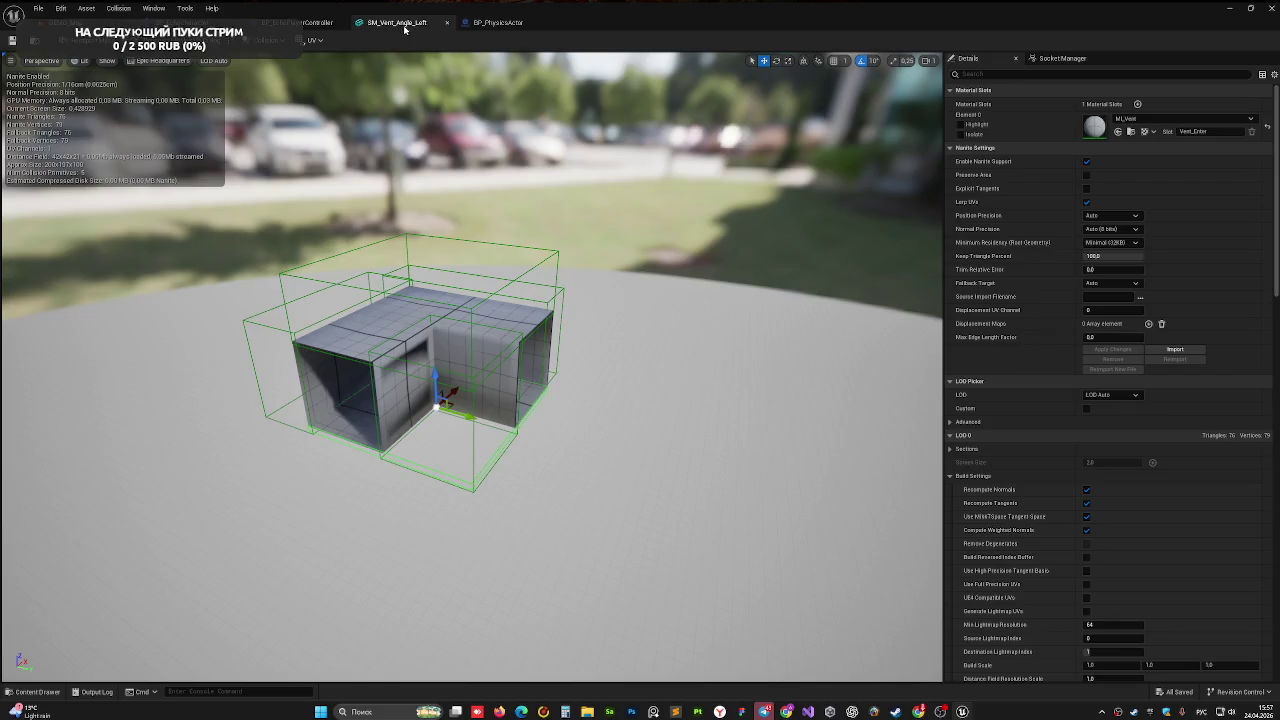
left_click(60, 22)
- Browse to the Meshes/Props/Vent folder and open SM_Vent_Angle_Right in its mesh editor
left_click(46, 692)
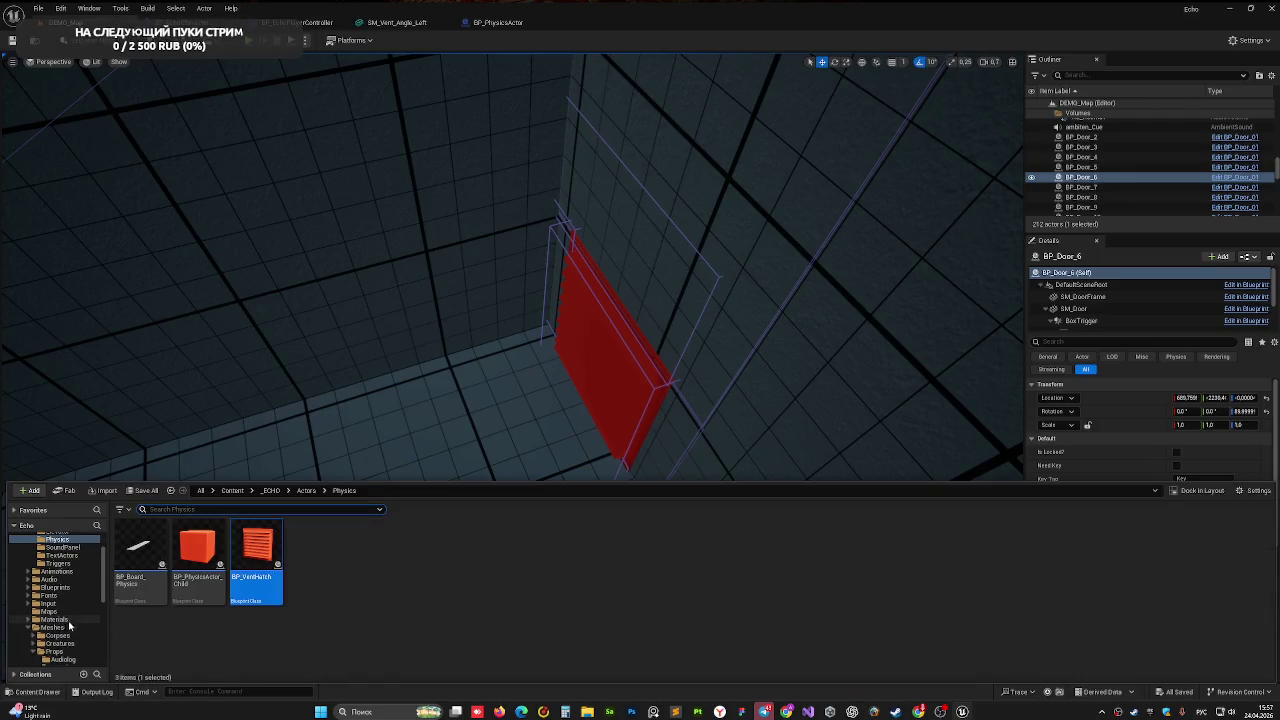
scroll(70, 645, "down", 1)
scroll(73, 657, "down", 3)
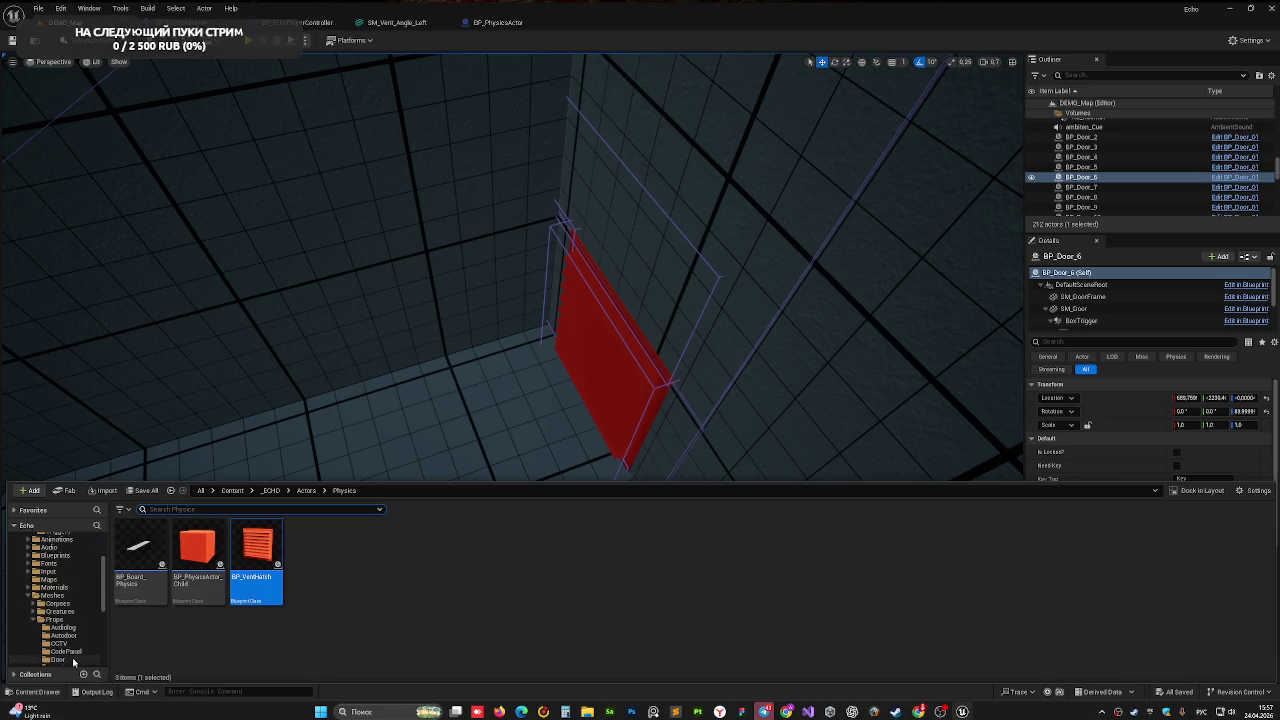
left_click(58, 651)
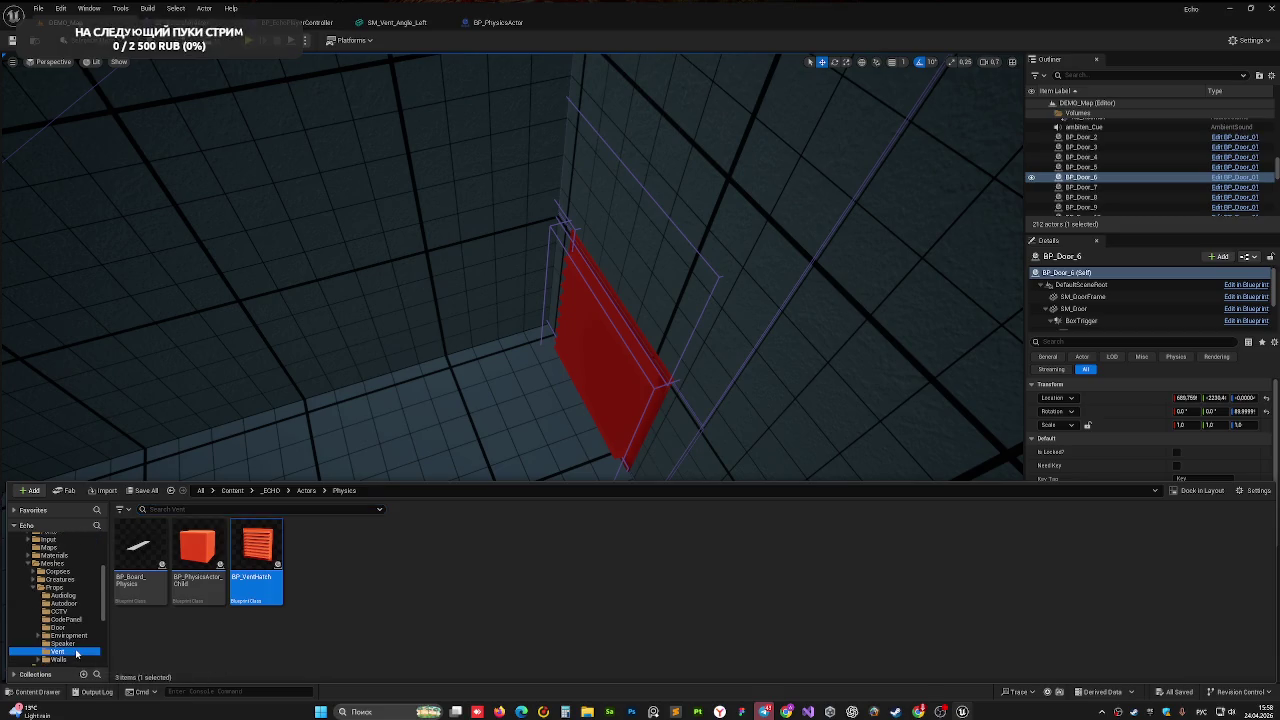
mouse_move(205, 597)
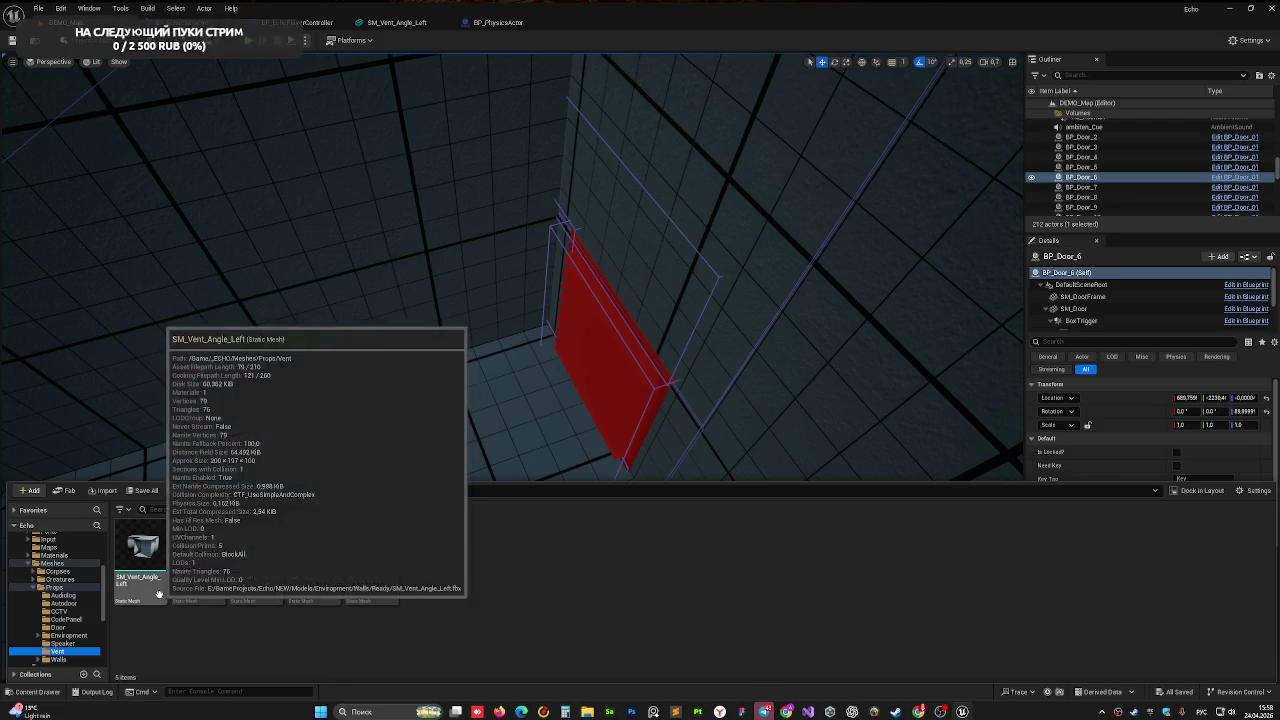
left_click(200, 601)
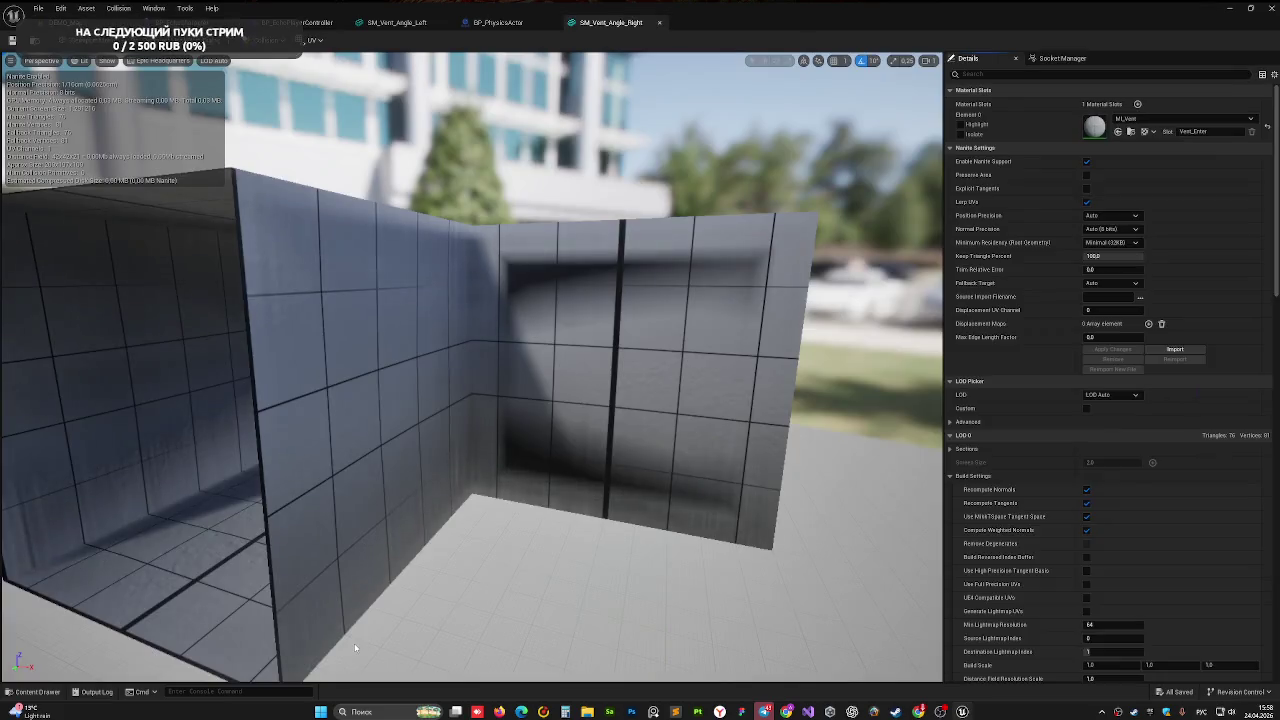
key("ctrl+space")
- Open SM_Vent_Entrance_One, open and close SM_Vent_Hatch, then select SM_Vent_Tris
left_click(251, 444)
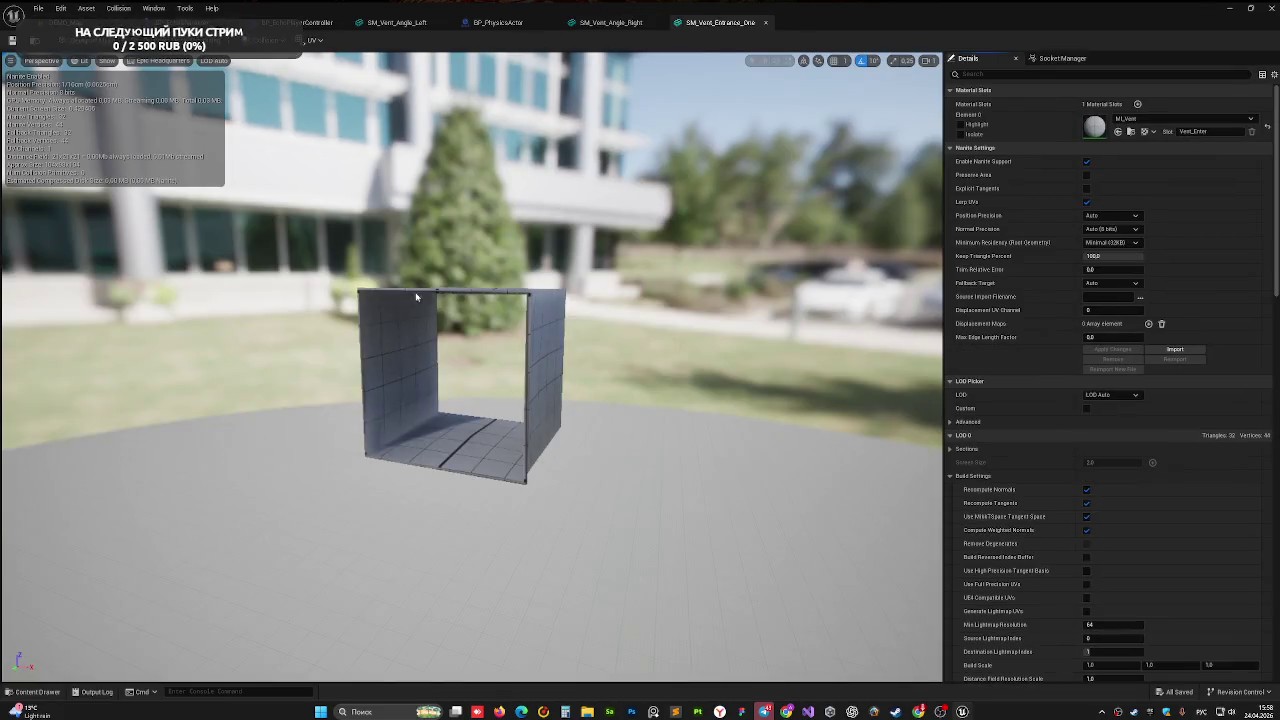
key("ctrl+space")
left_click(315, 465)
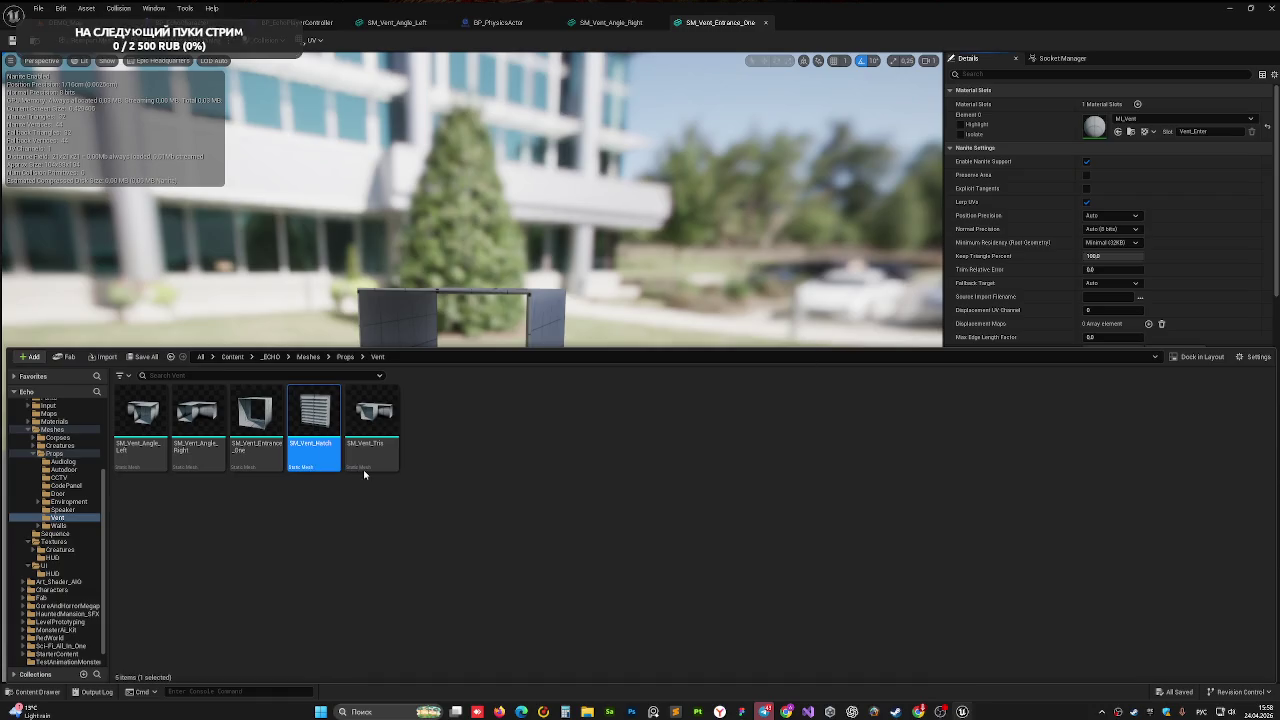
key("Return")
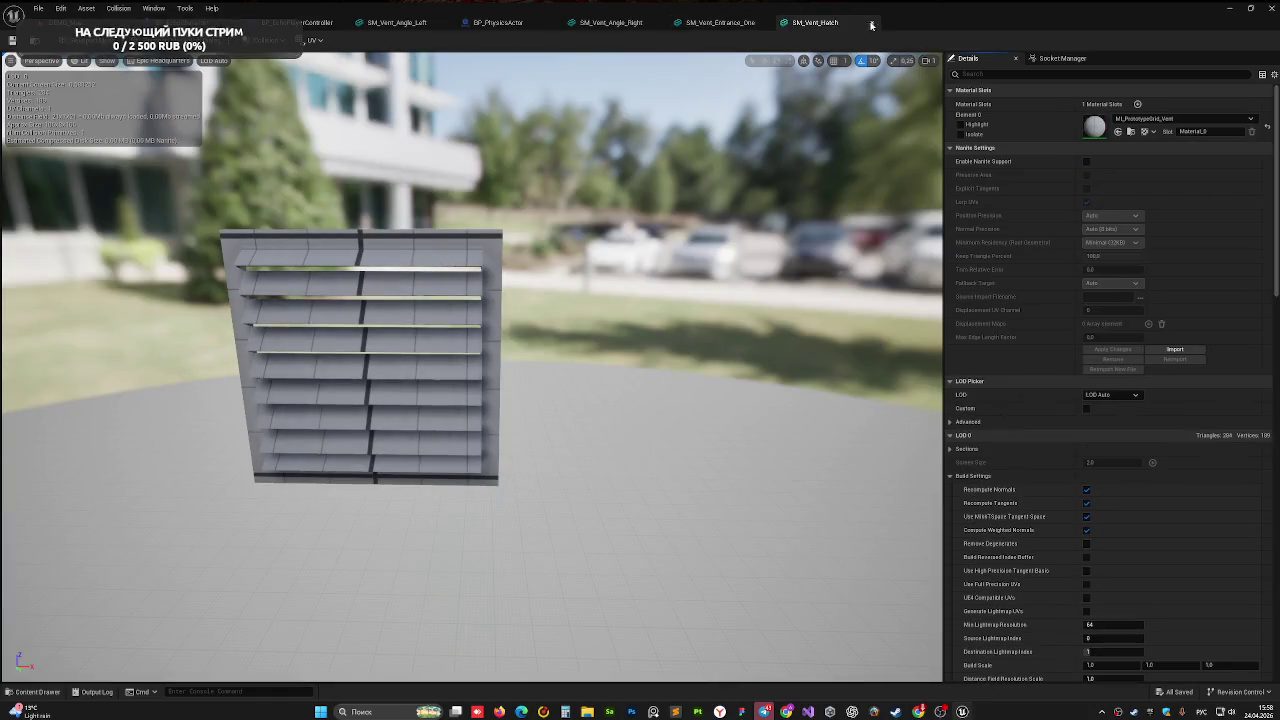
left_click(871, 23)
key("ctrl+space")
left_click(377, 460)
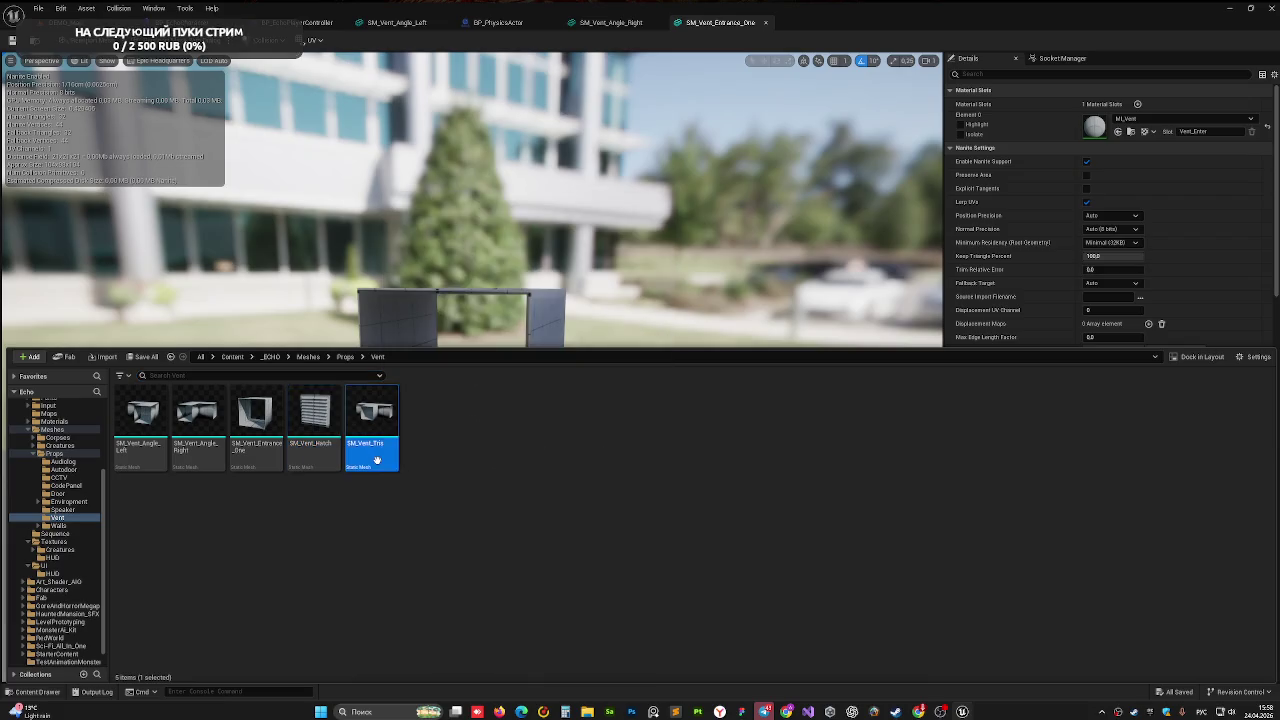
- Open SM_Vent_Tris and SM_Vent_Hatch in mesh editors from the Content Drawer
key("Return")
key("ctrl+space")
left_click(307, 445)
key("Return")
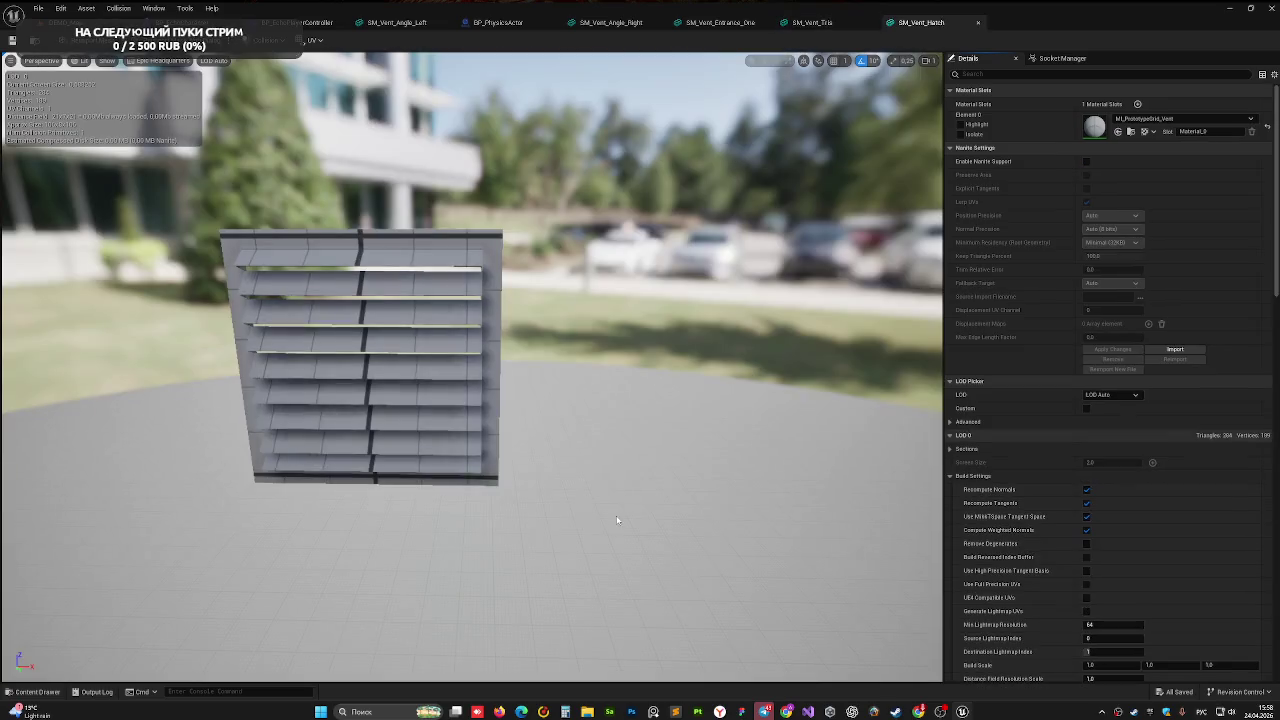
left_click_drag(622, 398, 850, 415)
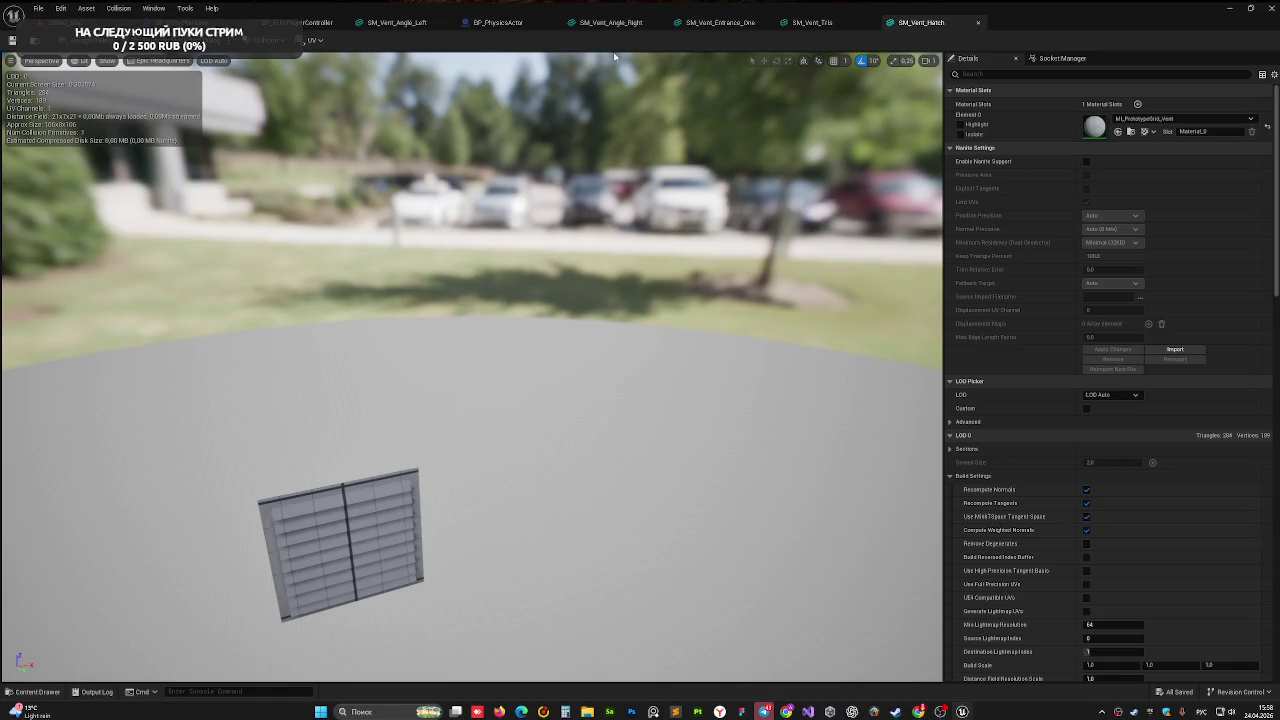
- Show SM_Vent_Tris in a zoomed-in orthographic Right view and open the Collision menu
left_click(815, 22)
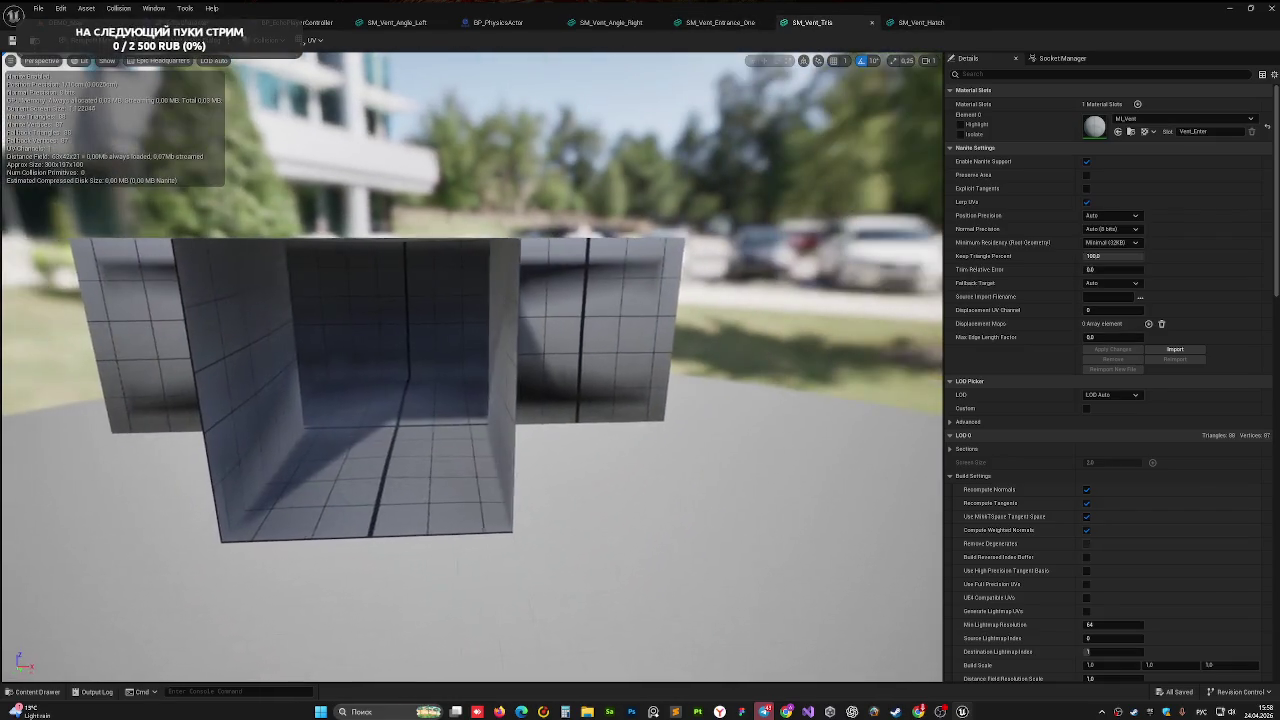
left_click_drag(133, 258, 133, 258)
left_click_drag(441, 268, 72, 140)
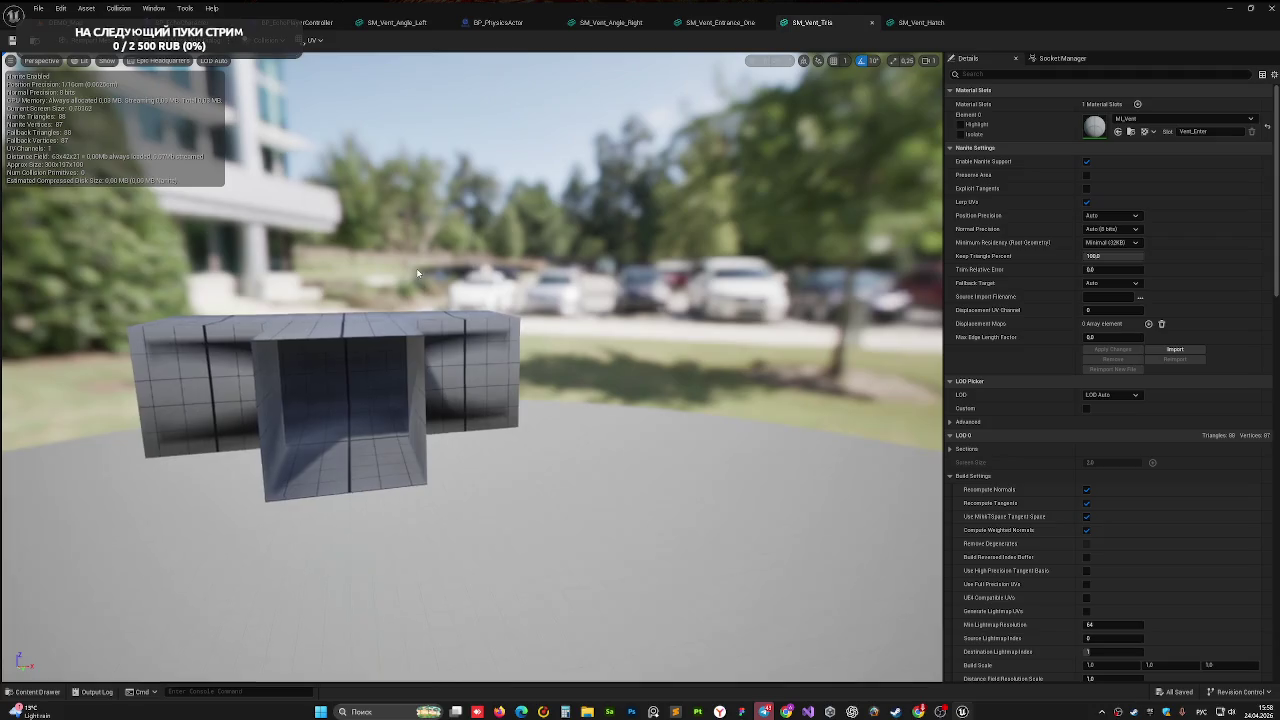
left_click(72, 62)
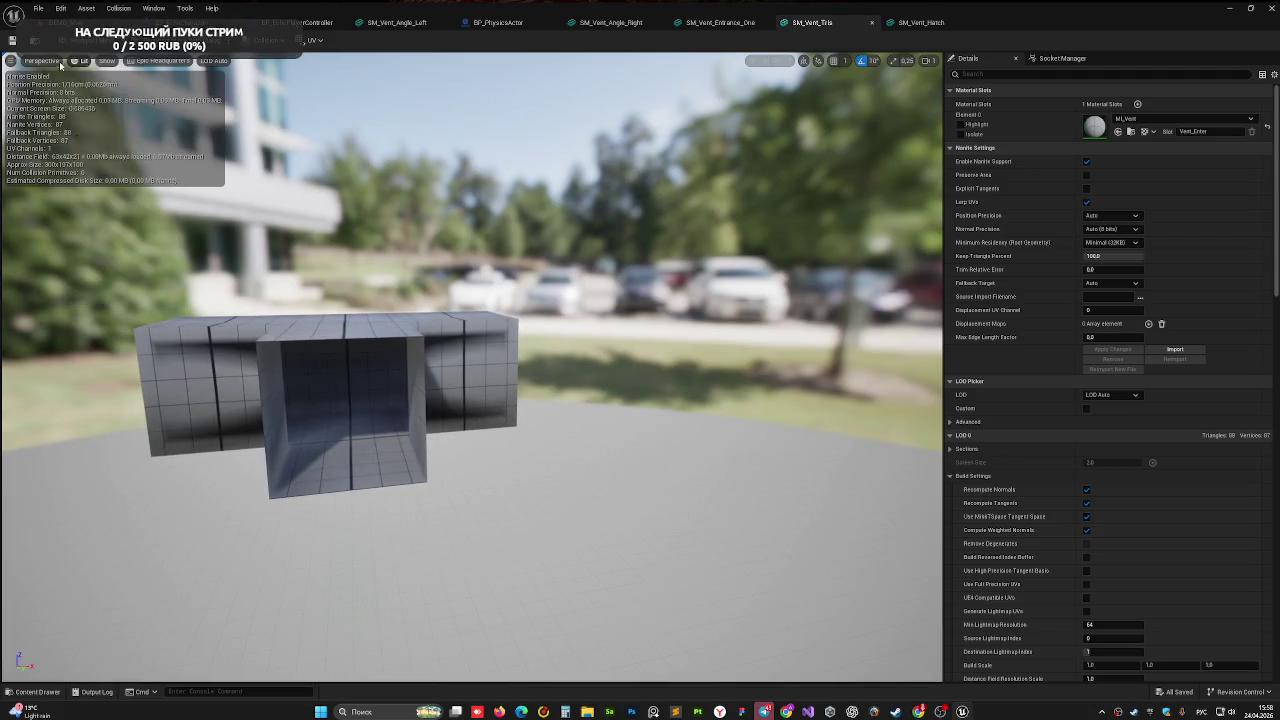
left_click(42, 61)
left_click(48, 121)
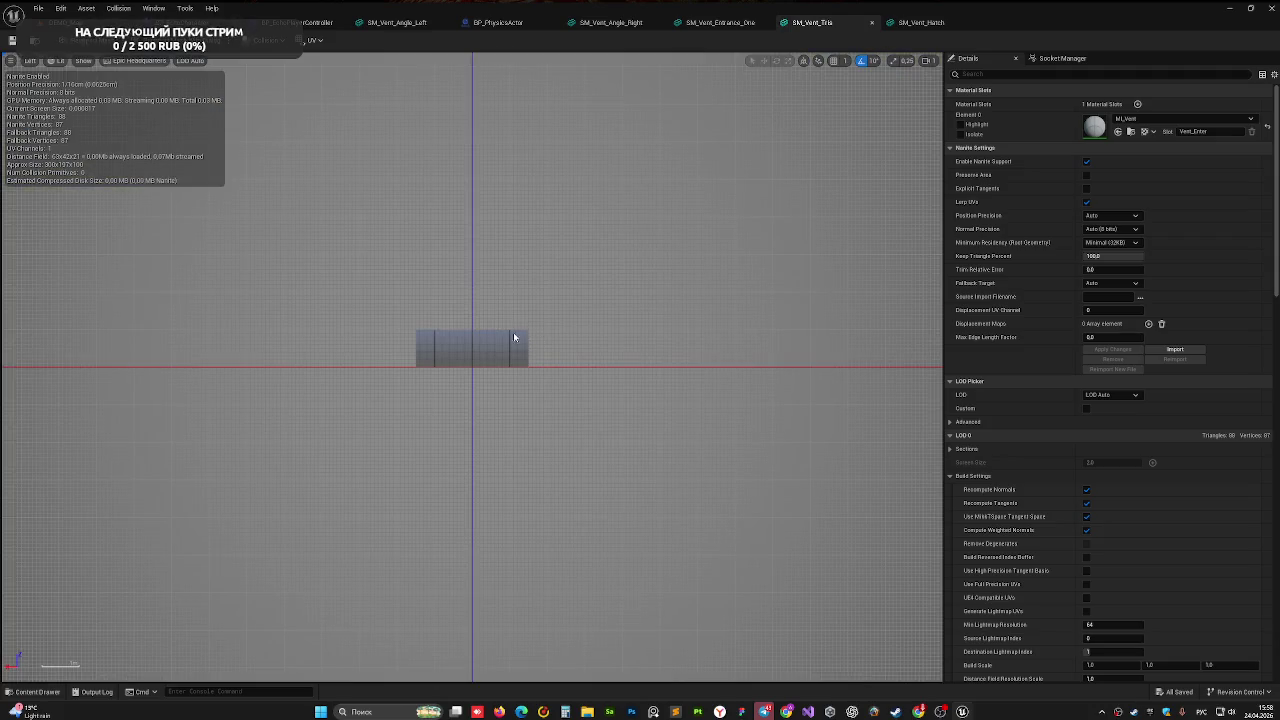
left_click(30, 61)
left_click(42, 133)
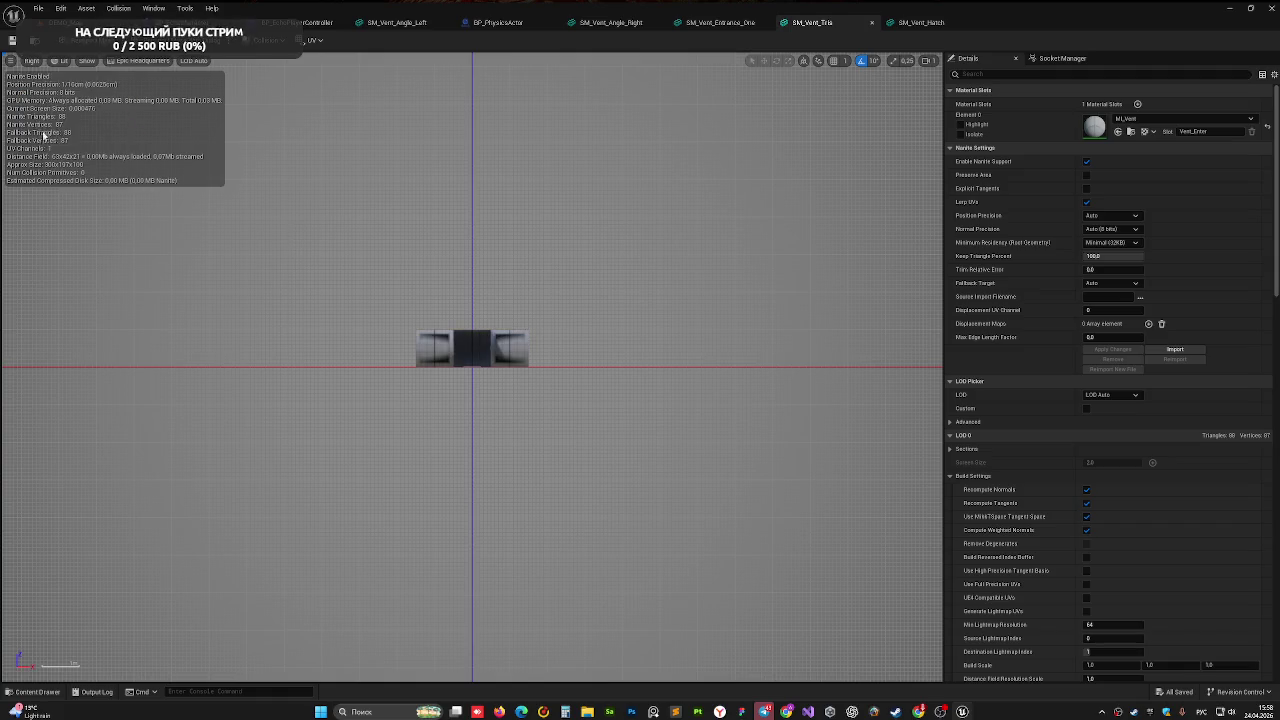
scroll(459, 281, "up", 1)
scroll(459, 281, "up", 1)
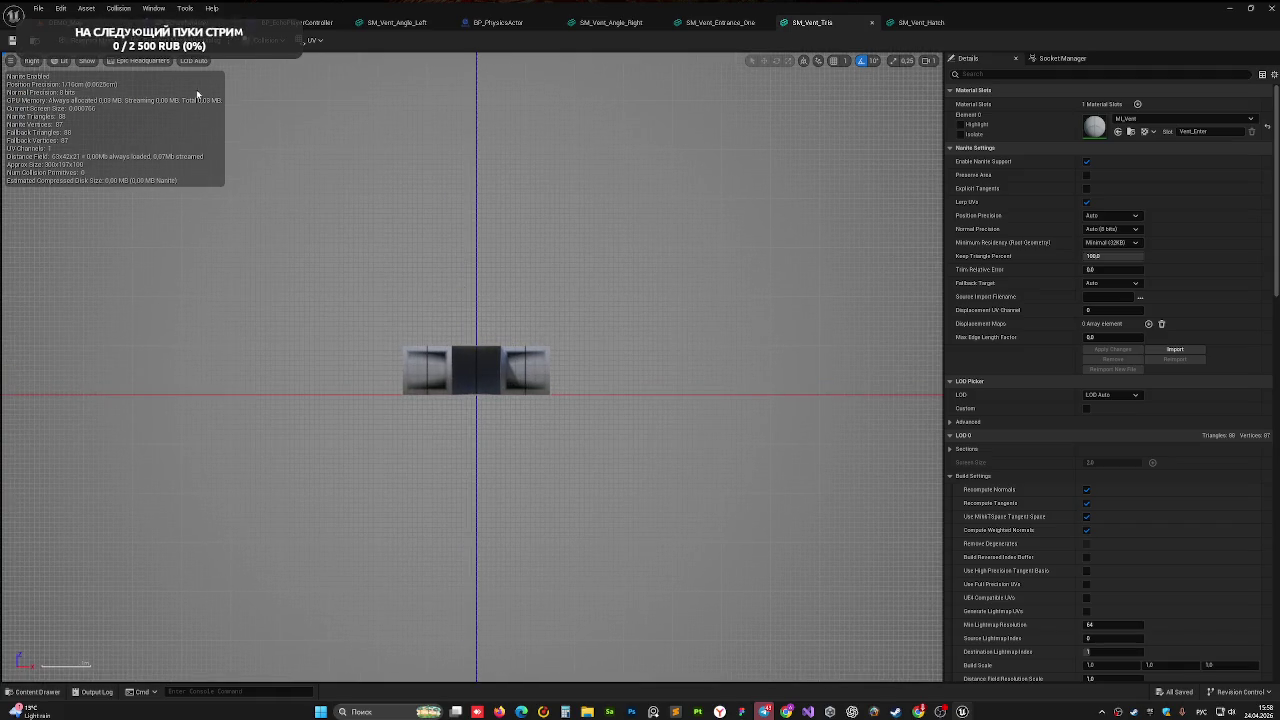
left_click(265, 40)
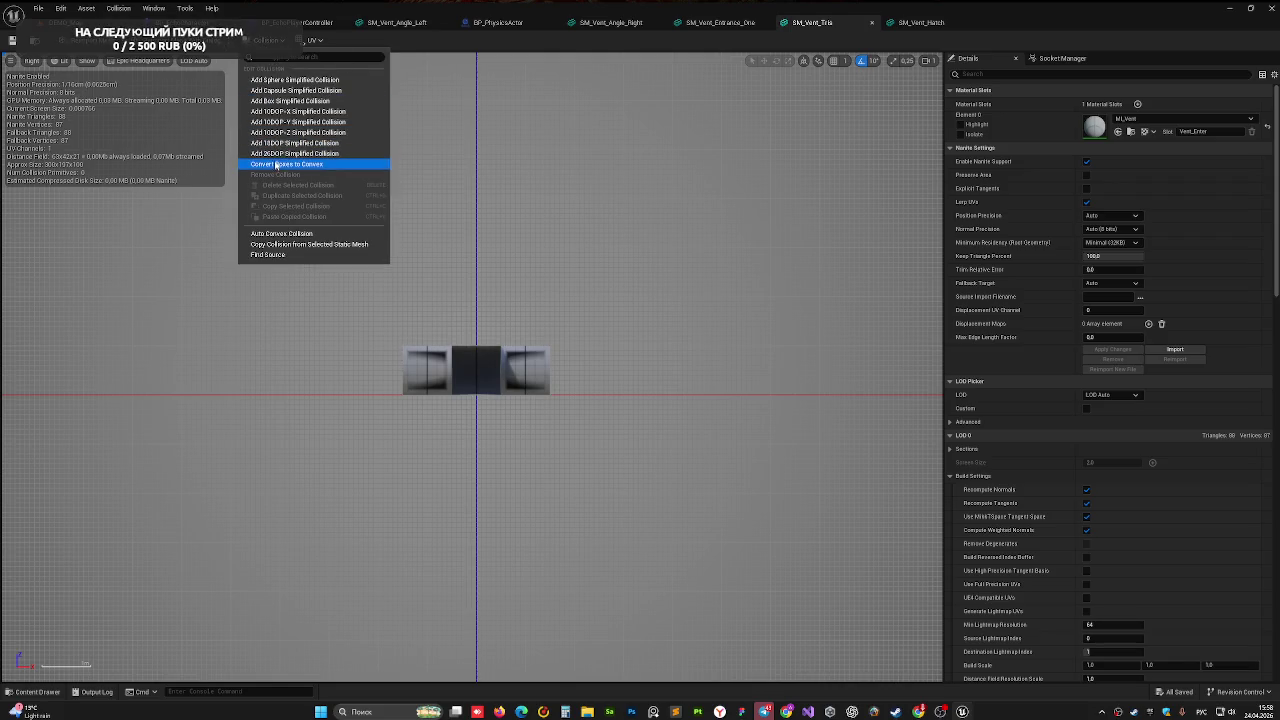
- Add a box collision to SM_Vent_Tris, move and squash it, and delete a stray box
left_click(290, 101)
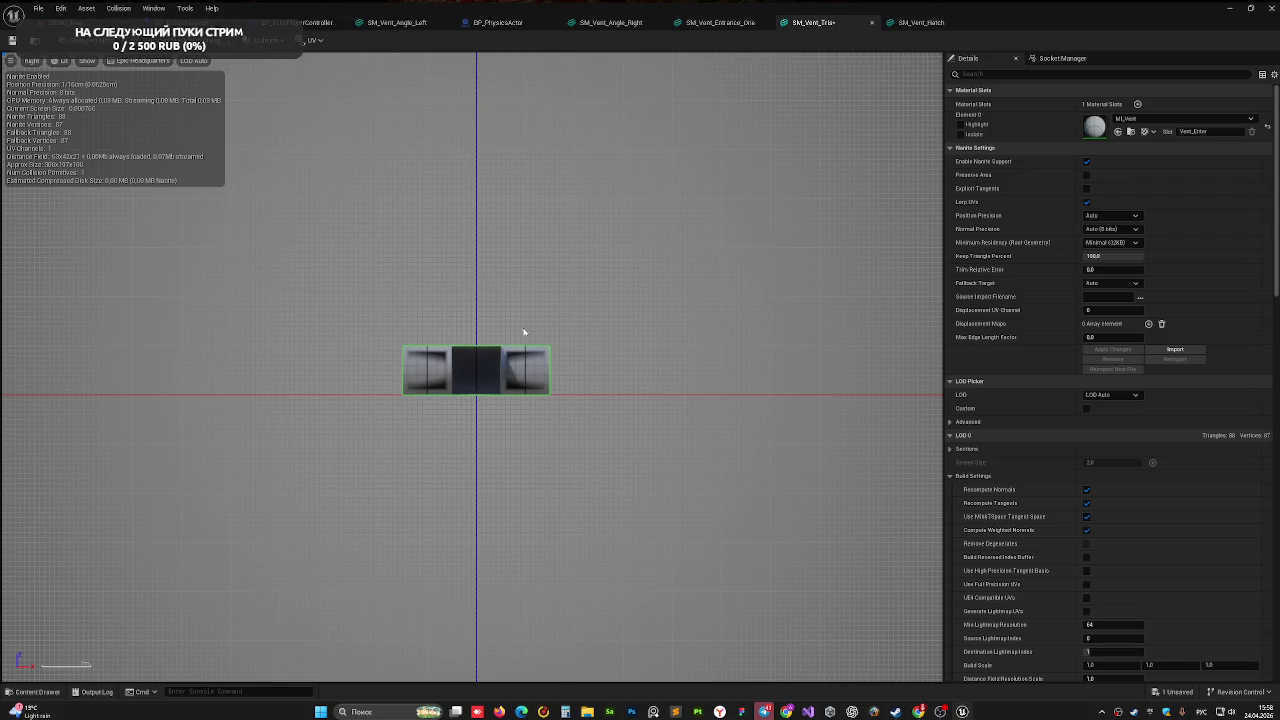
left_click(518, 371)
mouse_move(481, 337)
left_mouse_down()
mouse_move(474, 289)
mouse_move(476, 380)
left_mouse_up()
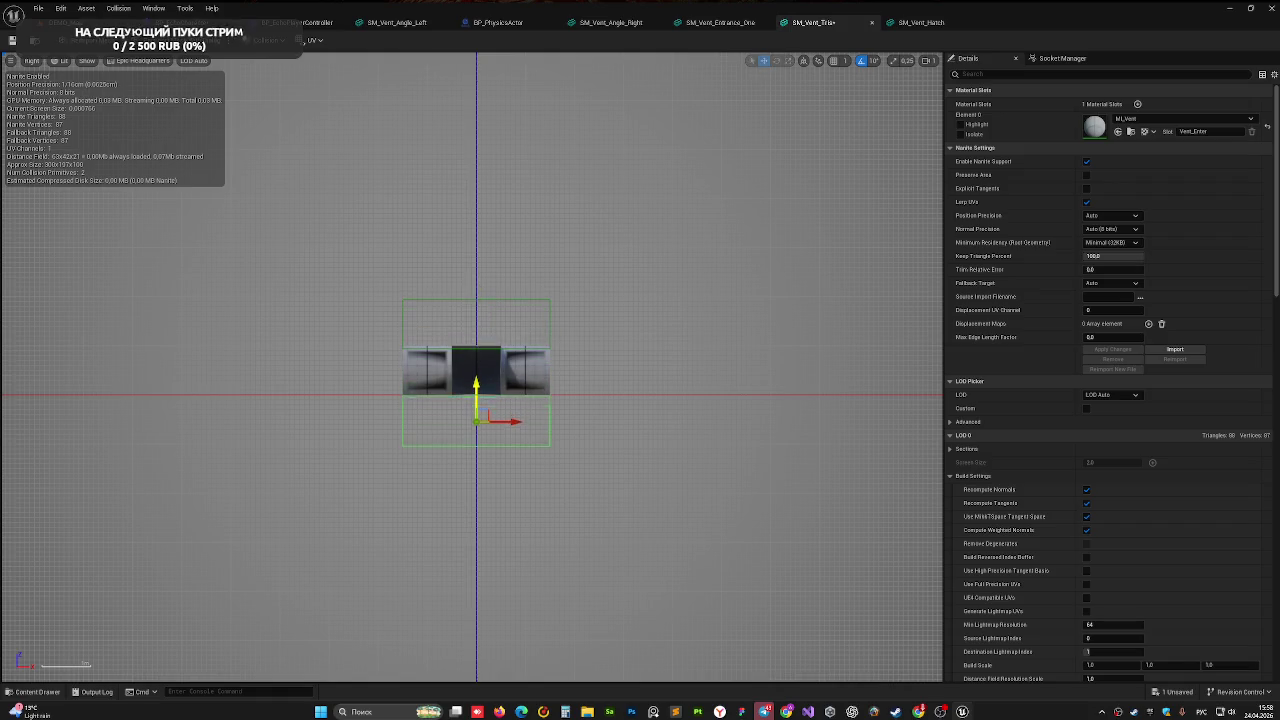
key("r")
mouse_move(476, 383)
left_mouse_down()
mouse_move(476, 399)
mouse_move(478, 365)
left_mouse_up()
key("w")
left_click(515, 350)
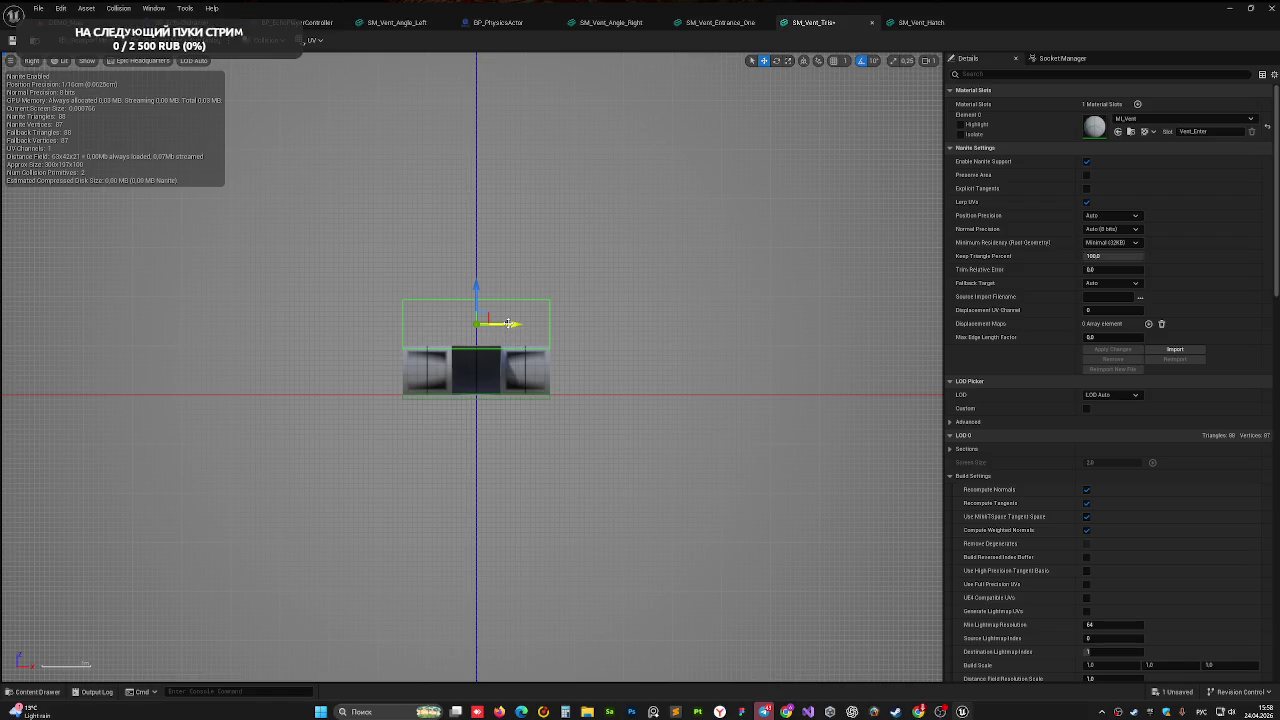
left_click_drag(508, 322, 415, 323)
key("Delete")
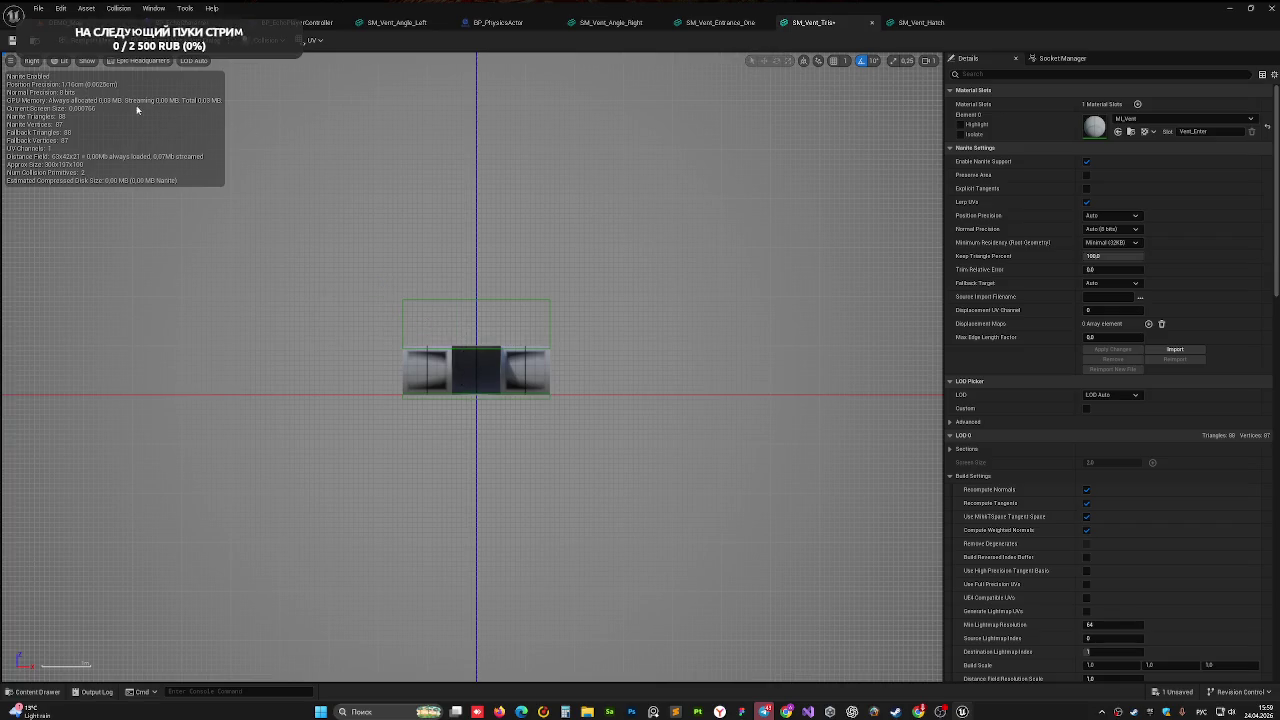
- Copy collision boxes onto the vent's lower section and its right section
left_click(452, 299)
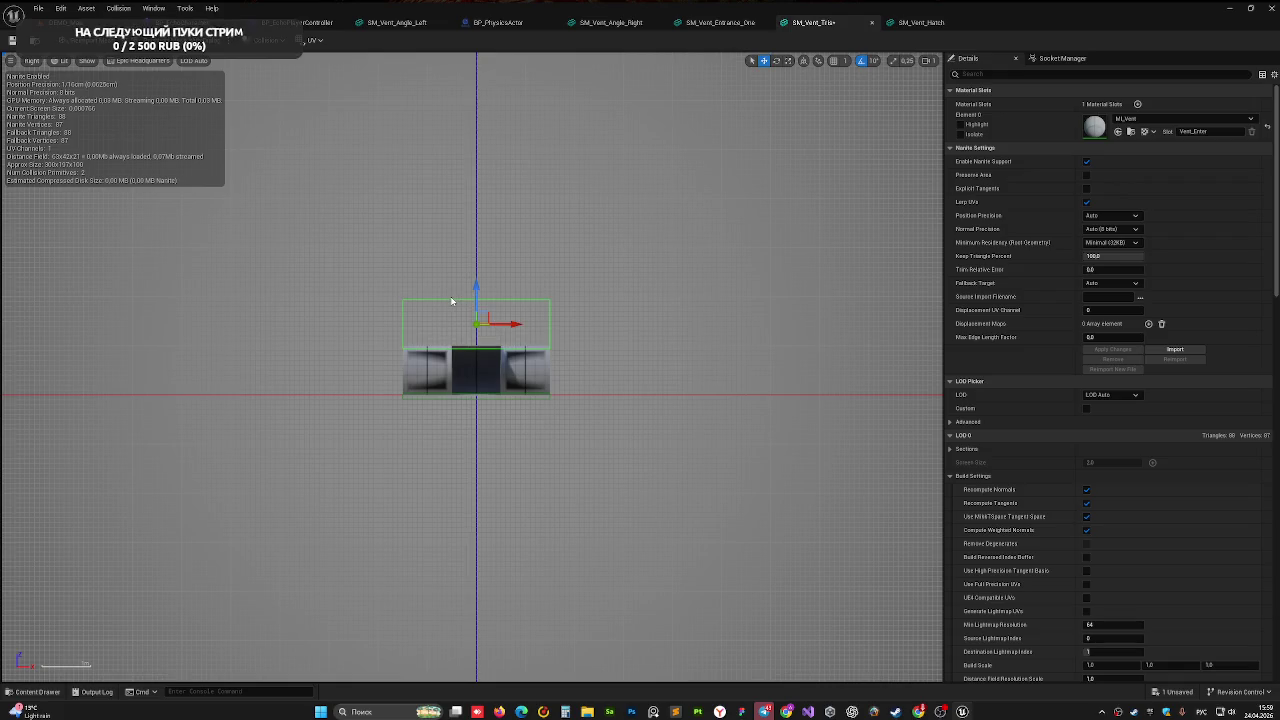
mouse_move(474, 296)
left_mouse_down()
mouse_move(474, 344)
mouse_move(445, 371)
mouse_move(462, 374)
mouse_move(440, 372)
mouse_move(467, 389)
mouse_move(462, 372)
left_mouse_up()
key("r")
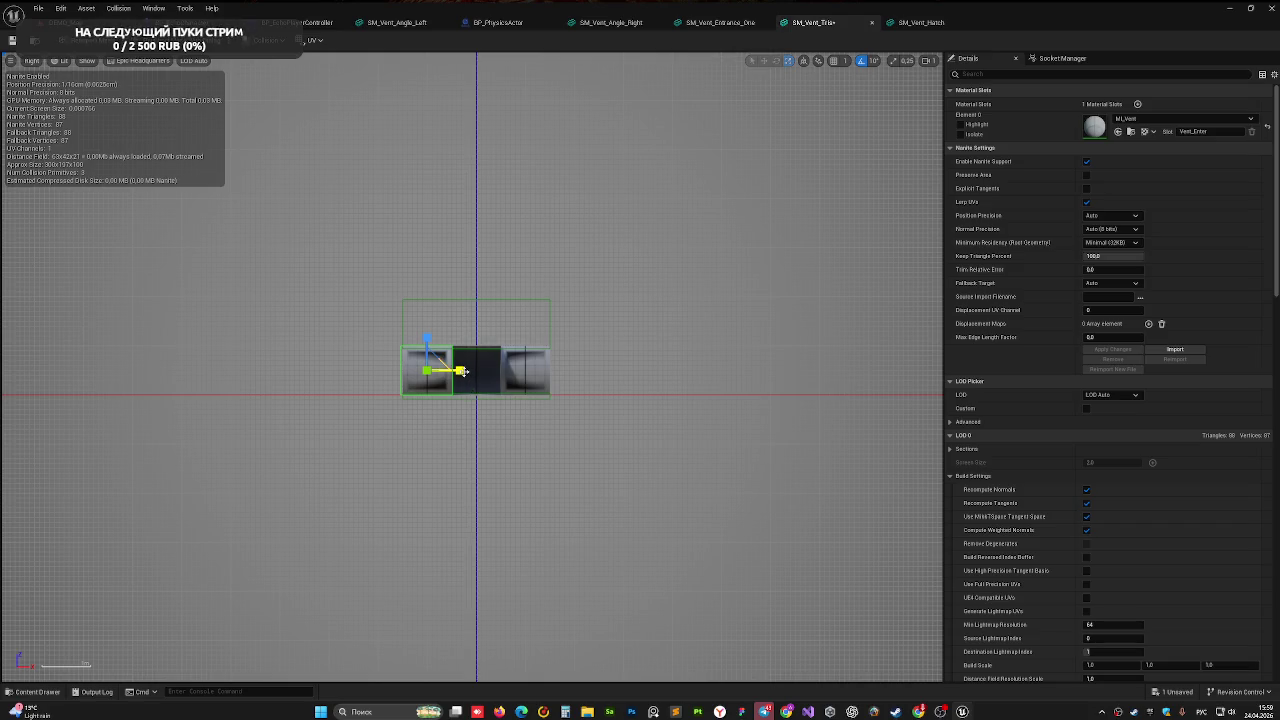
left_click(457, 382)
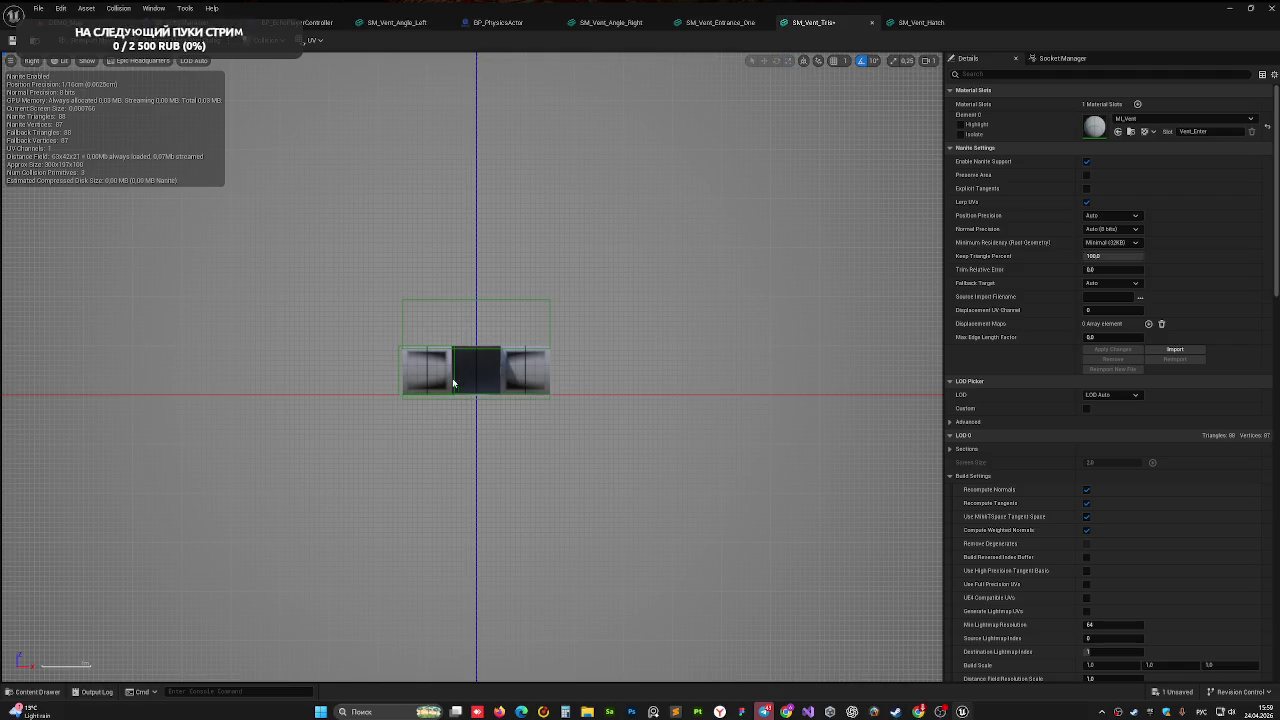
left_click(436, 377)
left_click_drag(462, 371, 565, 371)
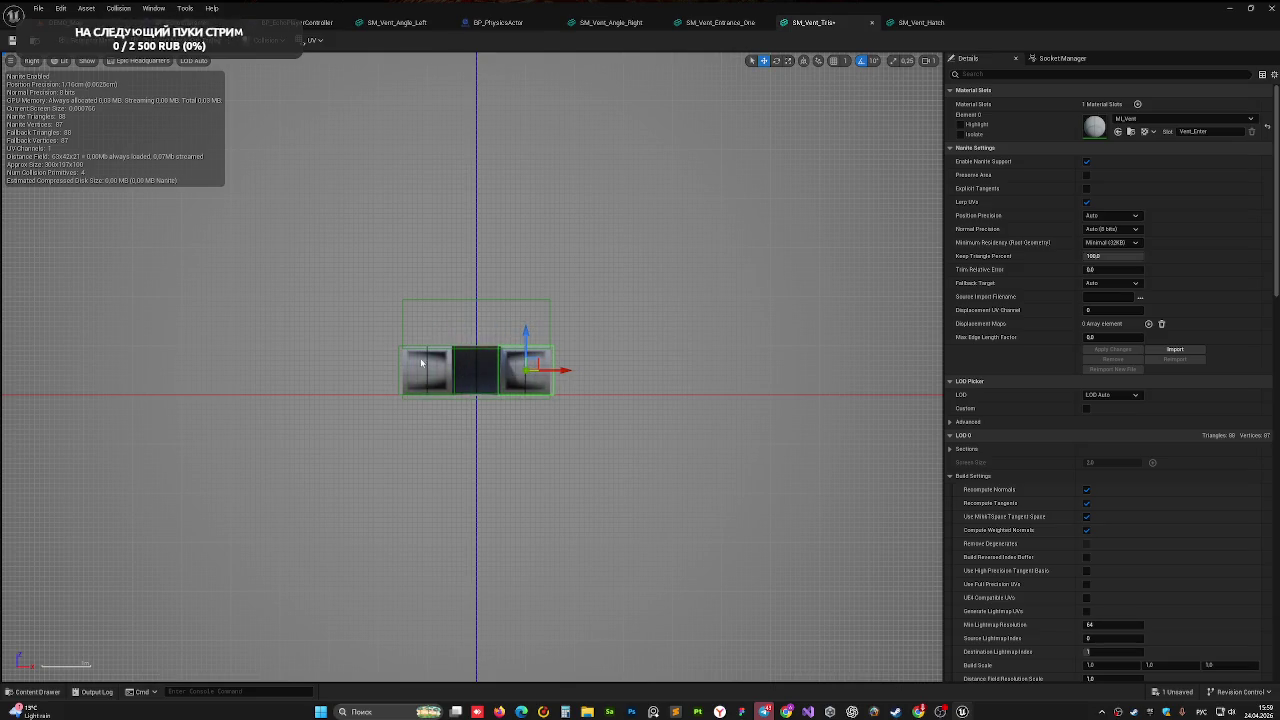
left_click(461, 354)
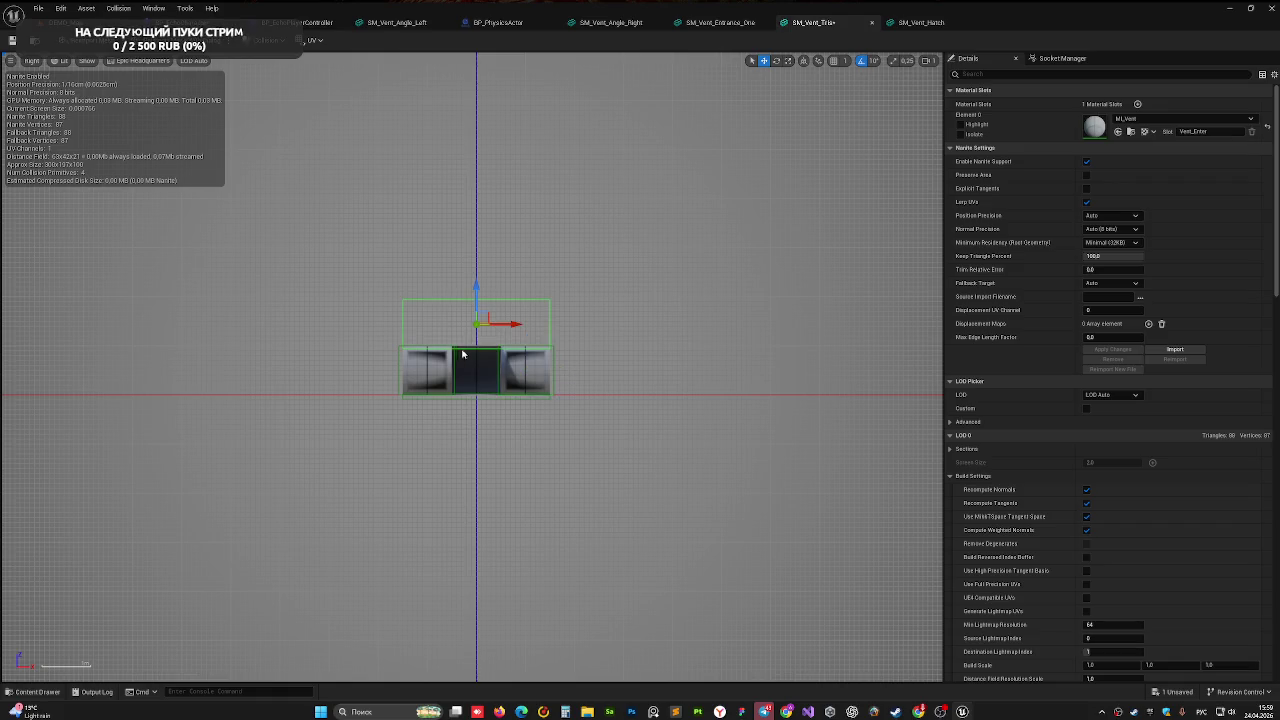
left_click(478, 297)
scroll(470, 395, "up", 2)
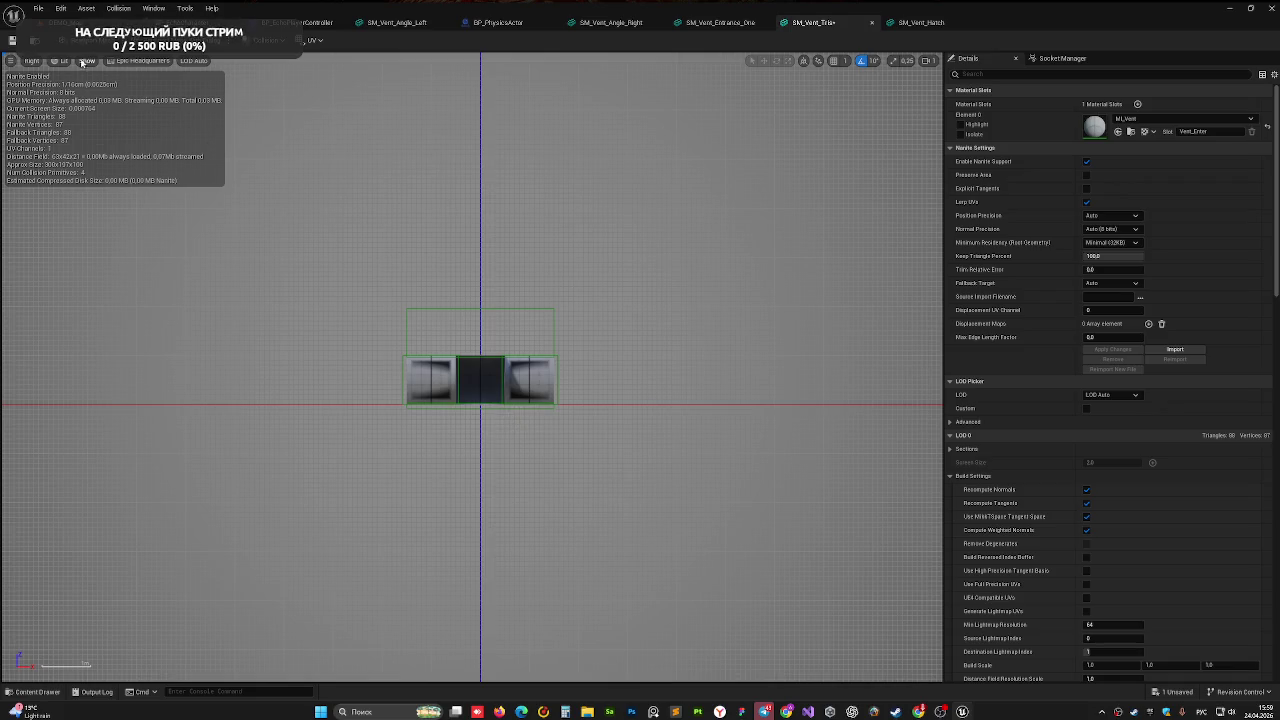
- Switch the viewport to the orthographic Back view and select a collision box
left_click(30, 62)
left_click(75, 128)
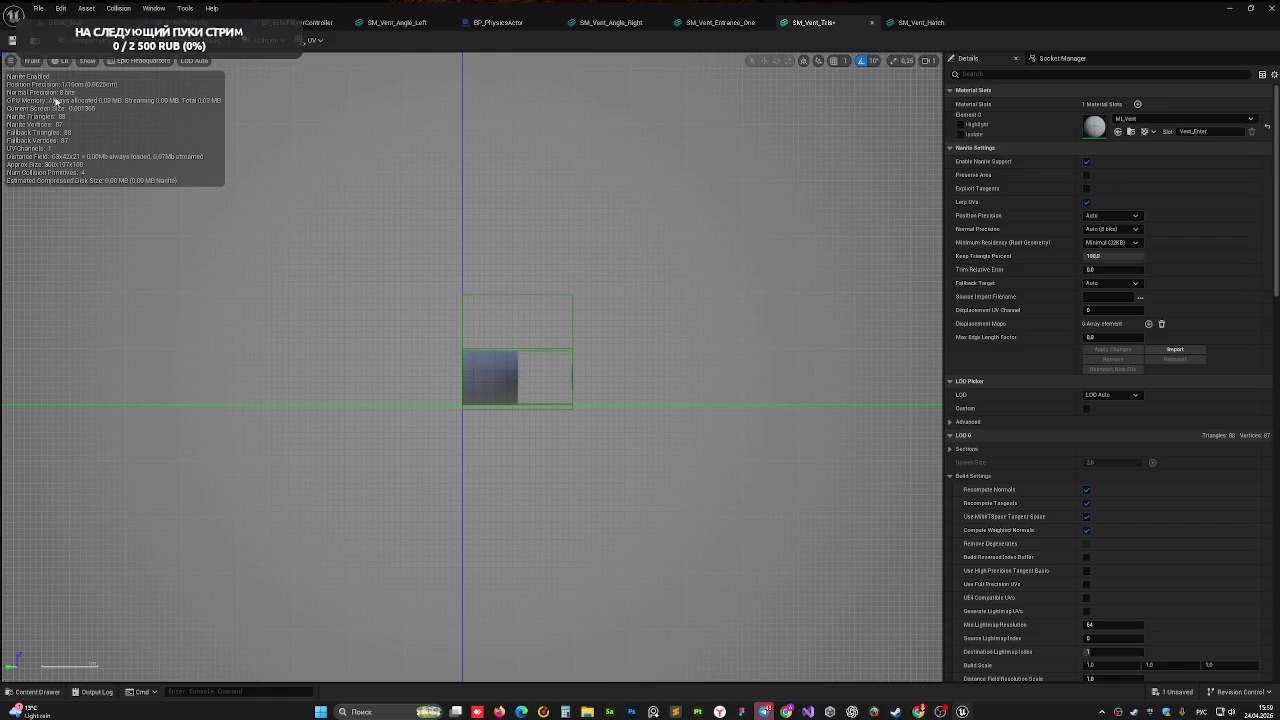
left_click(44, 62)
left_click(56, 154)
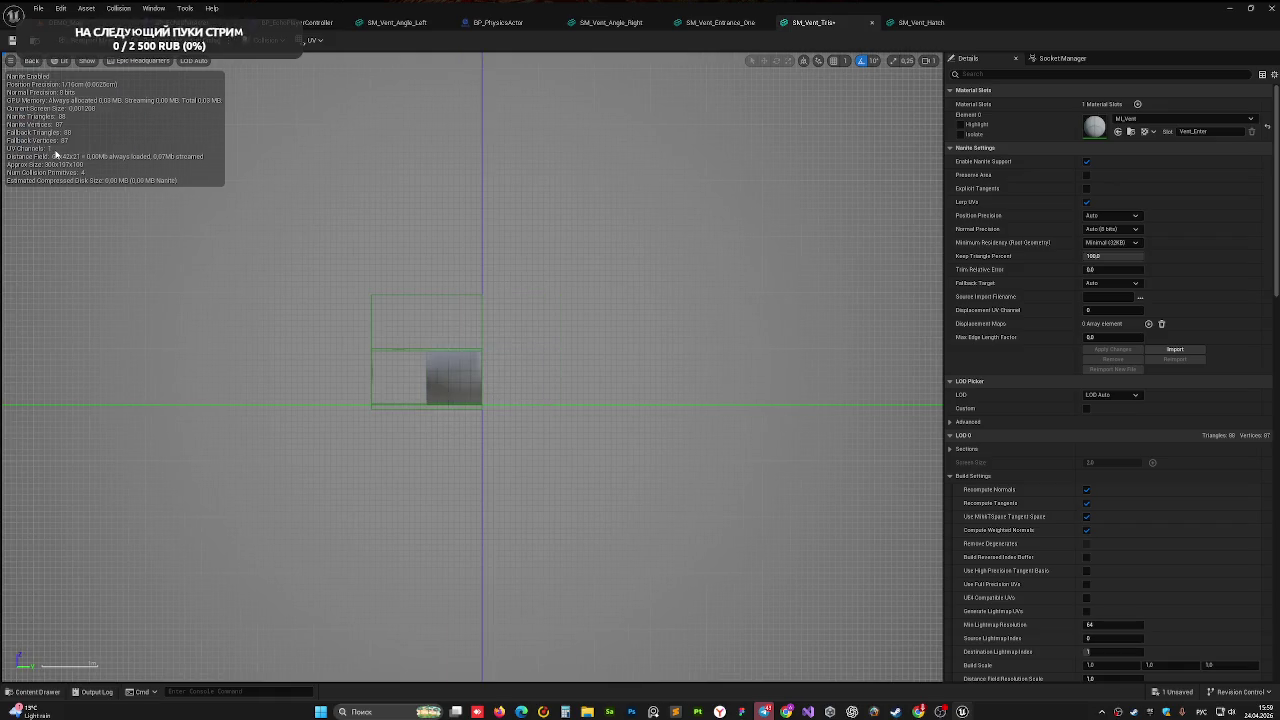
left_click(395, 354)
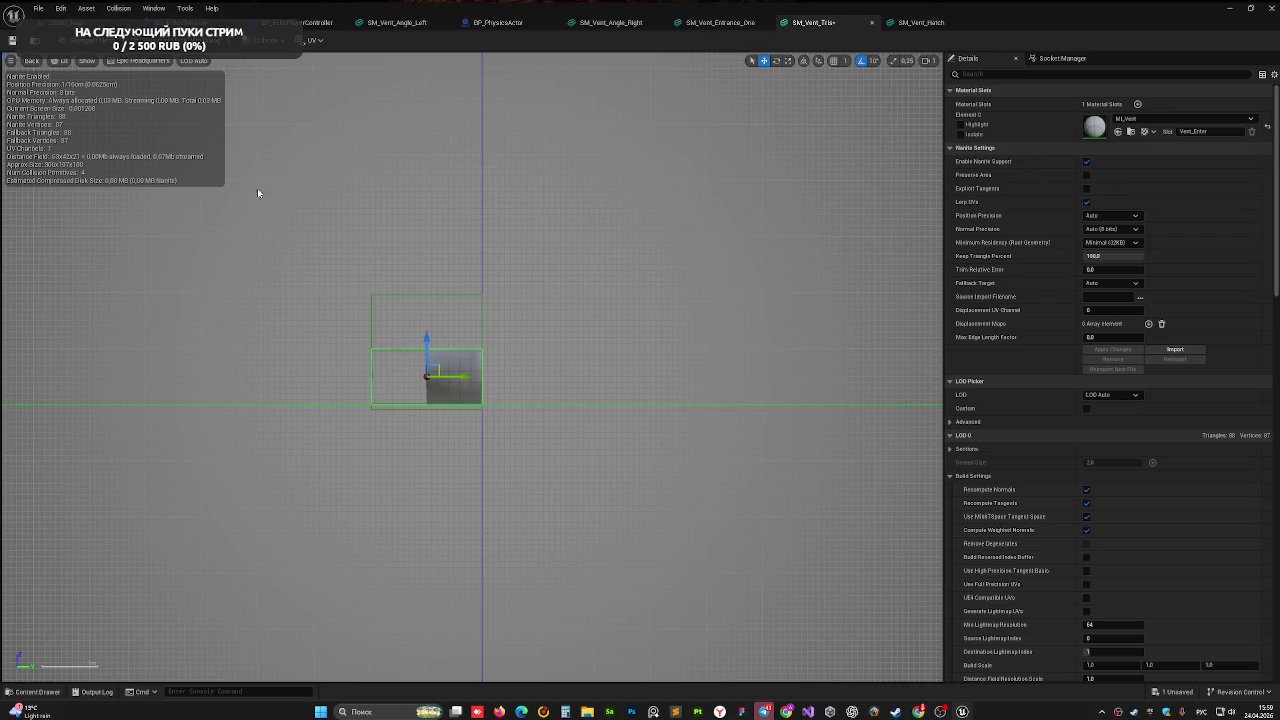
left_click(32, 62)
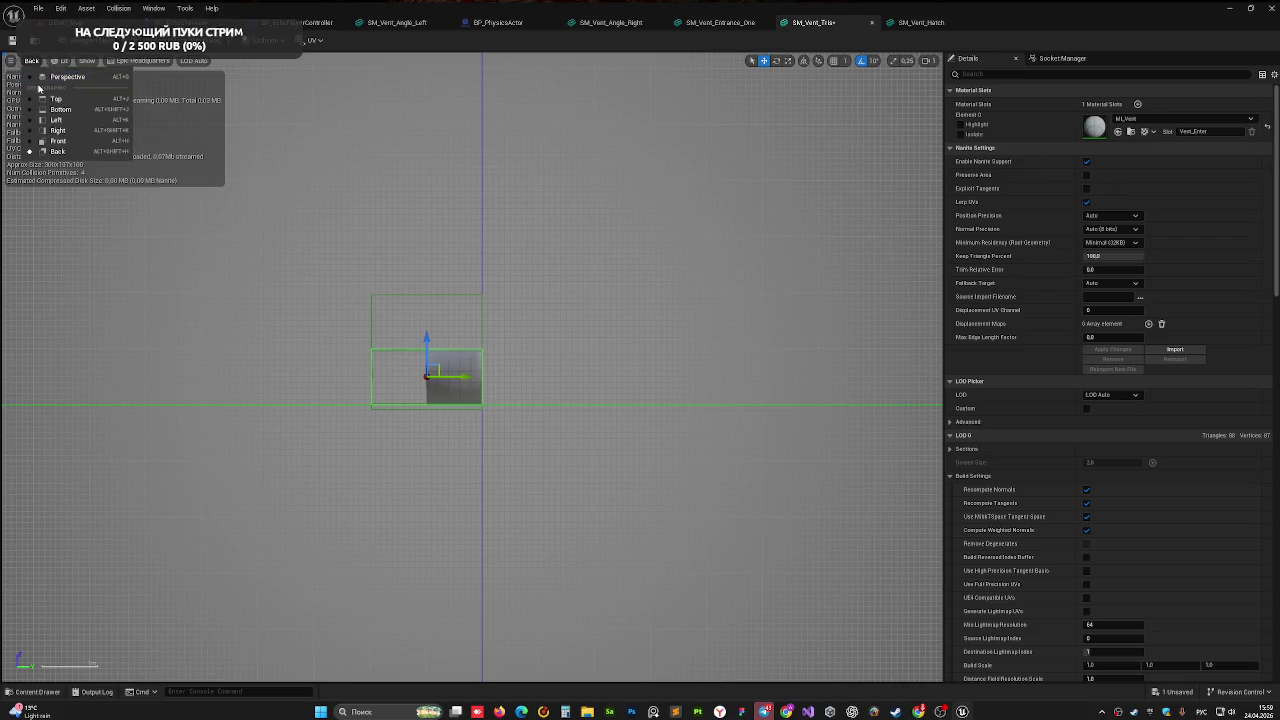
- Switch to Perspective and slide the inner collision box to the right
left_click(30, 76)
scroll(470, 360, "up", 3)
scroll(470, 360, "down", 5)
left_click_drag(470, 360, 500, 250)
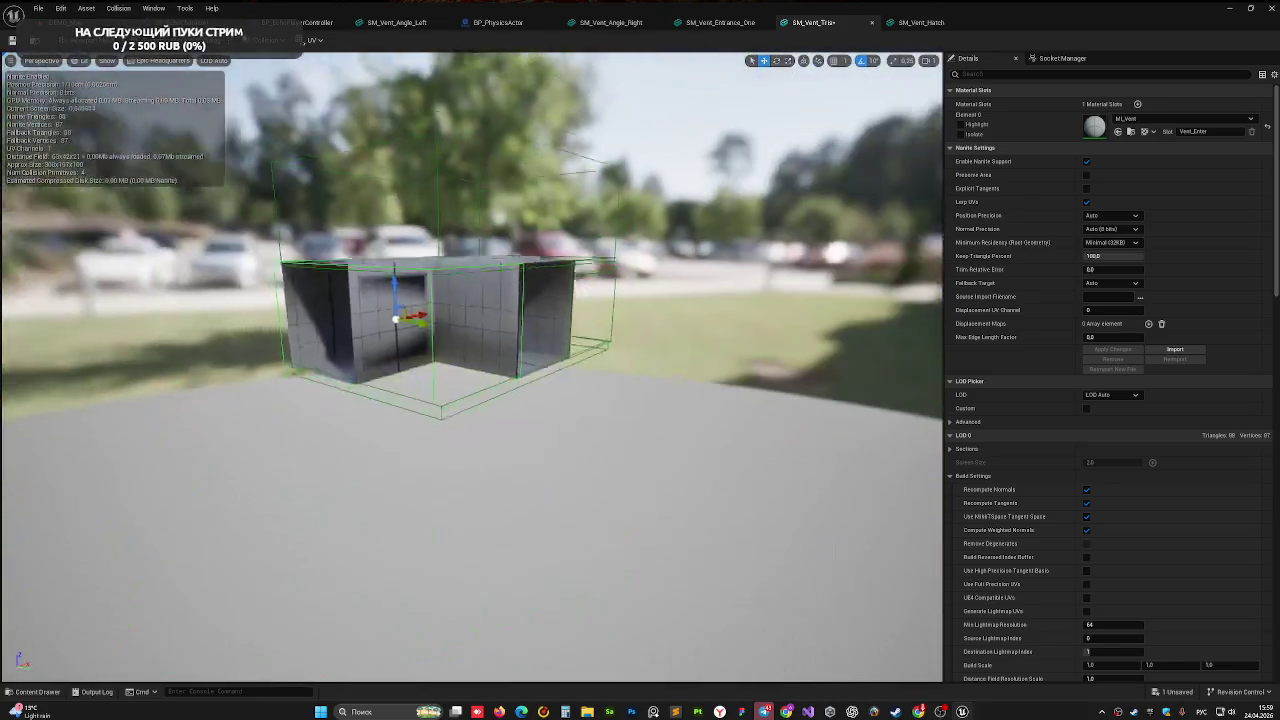
mouse_move(492, 509)
left_mouse_down()
mouse_move(480, 505)
mouse_move(492, 509)
left_mouse_up()
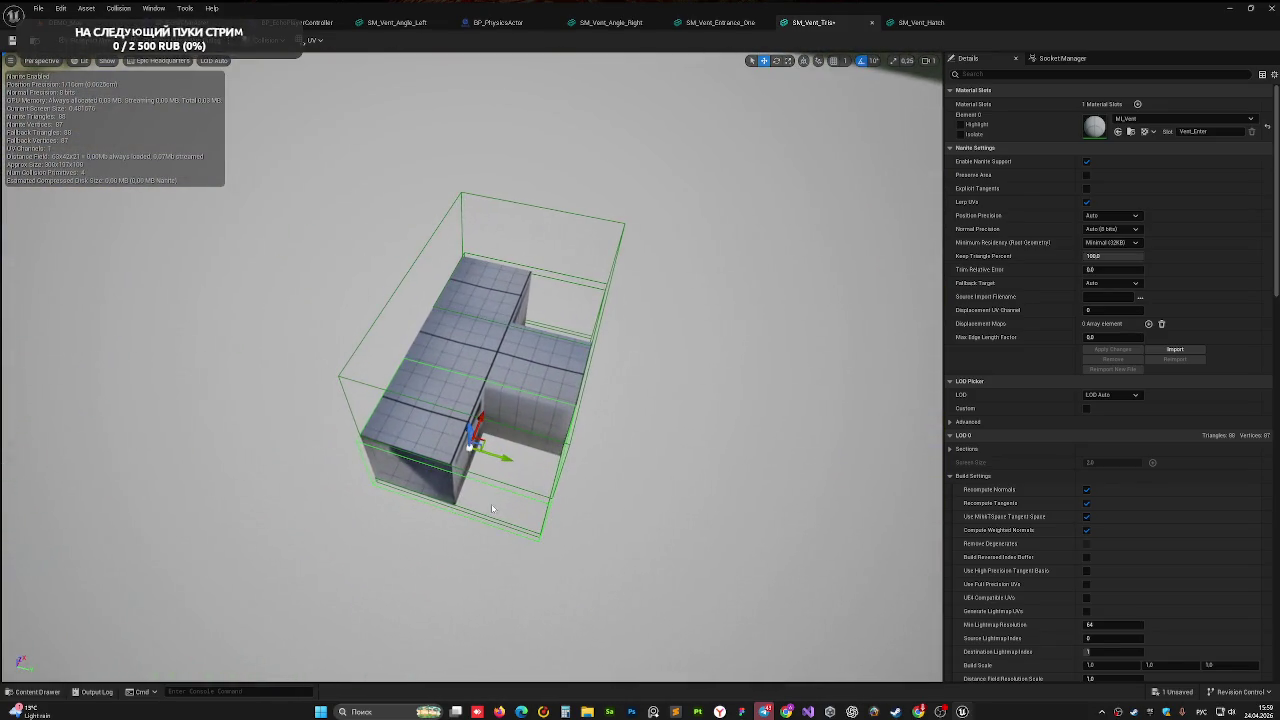
mouse_move(503, 454)
left_mouse_down()
mouse_move(500, 430)
mouse_move(490, 440)
mouse_move(503, 454)
mouse_move(505, 405)
mouse_move(514, 414)
left_mouse_up()
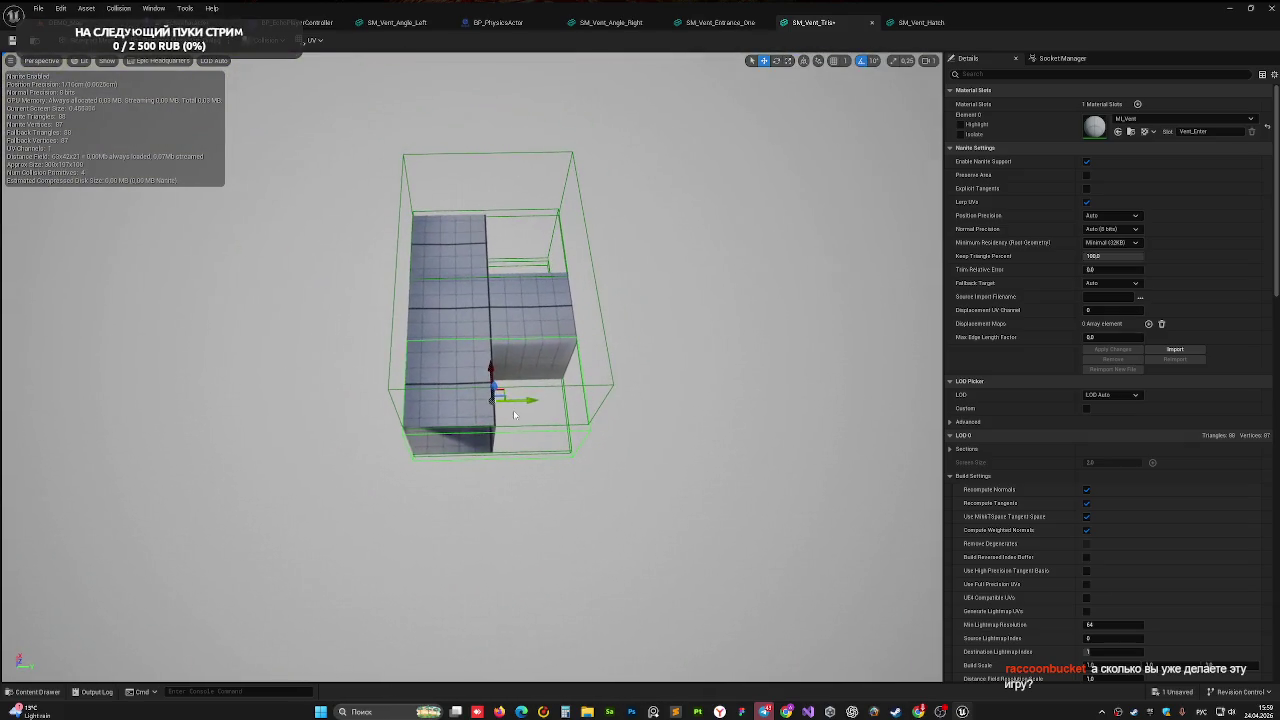
left_click(522, 403)
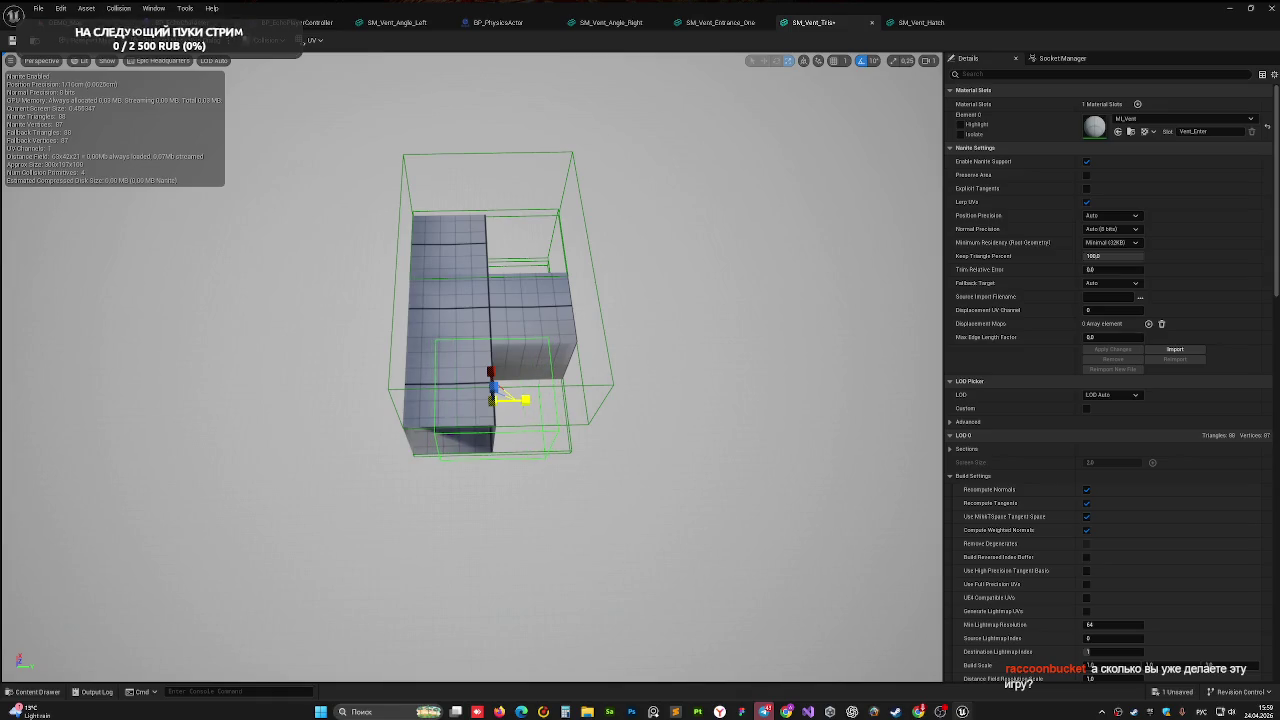
left_click_drag(530, 403, 540, 402)
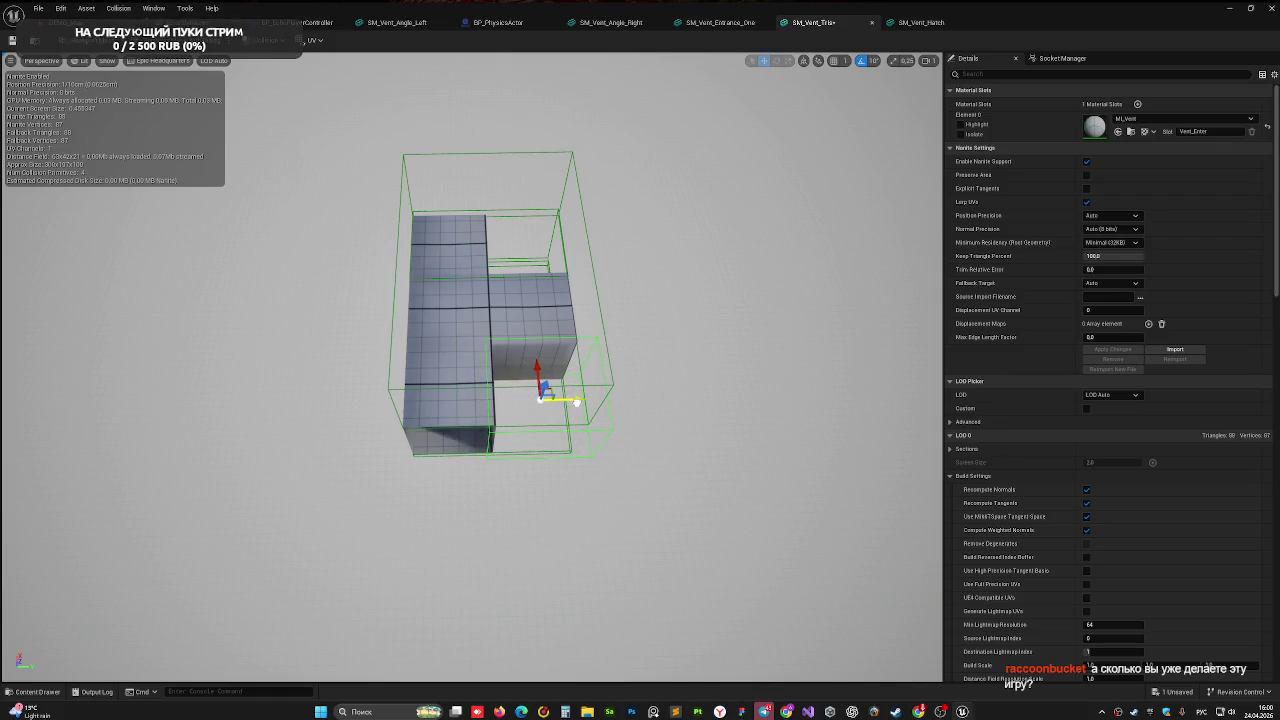
key("r")
left_click(573, 400)
left_click(553, 360)
key("w")
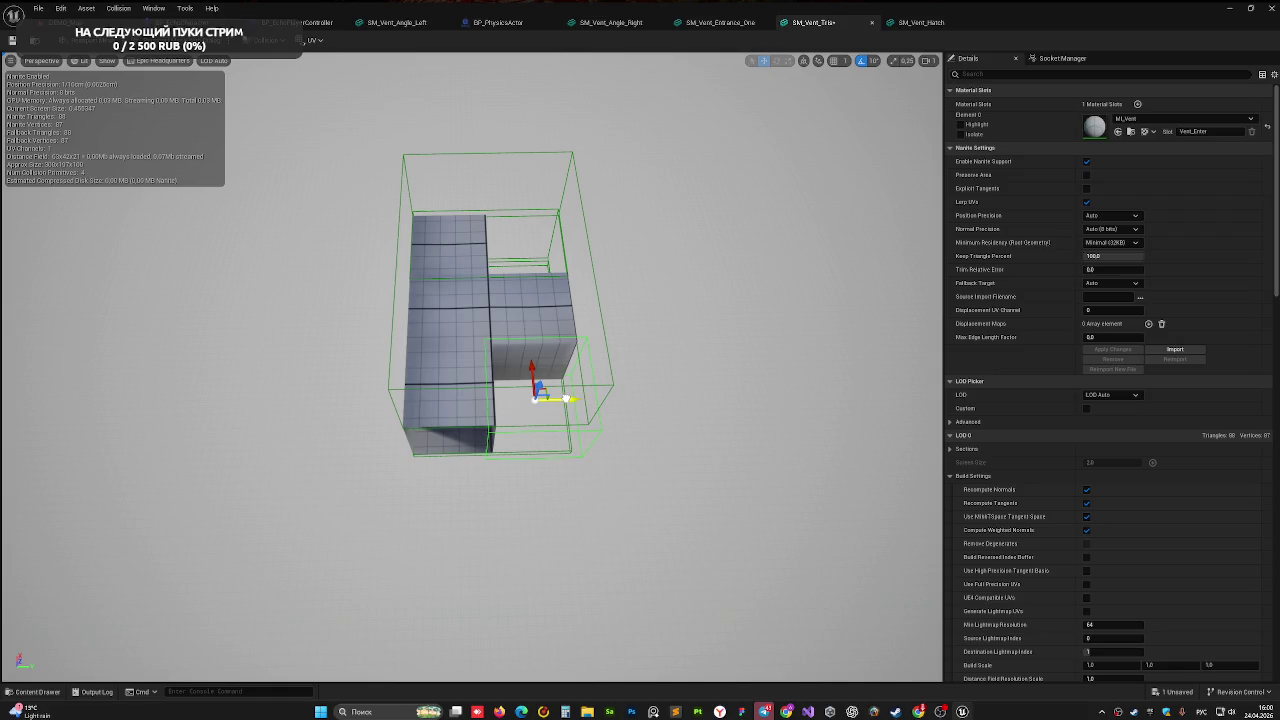
- Resize the right collision box to fit its arm and move a box left along Y
left_click_drag(559, 373, 560, 364)
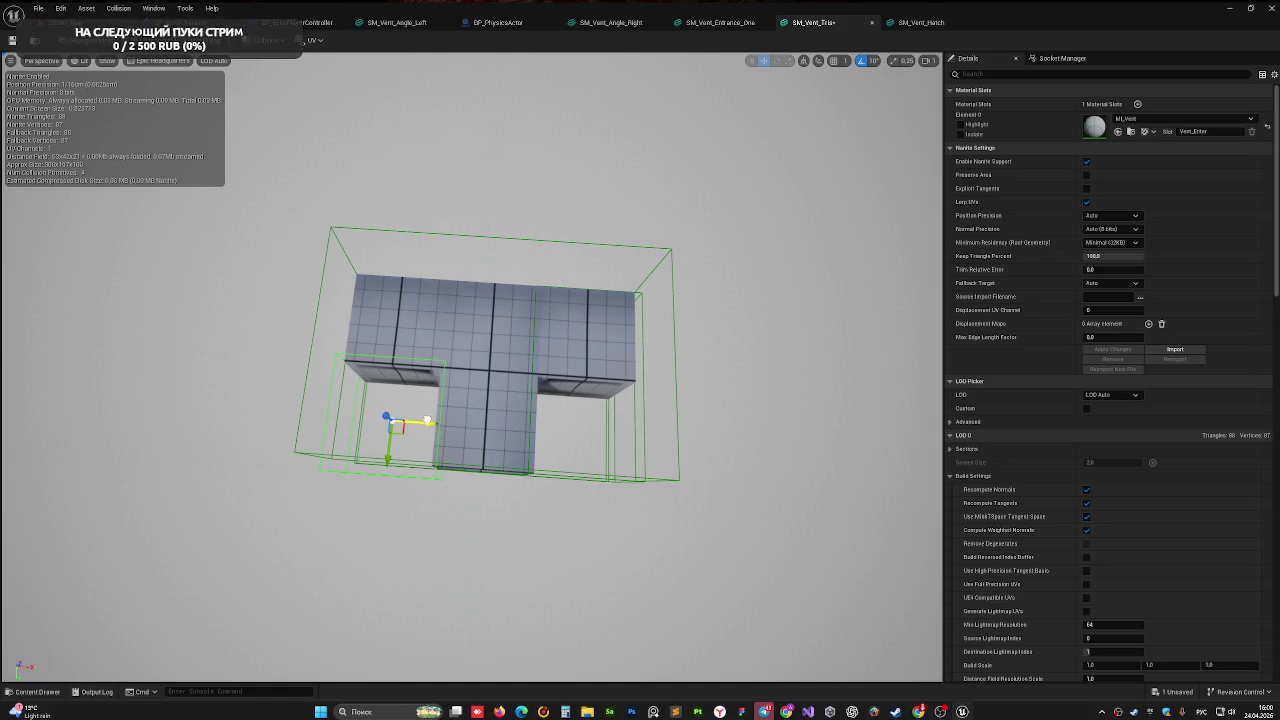
left_click(578, 398)
key("r")
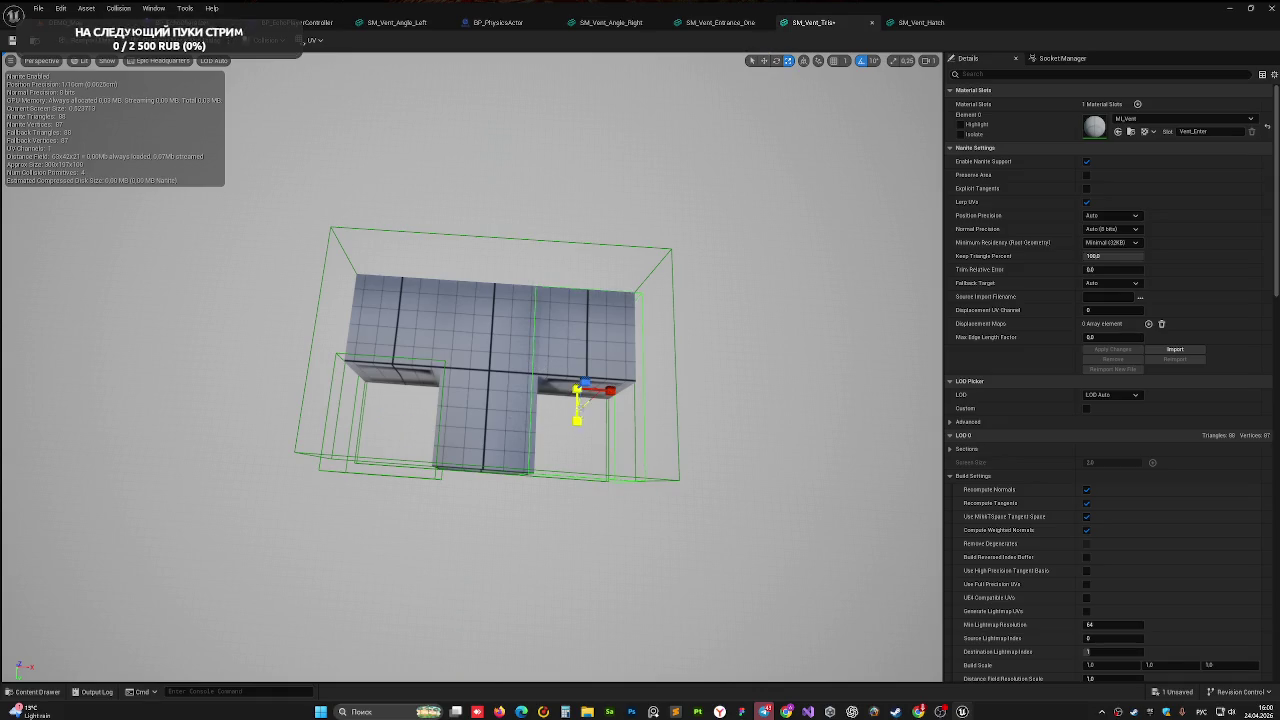
left_click_drag(578, 423, 577, 420)
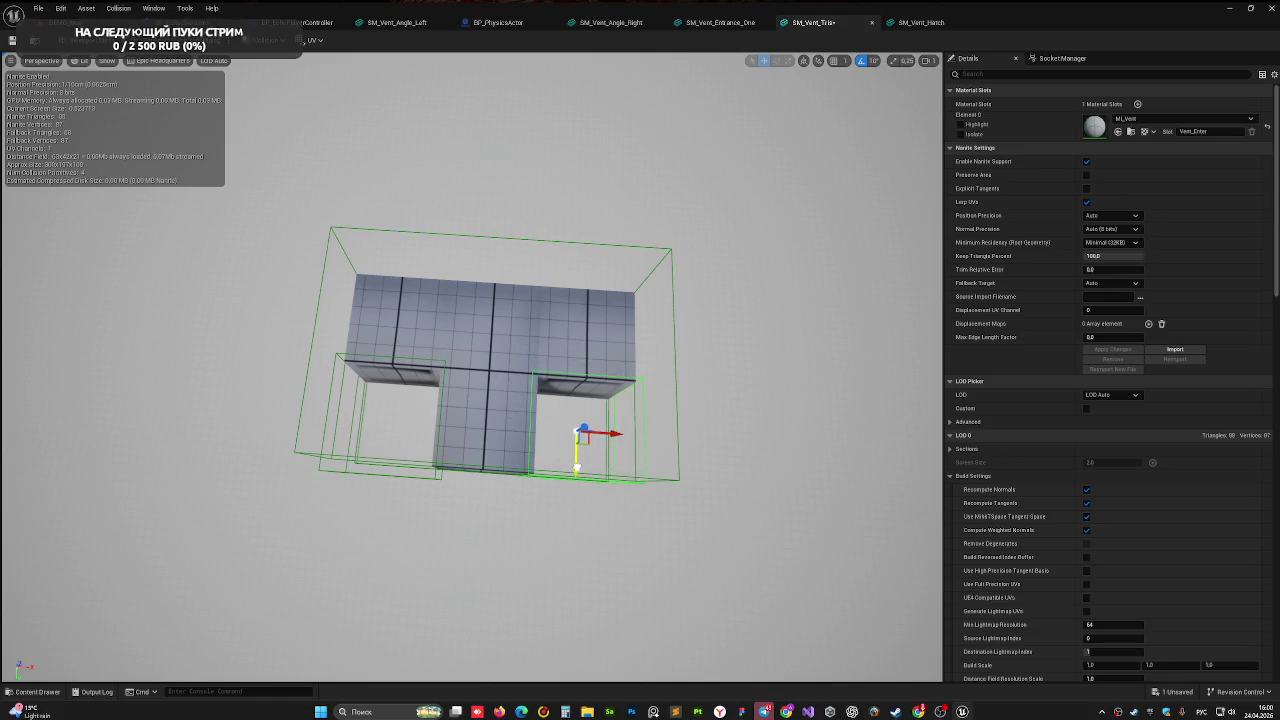
mouse_move(501, 418)
left_mouse_down()
mouse_move(560, 320)
mouse_move(465, 384)
left_mouse_up()
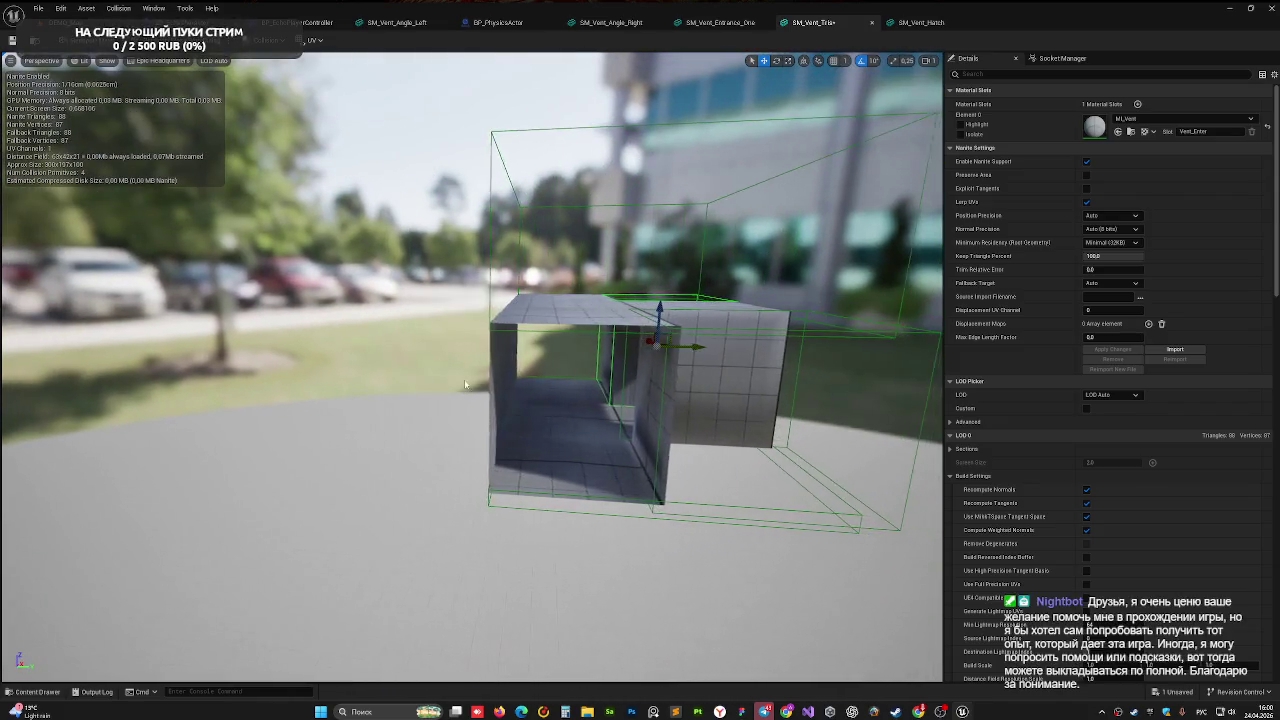
mouse_move(662, 246)
left_mouse_down()
mouse_move(445, 240)
mouse_move(397, 212)
mouse_move(398, 288)
mouse_move(398, 276)
left_mouse_up()
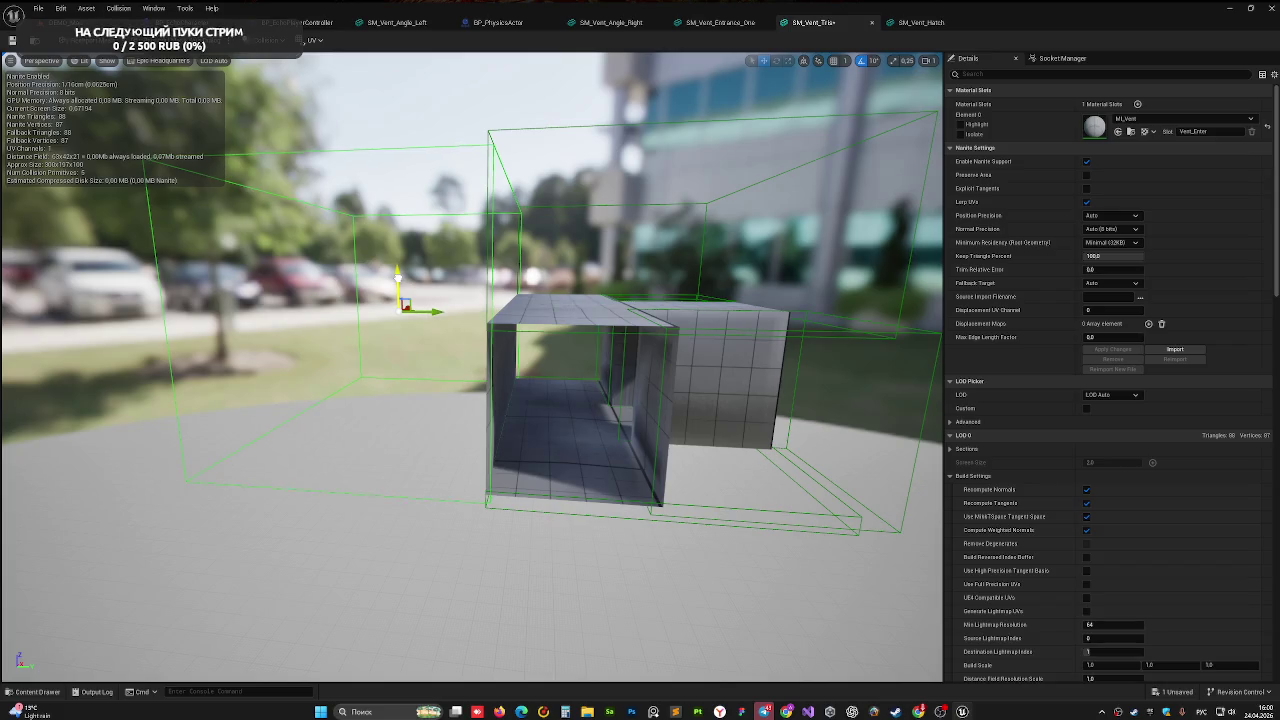
key("r")
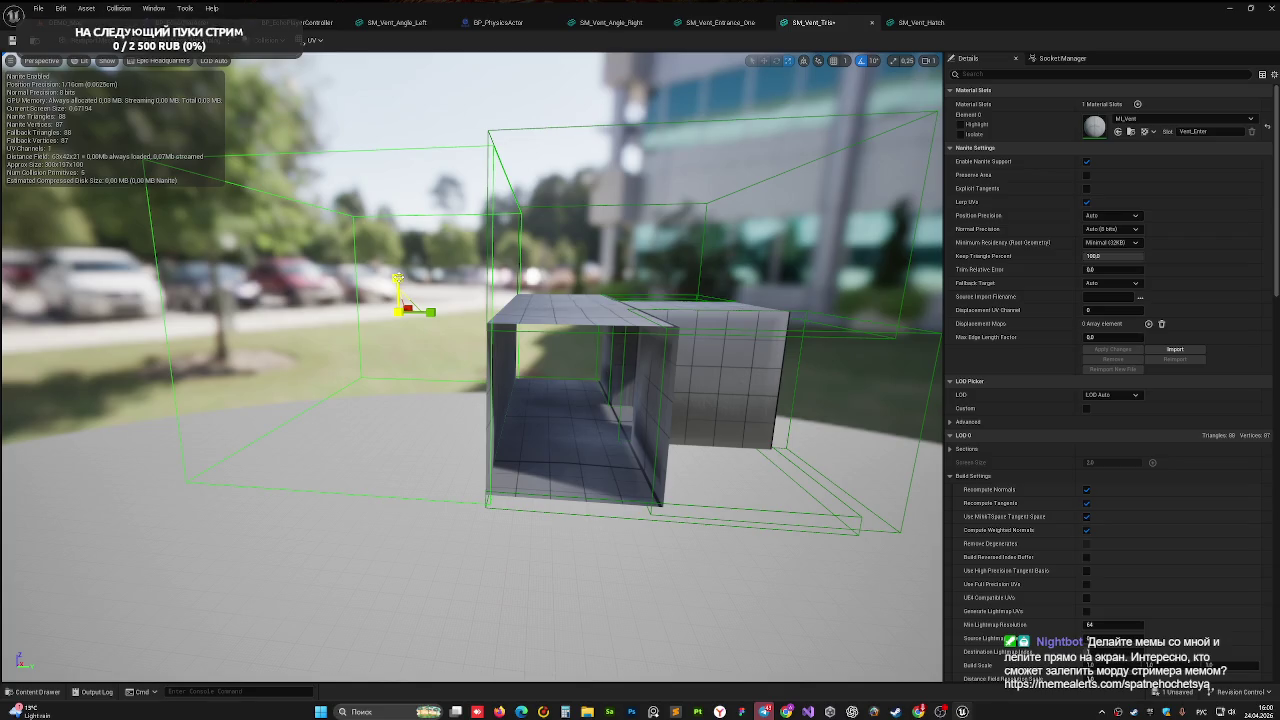
scroll(448, 300, "down", 5)
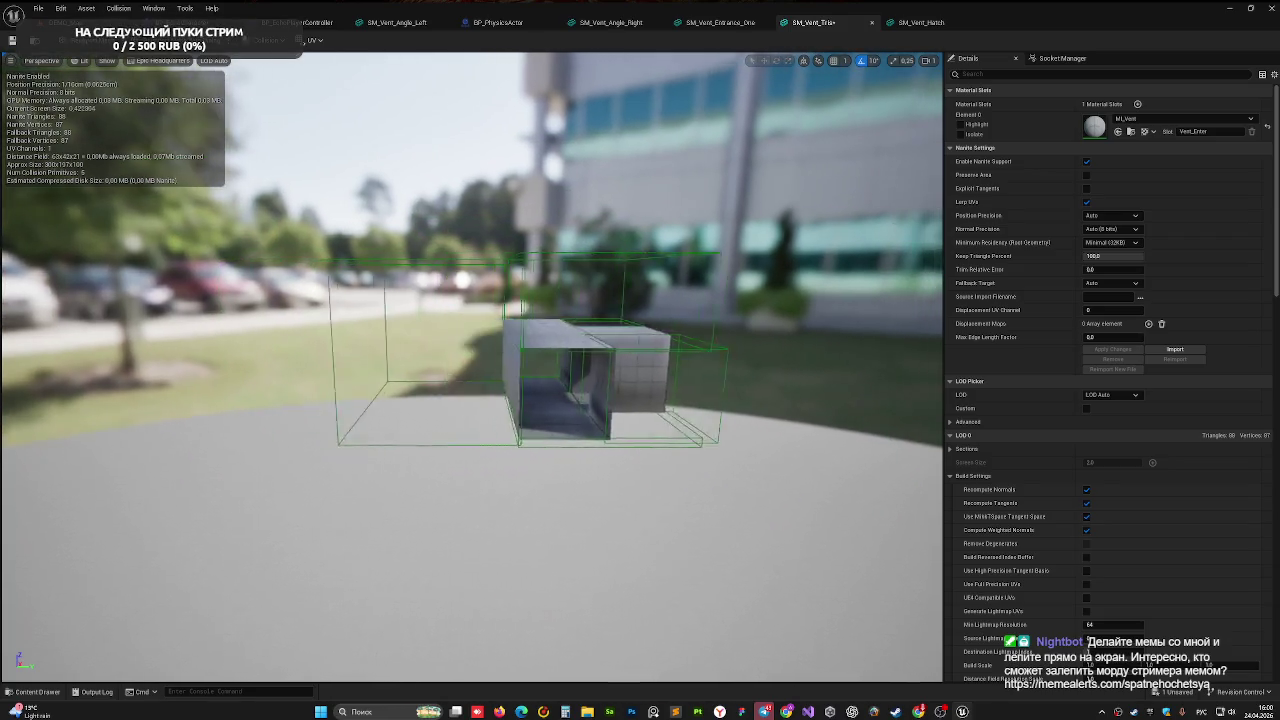
- Narrow the left collision box to fit its arm of the T
left_click(447, 301)
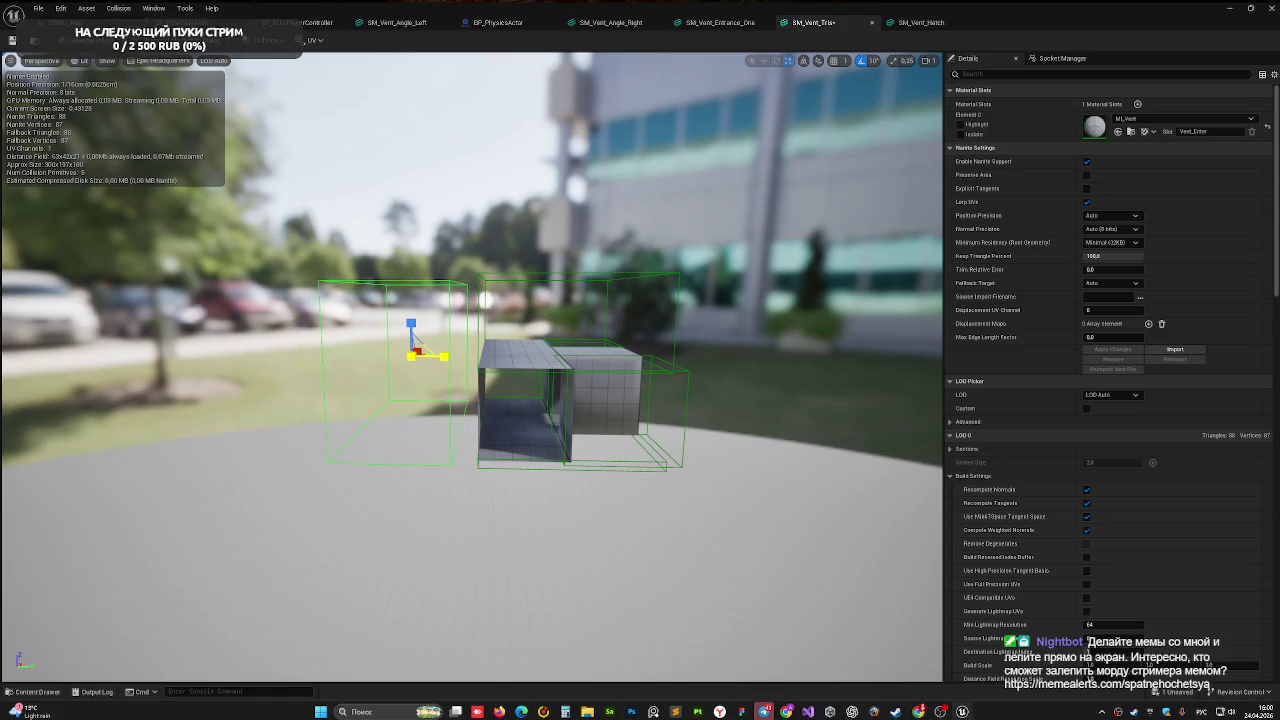
left_click_drag(444, 356, 493, 355)
key("w")
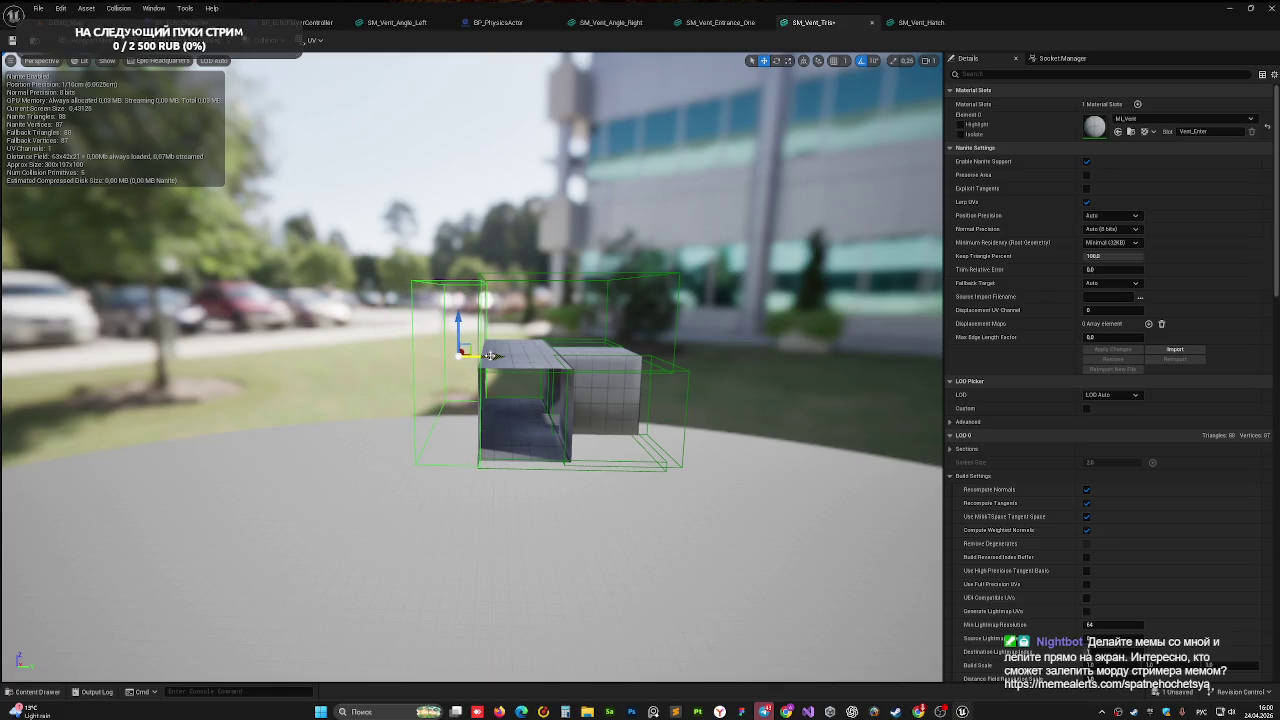
mouse_move(659, 513)
left_mouse_down()
mouse_move(580, 505)
mouse_move(305, 230)
left_mouse_up()
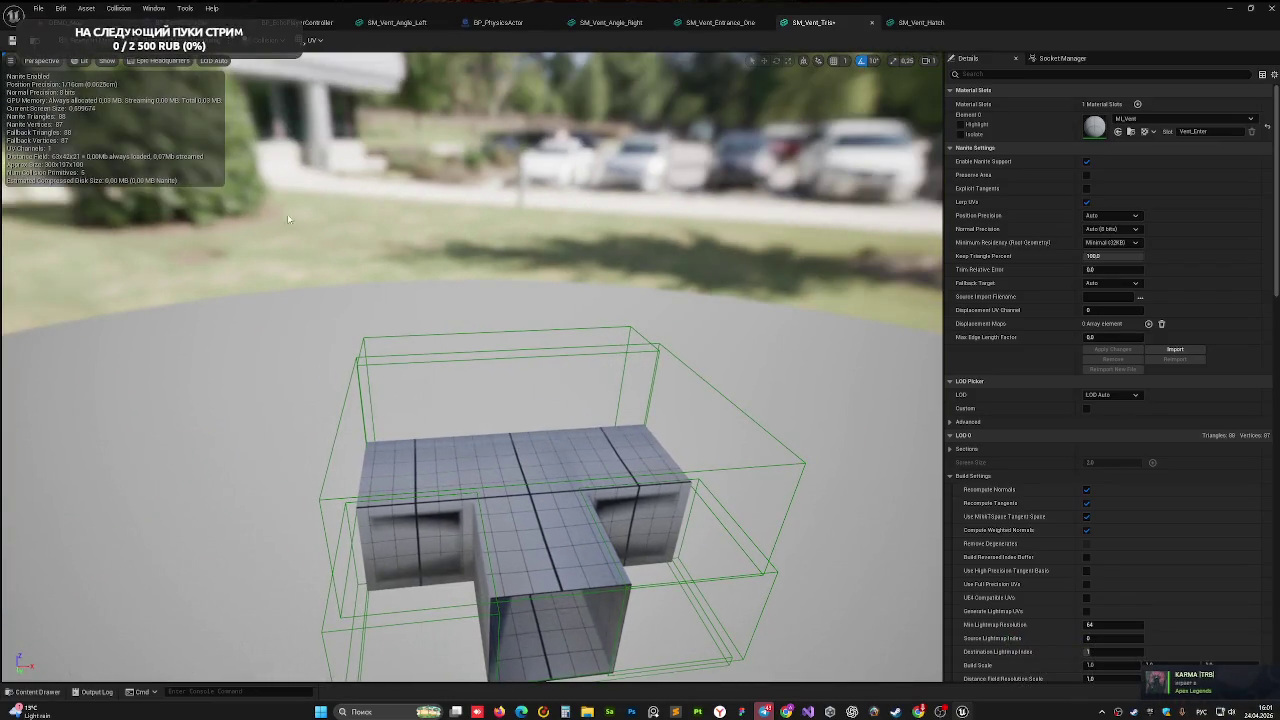
- Place SM_Vent_Tris in the room, raise it, and save the level
left_click(65, 22)
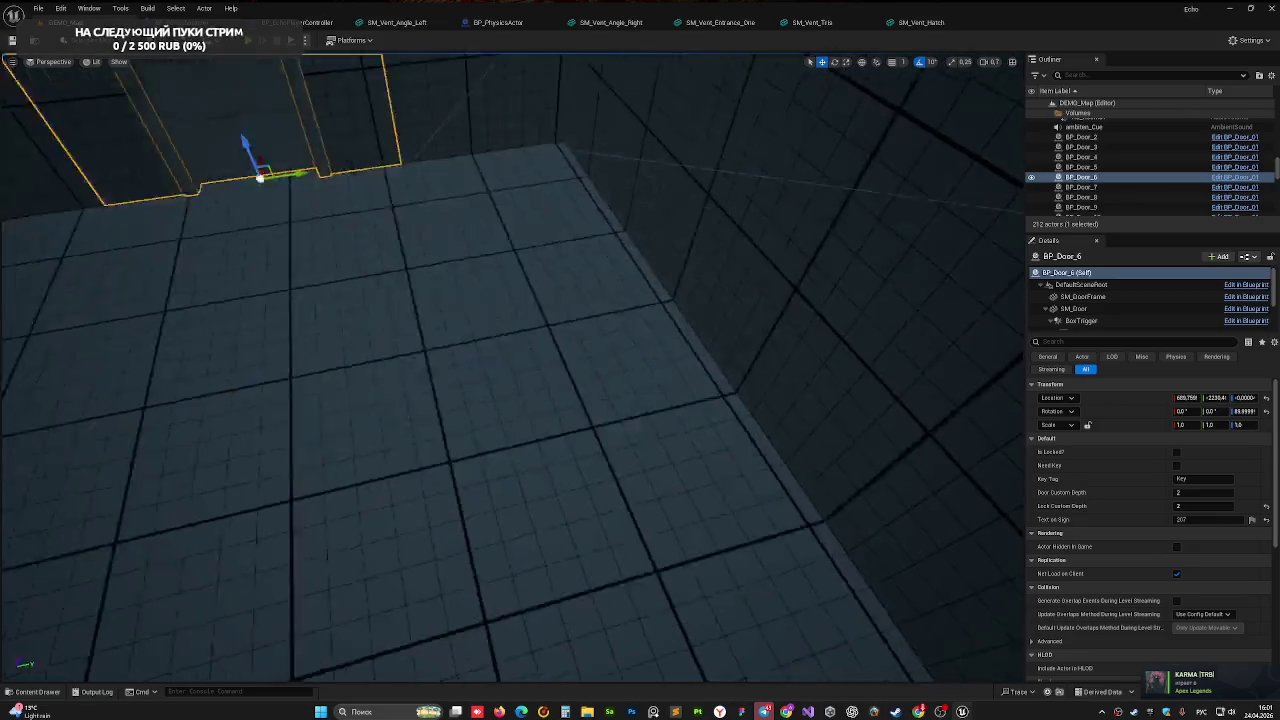
key("ctrl+space")
mouse_move(205, 574)
left_mouse_down()
mouse_move(509, 517)
mouse_move(494, 557)
left_mouse_up()
left_click(494, 557)
key("Delete")
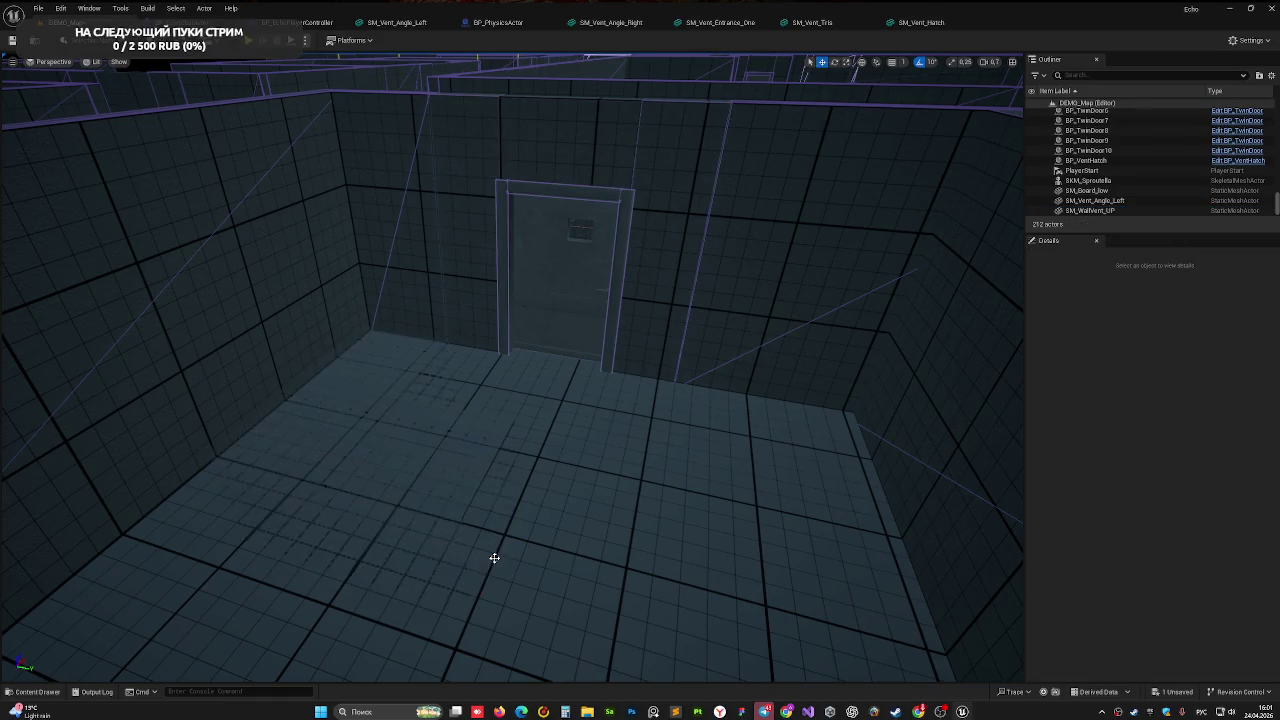
key("ctrl+space")
mouse_move(362, 573)
left_mouse_down()
mouse_move(443, 480)
mouse_move(534, 506)
mouse_move(545, 455)
left_mouse_up()
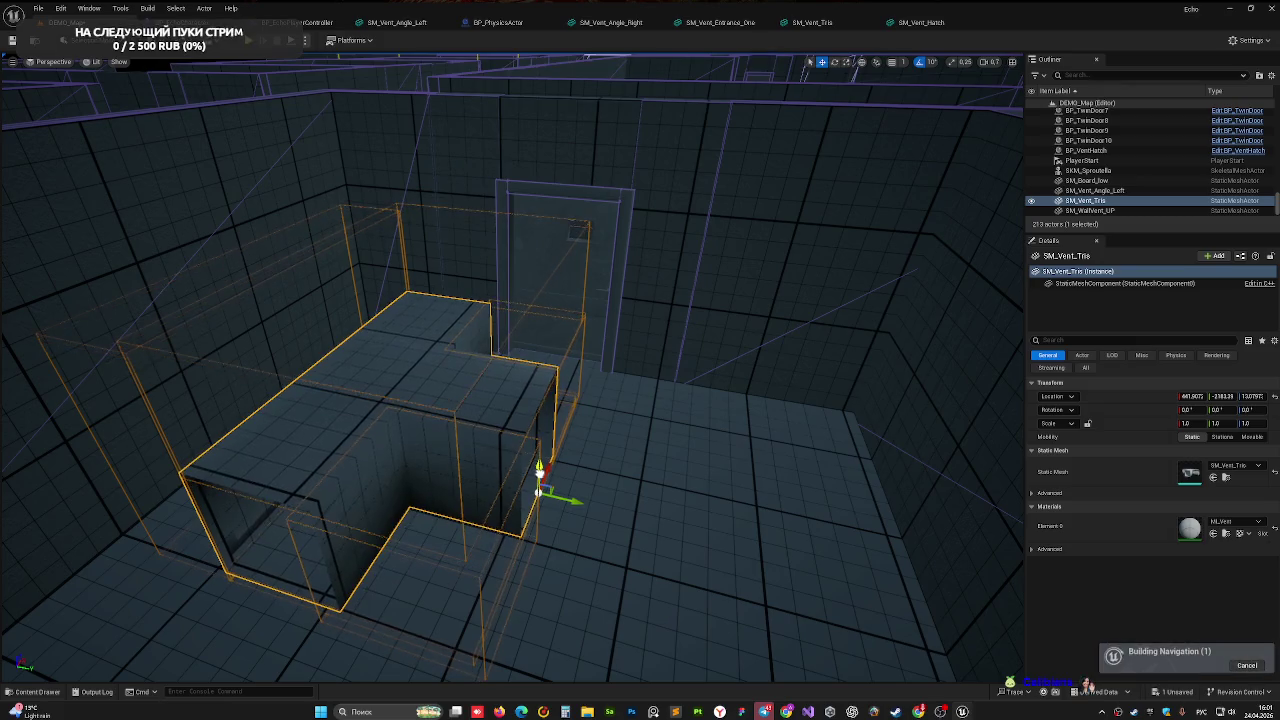
key("f")
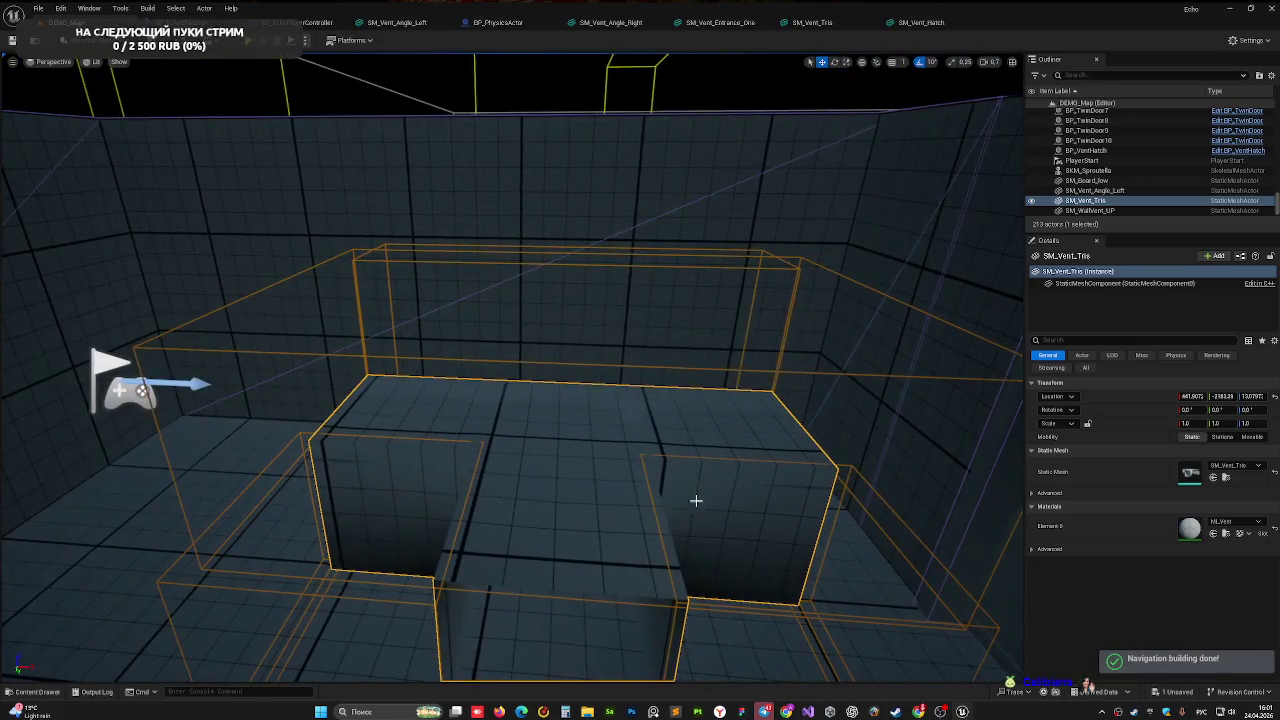
key("ctrl+s")
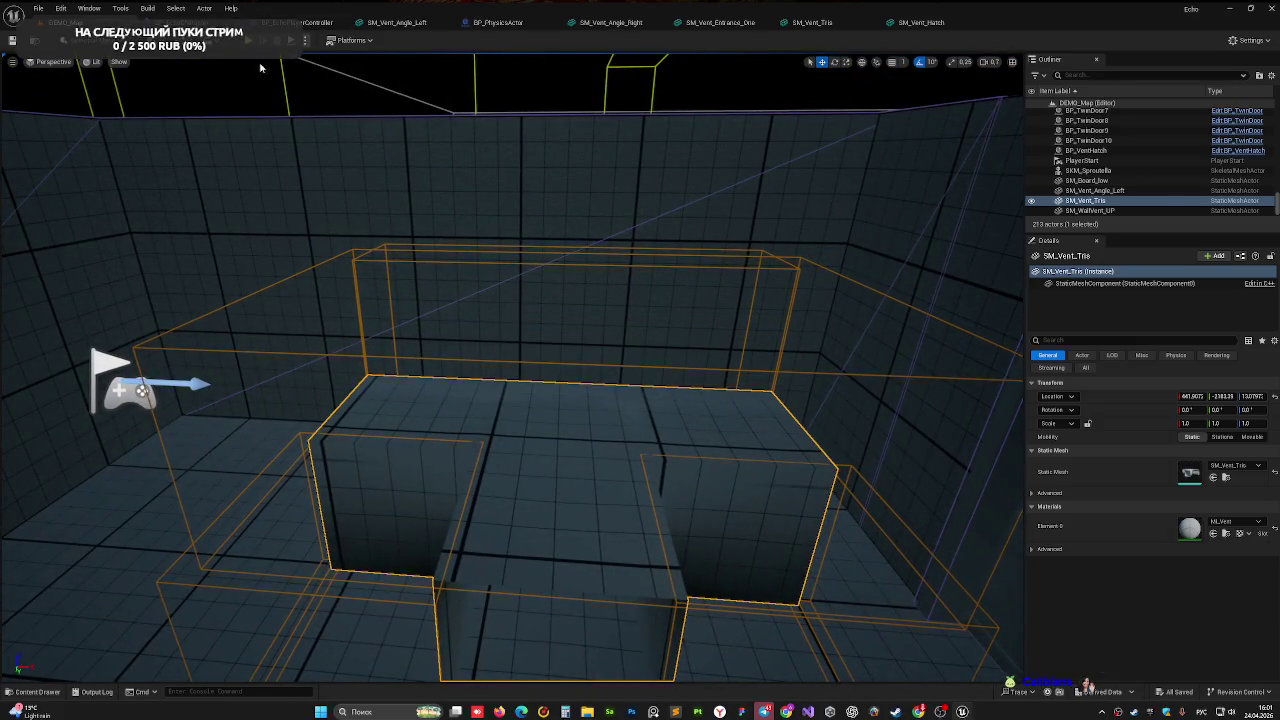
- Play-test by walking through the T-shaped vent toward the hatch, then stop and frame the vent
key("alt+p")
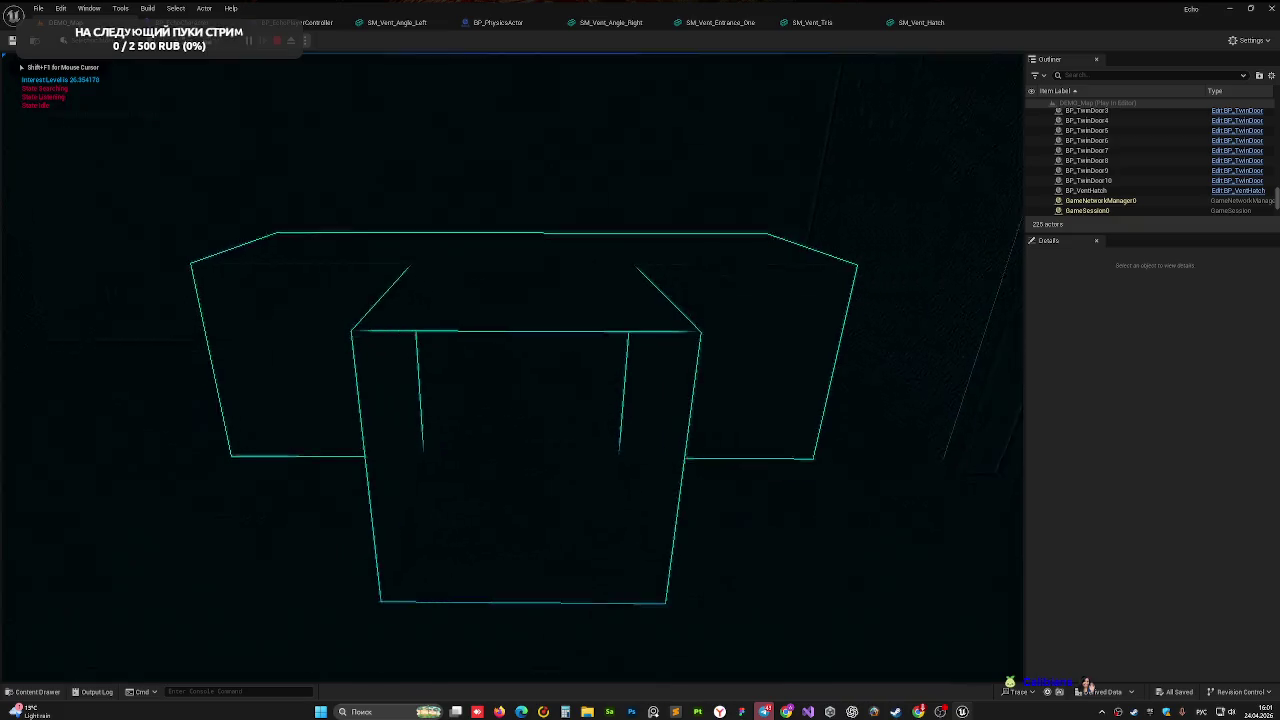
key("w")
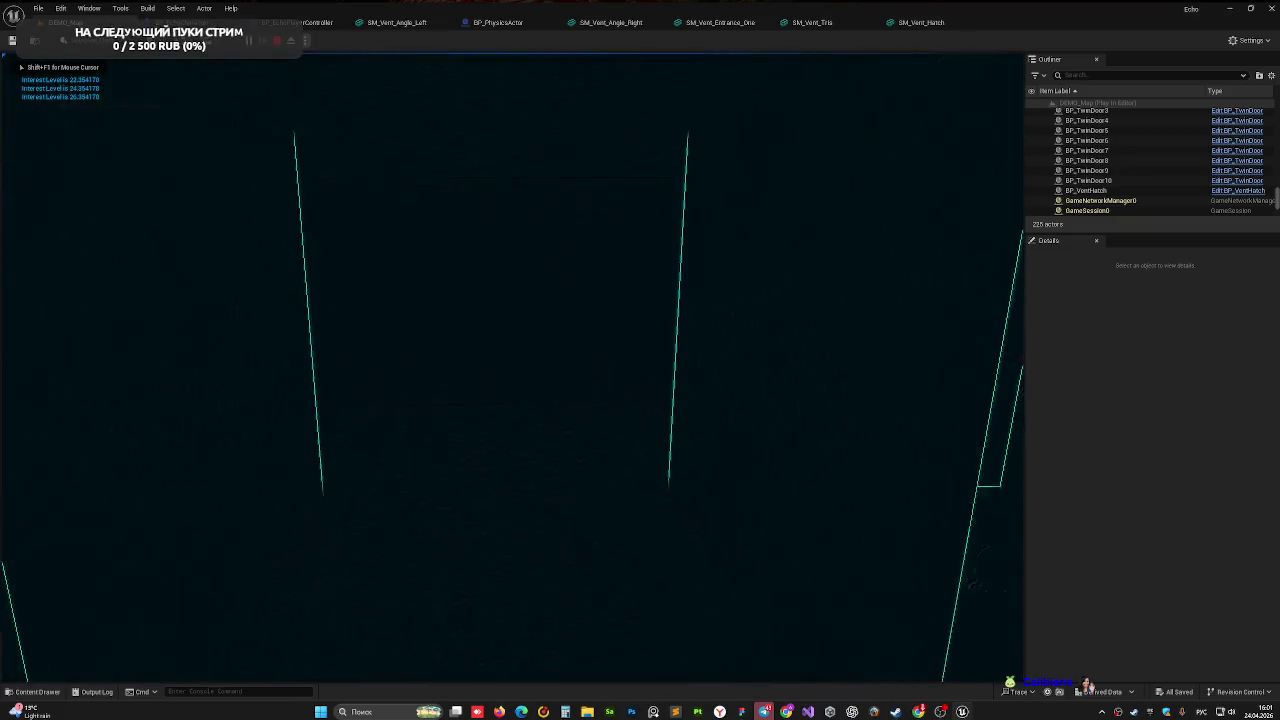
key("w")
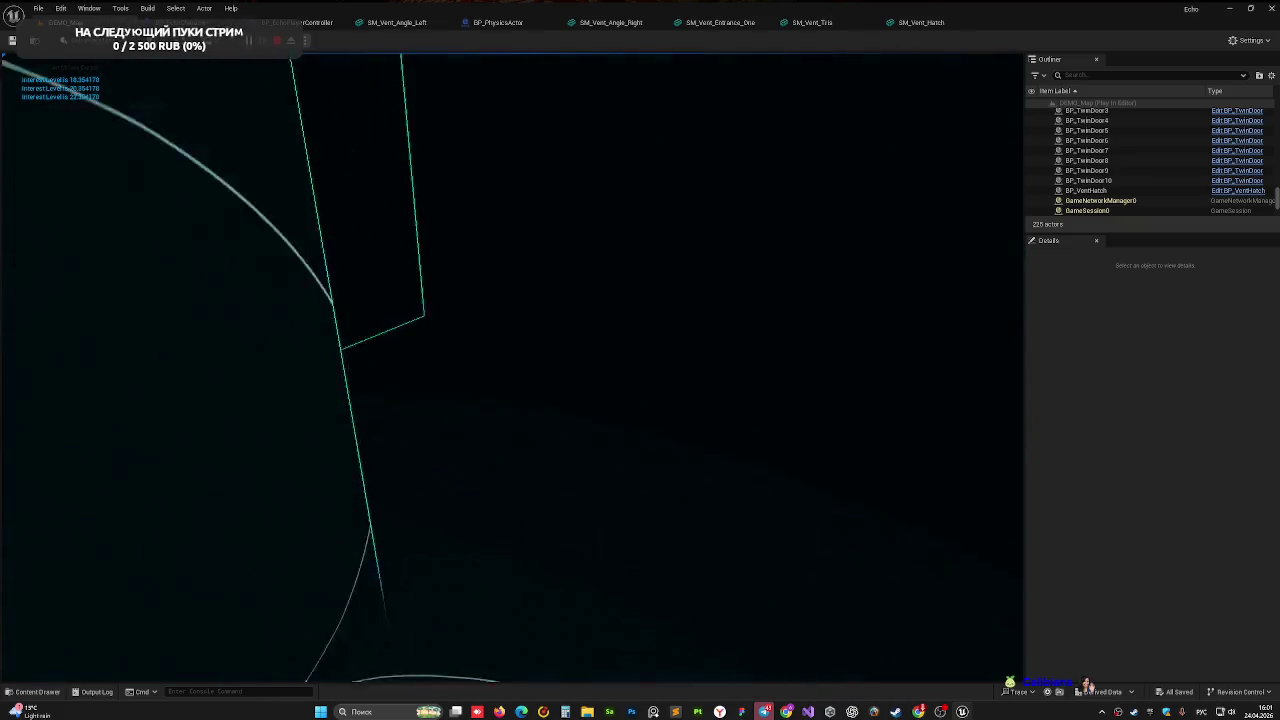
key("w")
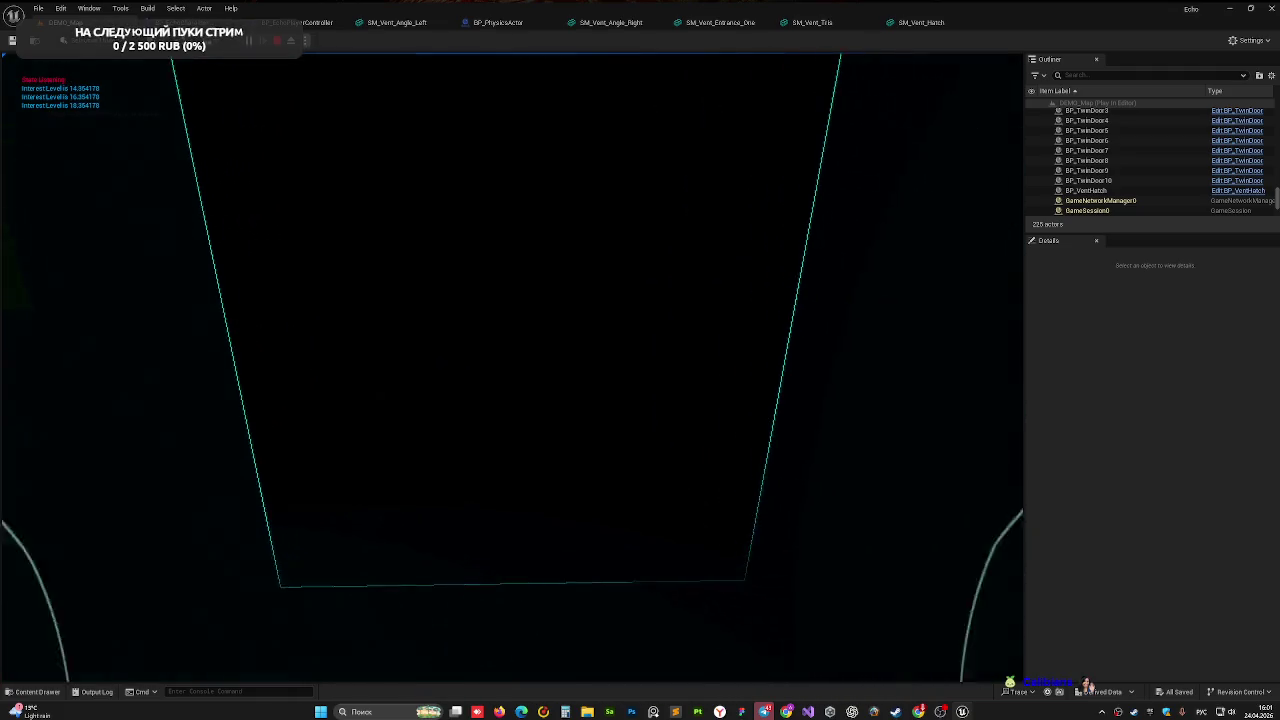
key("w")
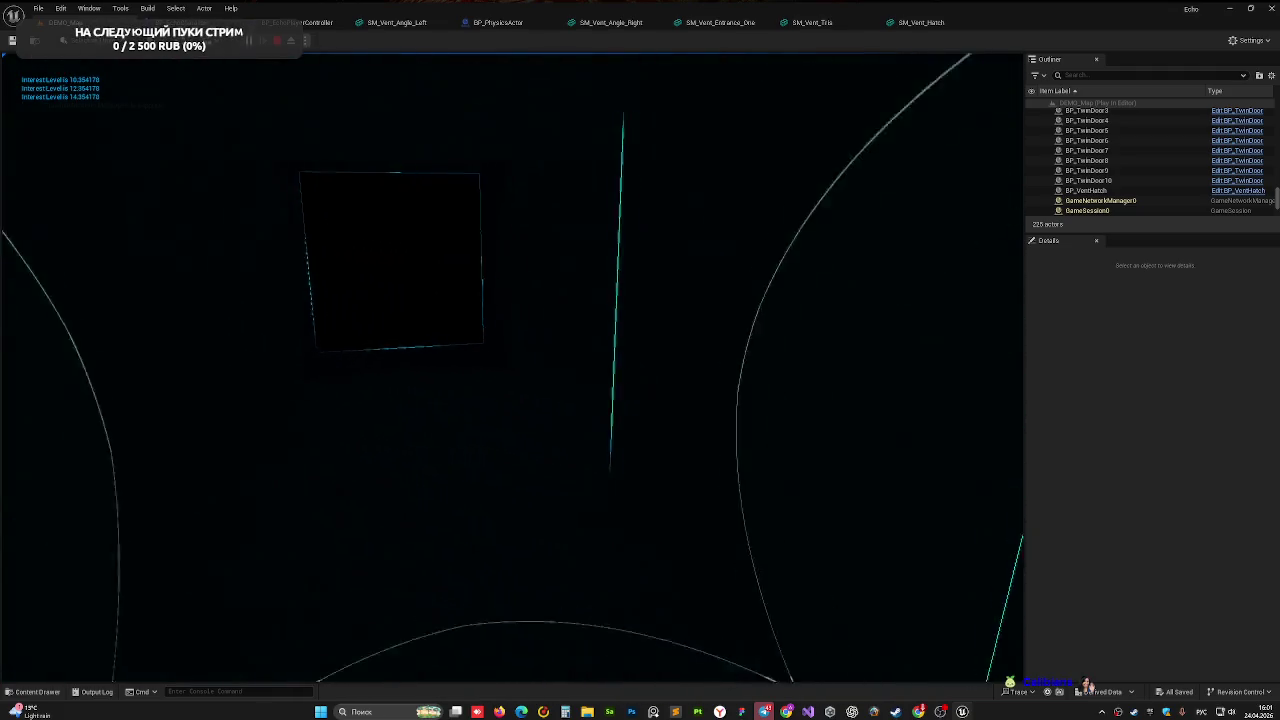
key("w")
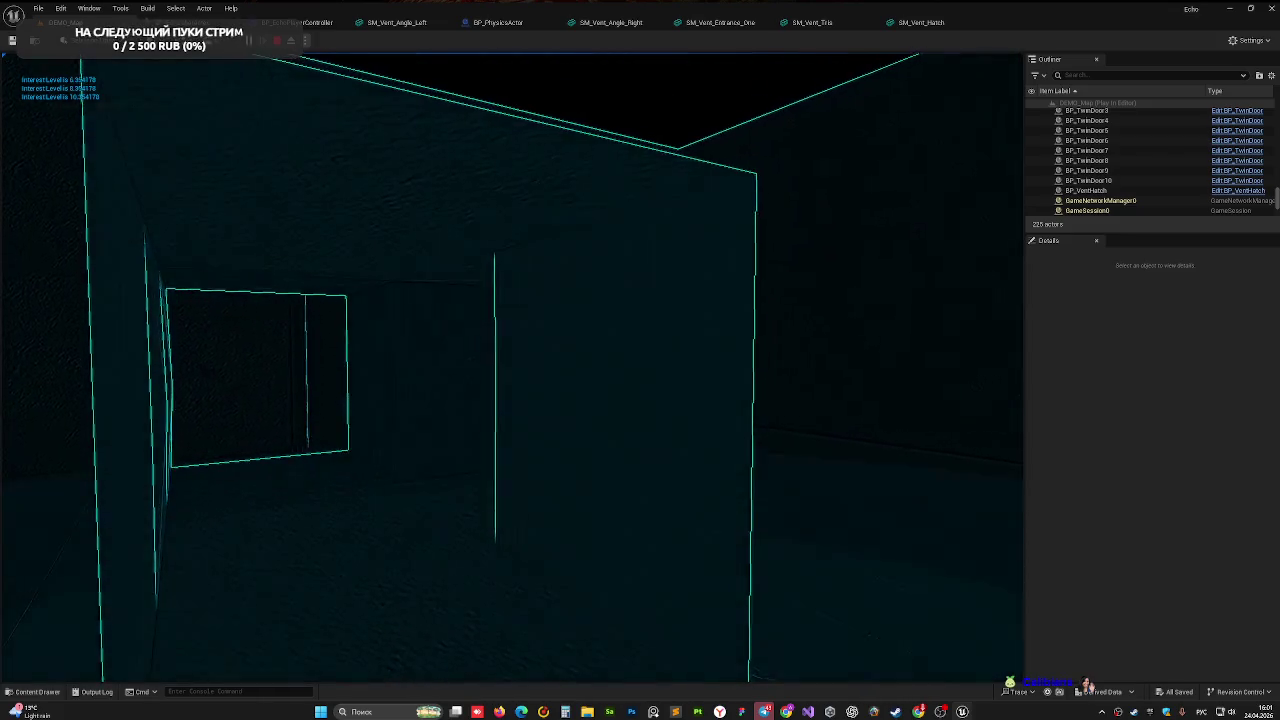
key("w")
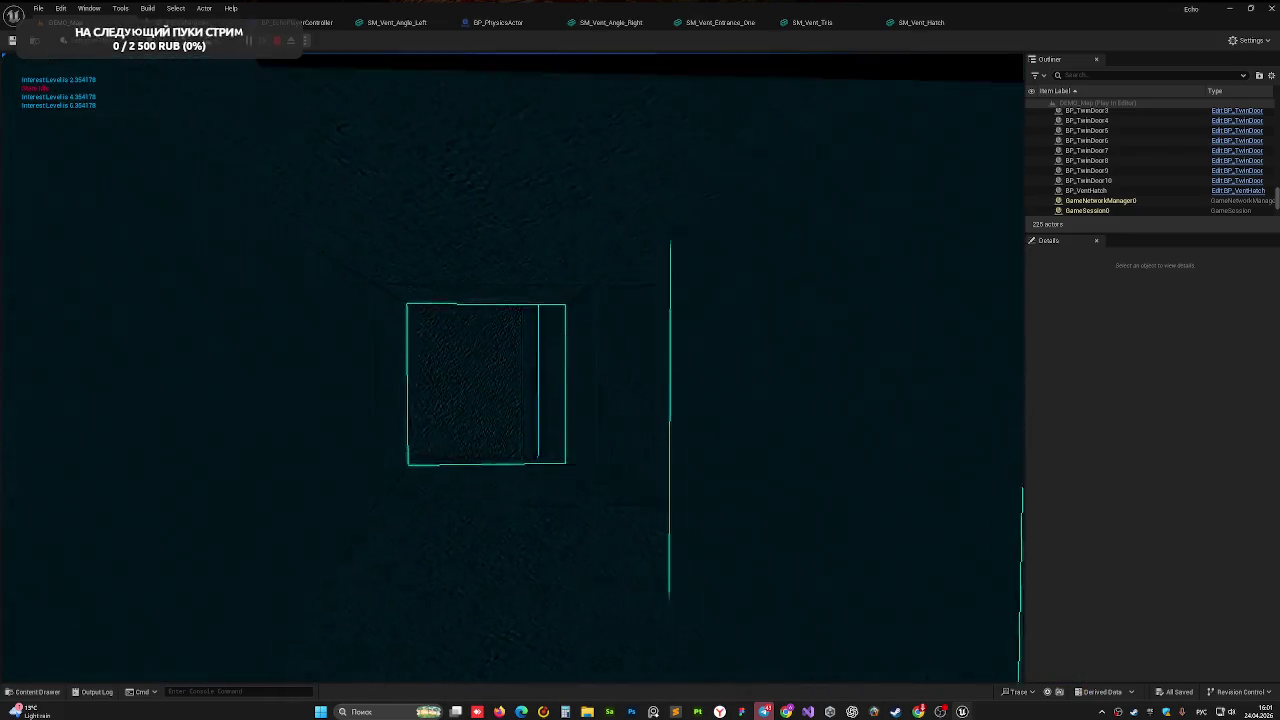
key("Escape")
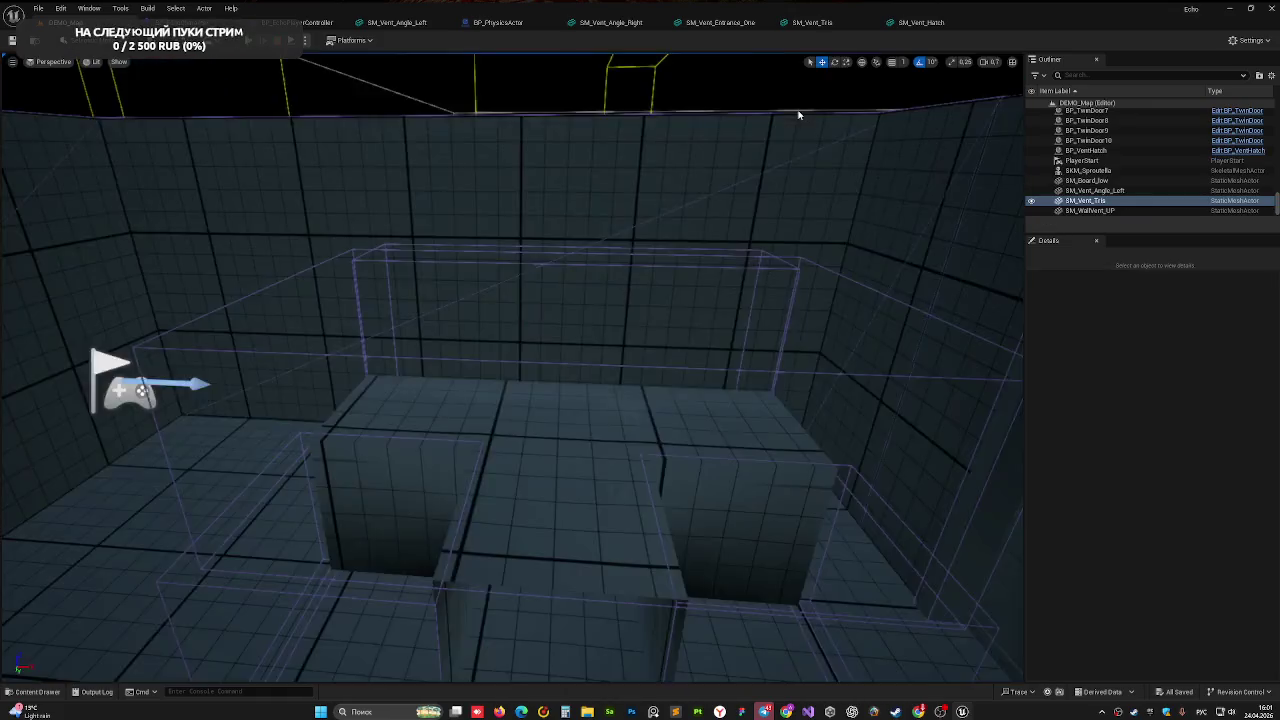
key("f")
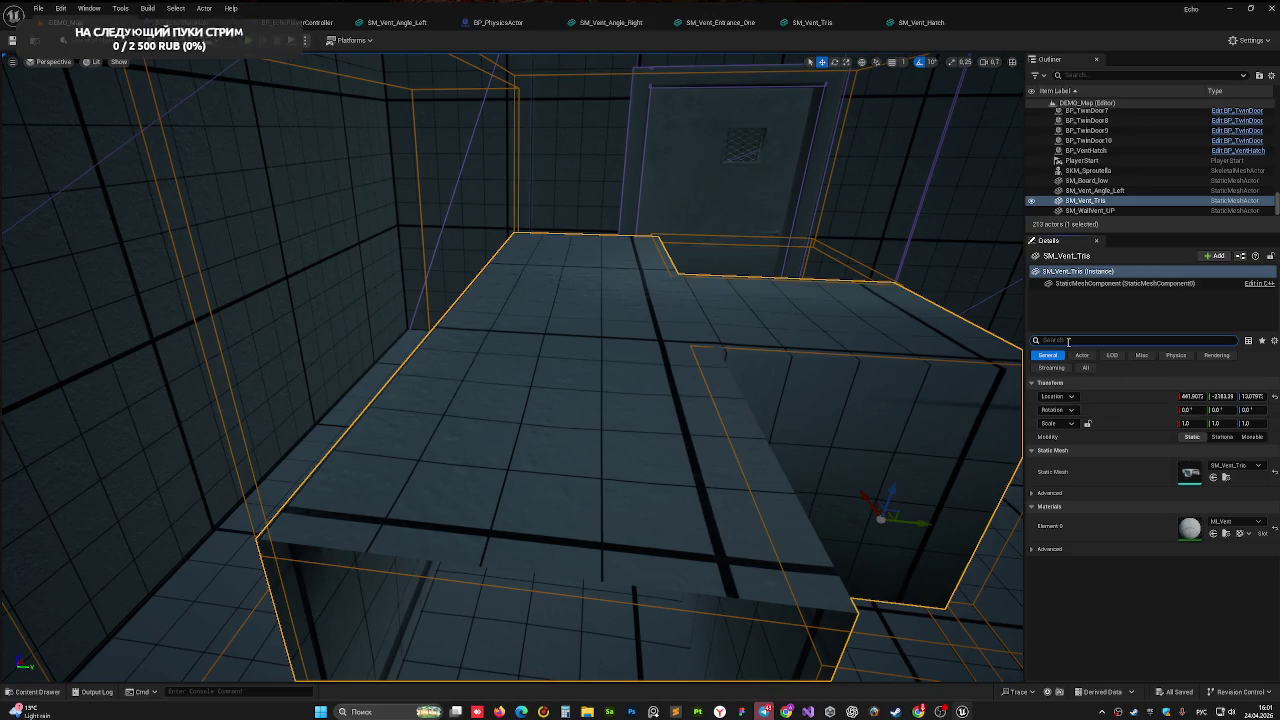
- Tick Render CustomDepth Pass on SM_Vent_Tris, set CustomDepth Stencil Value 2, and frame it
type("a")
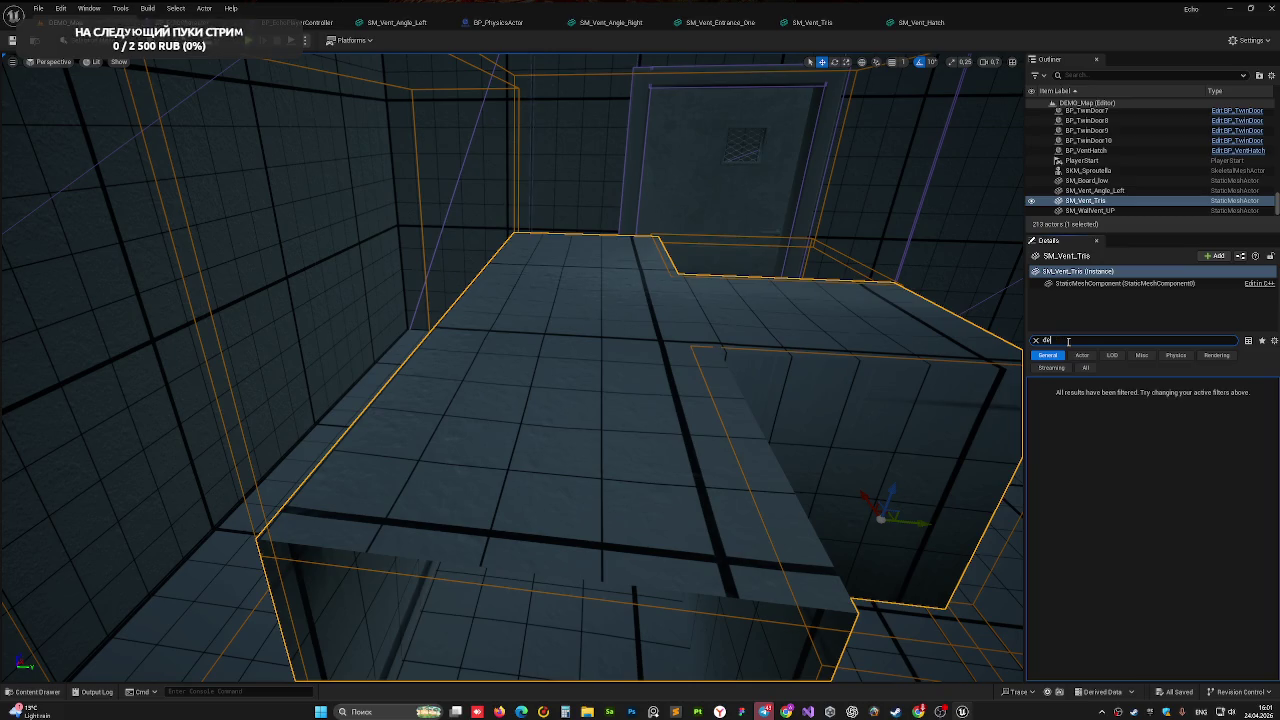
type("e")
type("t")
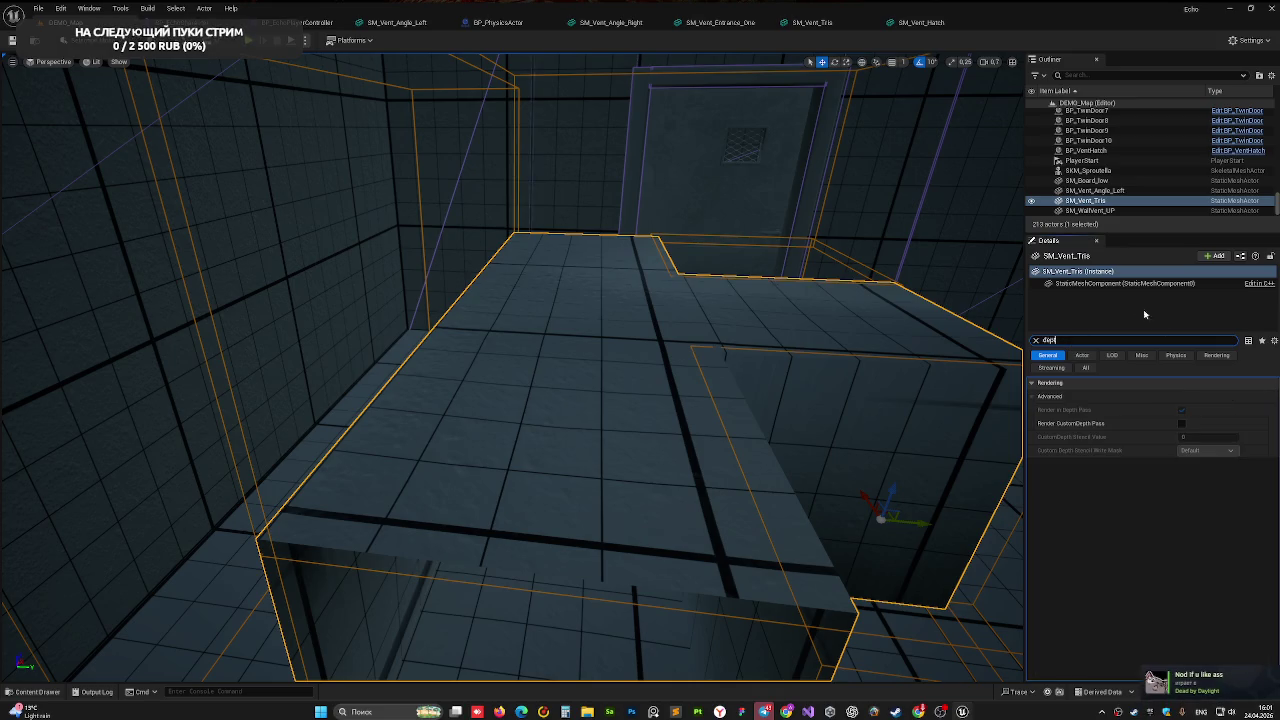
left_click(1181, 424)
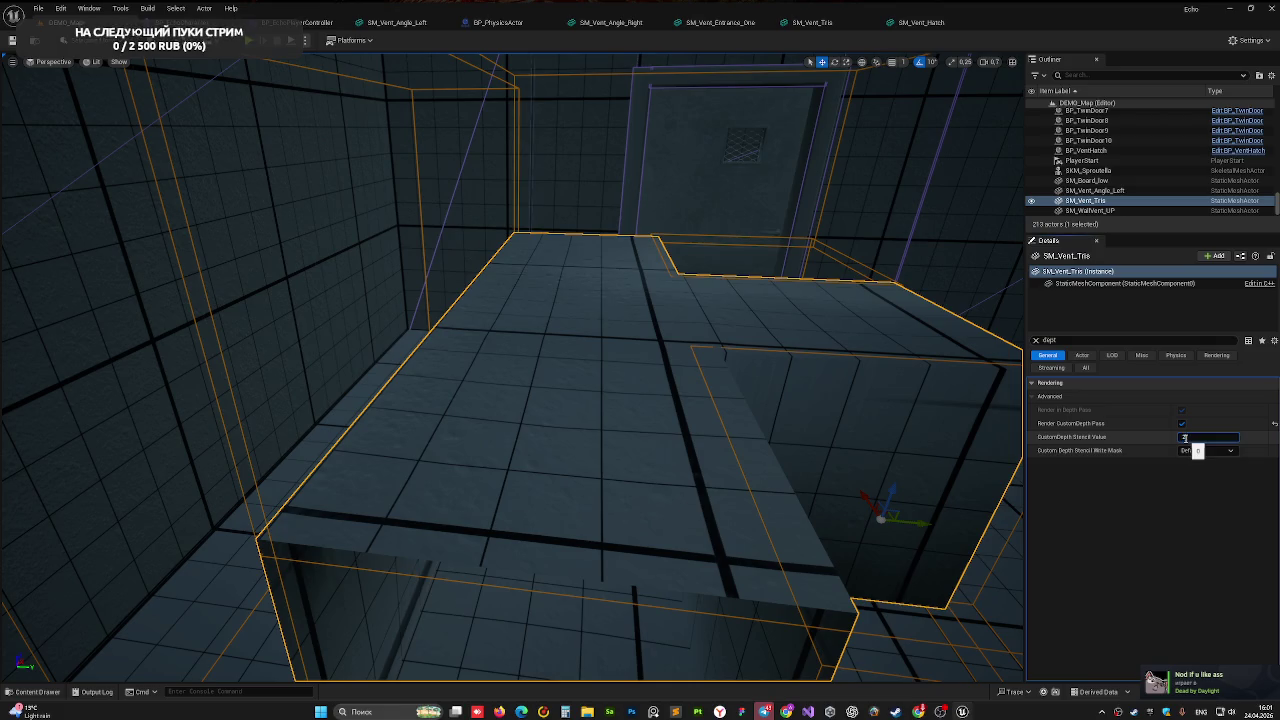
key("Return")
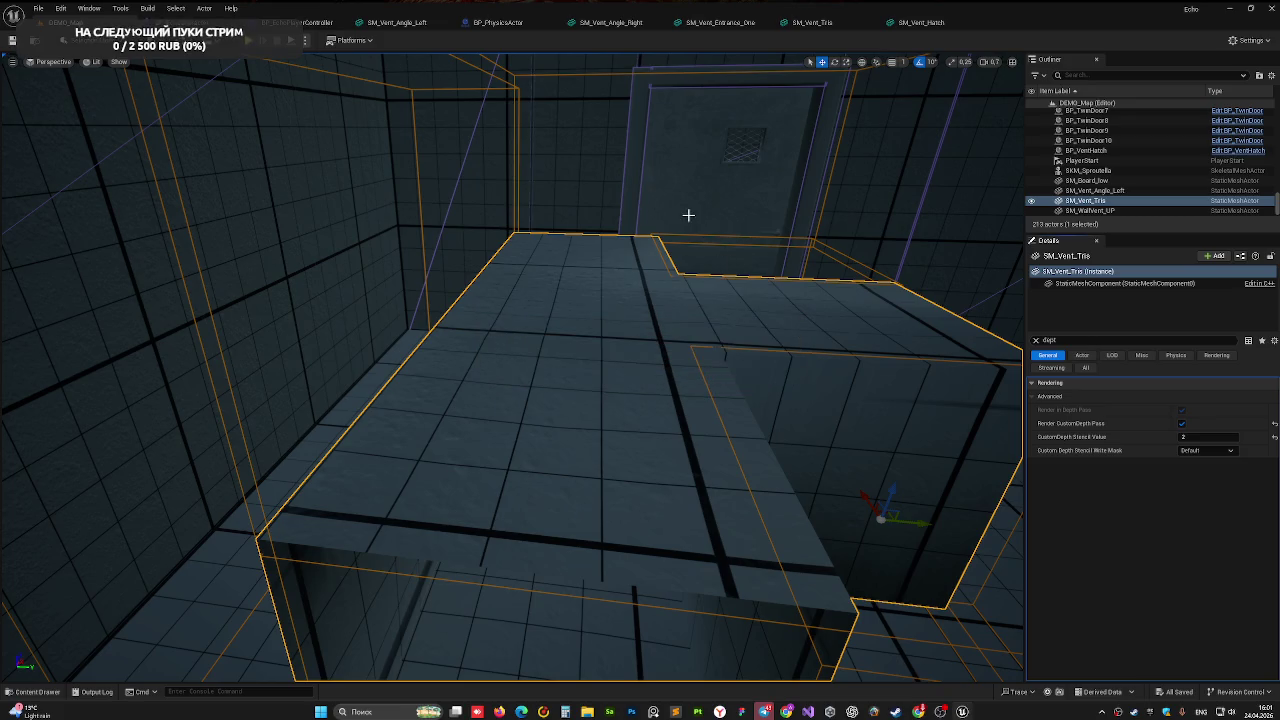
key("f")
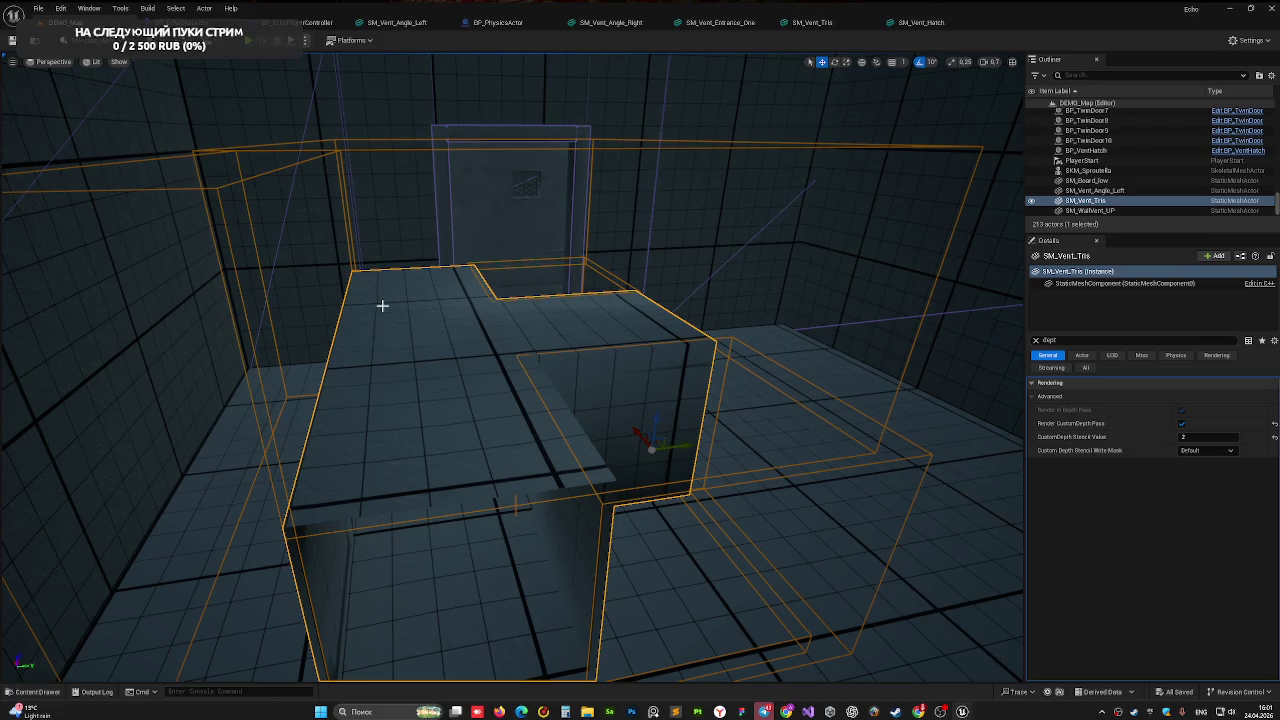
key("alt+p")
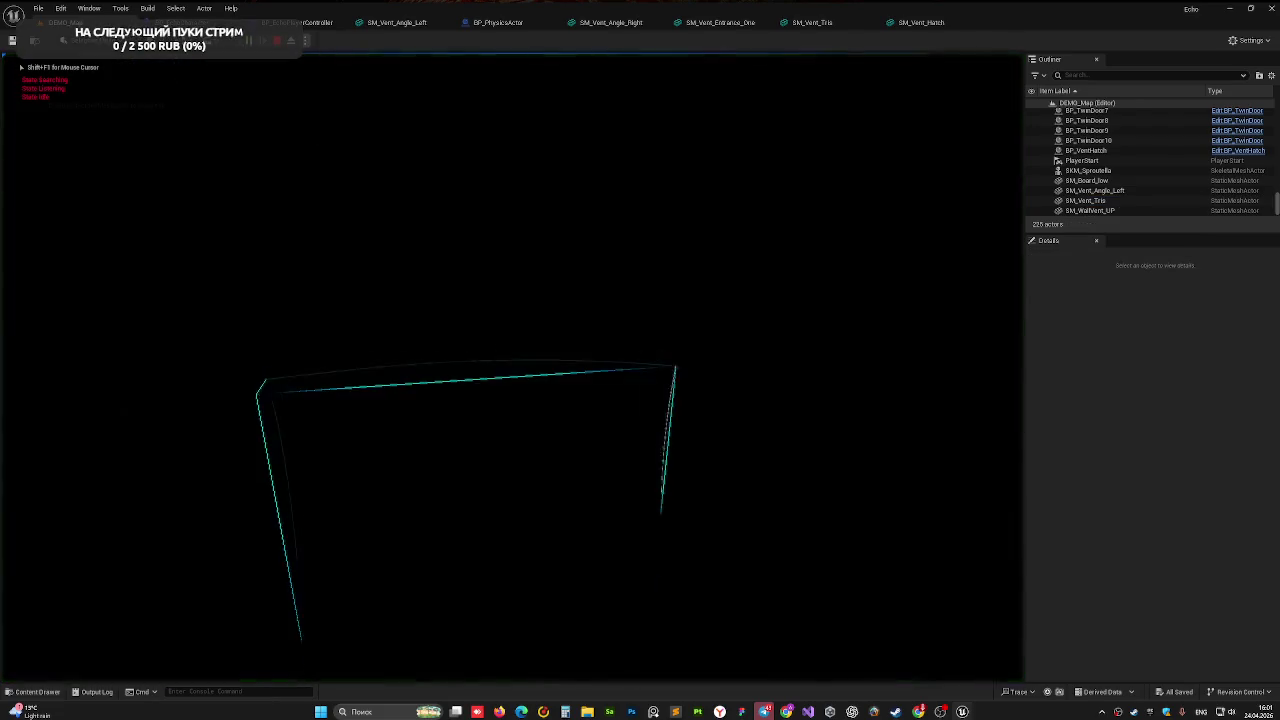
key("w")
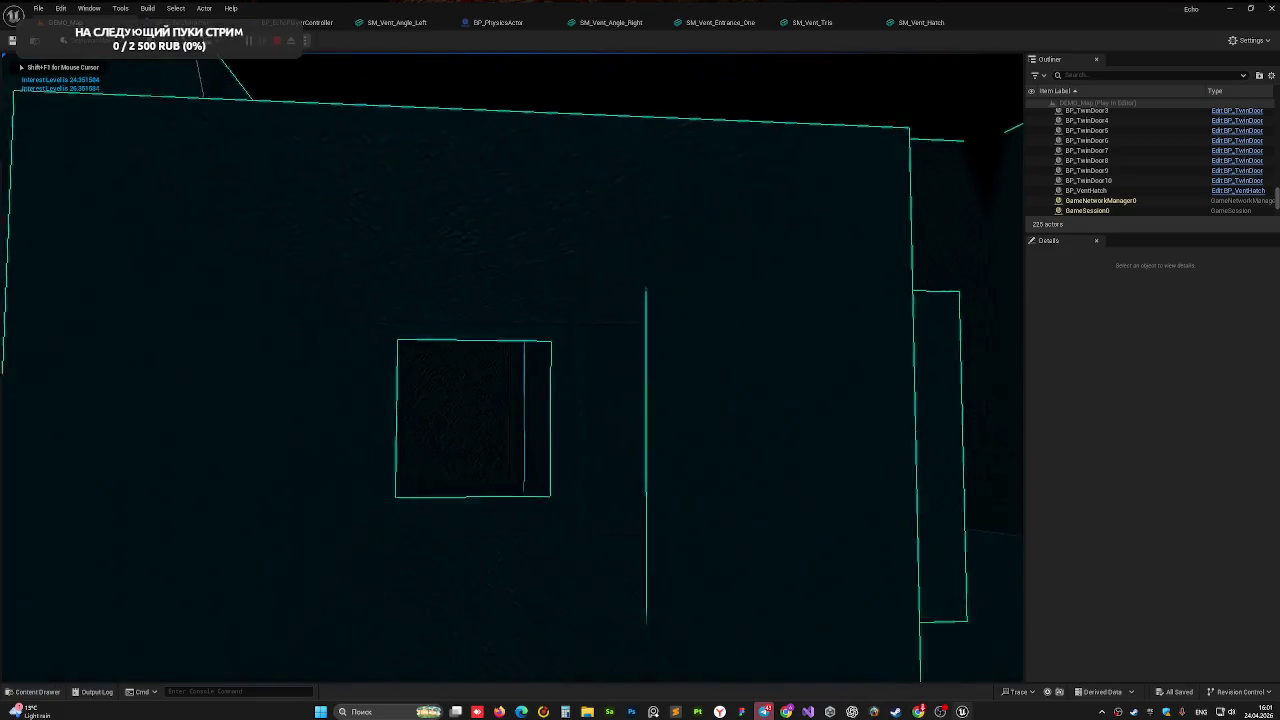
key("w")
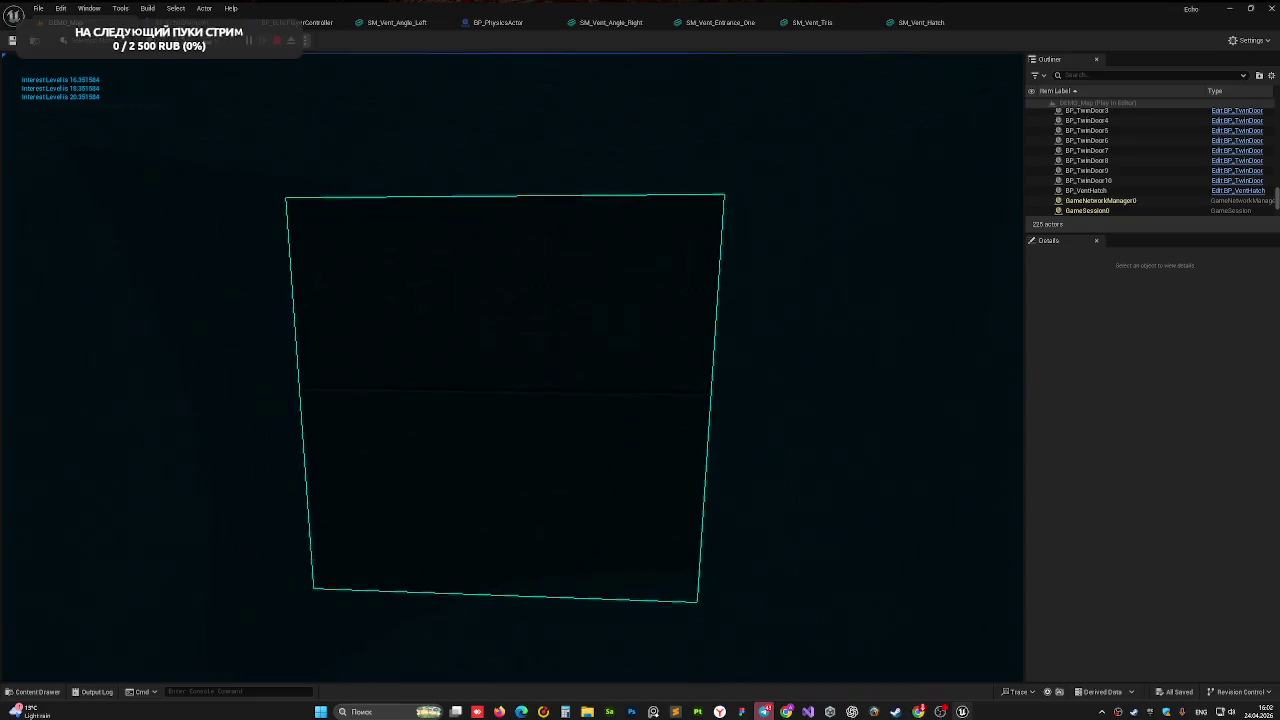
key("Escape")
key("s")
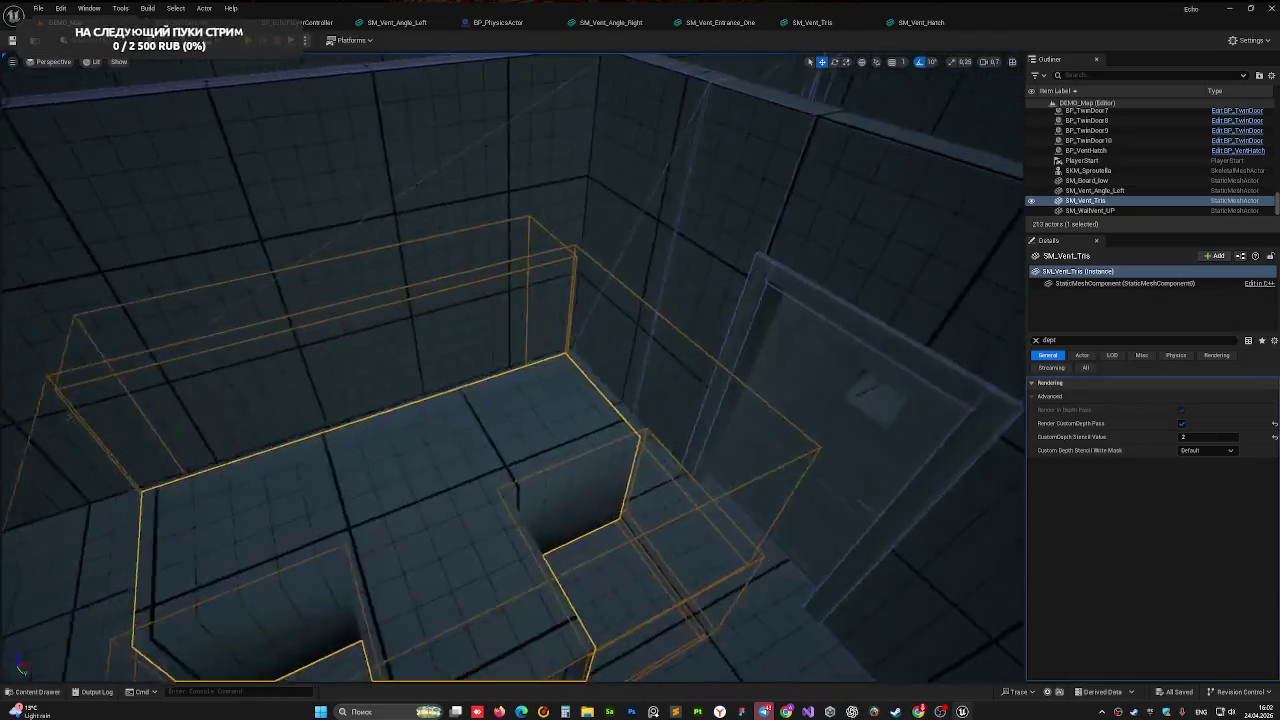
- Stretch the floor slab SM_Floor_15 wider along its X axis
key("s")
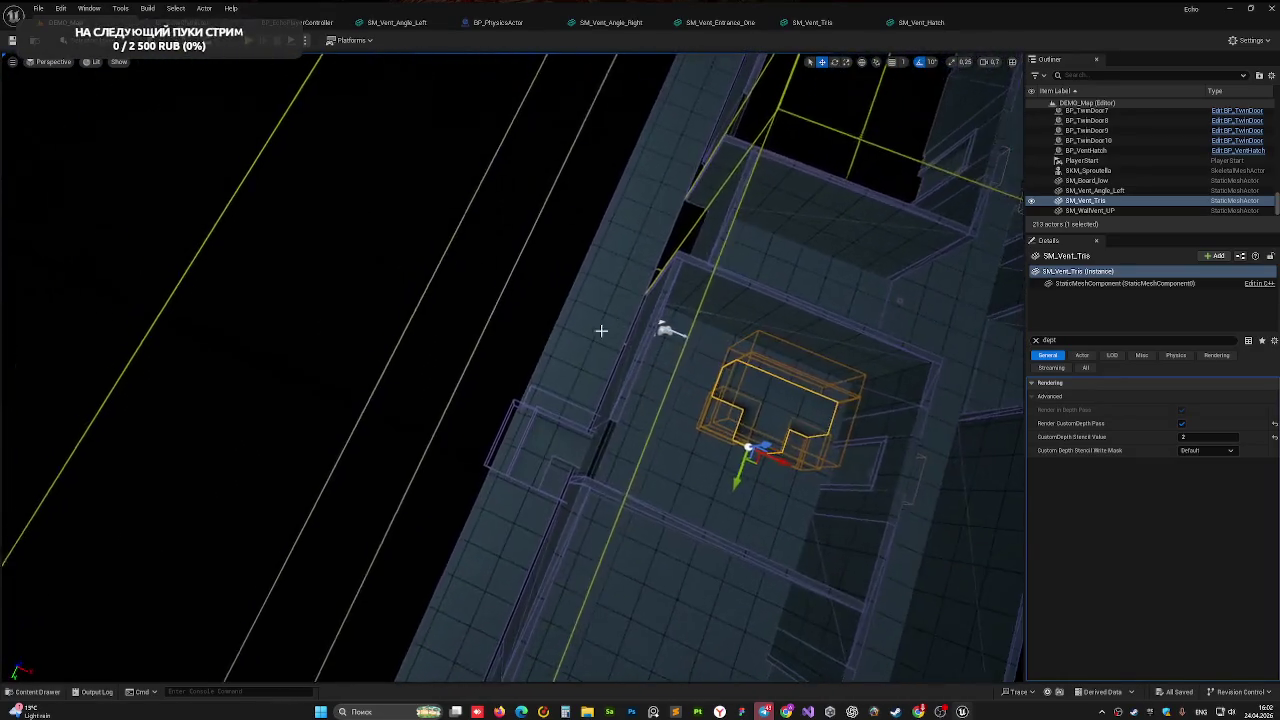
left_click(655, 323)
key("f")
key("r")
mouse_move(660, 172)
left_mouse_down()
mouse_move(632, 159)
mouse_move(713, 201)
mouse_move(824, 290)
left_mouse_up()
key("w")
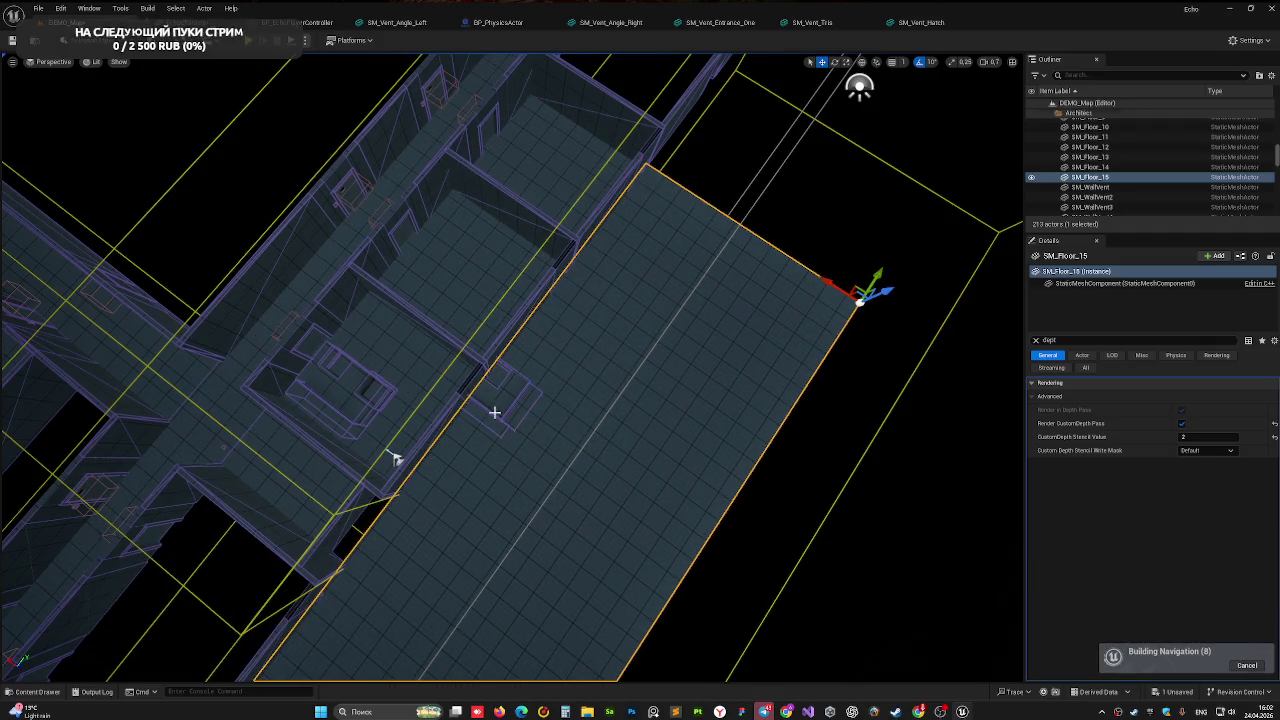
- Move SM_Vent_Angle_Left and SM_Vent_Tris down-right onto the widened floor
left_click(494, 412)
left_click_drag(445, 368, 550, 435)
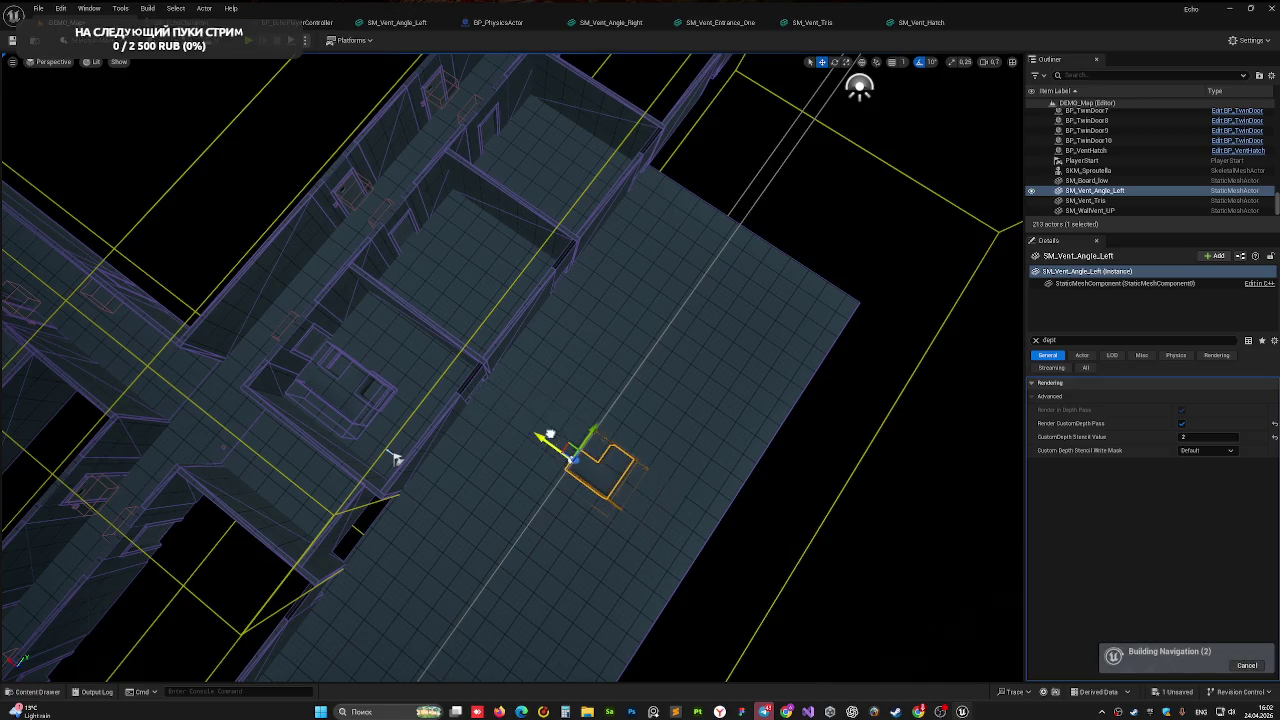
left_click(343, 370)
left_click_drag(330, 340, 509, 468)
mouse_move(395, 458)
left_mouse_down()
mouse_move(634, 531)
mouse_move(634, 665)
mouse_move(620, 497)
mouse_move(842, 90)
left_mouse_up()
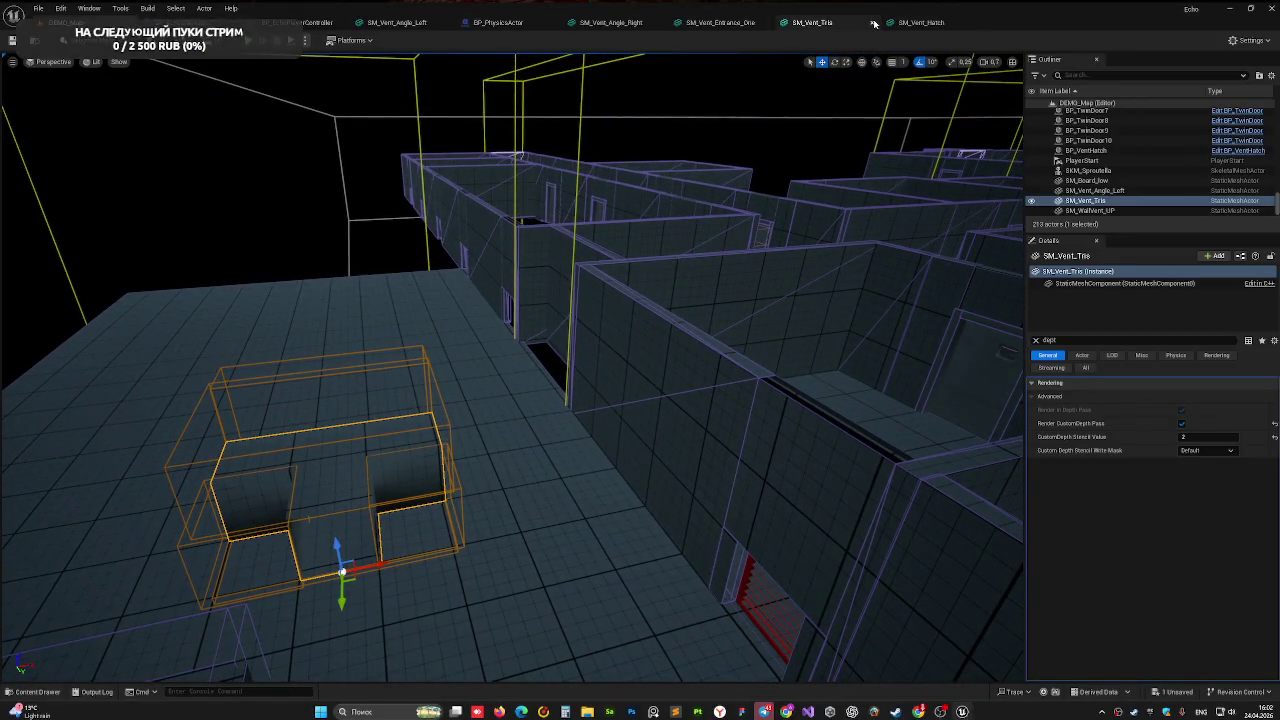
left_click(731, 21)
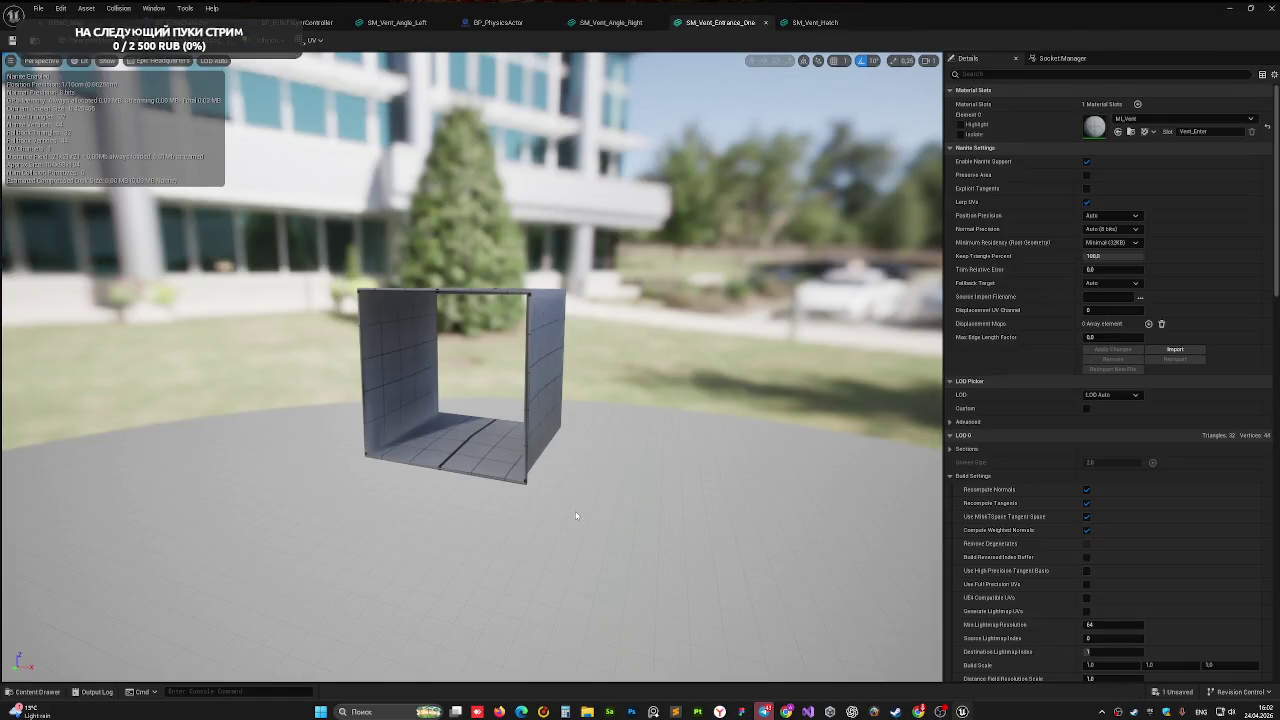
- Show SM_Vent_Entrance_One in a zoomed-in orthographic Right view
left_click_drag(78, 77, 228, 100)
left_click(80, 62)
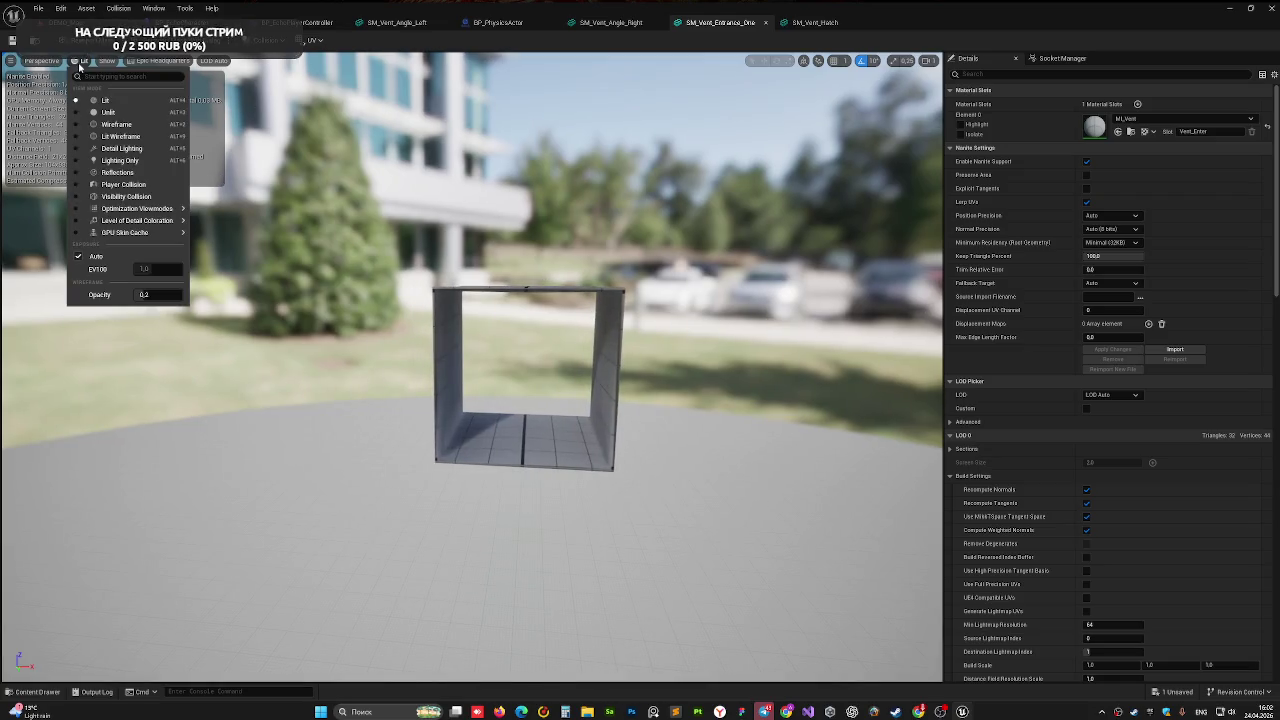
left_click(42, 61)
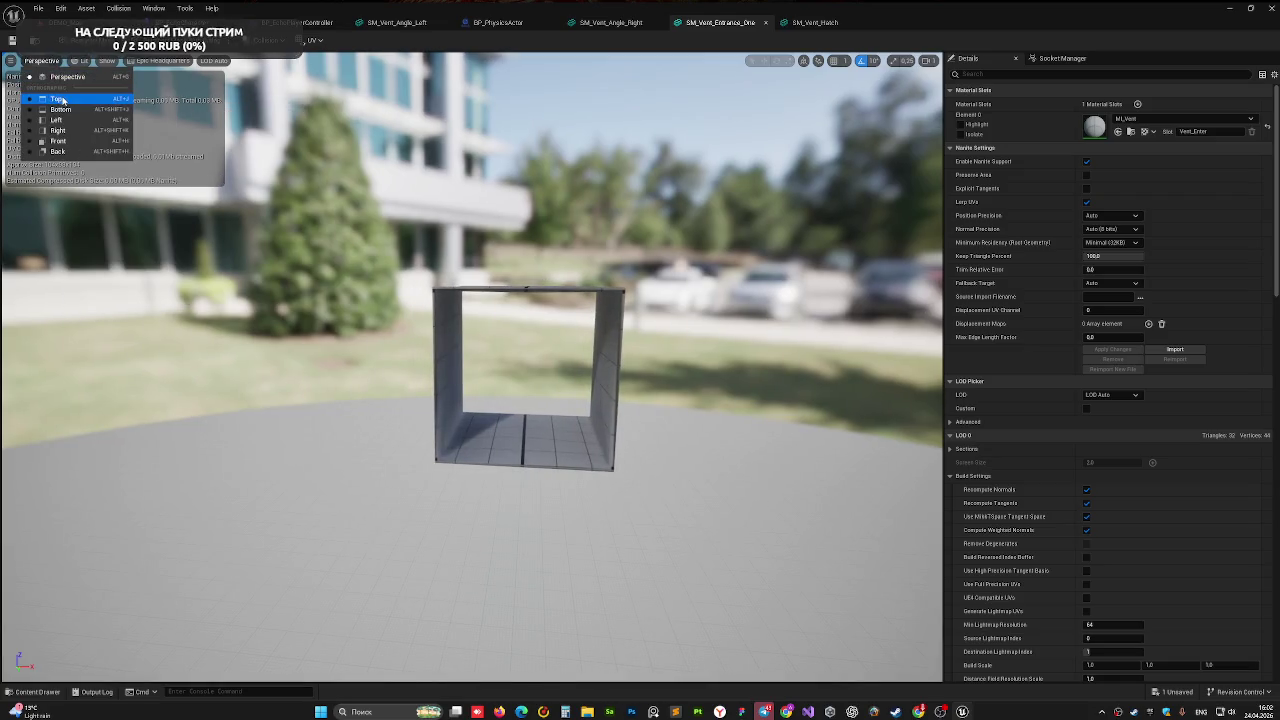
left_click(70, 131)
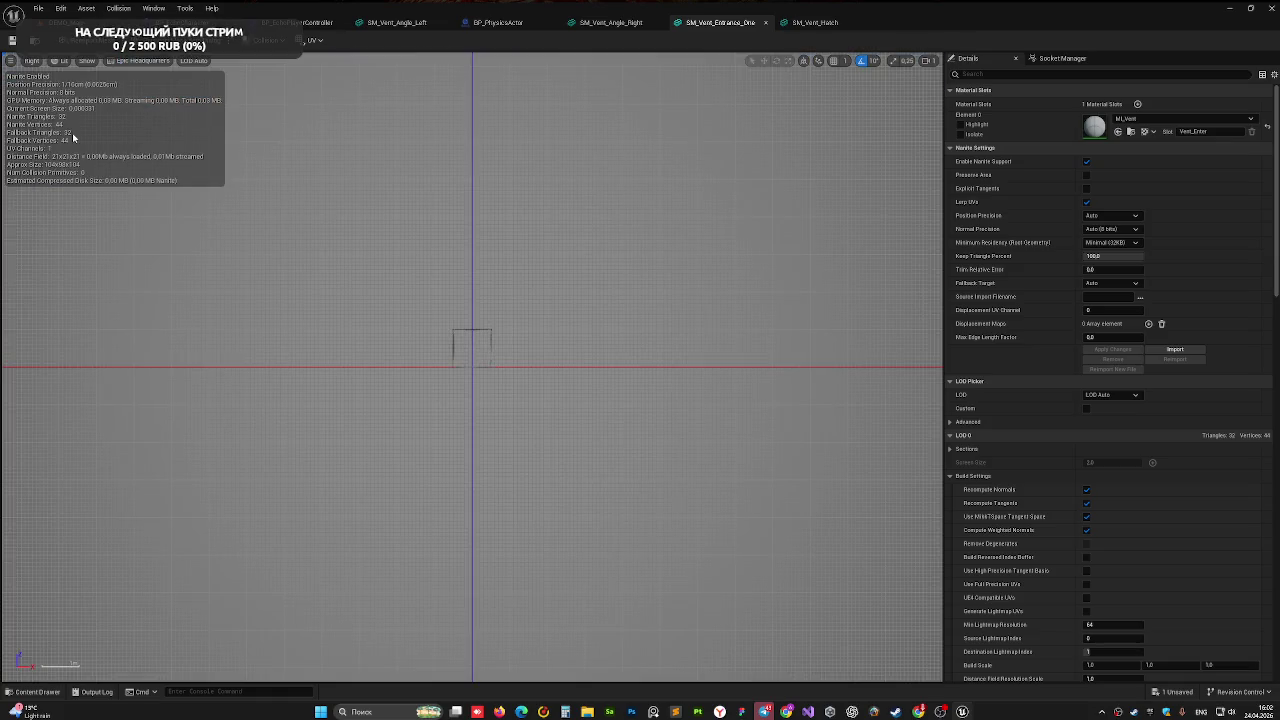
scroll(470, 338, "up", 4)
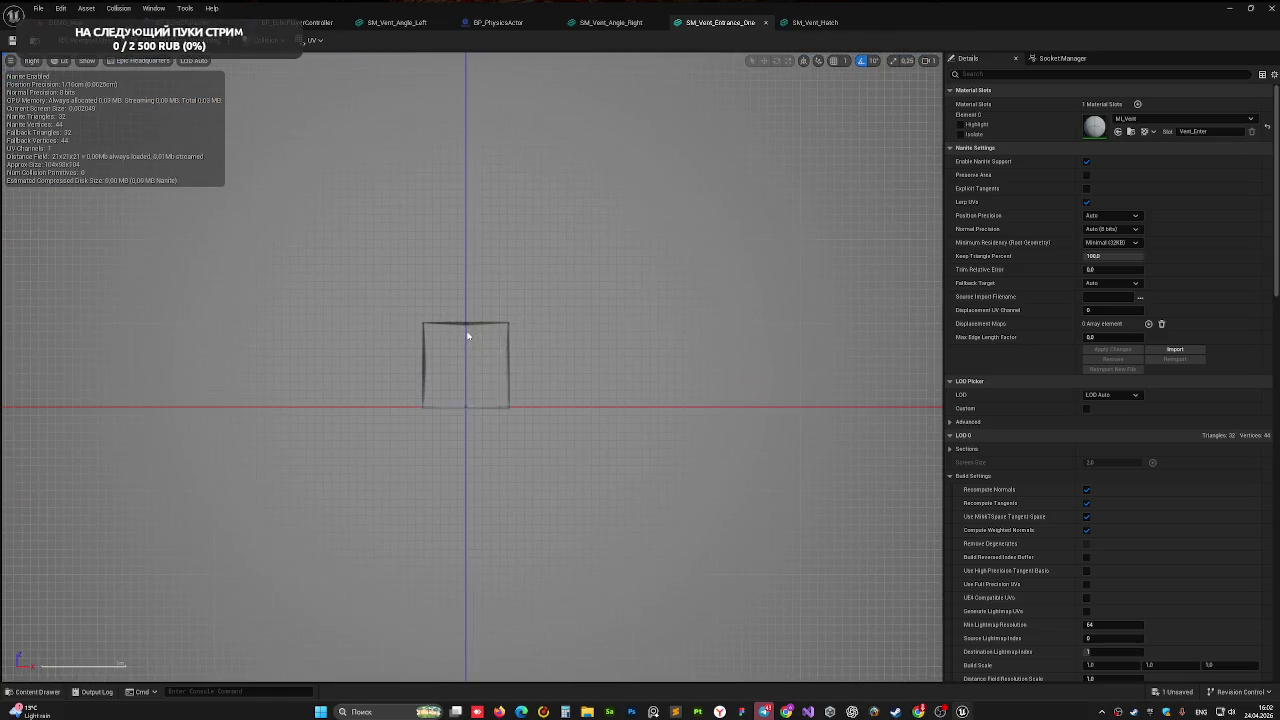
- Add a box simplified collision and fit it along the vent opening's top edge
left_click(268, 39)
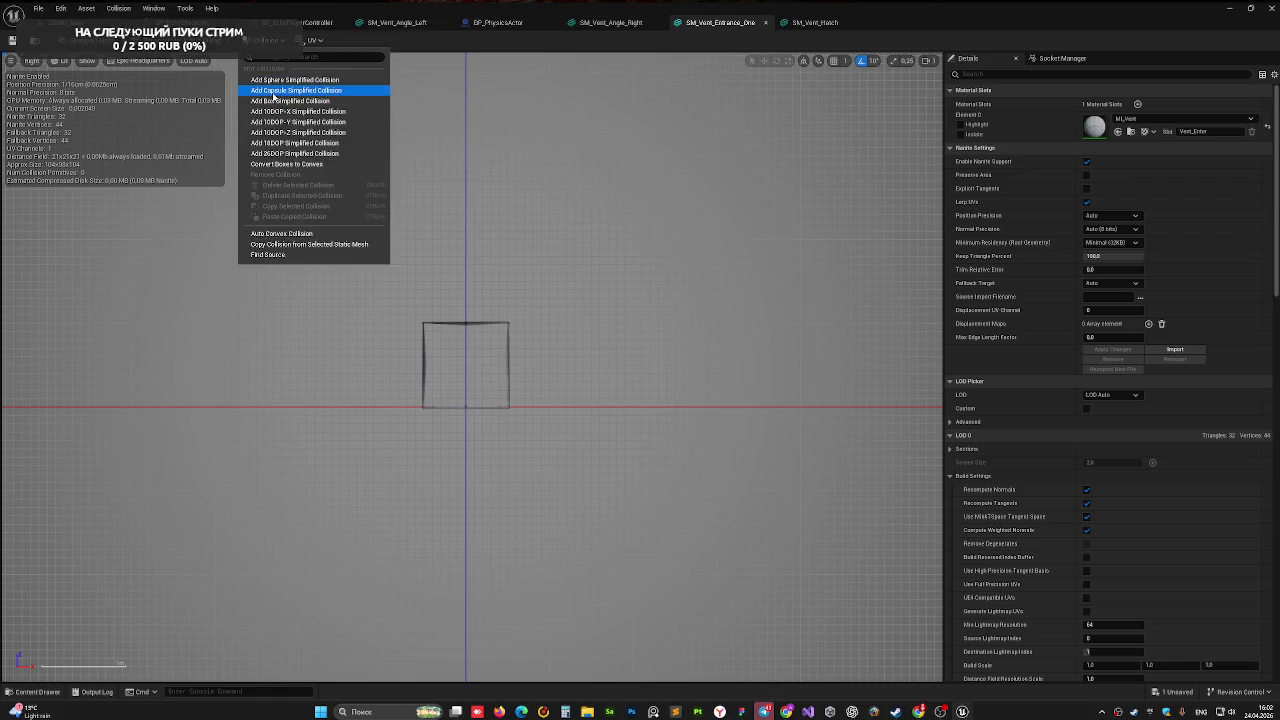
left_click(300, 96)
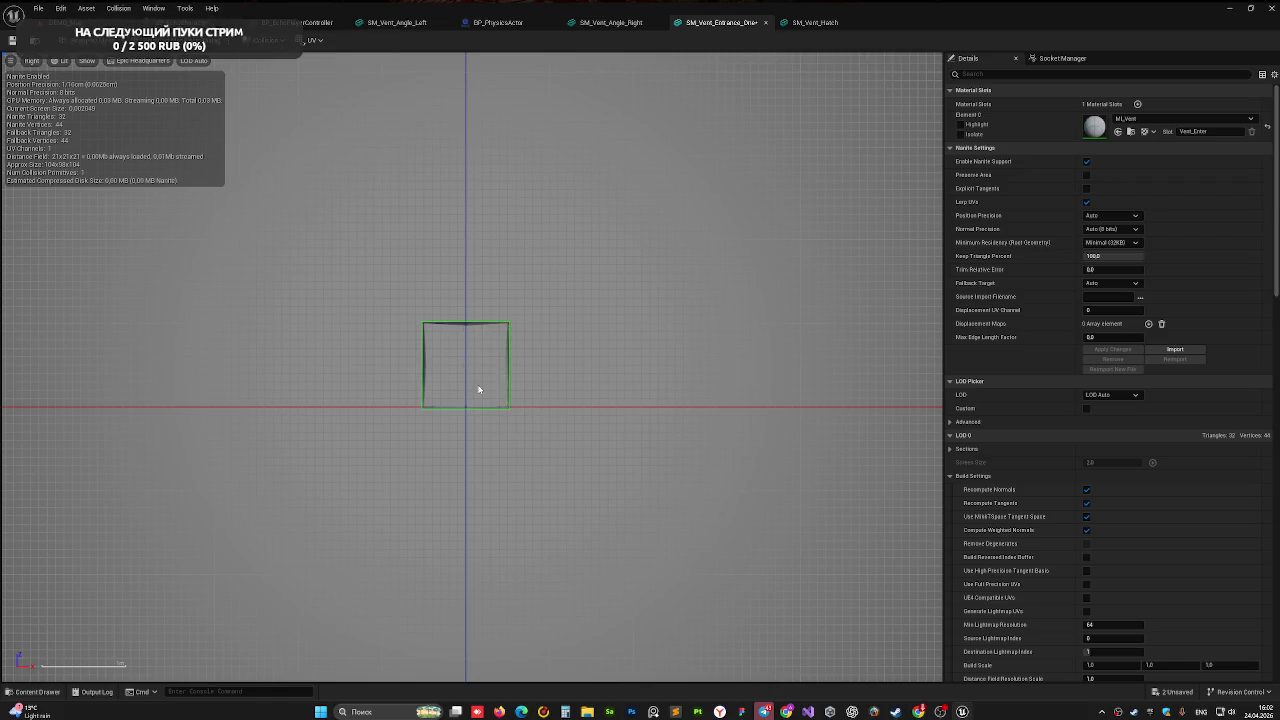
left_click(471, 345)
left_click_drag(466, 336, 469, 253)
key("r")
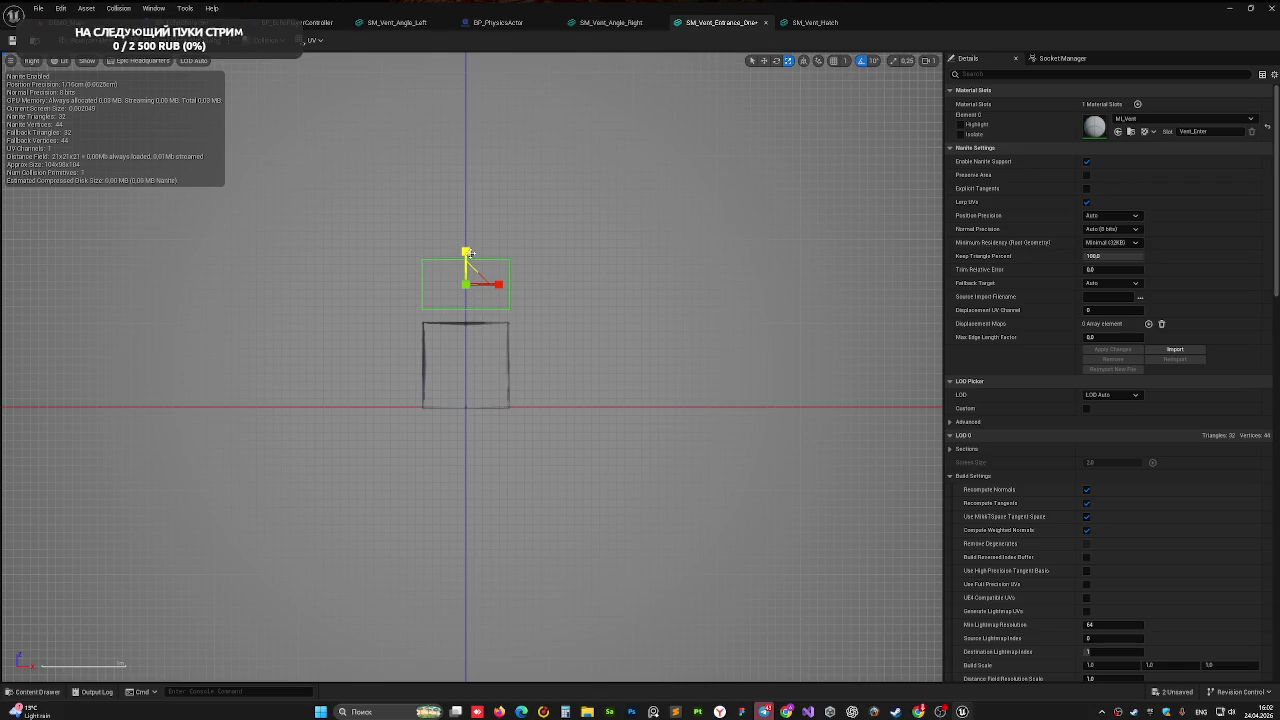
left_click_drag(467, 248, 467, 400)
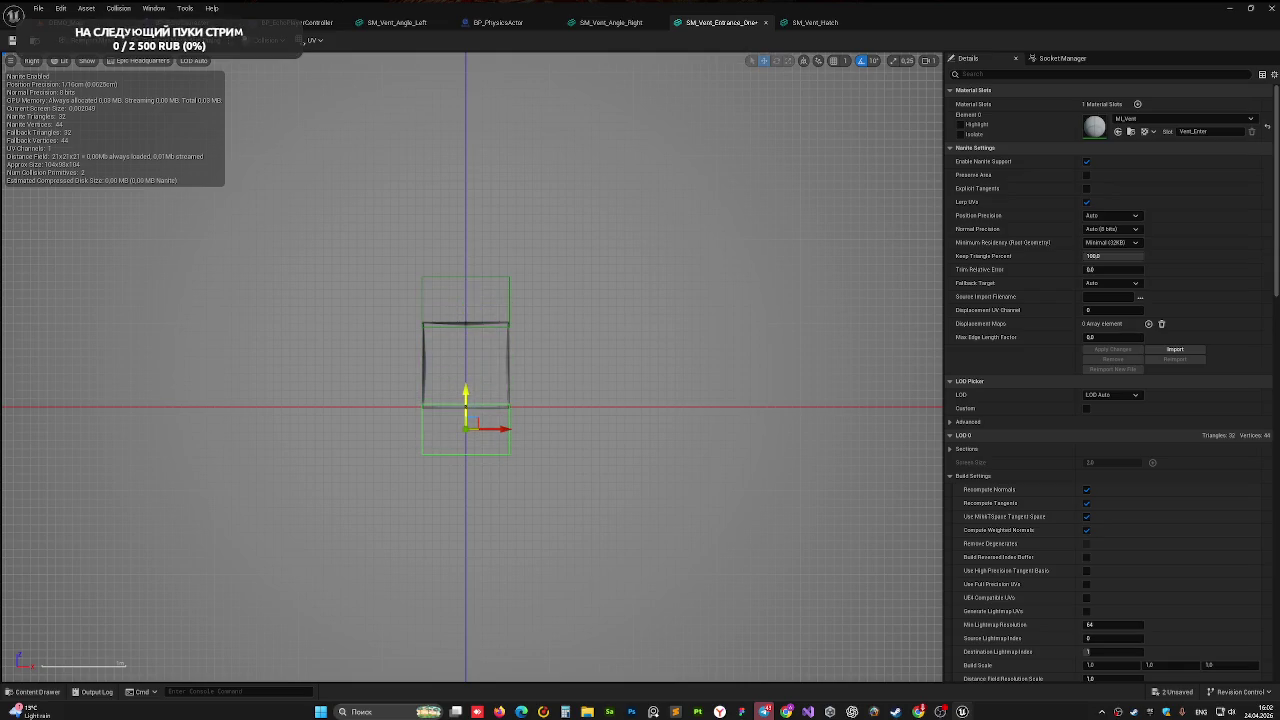
- Place collision boxes on the opening's left and right sides, then check the top and bottom boxes
mouse_move(504, 428)
left_mouse_down()
mouse_move(421, 430)
mouse_move(446, 451)
mouse_move(419, 475)
mouse_move(441, 430)
mouse_move(391, 372)
mouse_move(370, 371)
mouse_move(448, 431)
left_mouse_up()
key("e")
mouse_move(382, 402)
left_mouse_down()
mouse_move(386, 323)
mouse_move(364, 364)
left_mouse_up()
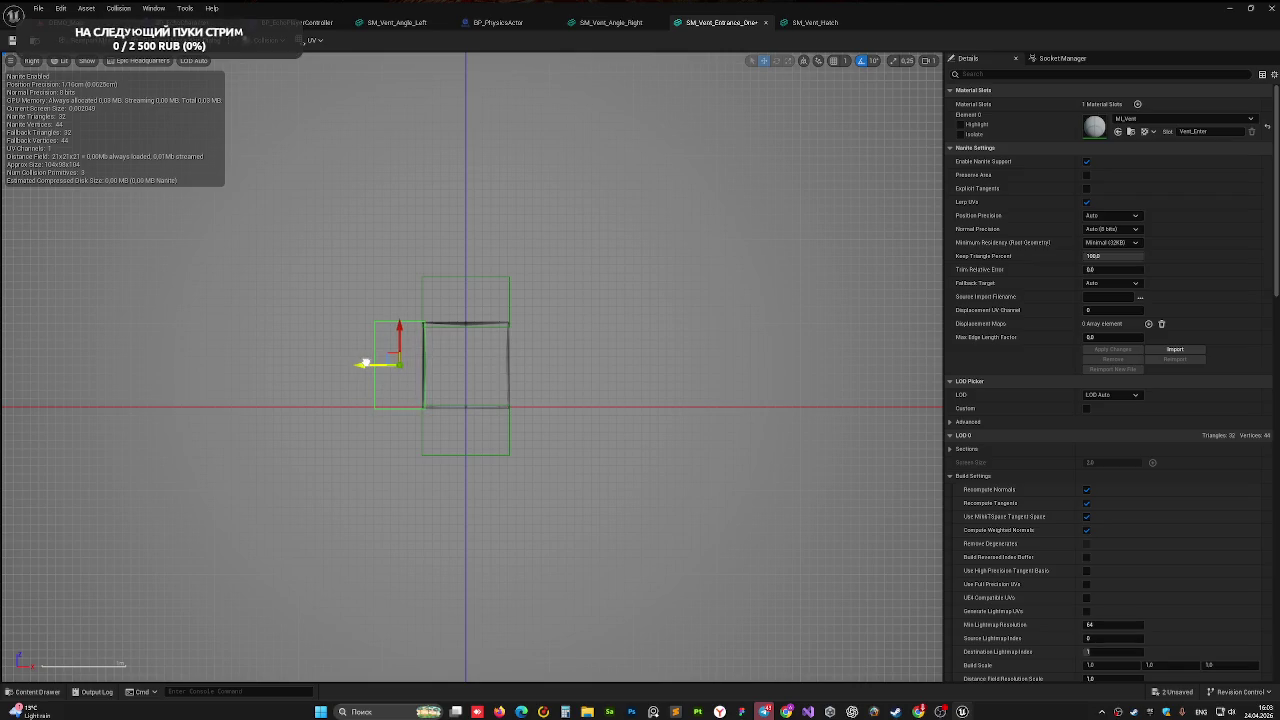
left_click_drag(361, 364, 516, 364, "alt")
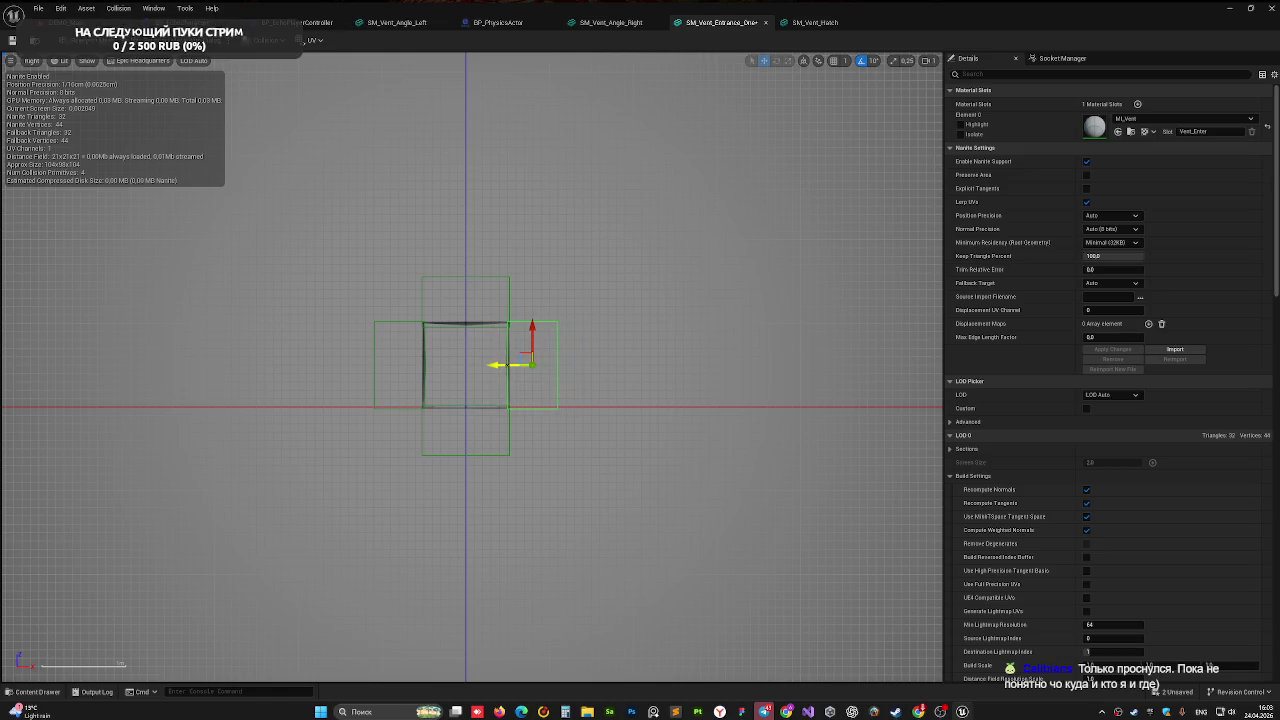
left_click(421, 433)
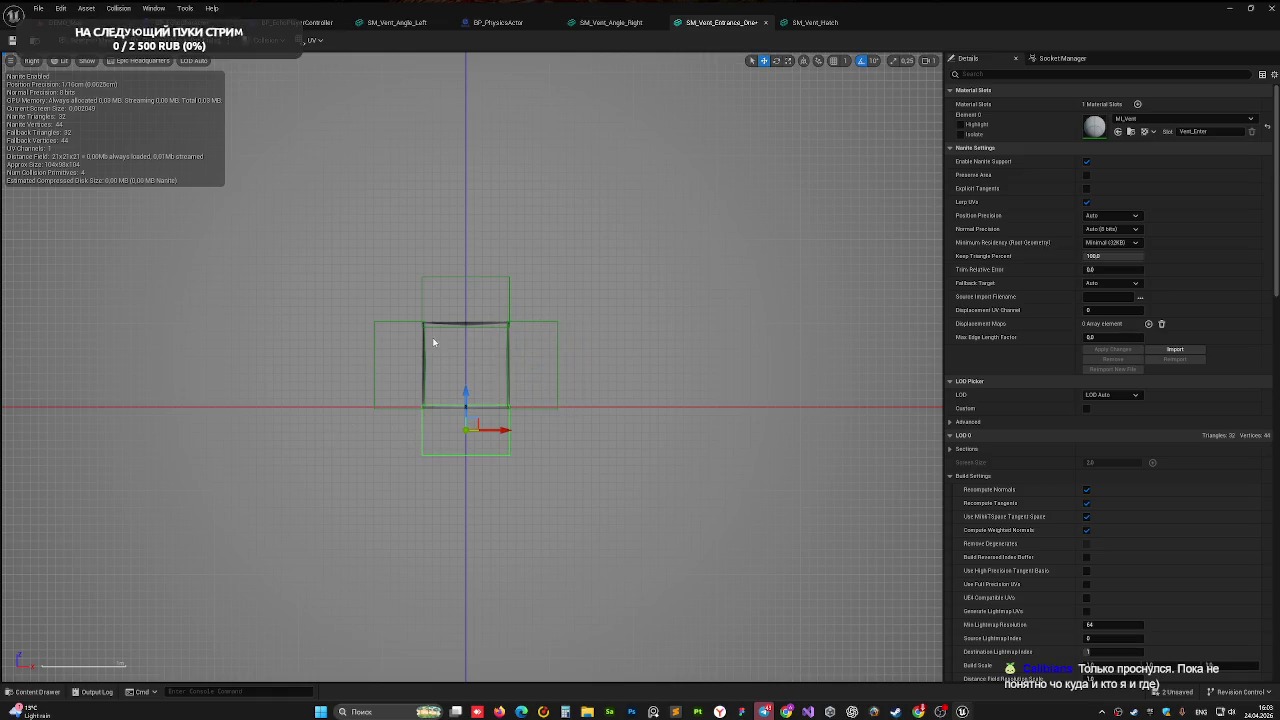
left_click(422, 305)
left_click(438, 456)
left_click(422, 309)
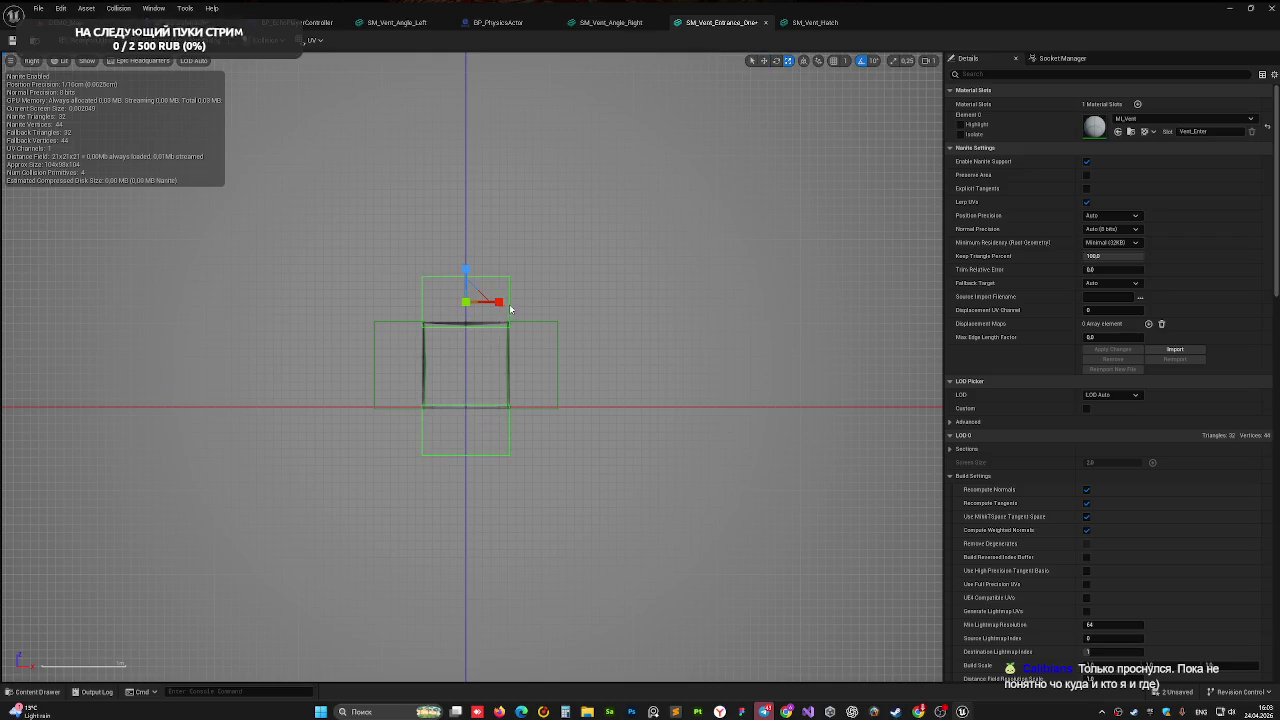